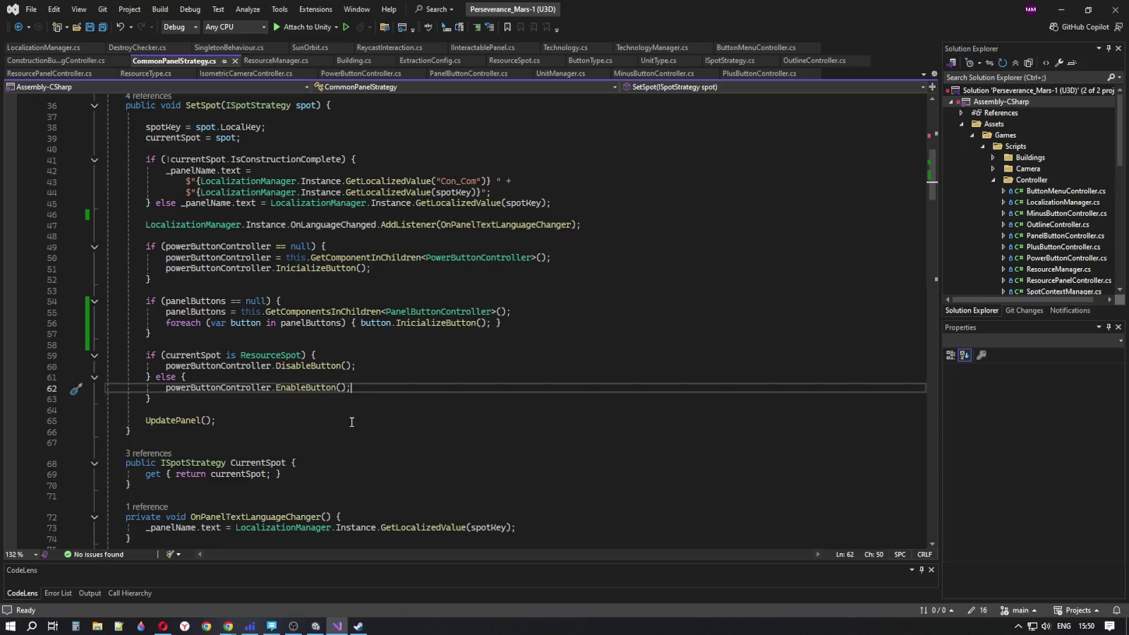
Switch to Building.cs and highlight the UpdateBuilding method
left_click(359, 57)
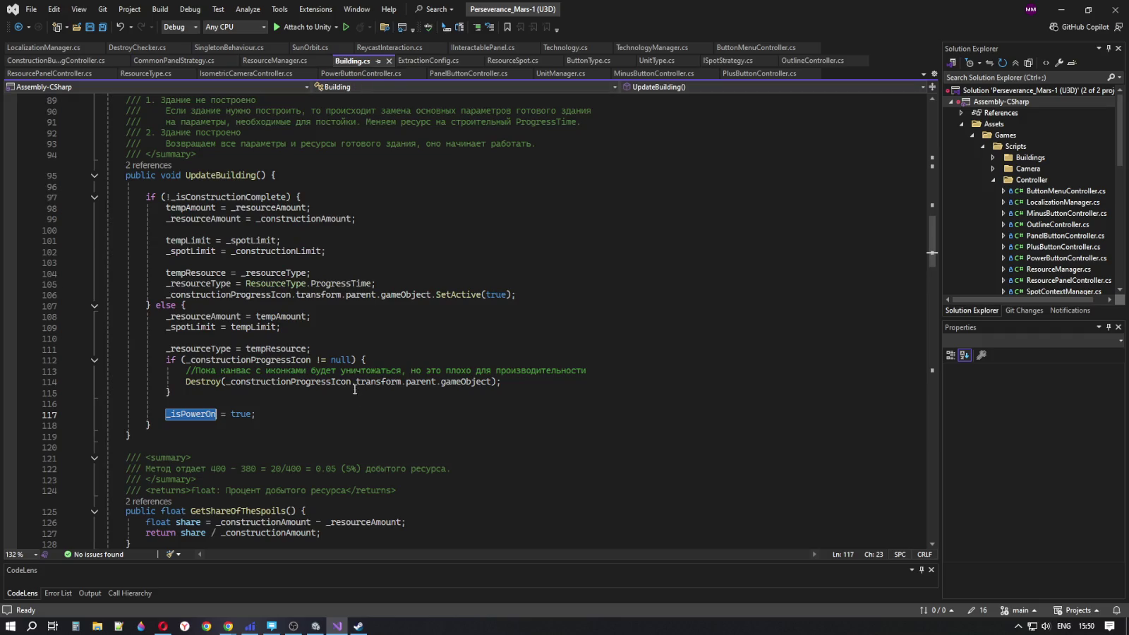
double_click(221, 177)
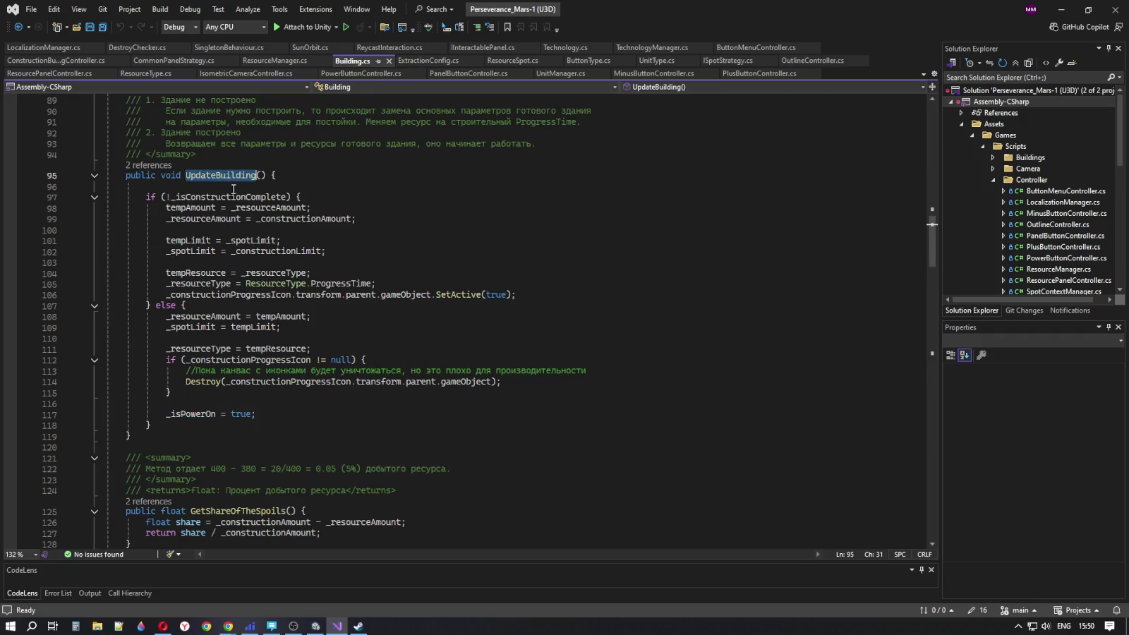
scroll(236, 445, "up", 13)
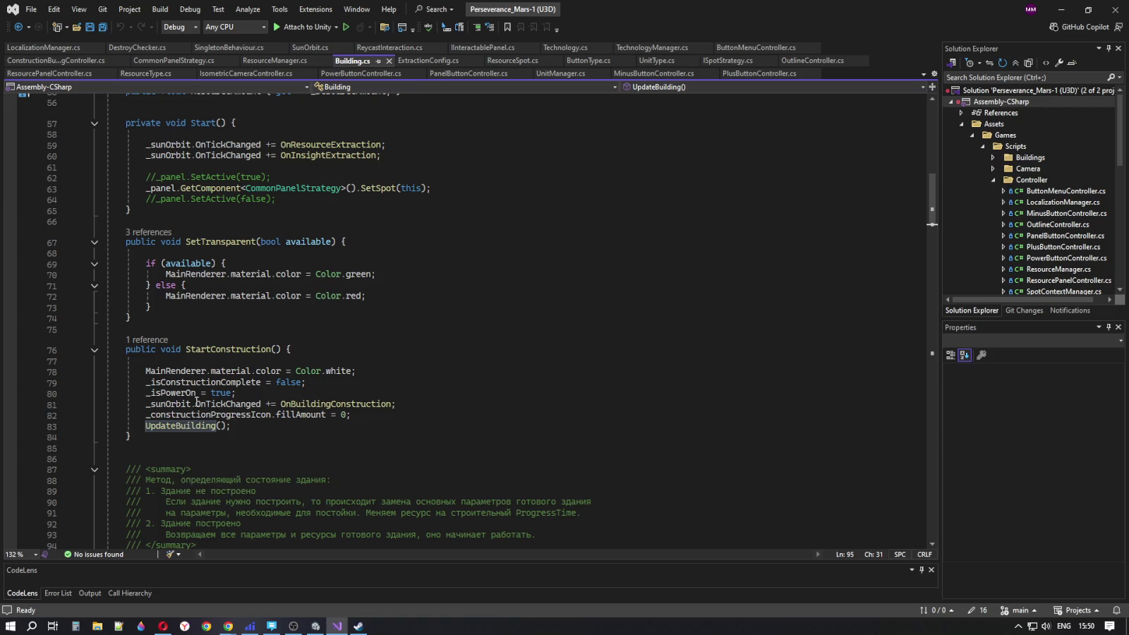
Inspect StartConstruction and its UpdateBuilding call, scrolling through the surrounding code
double_click(232, 349)
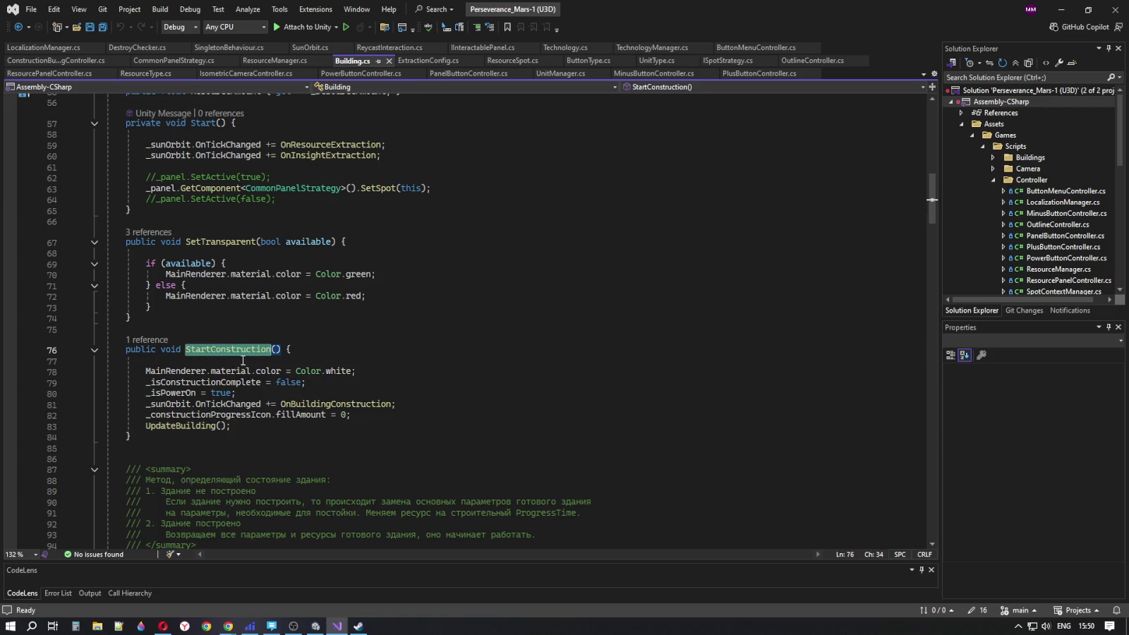
double_click(187, 425)
scroll(325, 414, "up", 2)
scroll(325, 414, "up", 10)
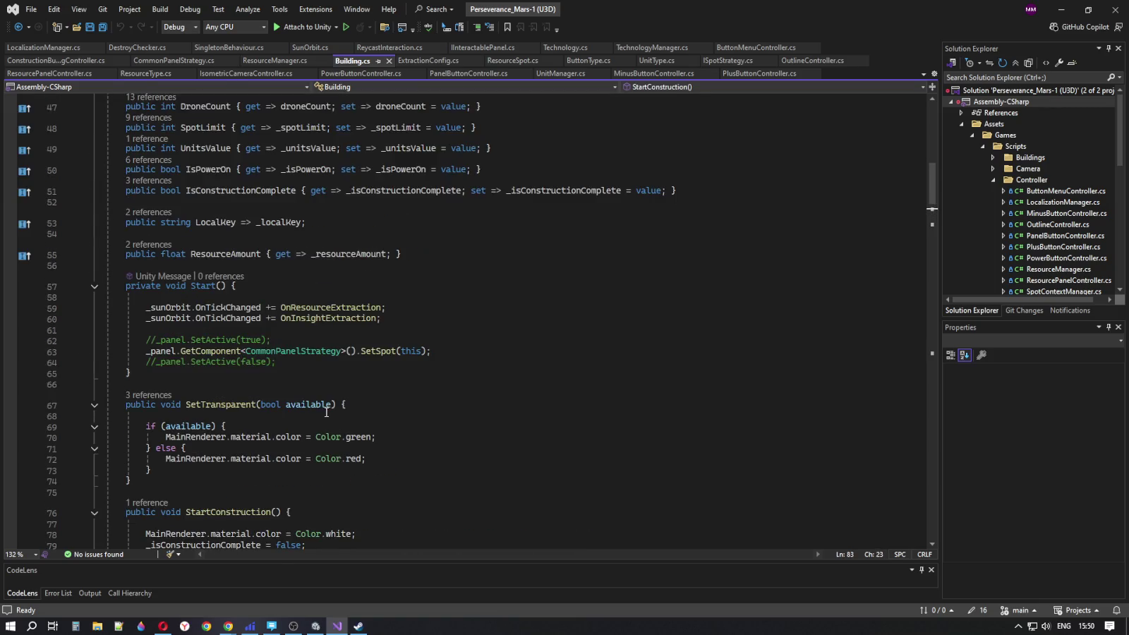
scroll(321, 415, "down", 8)
scroll(322, 416, "down", 20)
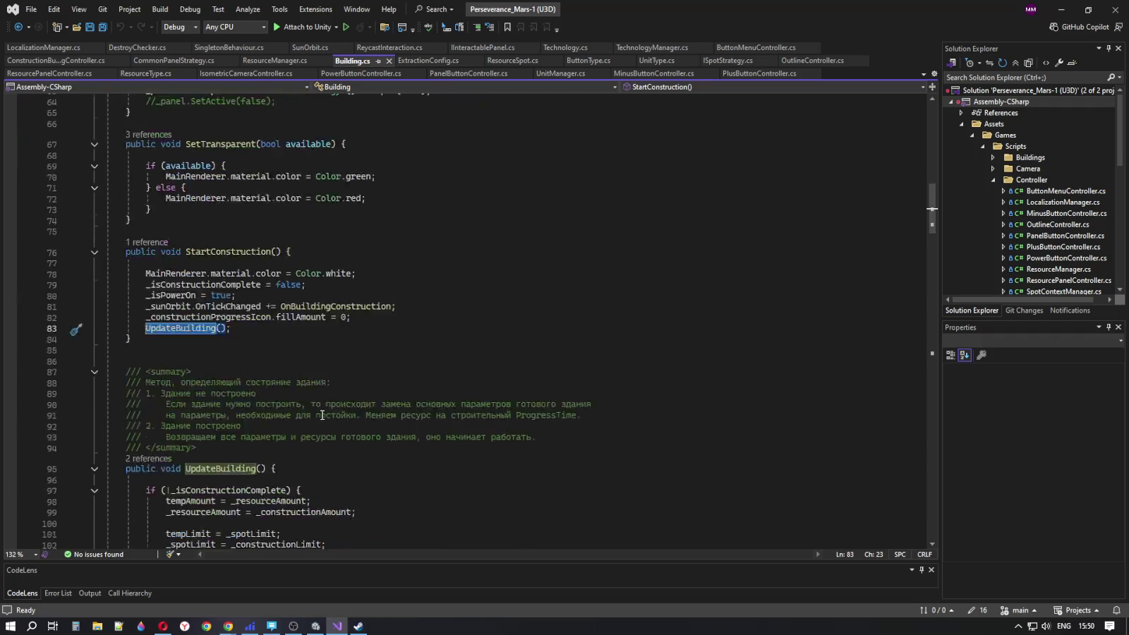
scroll(323, 411, "down", 16)
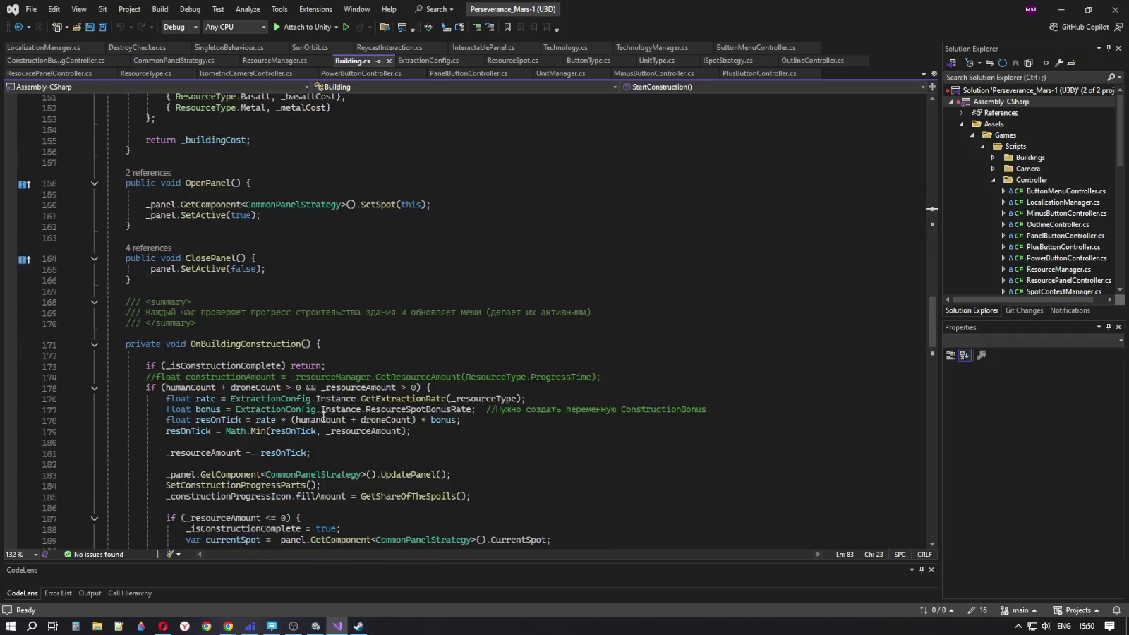
scroll(202, 322, "up", 3)
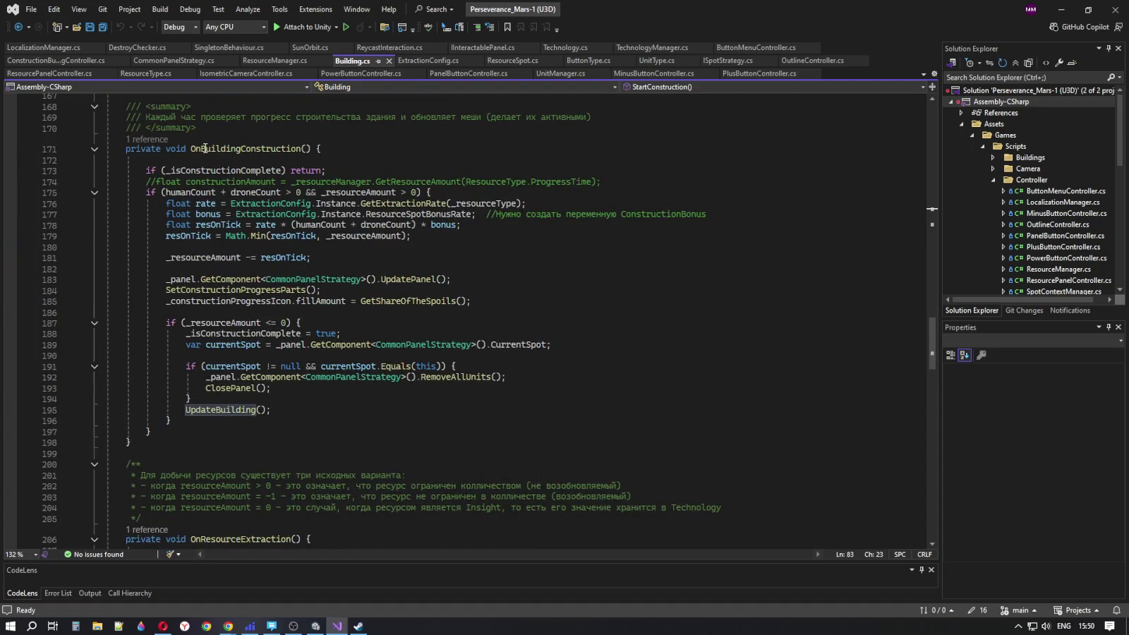
Examine OnBuildingConstruction and where _isConstructionComplete is used
mouse_move(238, 148)
double_click(292, 146)
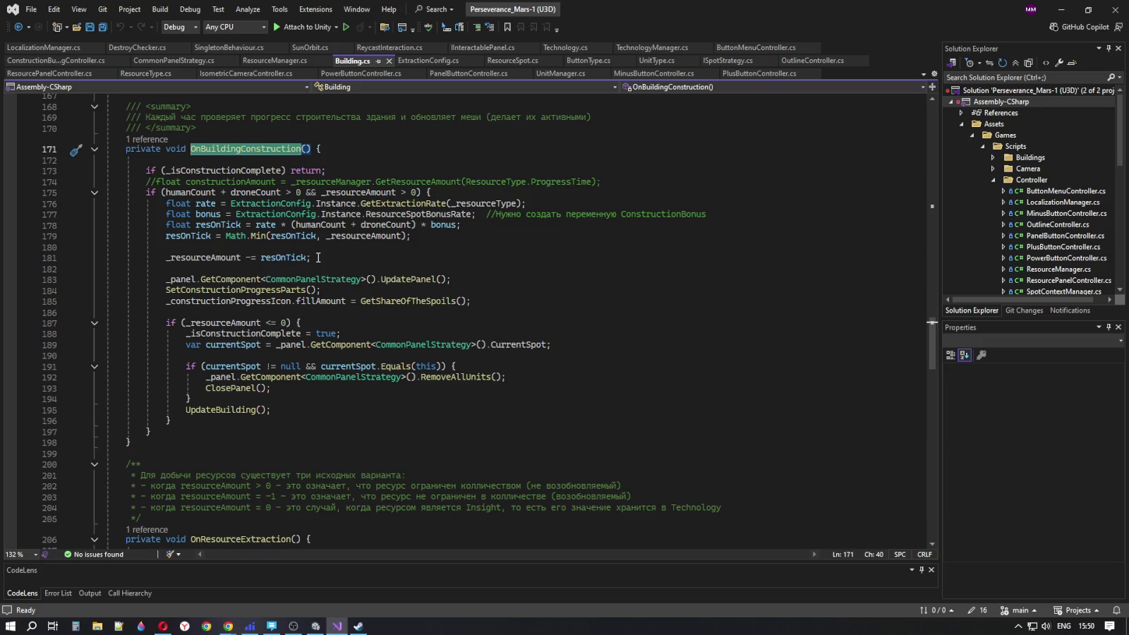
double_click(198, 171)
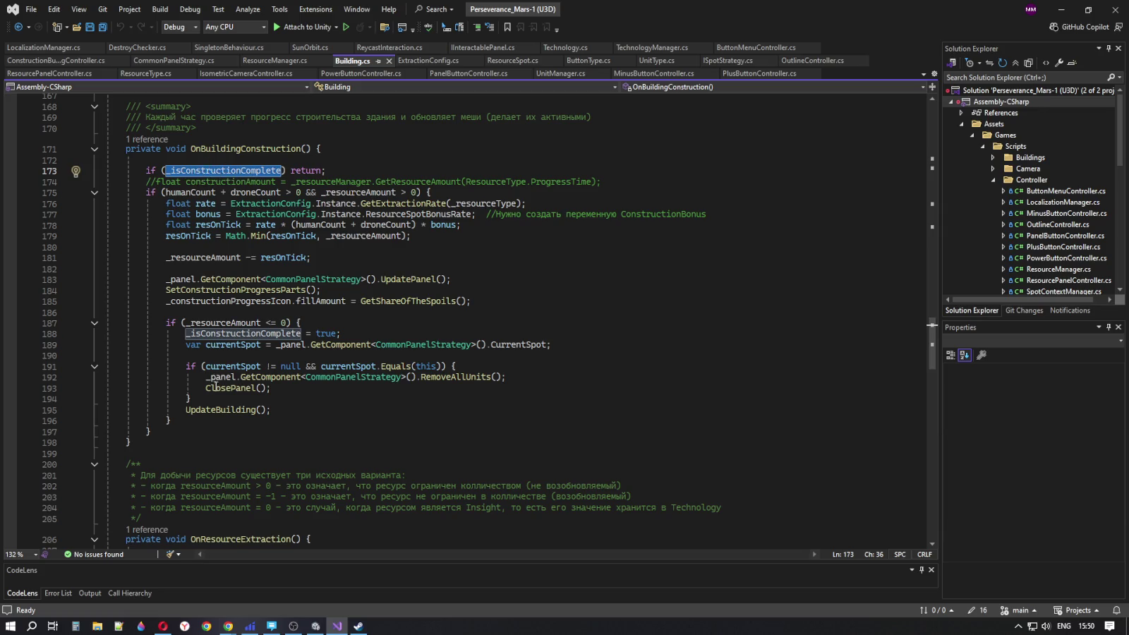
left_click(218, 410)
scroll(226, 405, "up", 19)
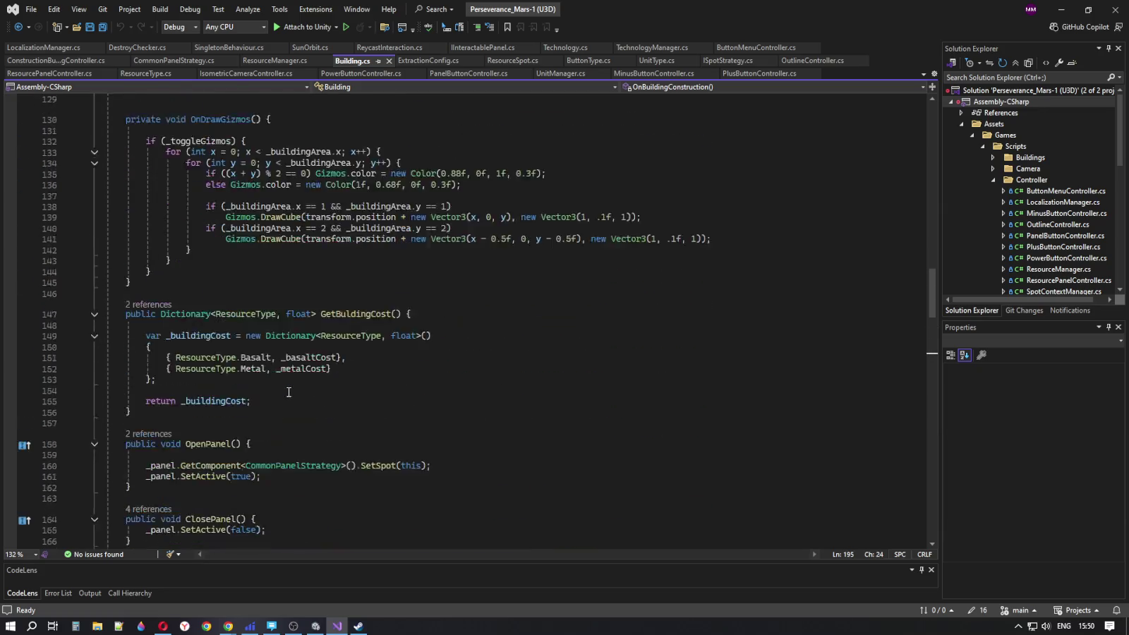
Highlight _isPowerOn references, then return to SetSpot in CommonPanelStrategy.cs after the else block
scroll(289, 392, "up", 20)
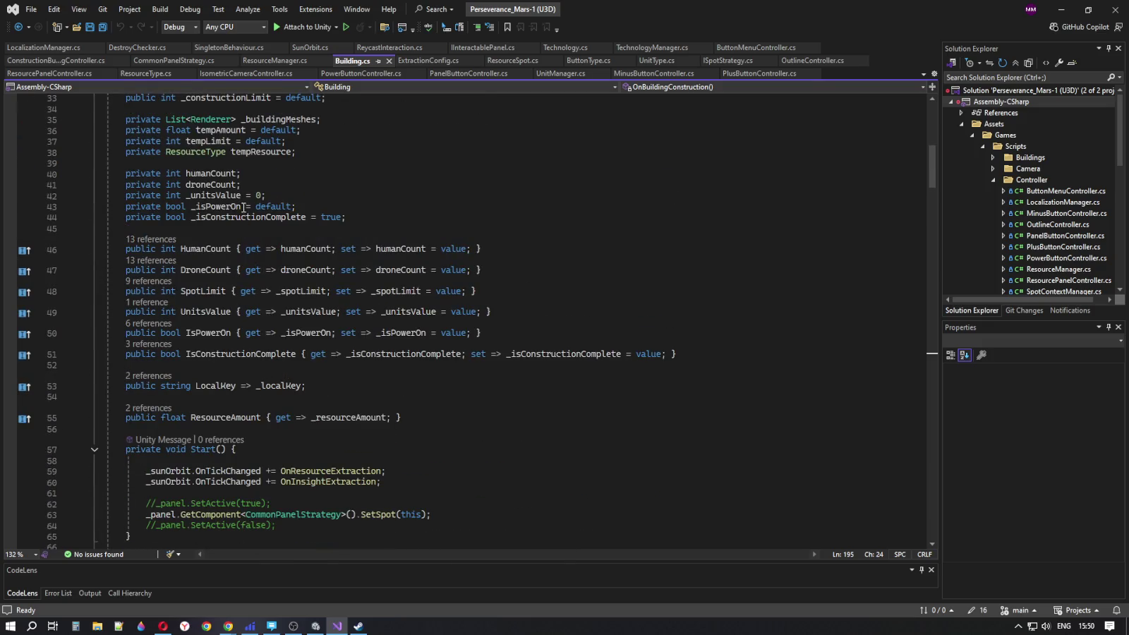
scroll(244, 208, "up", 2)
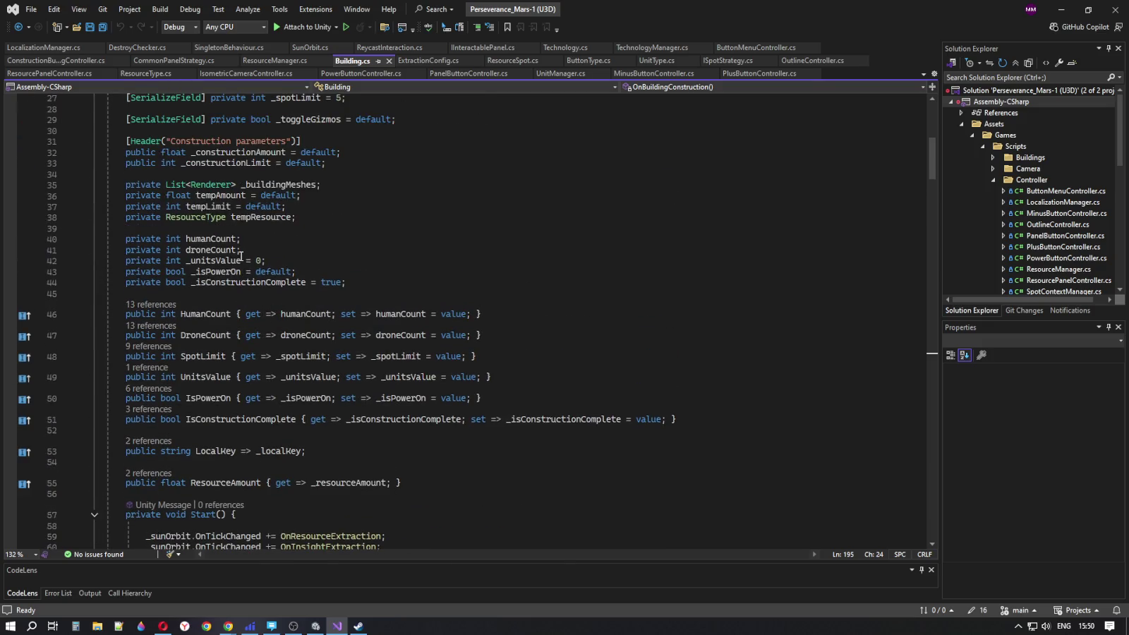
left_click(241, 273)
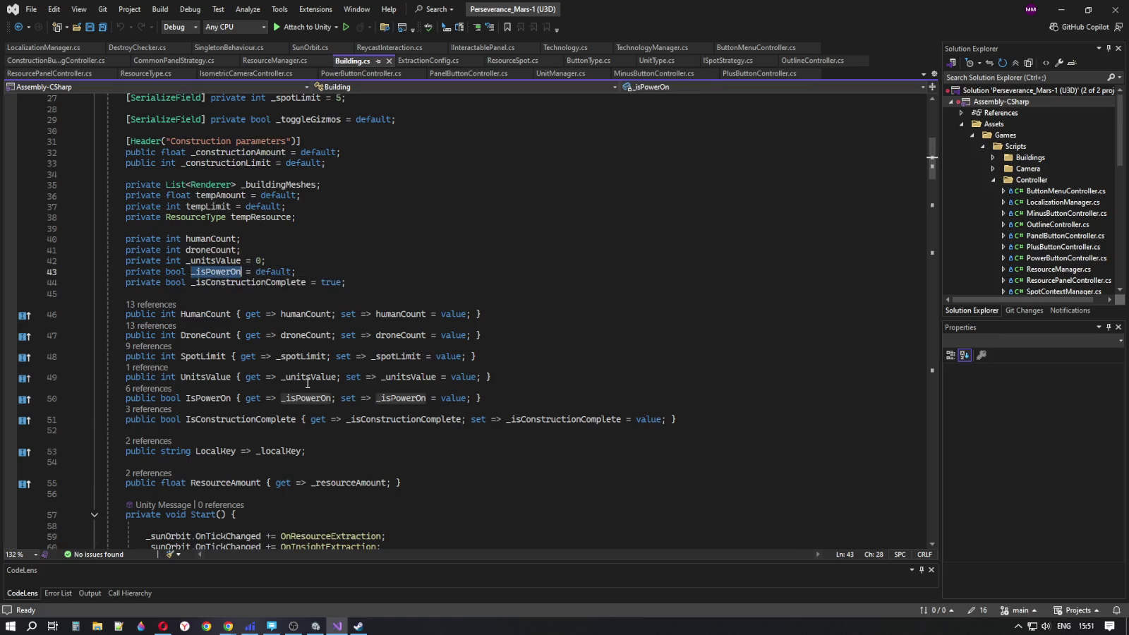
scroll(308, 382, "down", 13)
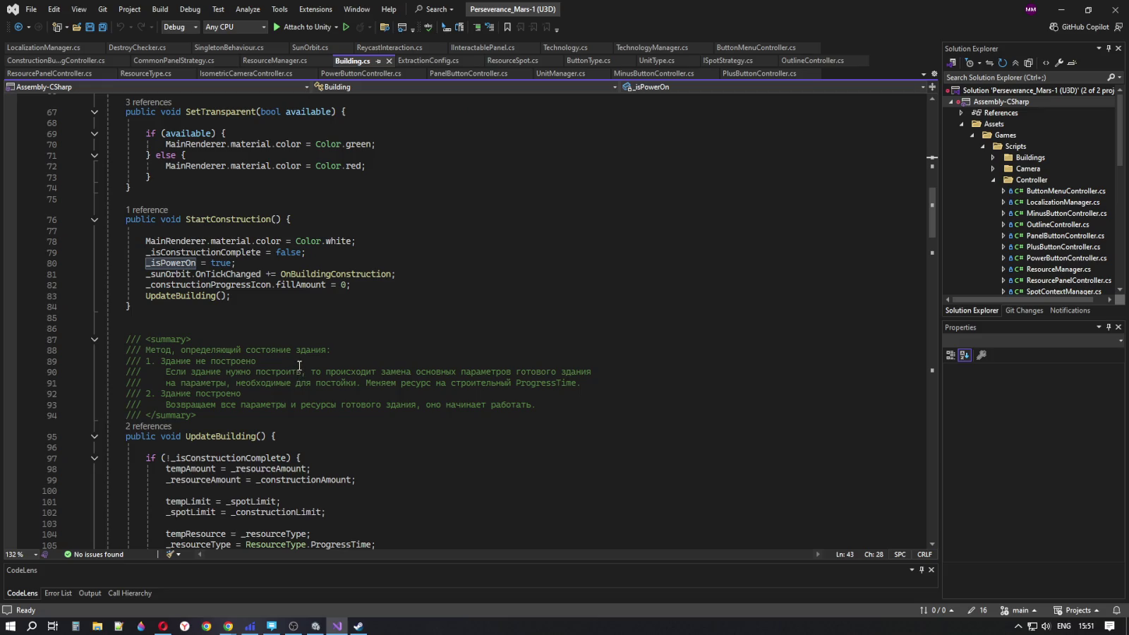
scroll(295, 355, "up", 2)
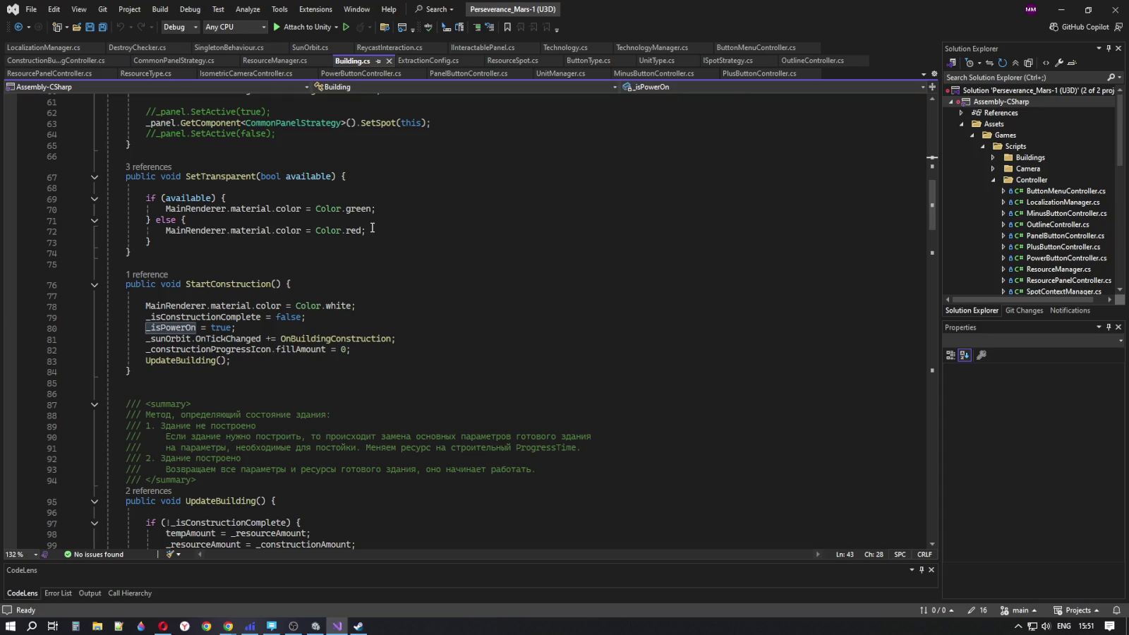
left_click(175, 61)
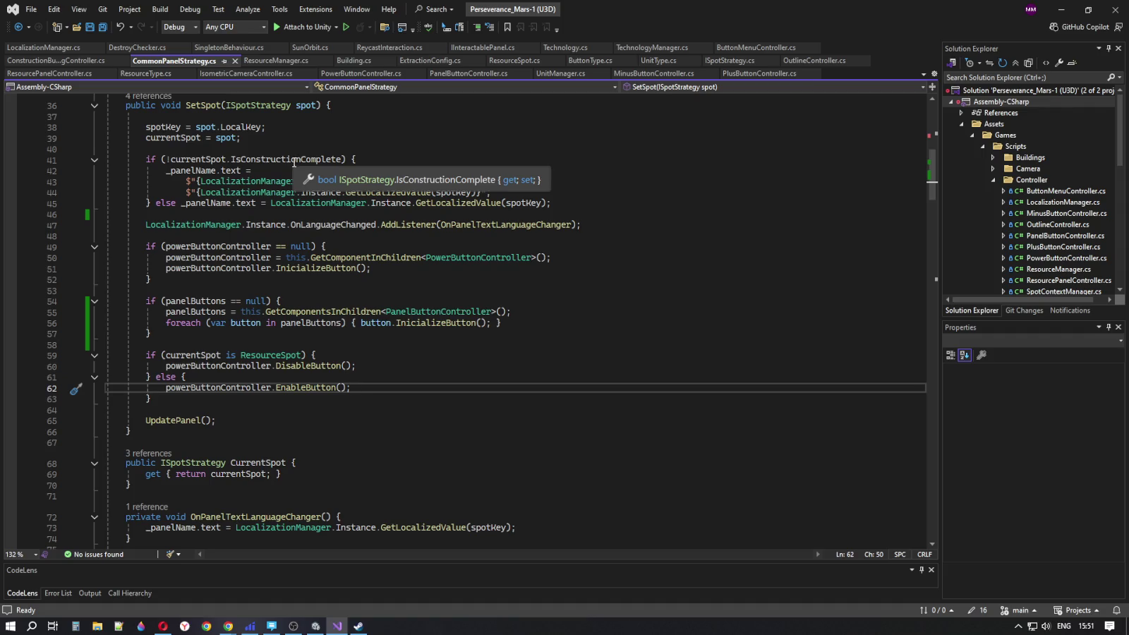
left_click(191, 404)
Add `if (!currentSpot.IsConstructionComplete) currentSpot.IsPowerOn = true;` before UpdatePanel() in SetSpot
key("Return")
key("Return")
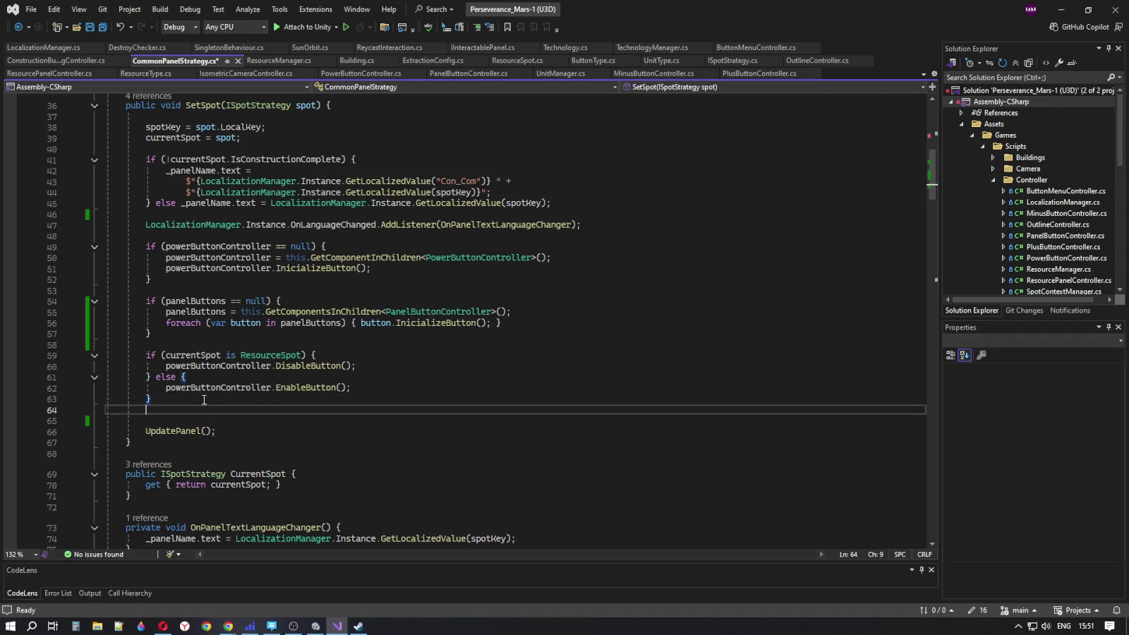
type("if (")
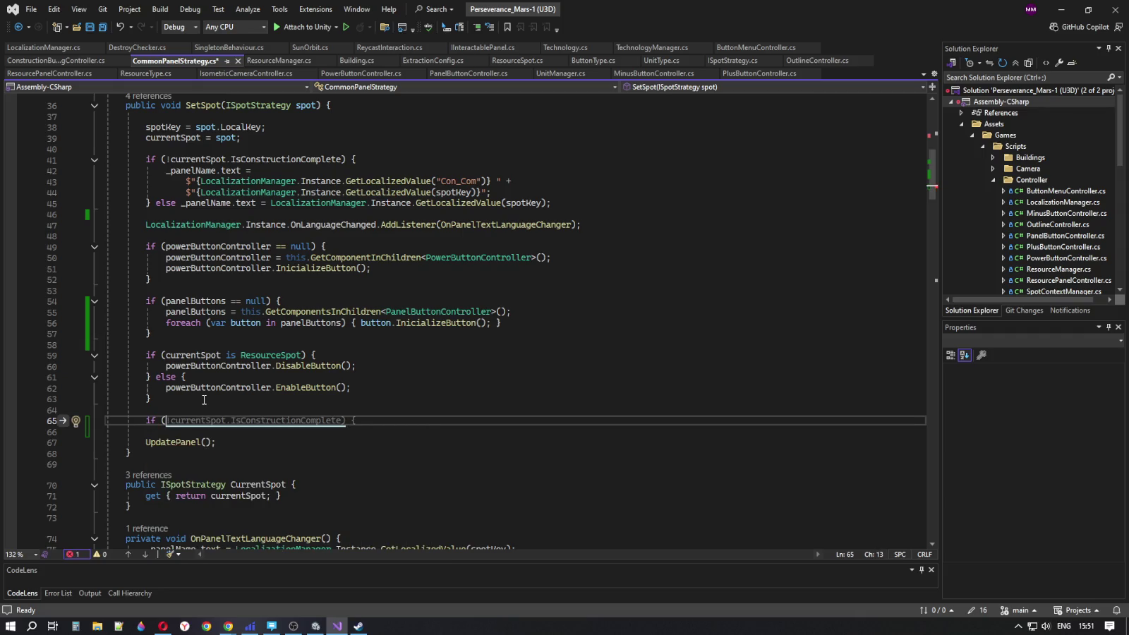
key("Tab")
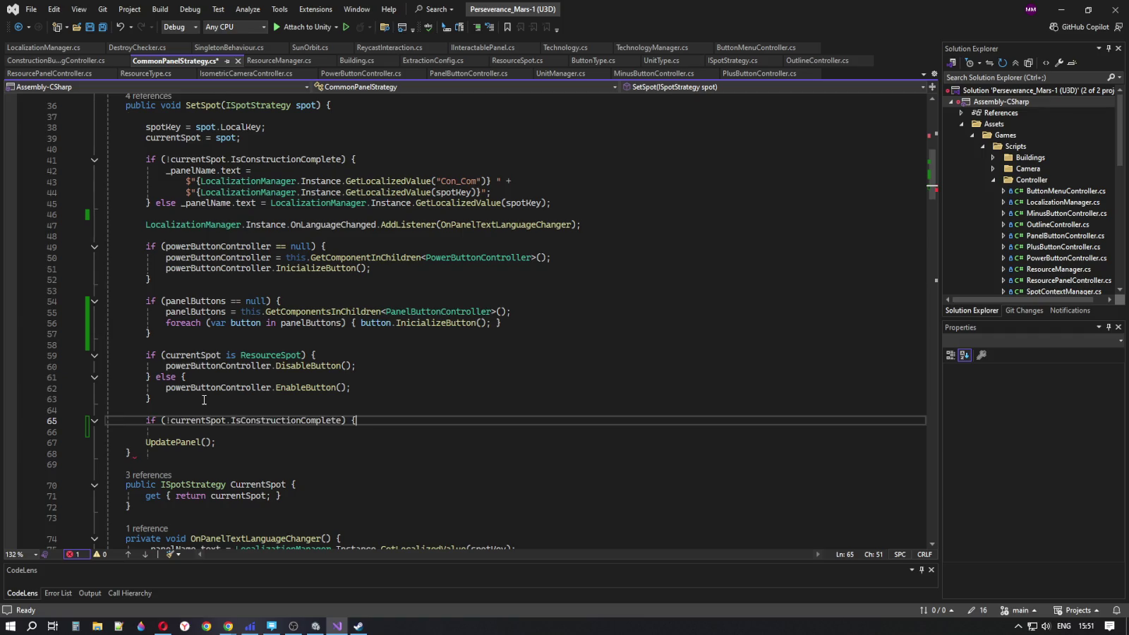
key("BackSpace")
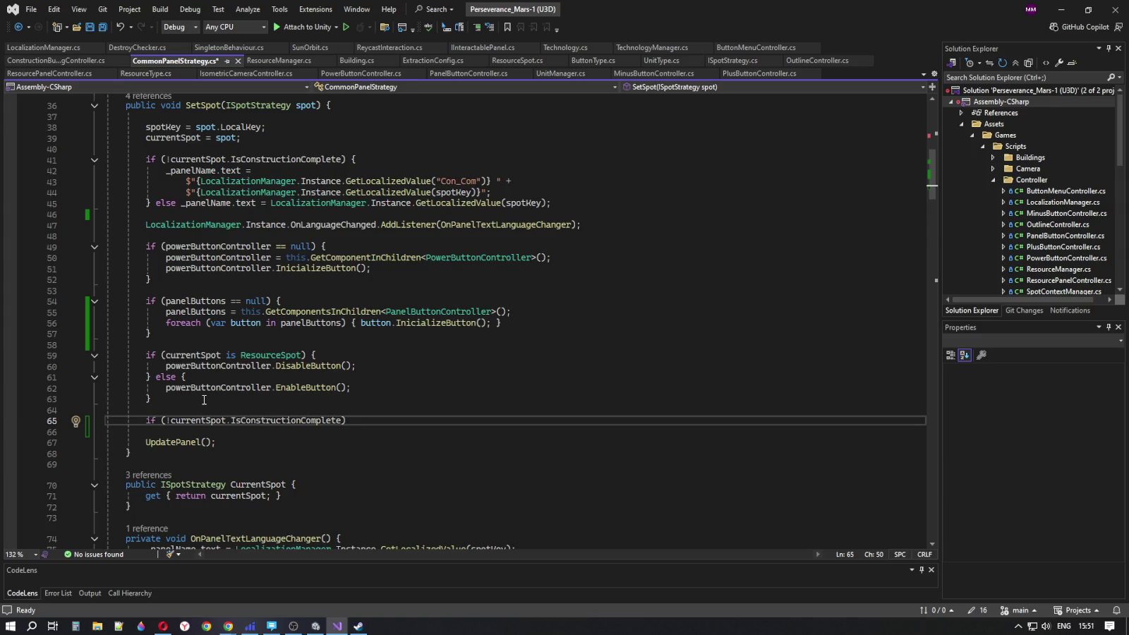
type("currentSpot")
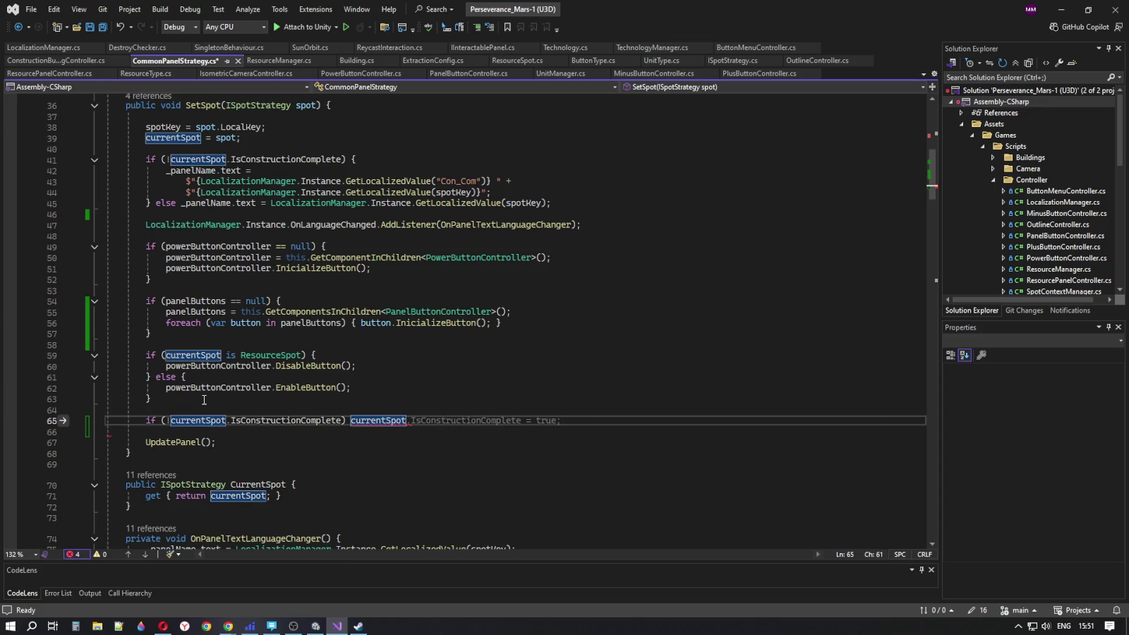
type(",")
key("BackSpace")
type(".")
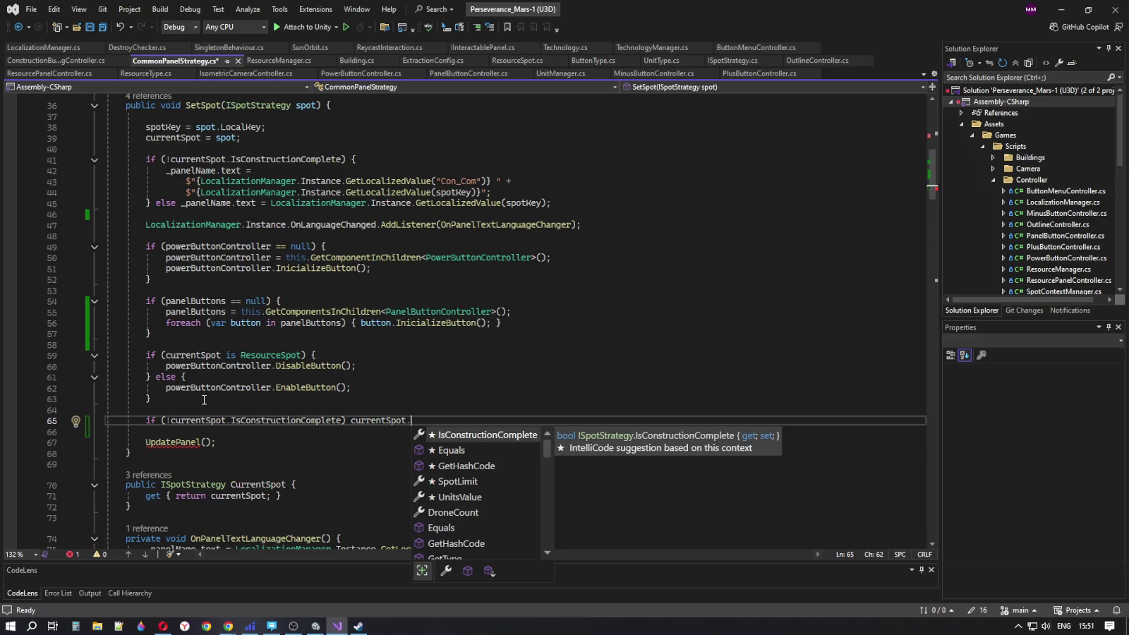
type("Is")
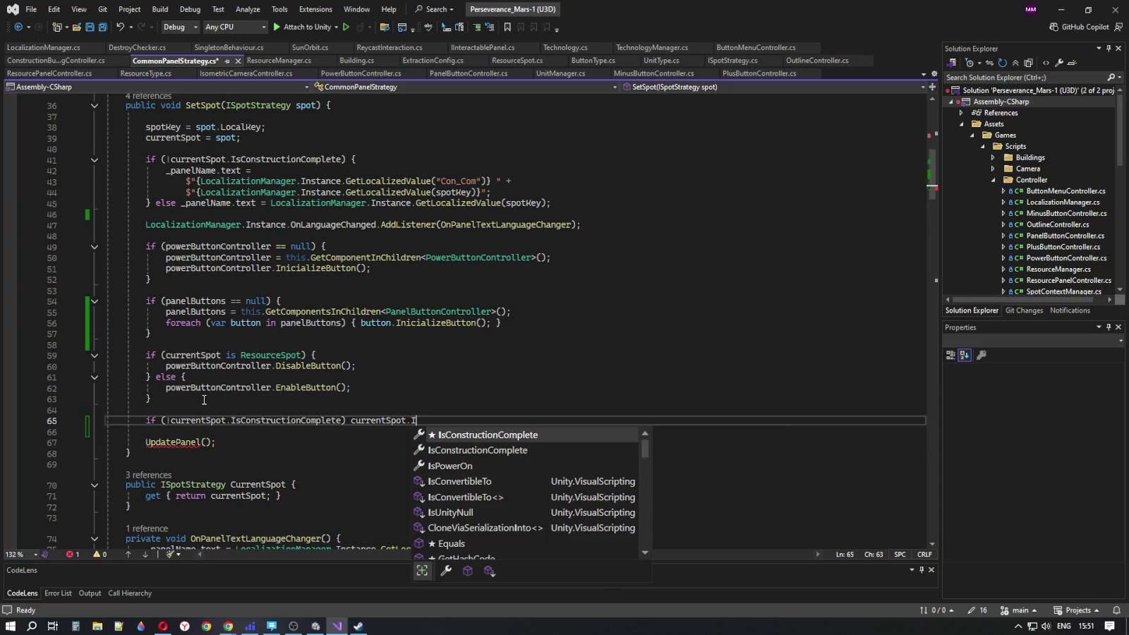
key("Down")
key("Down")
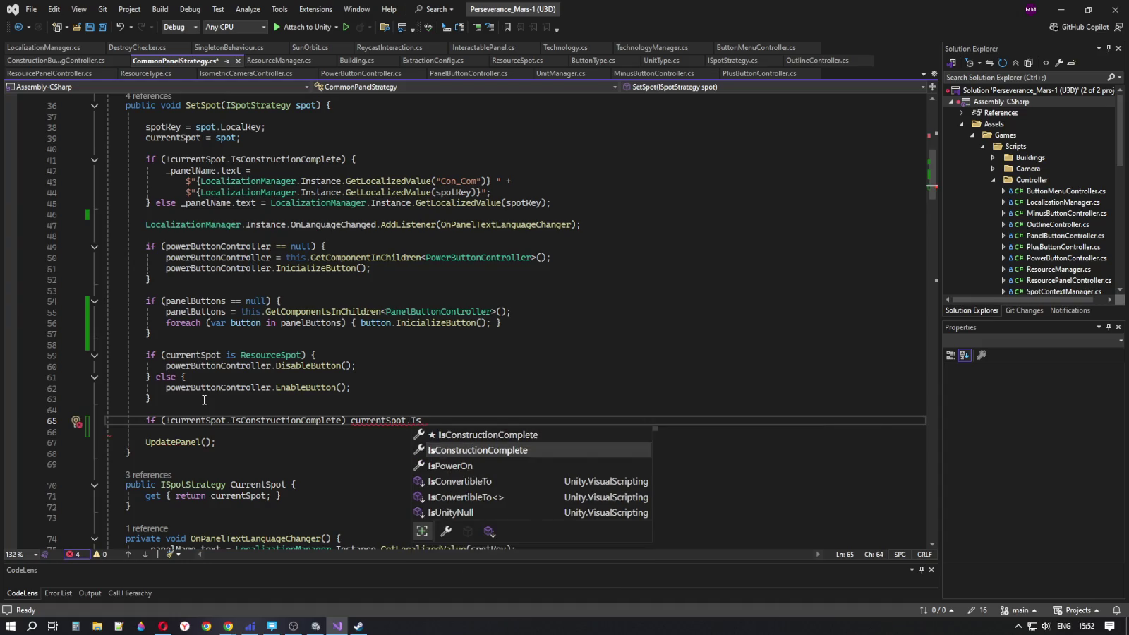
key("Tab")
type("= ")
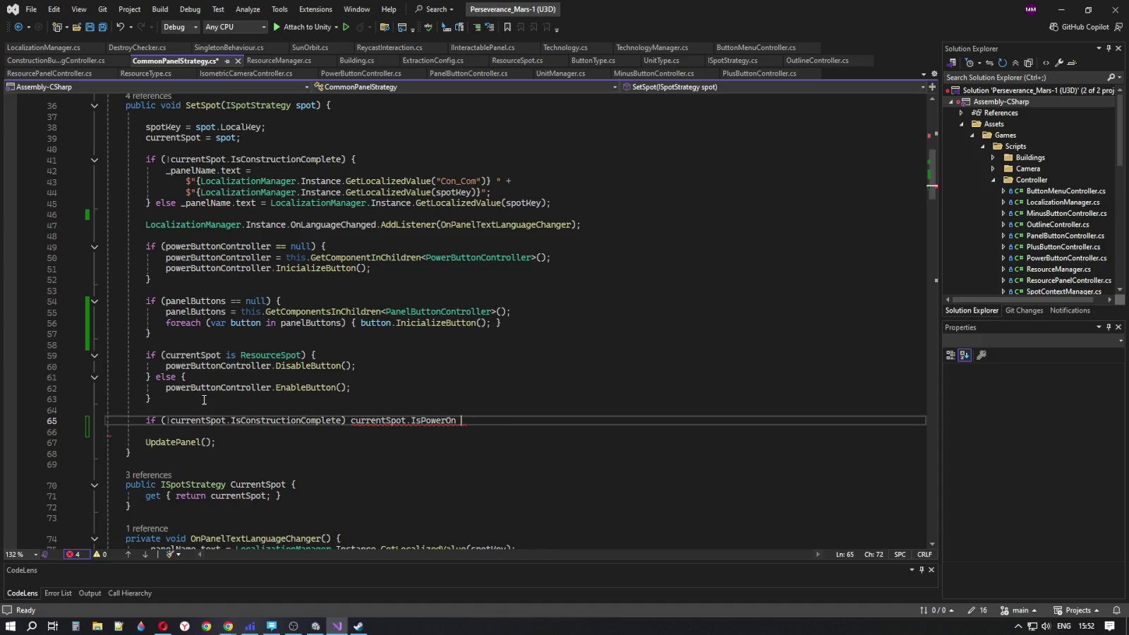
type("tr")
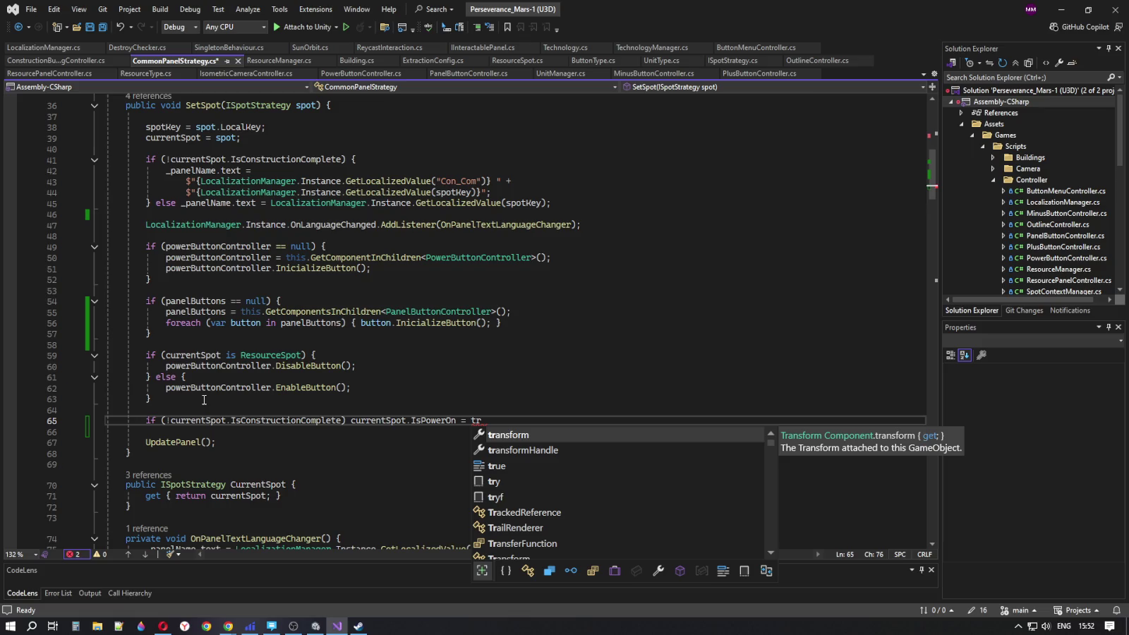
type("ue")
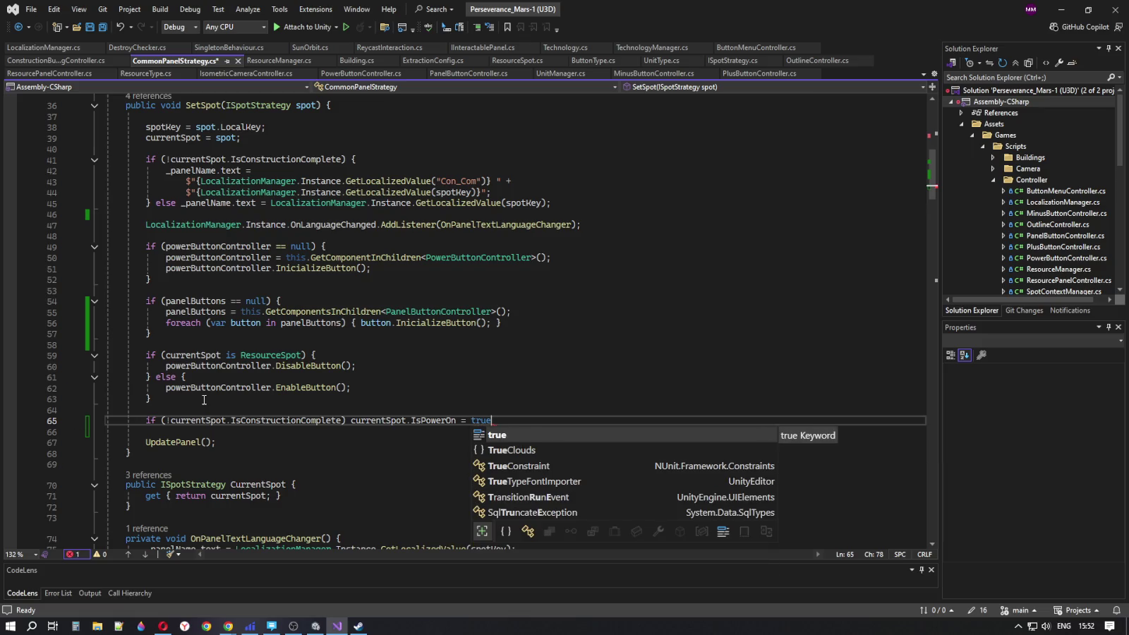
type(";")
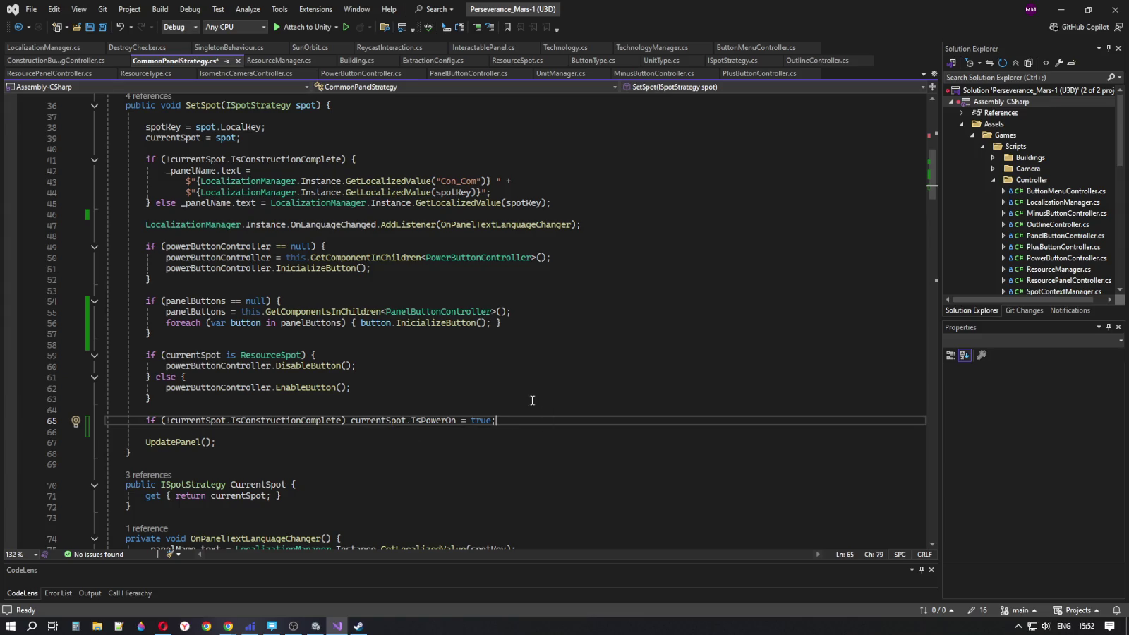
mouse_move(496, 420)
left_mouse_down()
mouse_move(134, 419)
mouse_move(146, 420)
left_mouse_up()
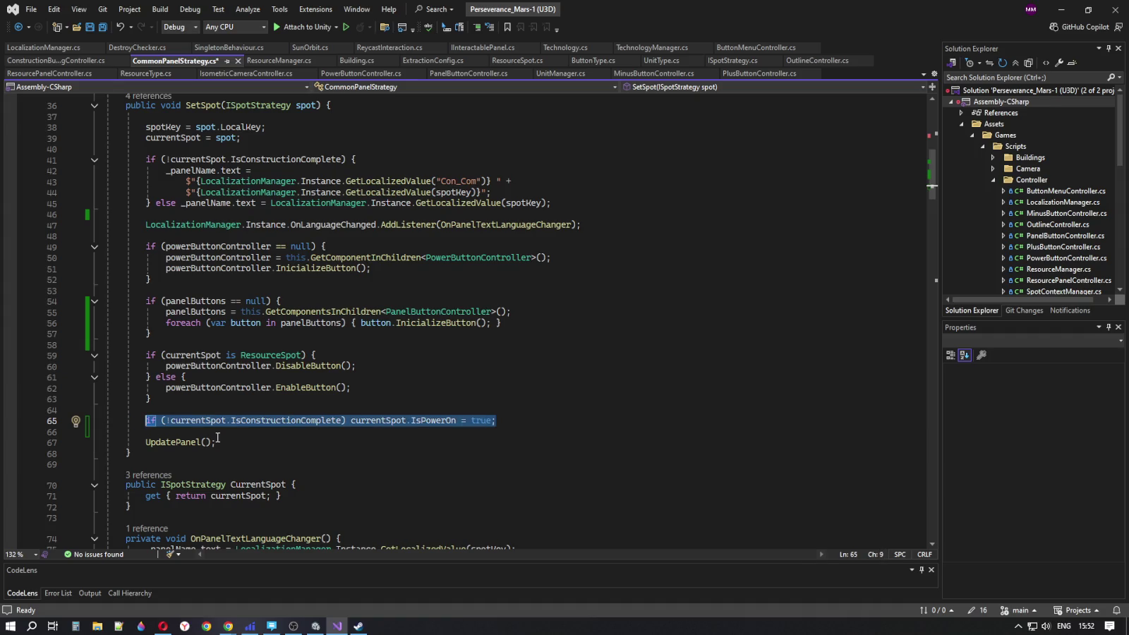
Delete the new IsPowerOn statement and extra blank lines above UpdatePanel(), then save CommonPanelStrategy.cs
key("Delete")
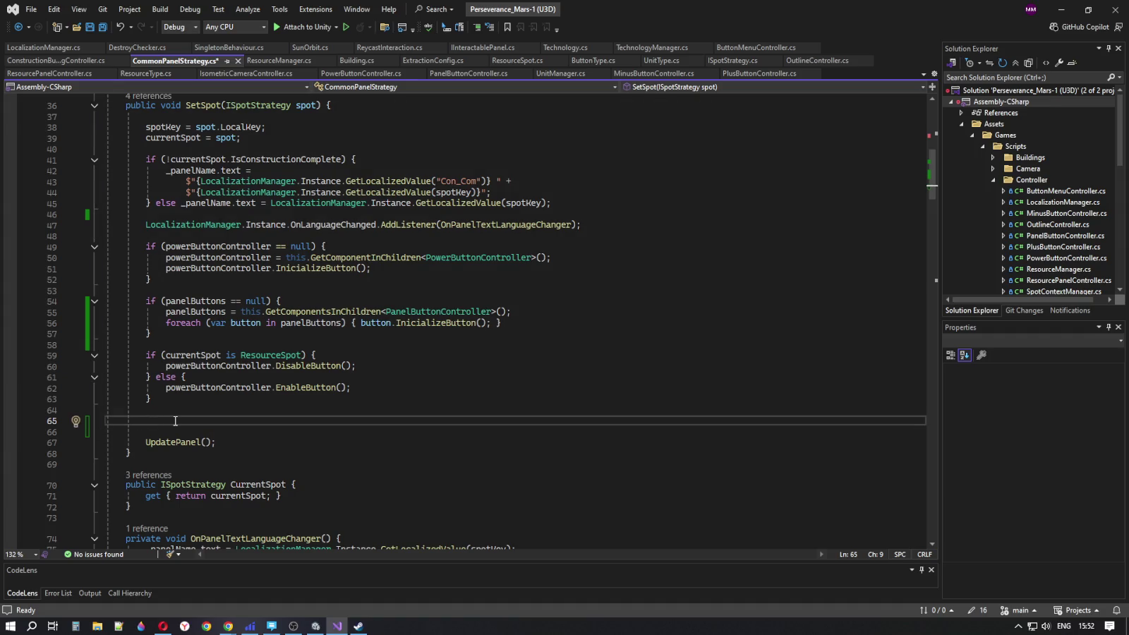
key("ctrl+x")
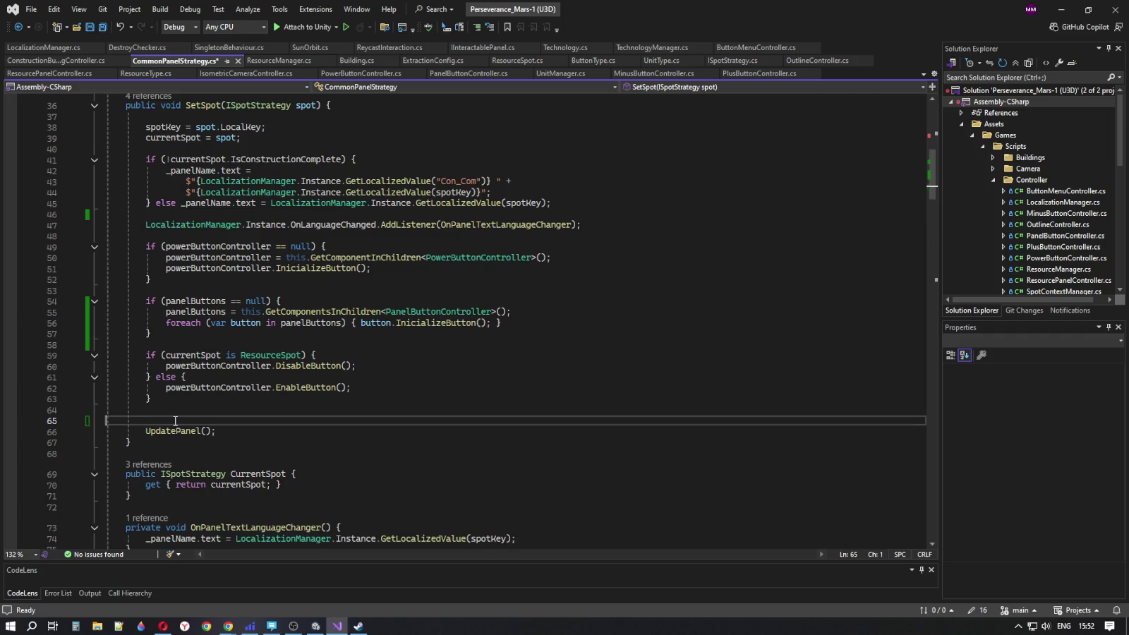
key("Delete")
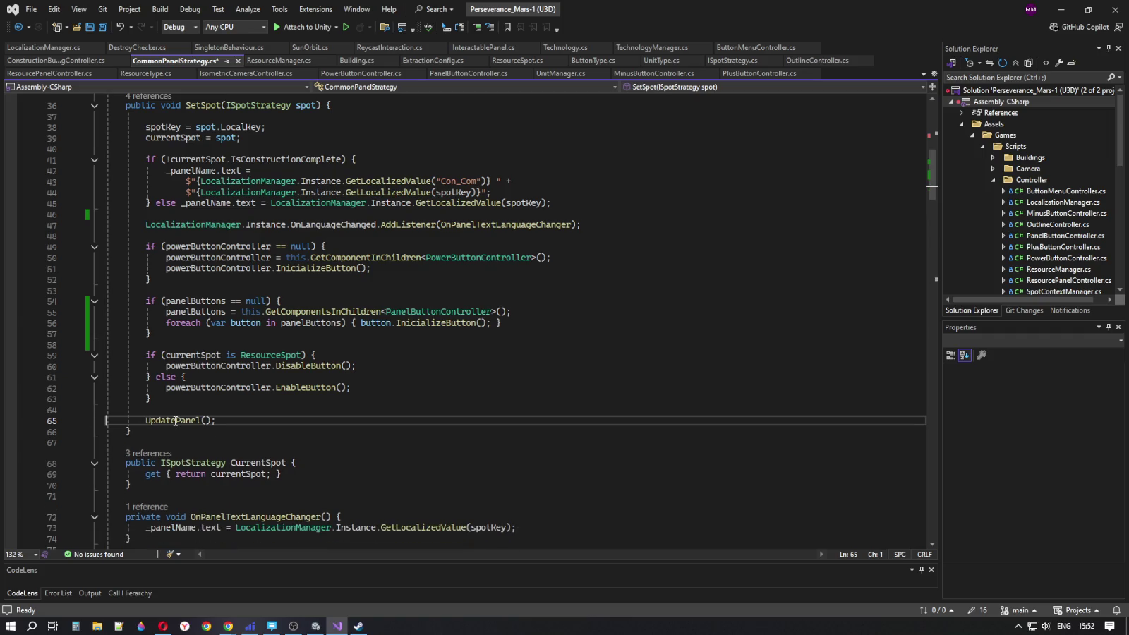
left_click(252, 422)
left_click(183, 402)
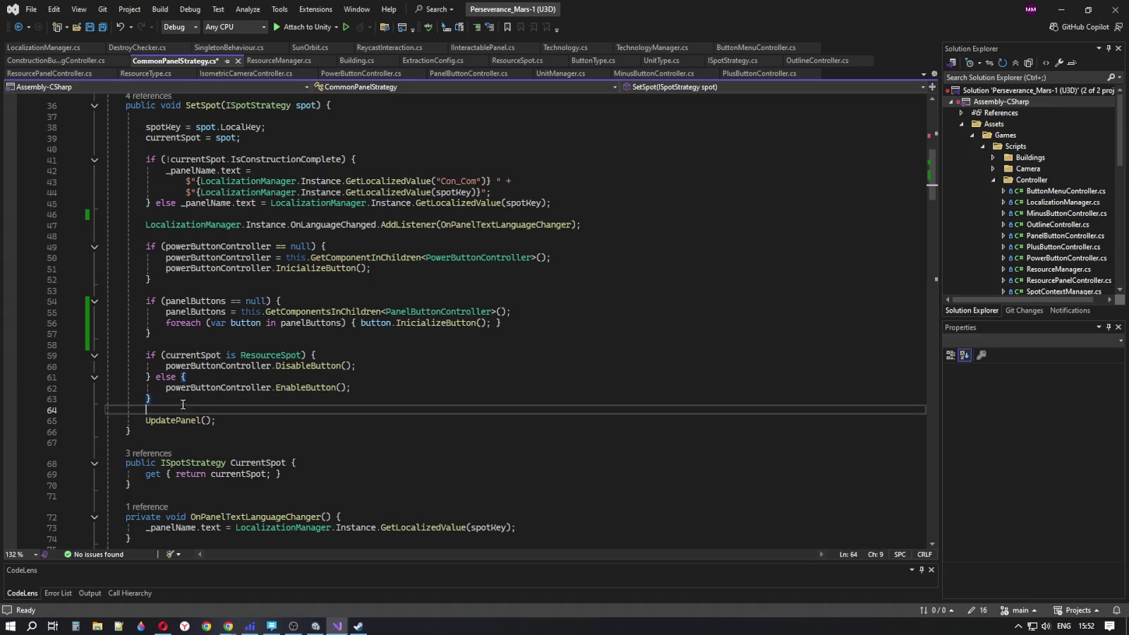
key("Up")
key("End")
left_click(177, 409)
left_click(102, 28)
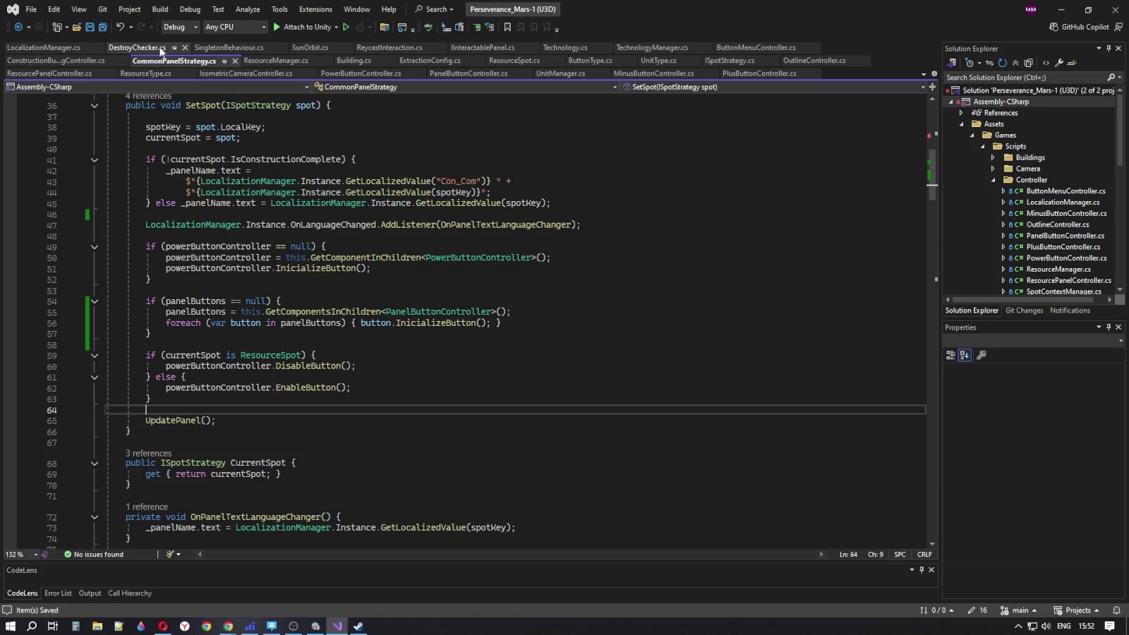
In Building.cs, look over SetTransparent and Start, then select _isPowerOn's default value
left_click(353, 60)
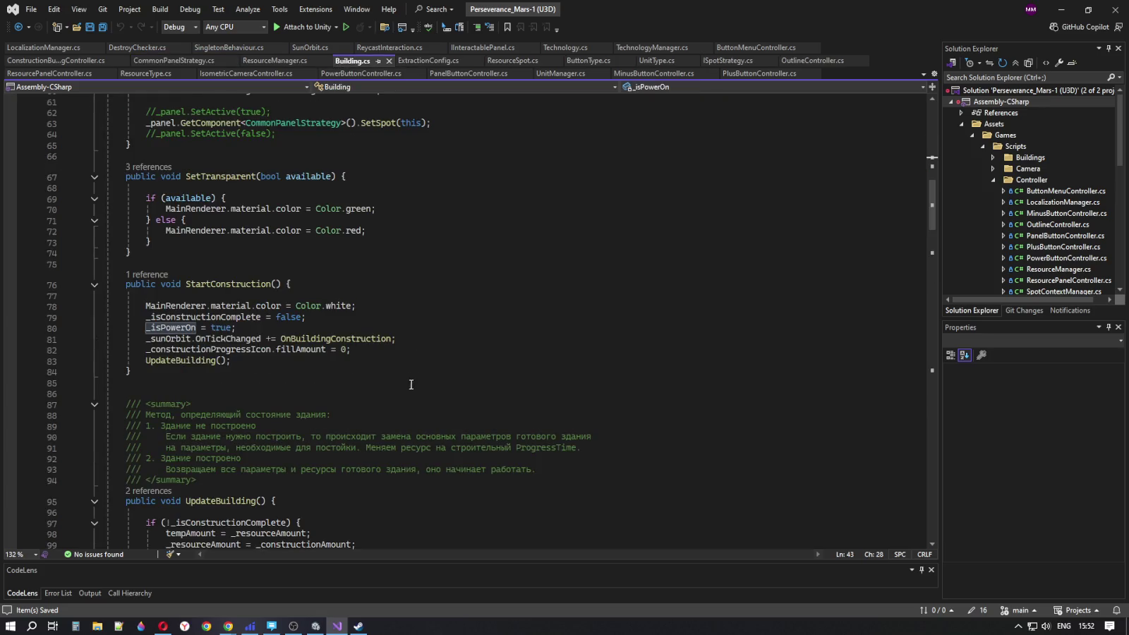
scroll(272, 330, "up", 2)
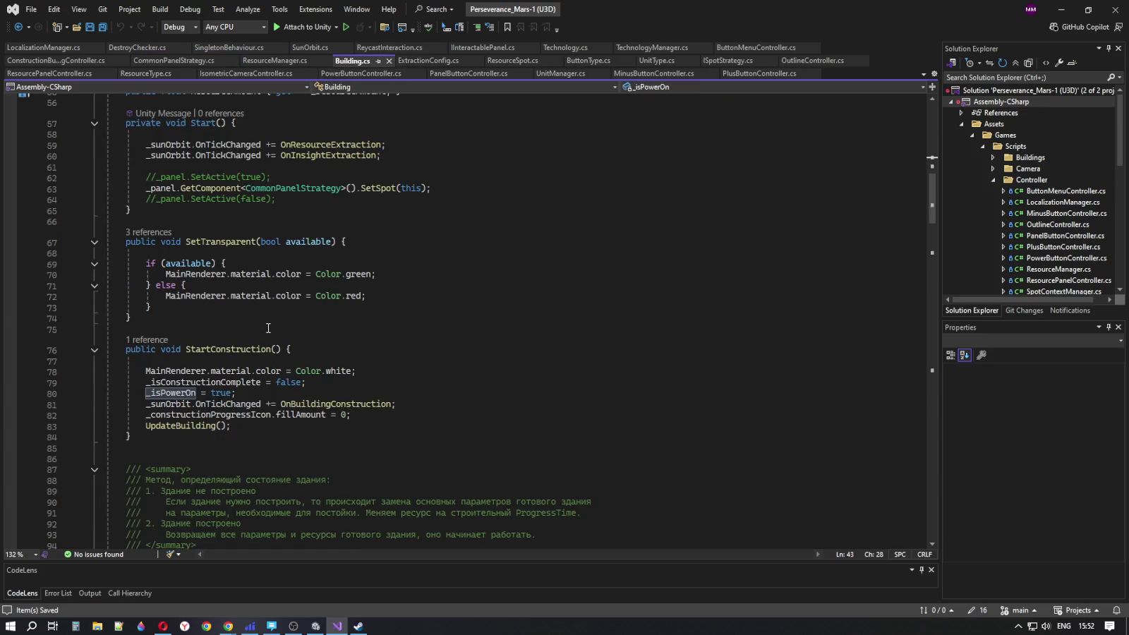
left_click(207, 244)
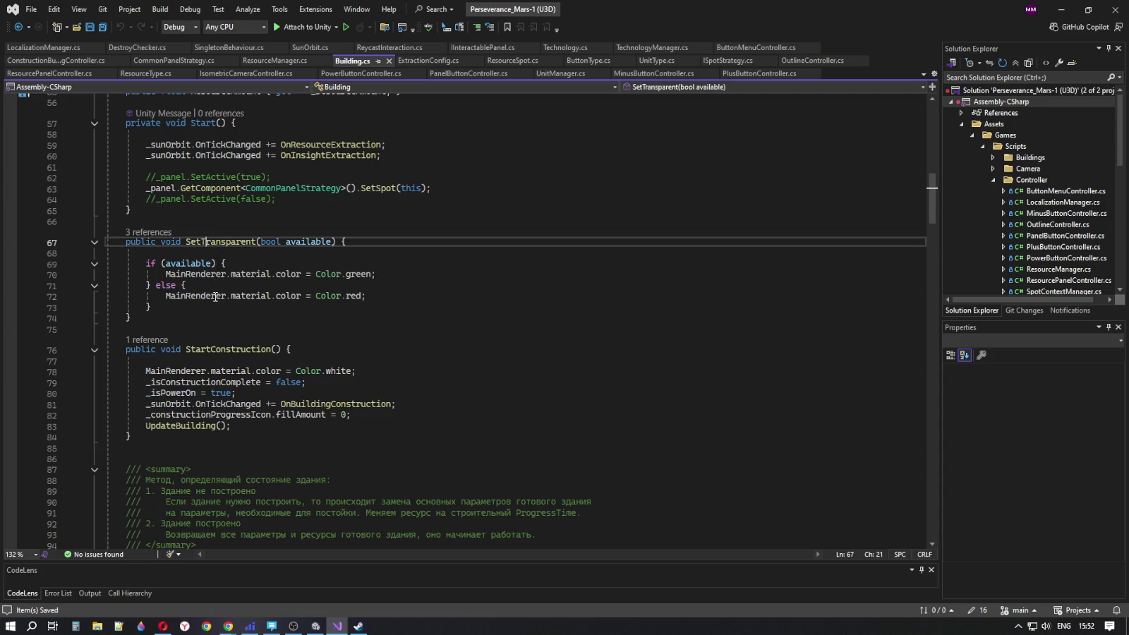
scroll(373, 350, "up", 3)
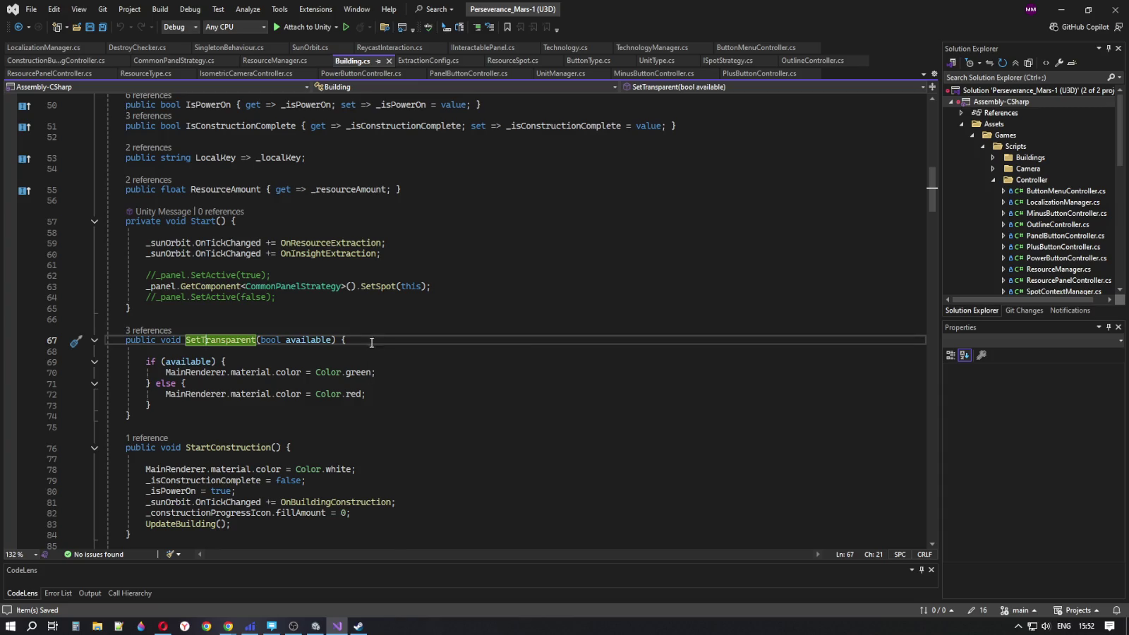
left_click(339, 300)
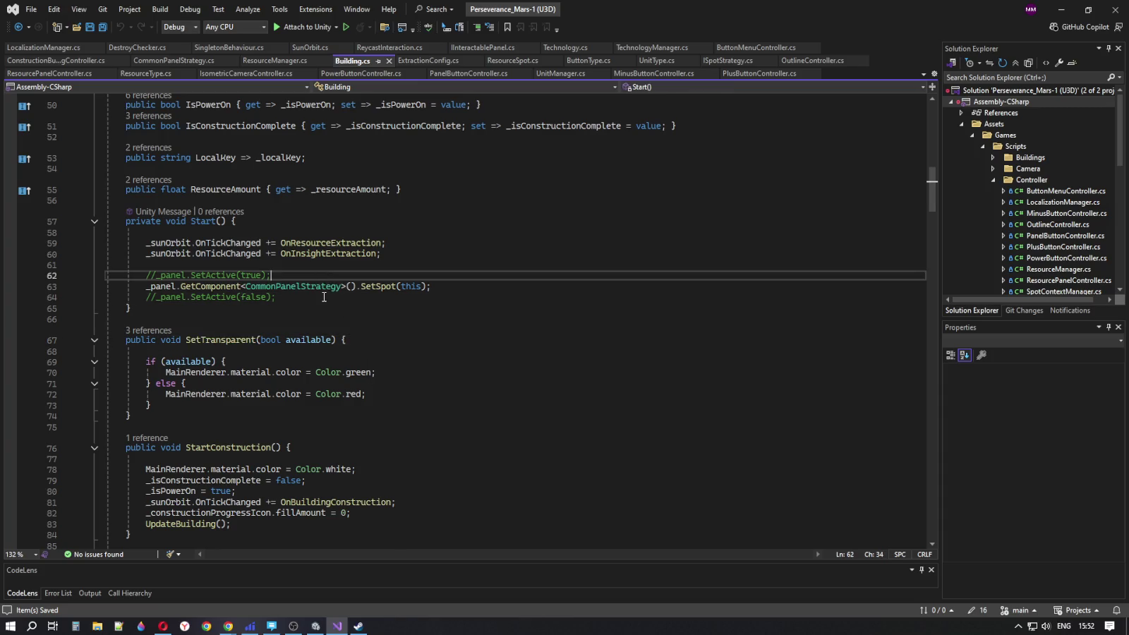
left_click(317, 283)
left_click(315, 277)
scroll(314, 279, "up", 13)
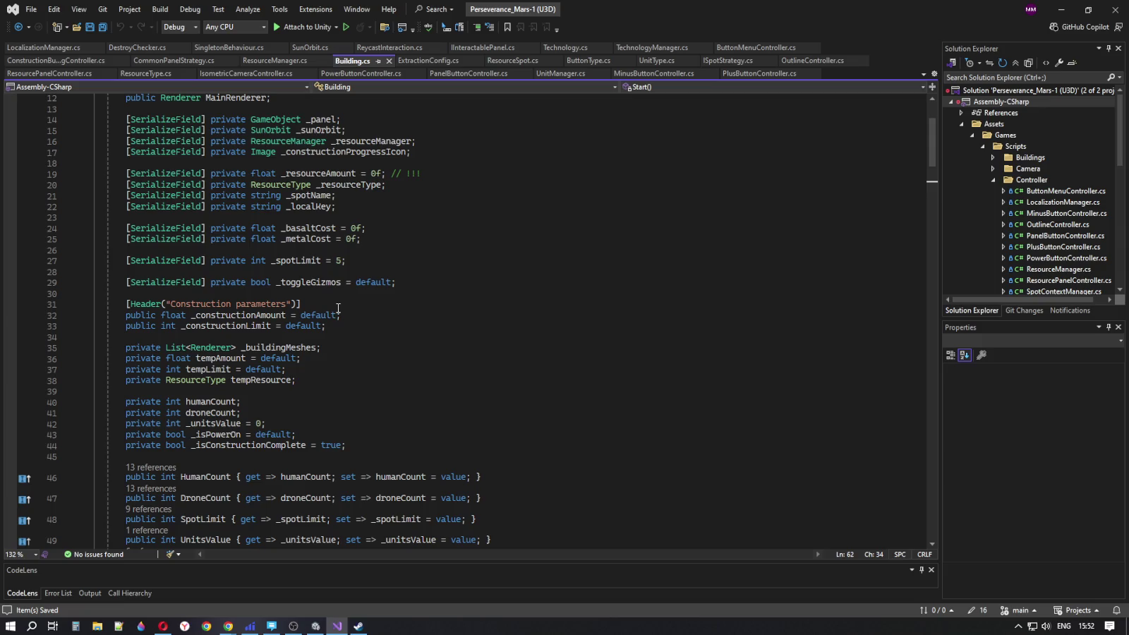
left_click(237, 369)
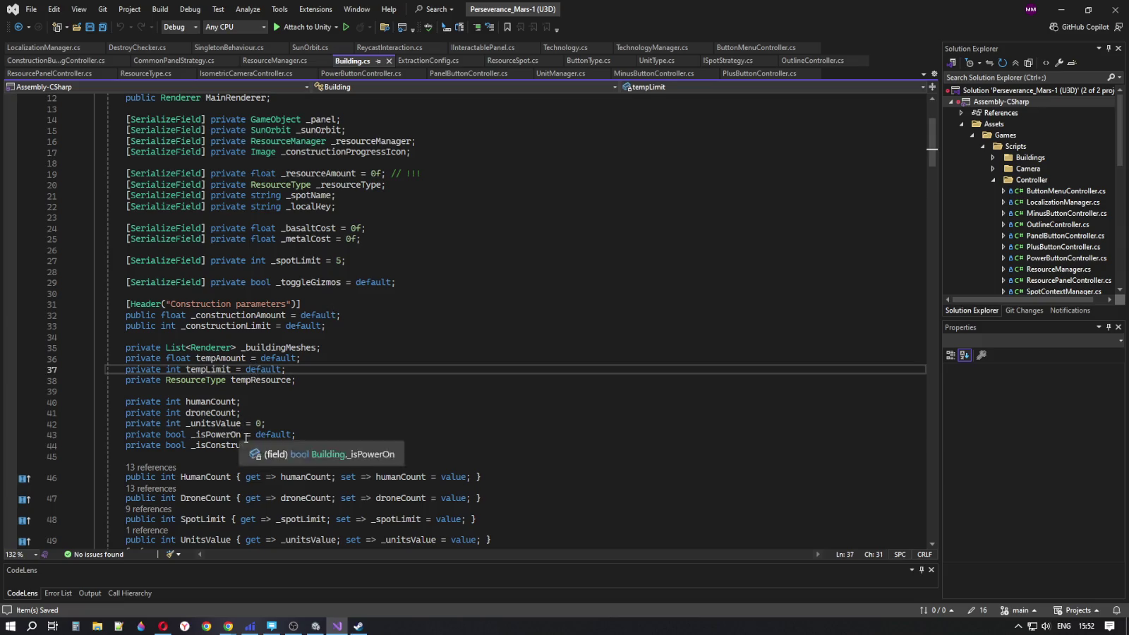
double_click(273, 434)
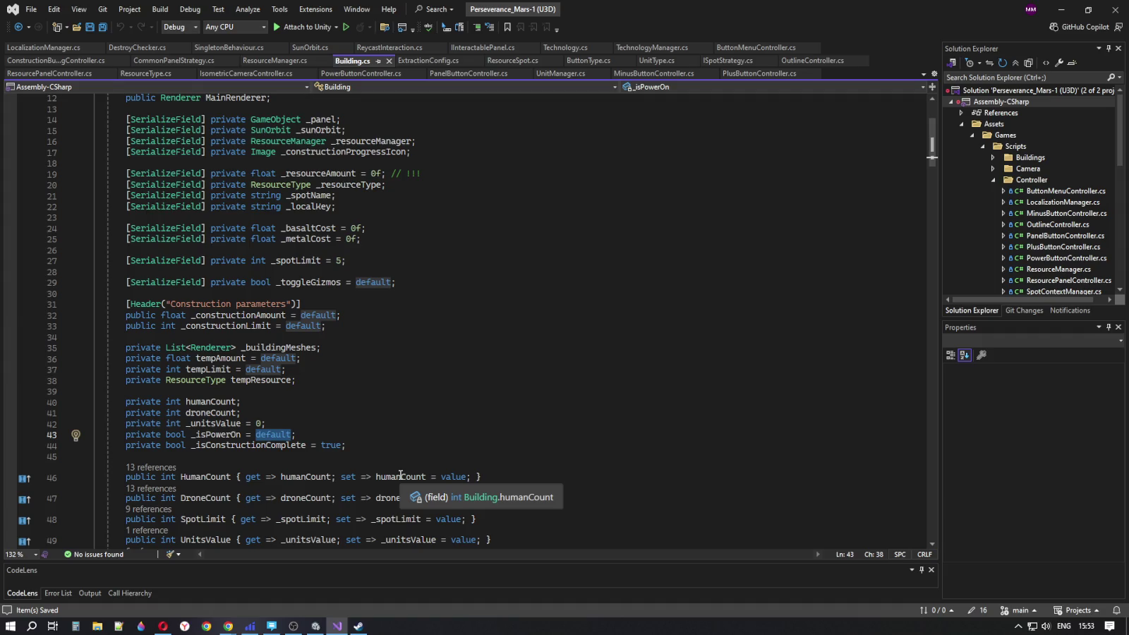
Set _isPowerOn and _isConstructionComplete to true in Building.cs and save it
type("true")
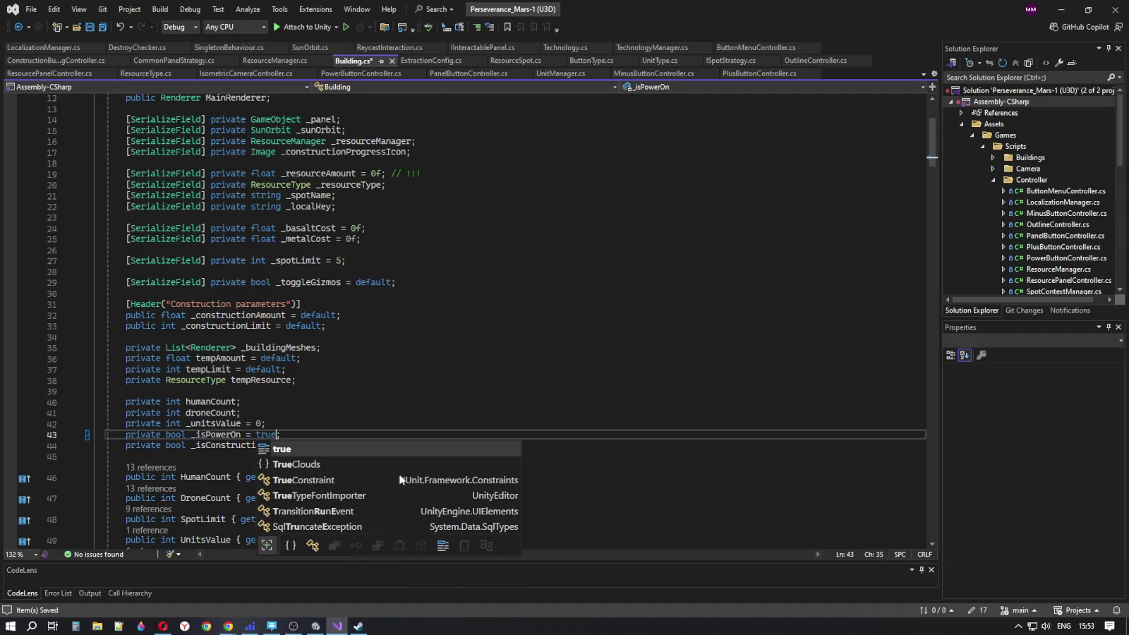
double_click(341, 444)
type("true")
left_click(376, 447)
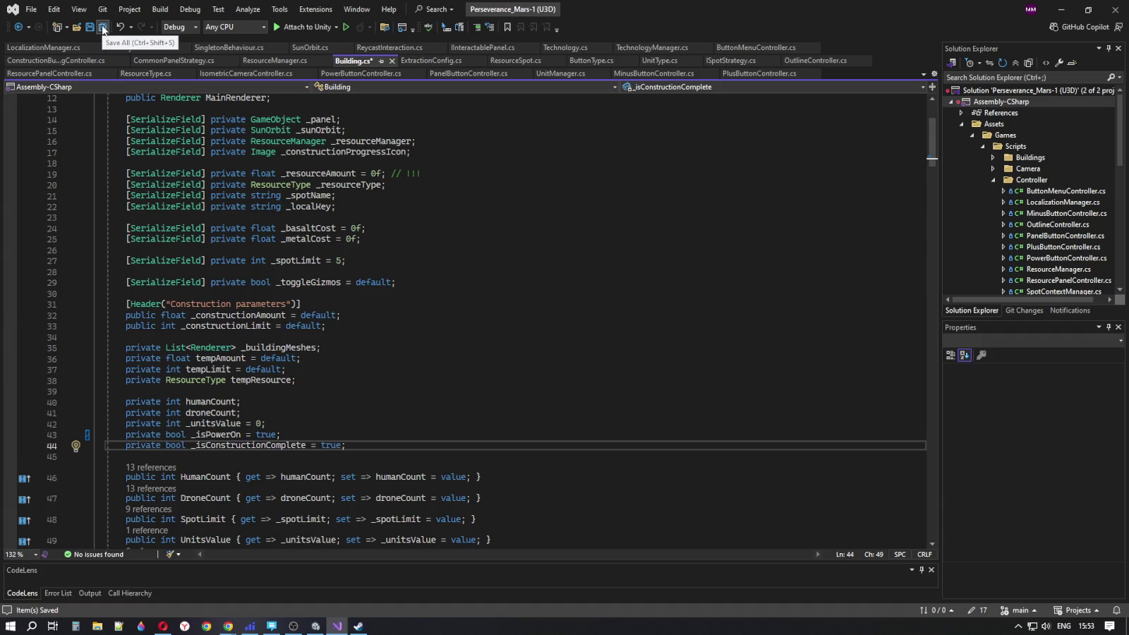
left_click(102, 29)
left_click(284, 434)
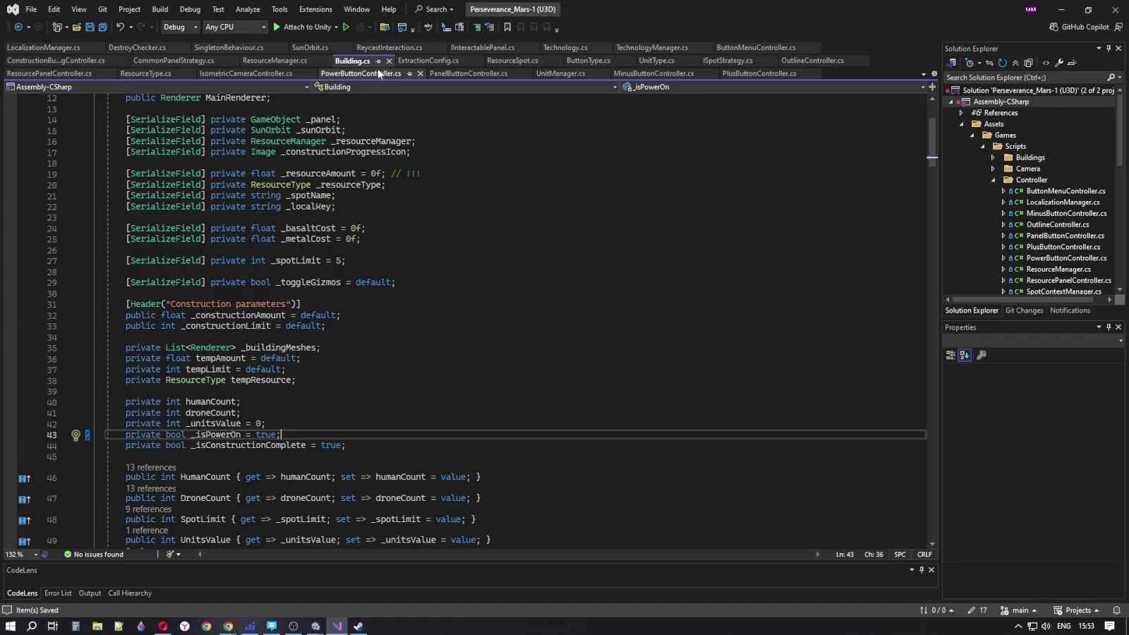
key("alt+Tab")
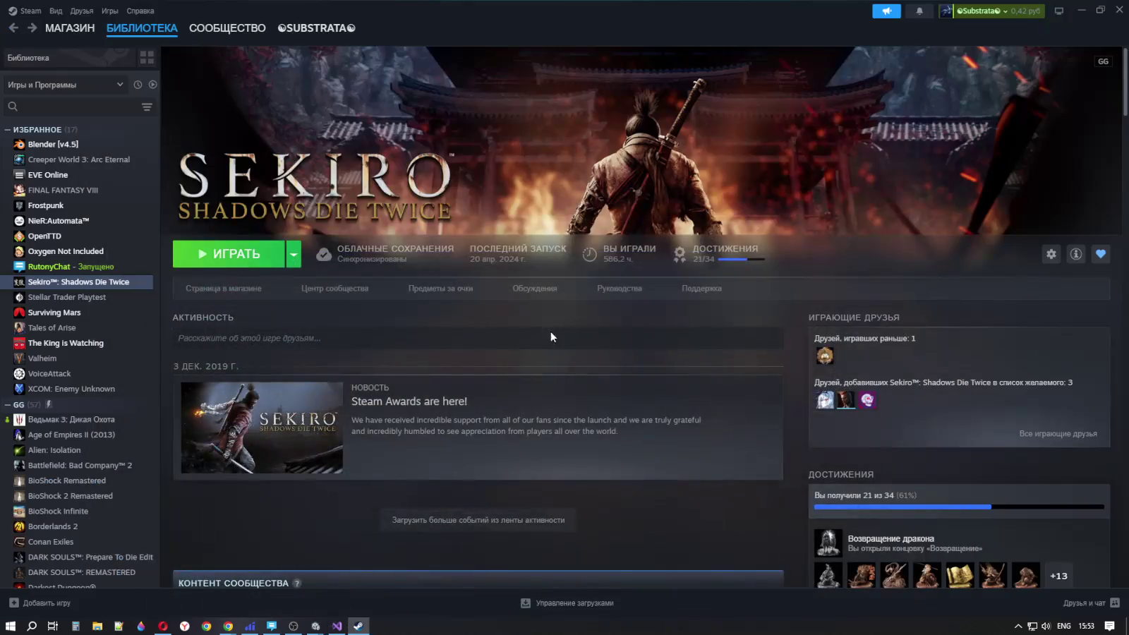
Bring the Unity editor forward from the taskbar in place of Steam
mouse_move(318, 621)
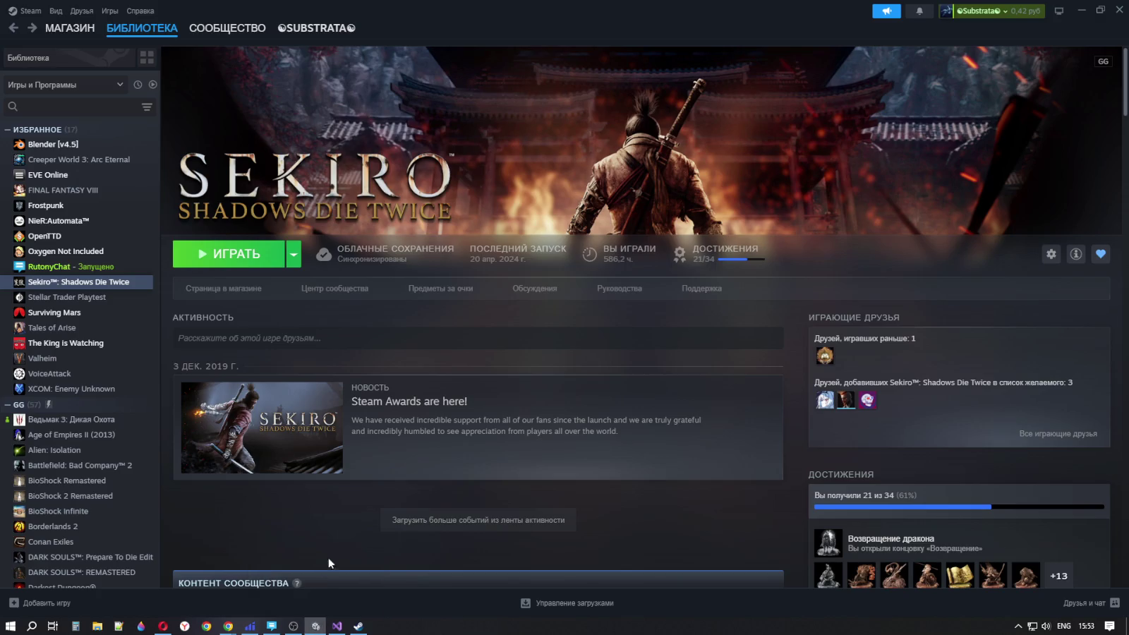
left_click(314, 626)
Bring Unity forward and run a first play test, opening and closing the command center panel
left_click(314, 628)
left_click(315, 628)
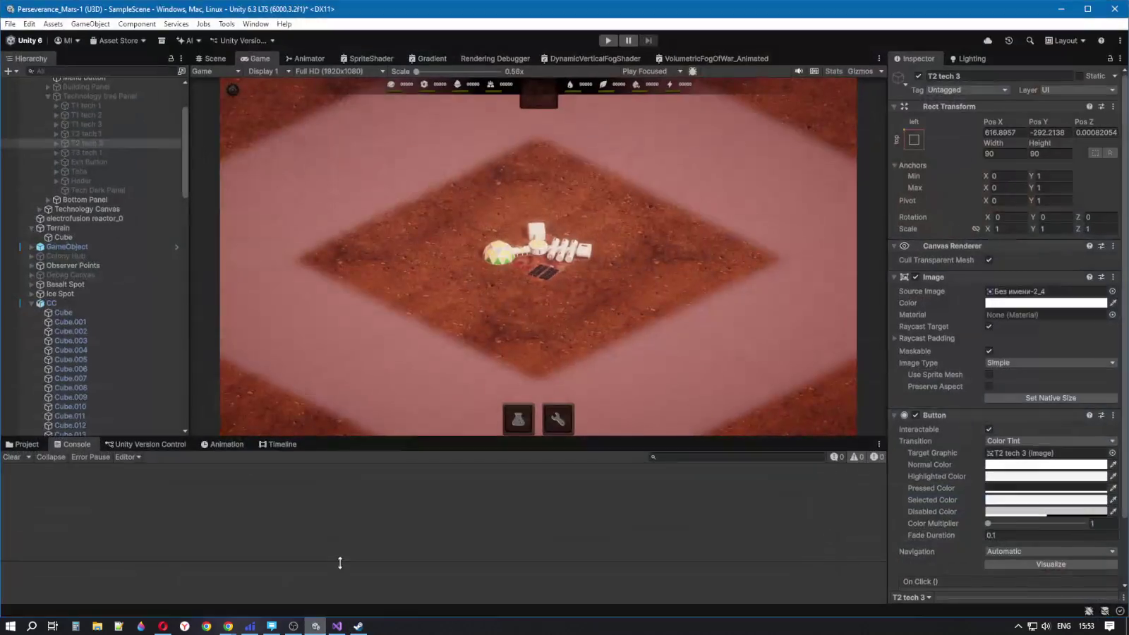
left_click(606, 41)
left_click(536, 246)
left_click(437, 276)
left_click(528, 249)
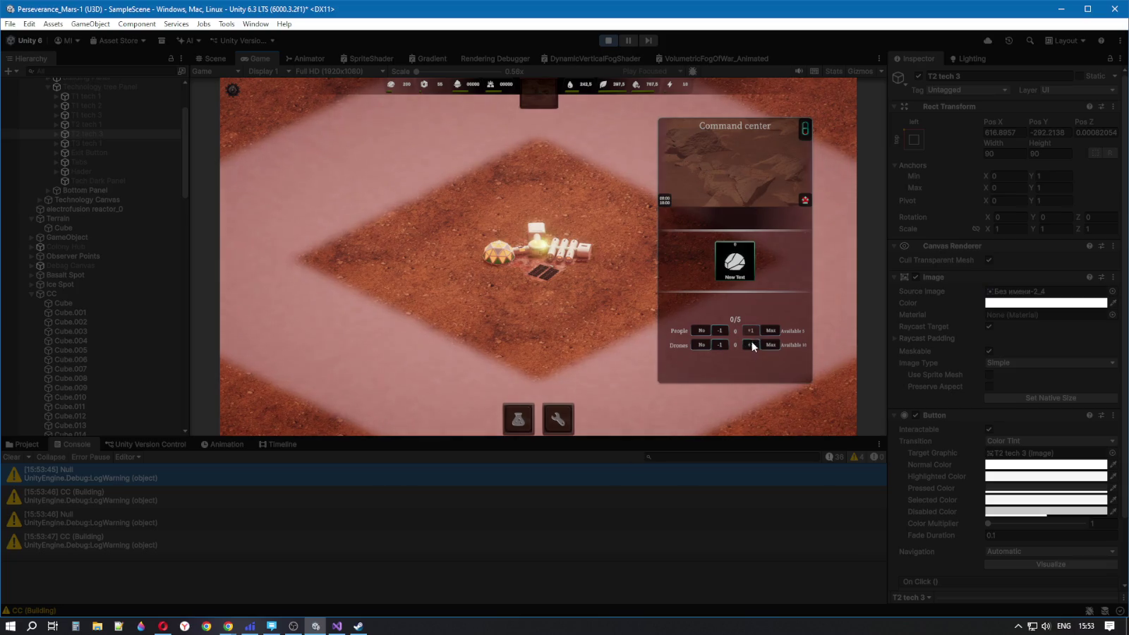
left_click(602, 42)
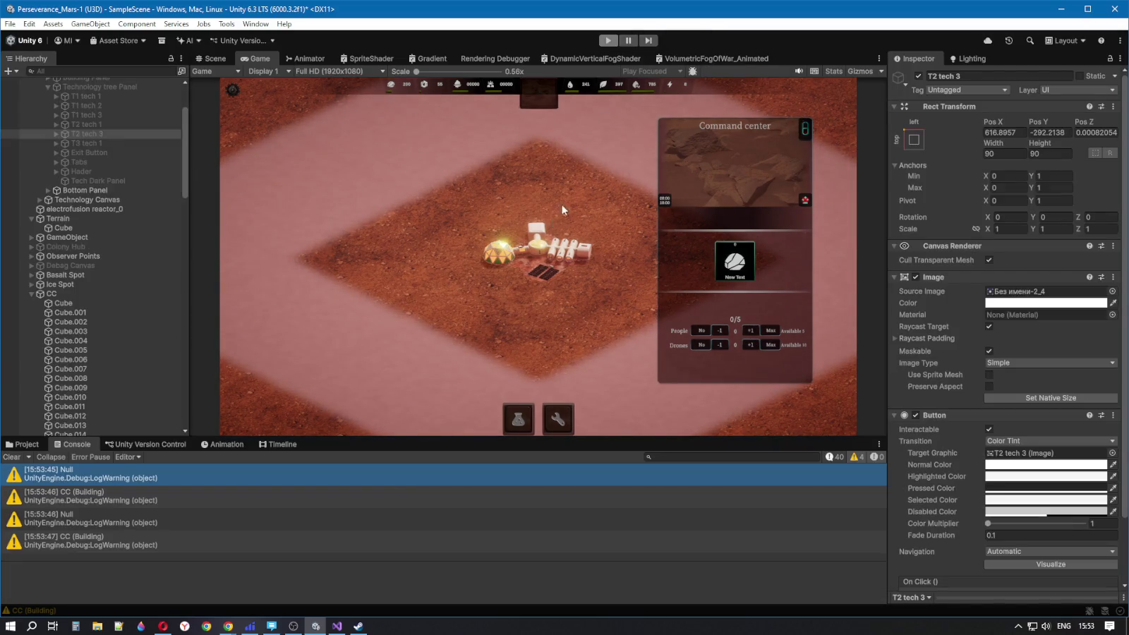
Run two more short play sessions, selecting the base to show its panel and deselecting it
left_click(607, 41)
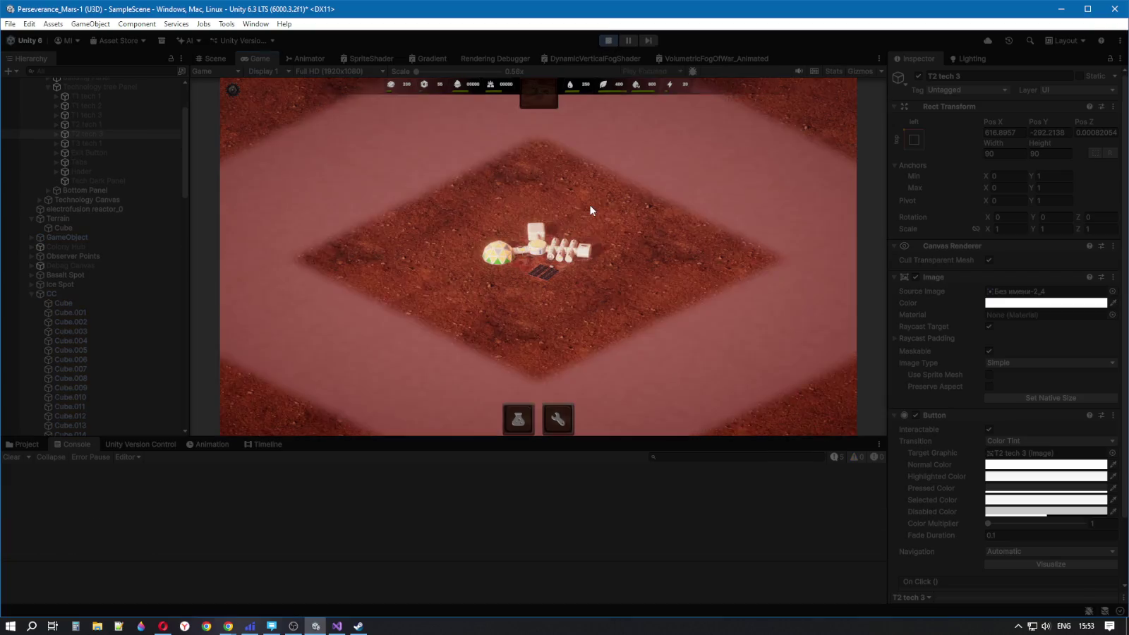
left_click(590, 212)
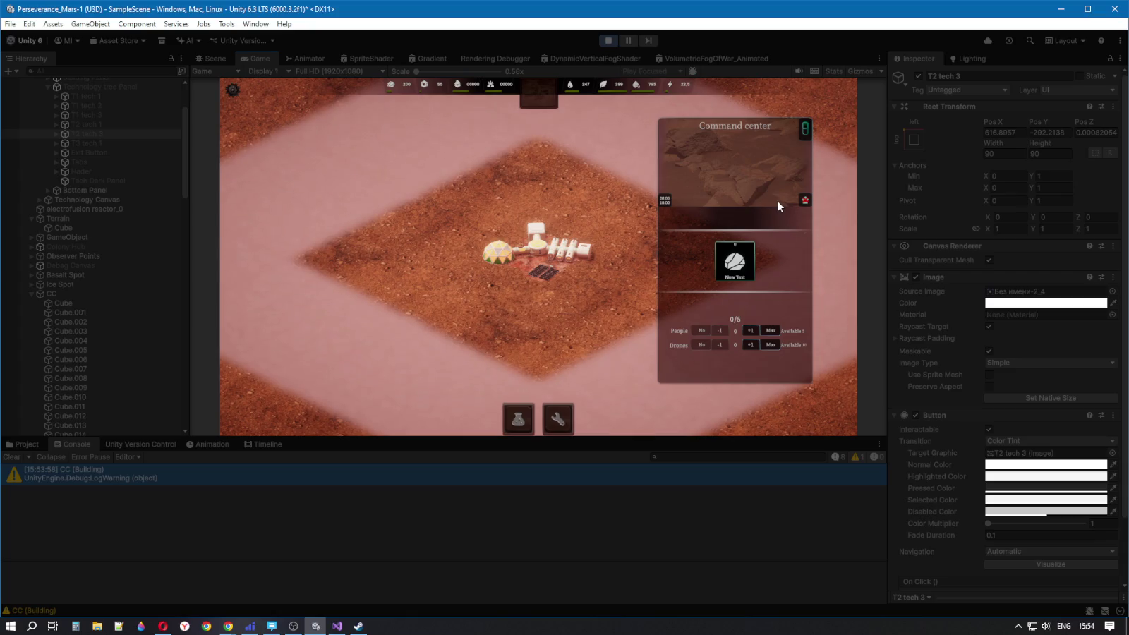
left_click(607, 41)
left_click(608, 41)
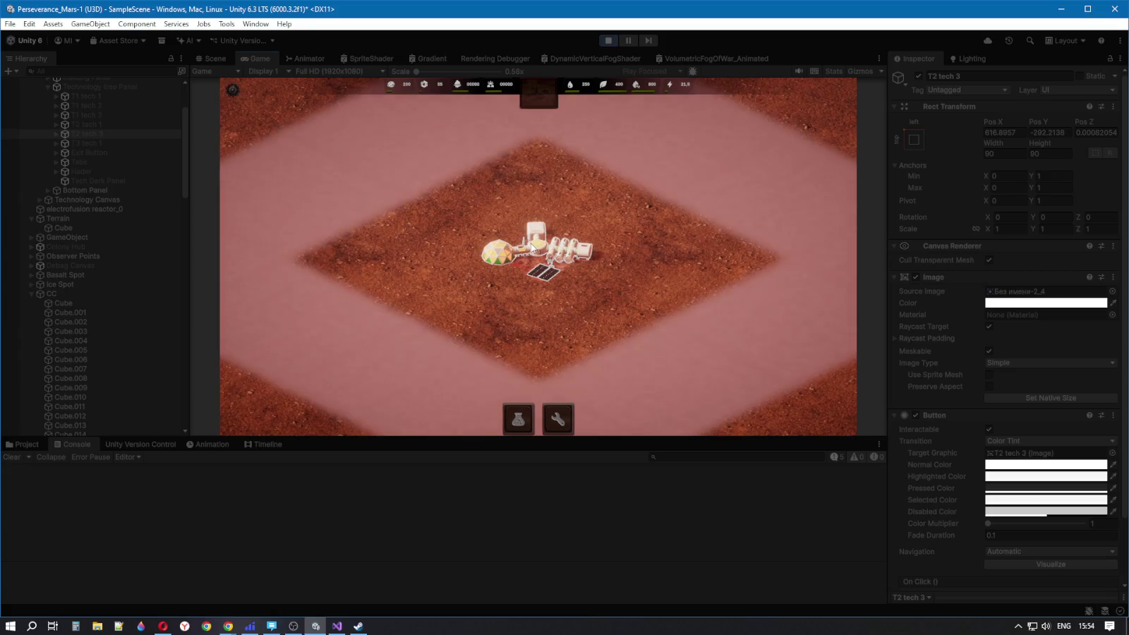
left_click(583, 274)
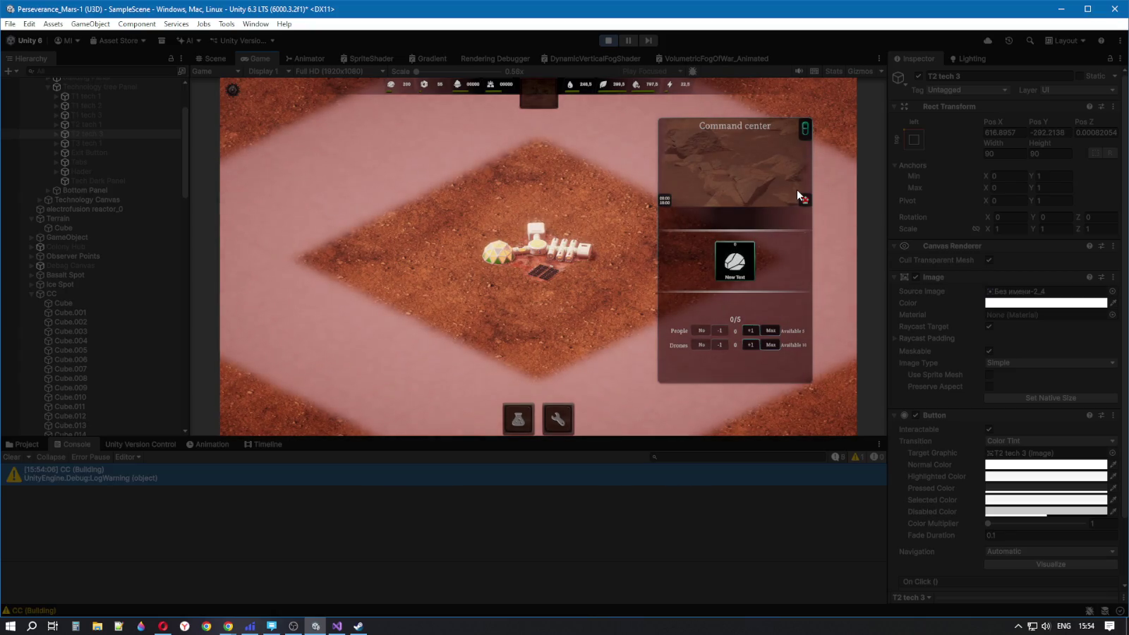
left_click(450, 275)
left_click(447, 293)
left_click(616, 40)
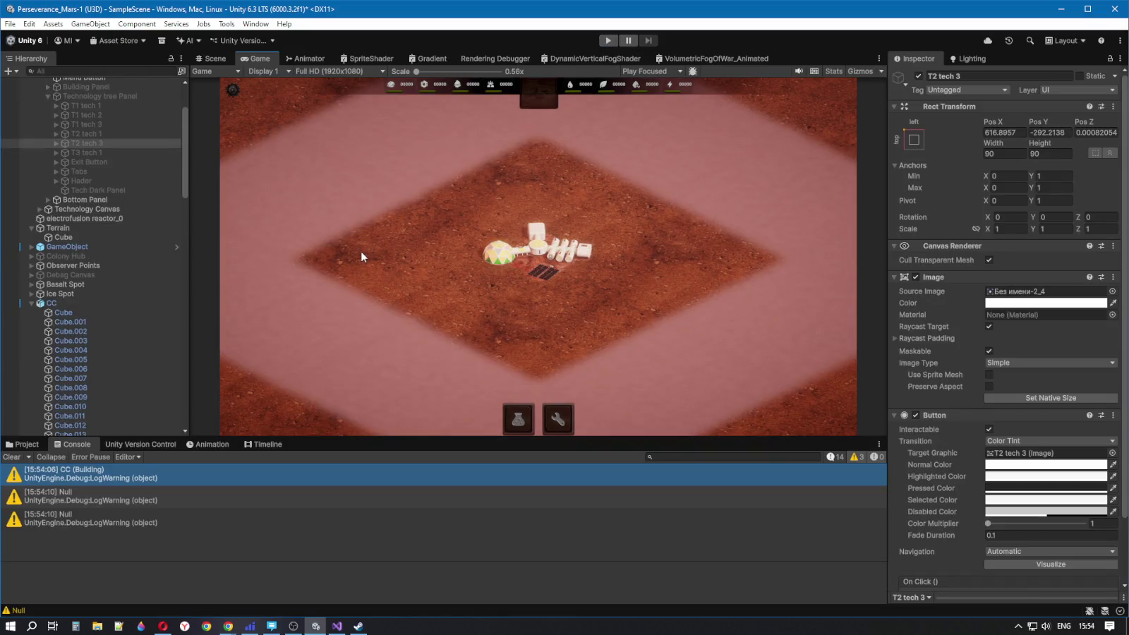
Play again with Ctrl+P, closing and reopening the command center panel before exiting
key("ctrl+p")
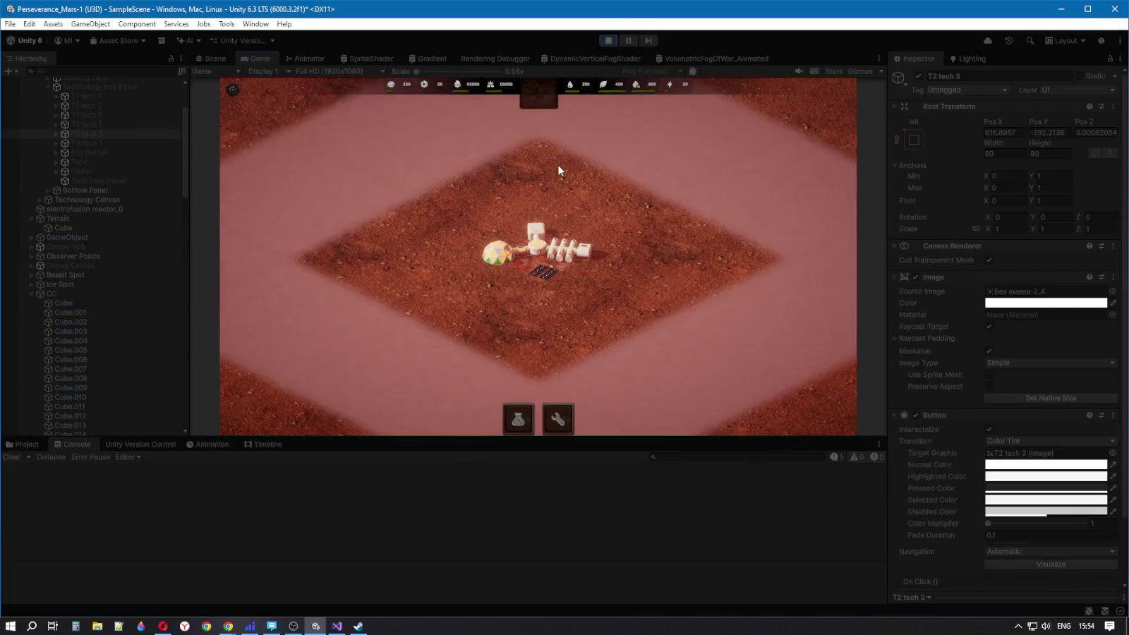
left_click(523, 284)
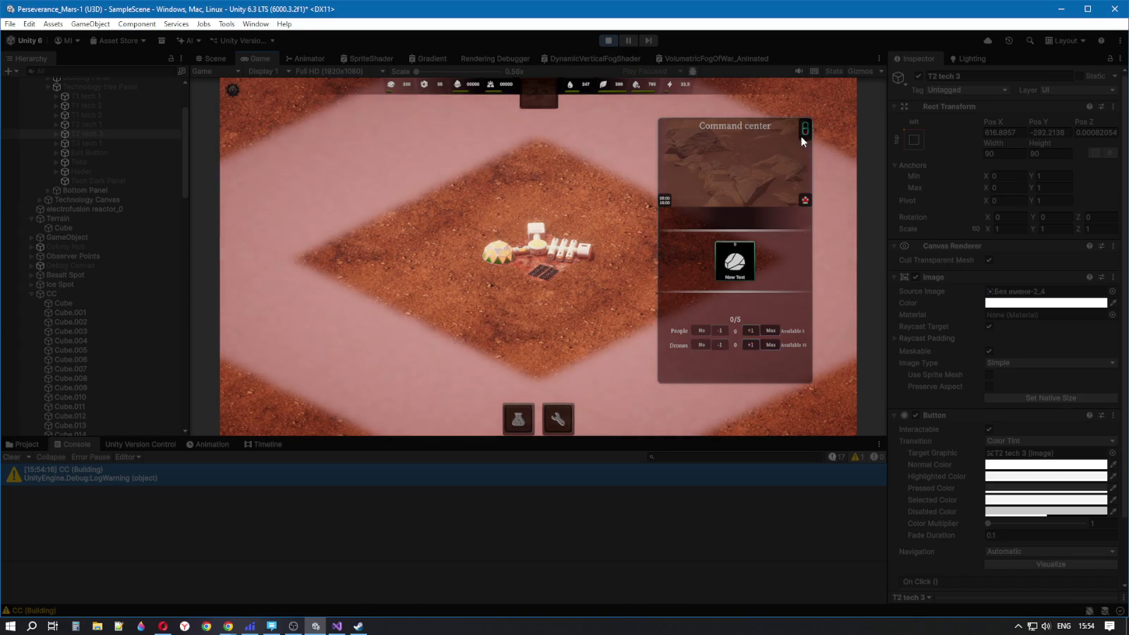
left_click(441, 255)
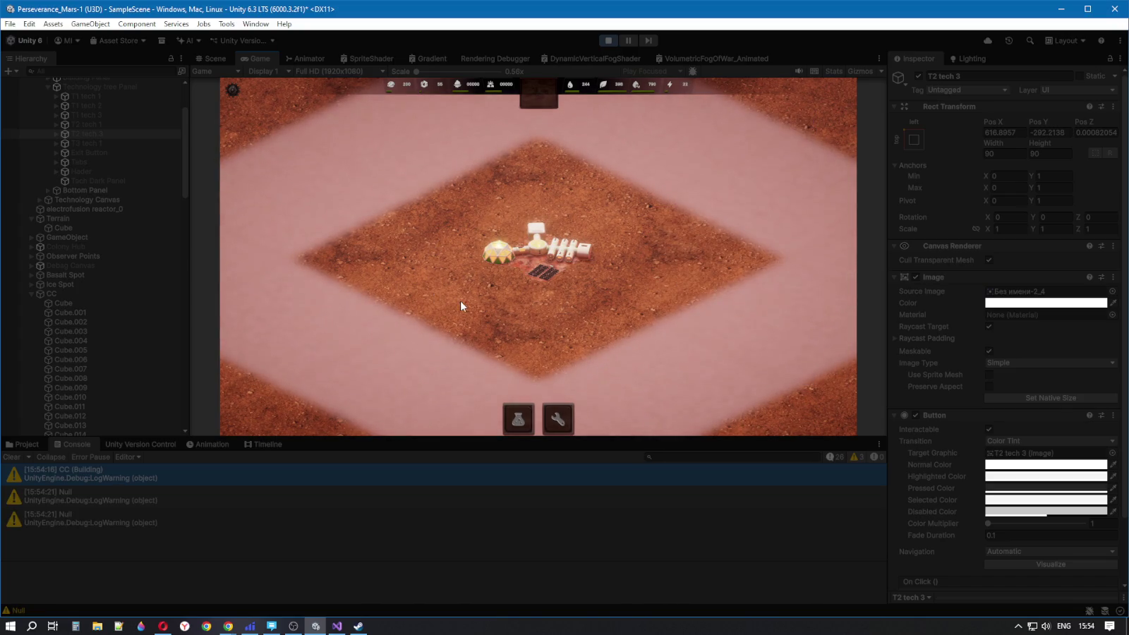
left_click(544, 250)
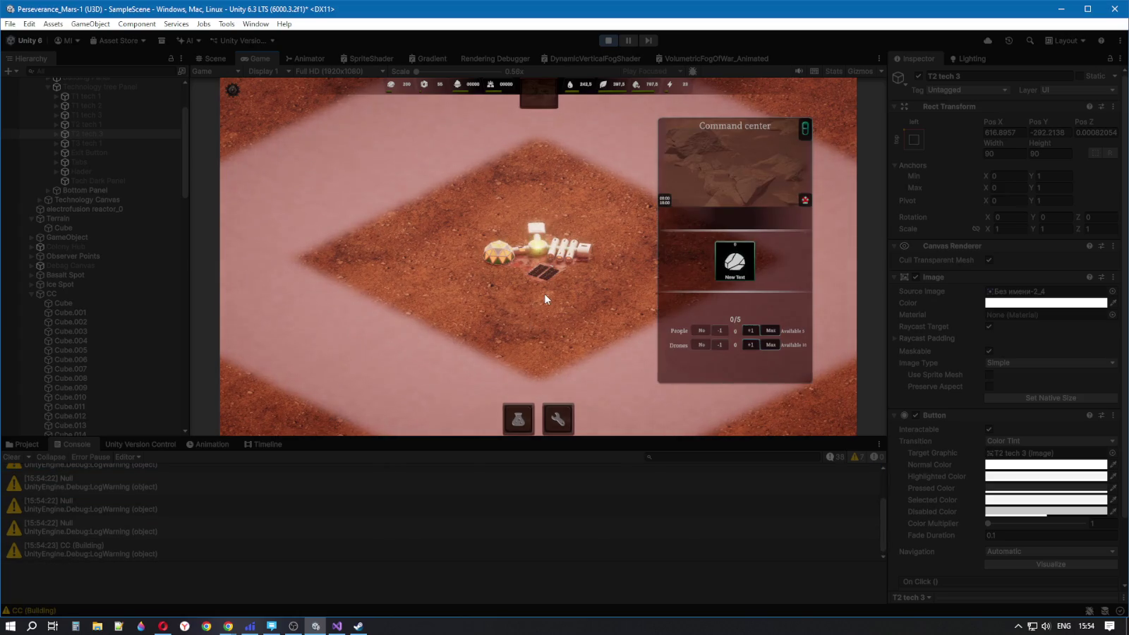
left_click(604, 205)
left_click(562, 257)
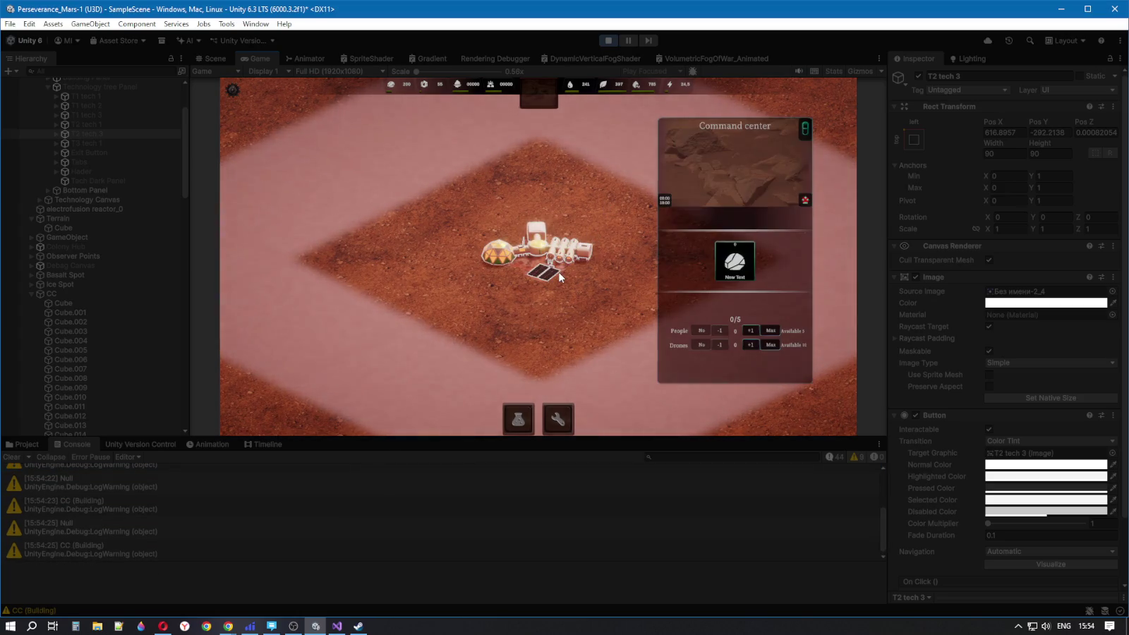
left_click(608, 40)
Do a final play run, toggling the command center panel open and closed several times
left_click(607, 41)
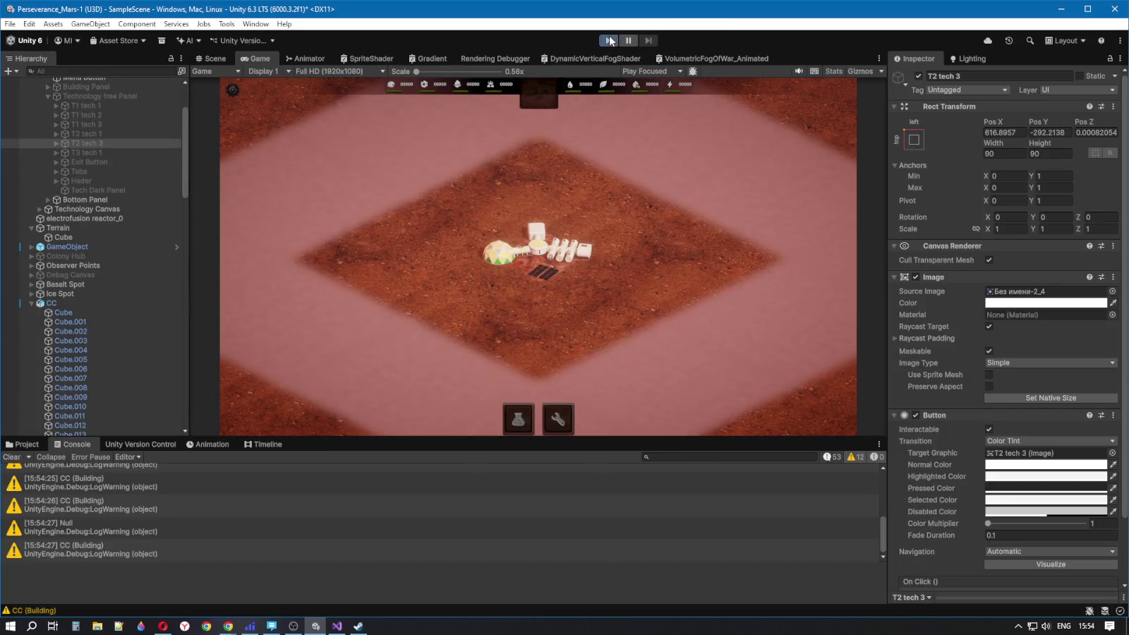
left_click(534, 261)
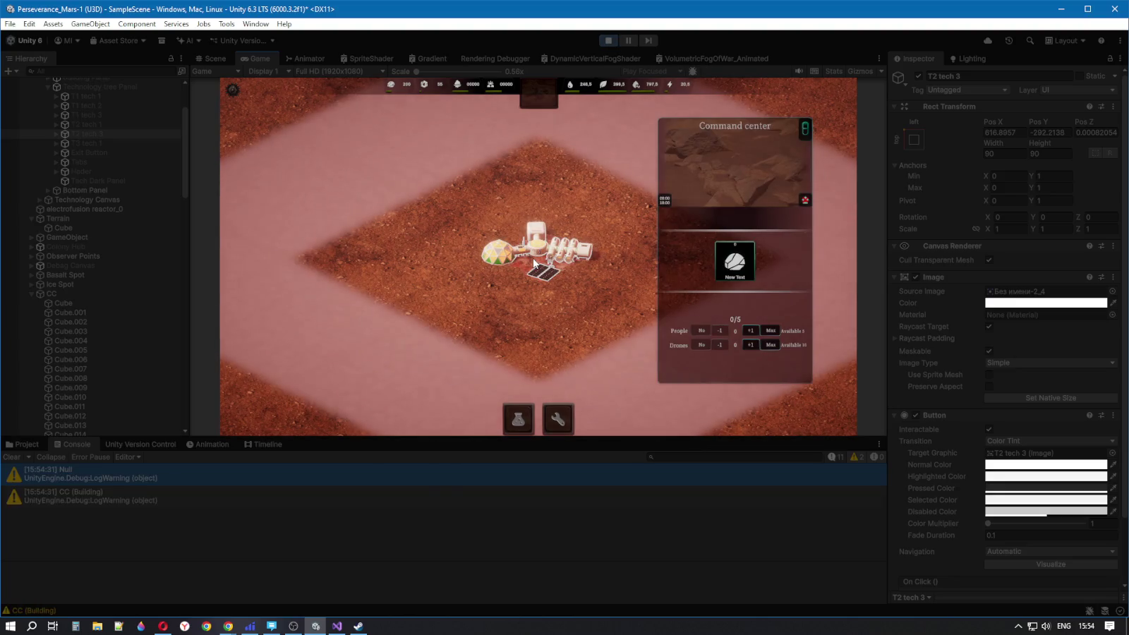
left_click(441, 239)
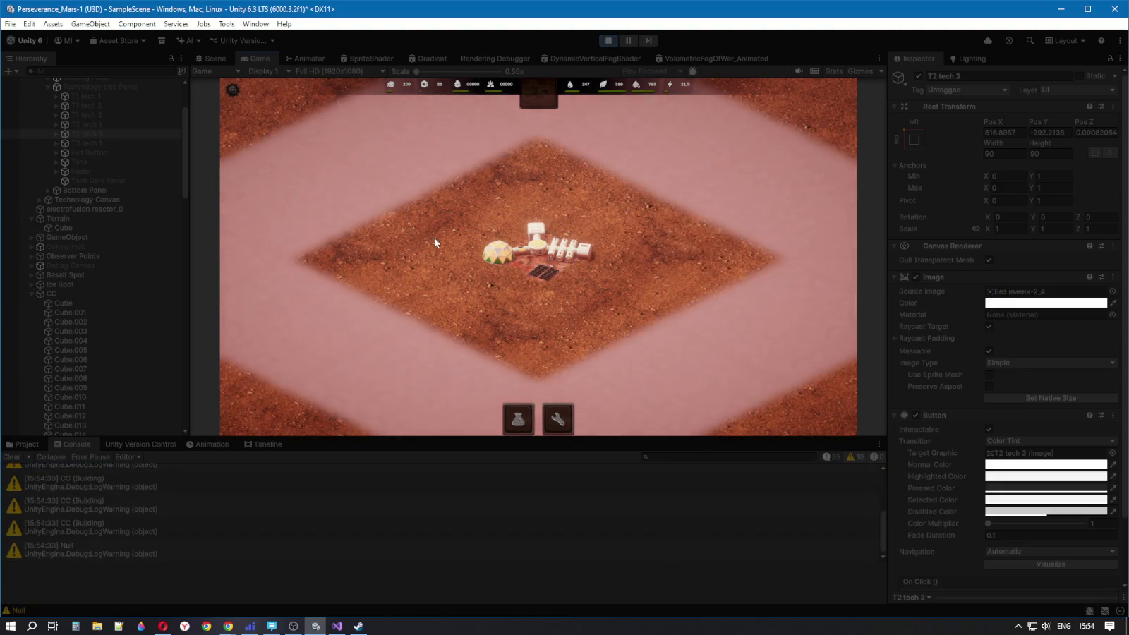
left_click(536, 243)
left_click(411, 241)
left_click(521, 247)
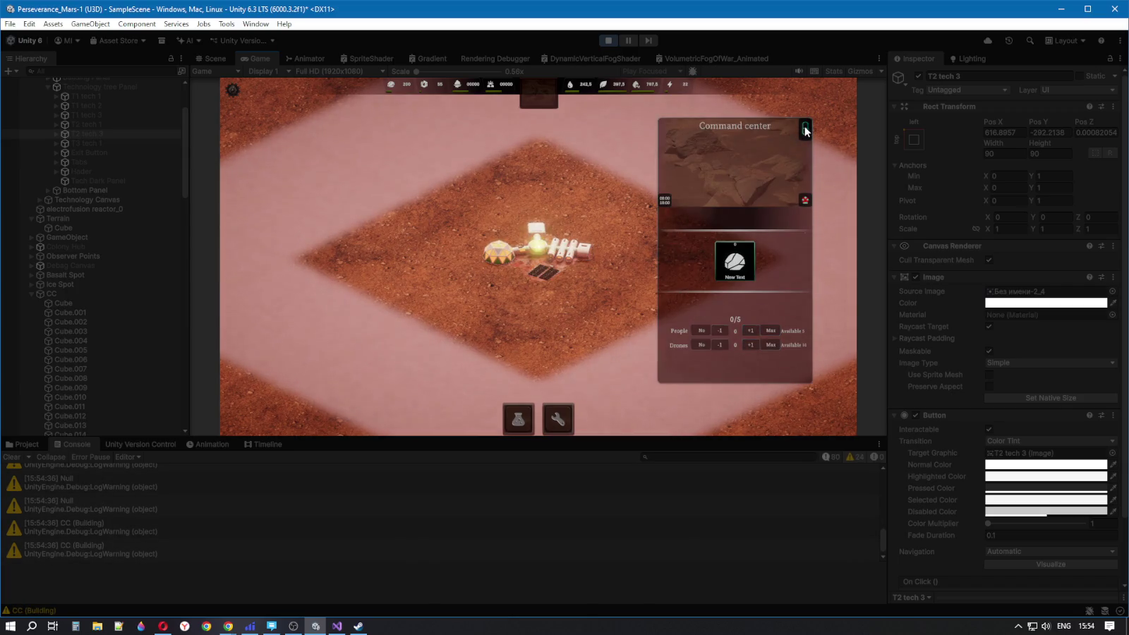
left_click(613, 44)
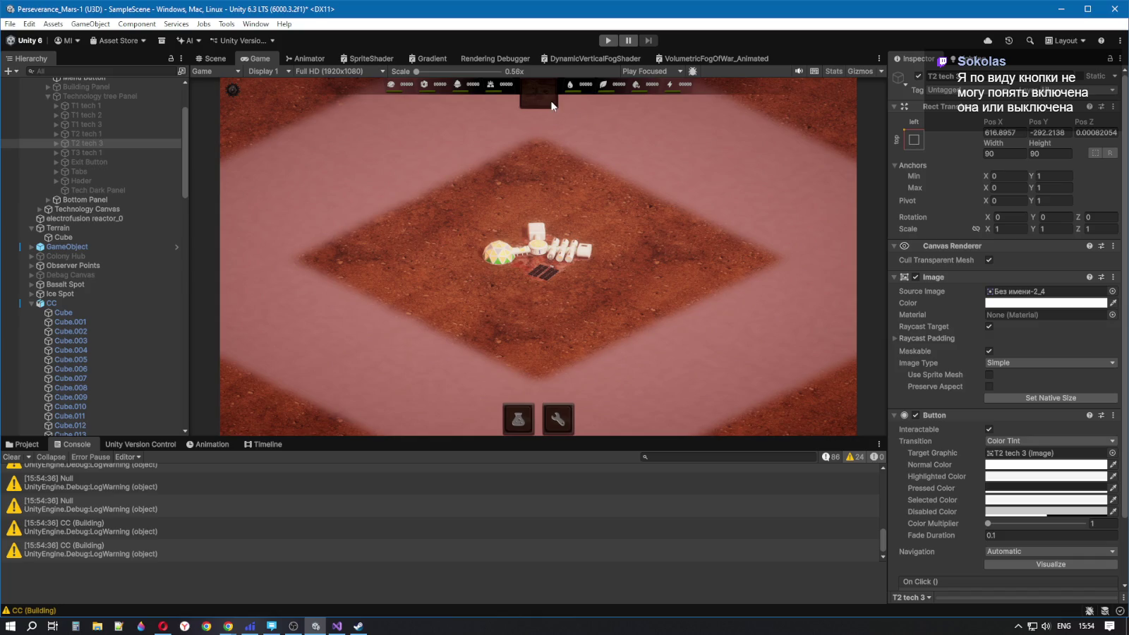
Maximize the Game view with Shift+Space and run the game twice, stopping each run
key("shift+space")
left_click(606, 41)
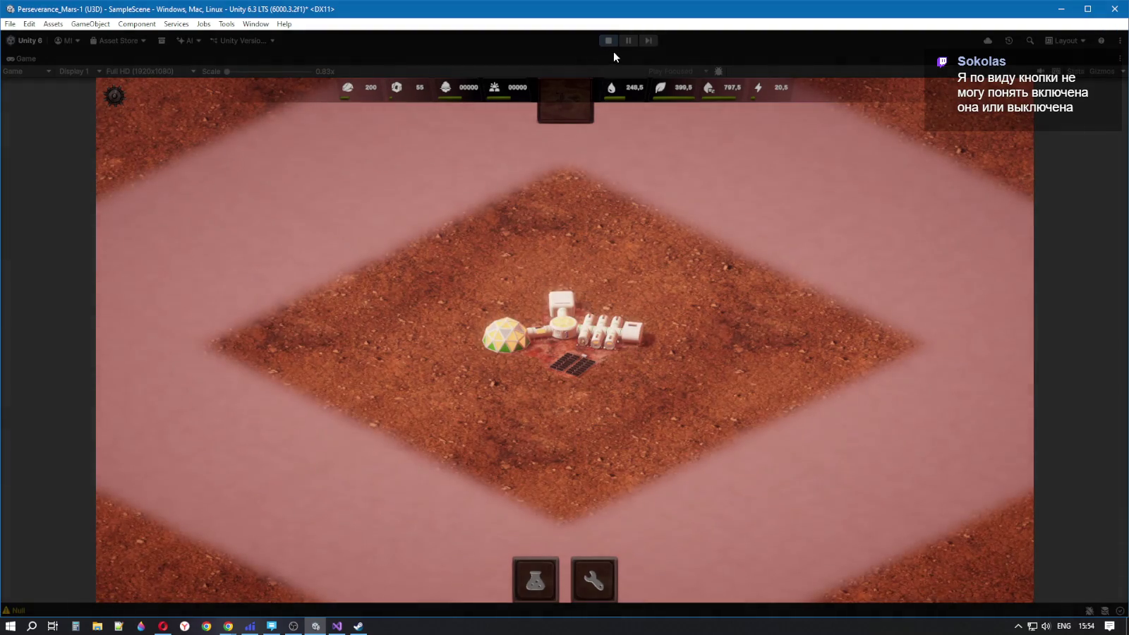
mouse_move(290, 628)
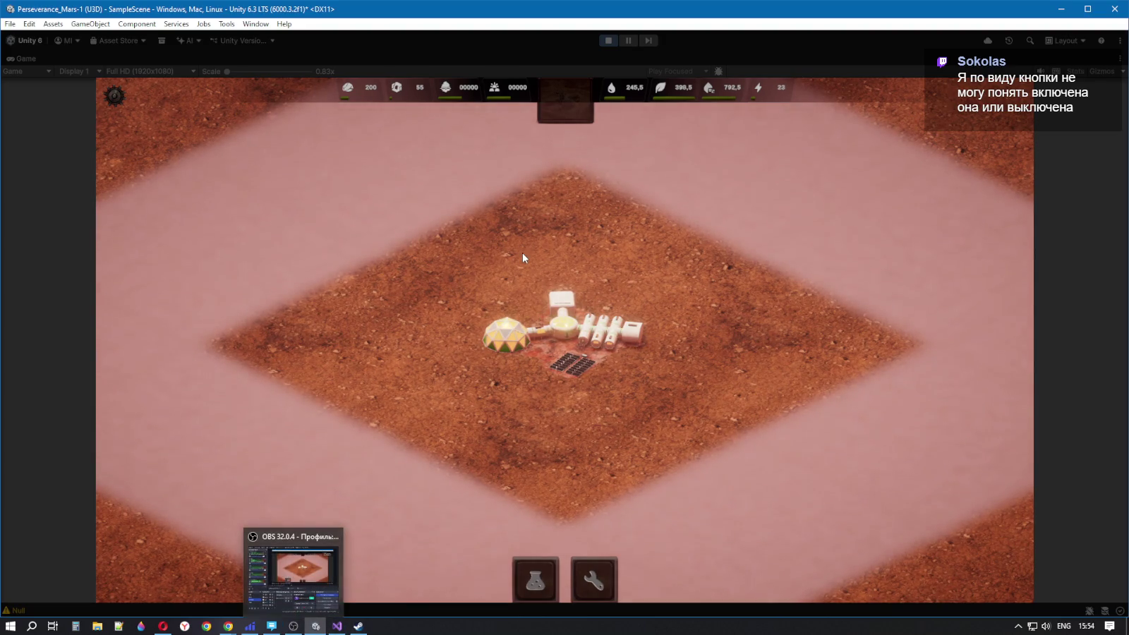
left_click(605, 42)
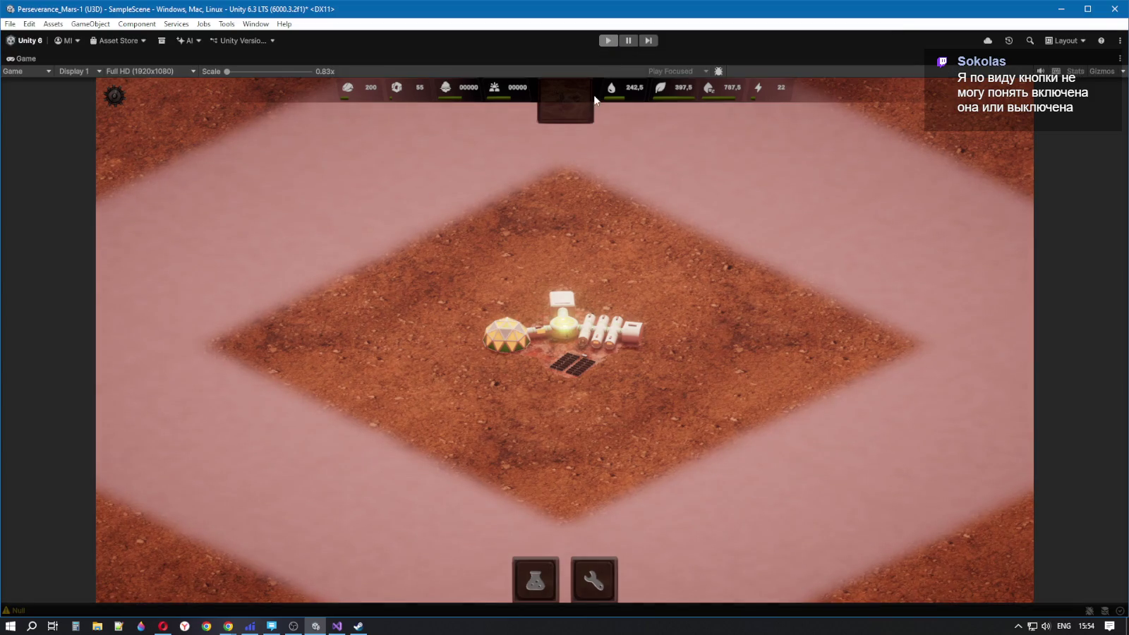
left_click(600, 44)
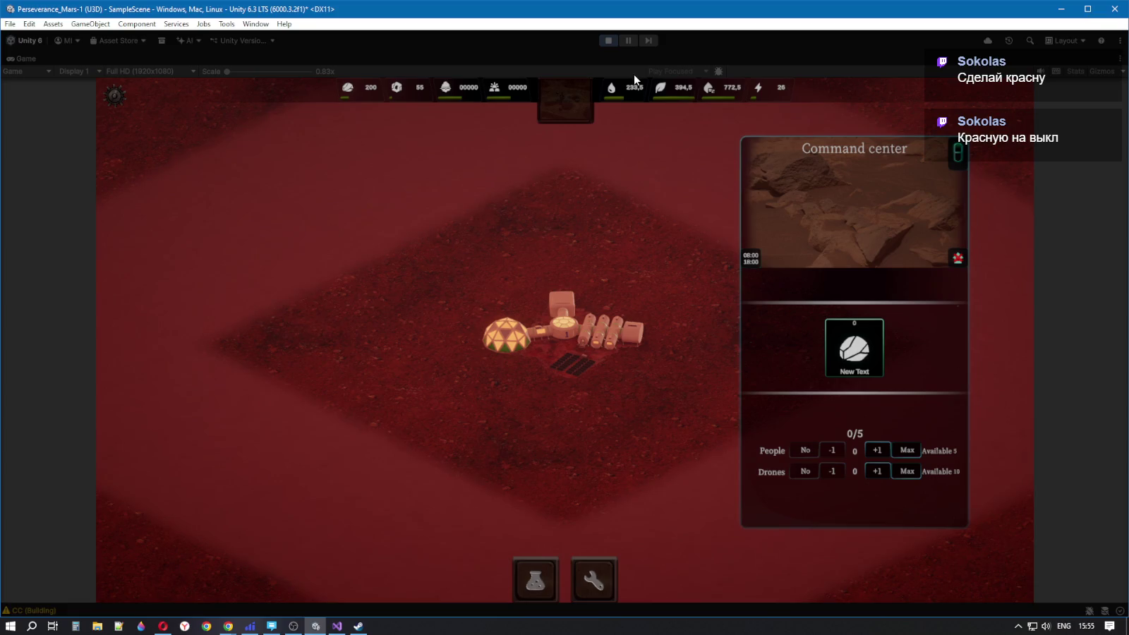
left_click(609, 40)
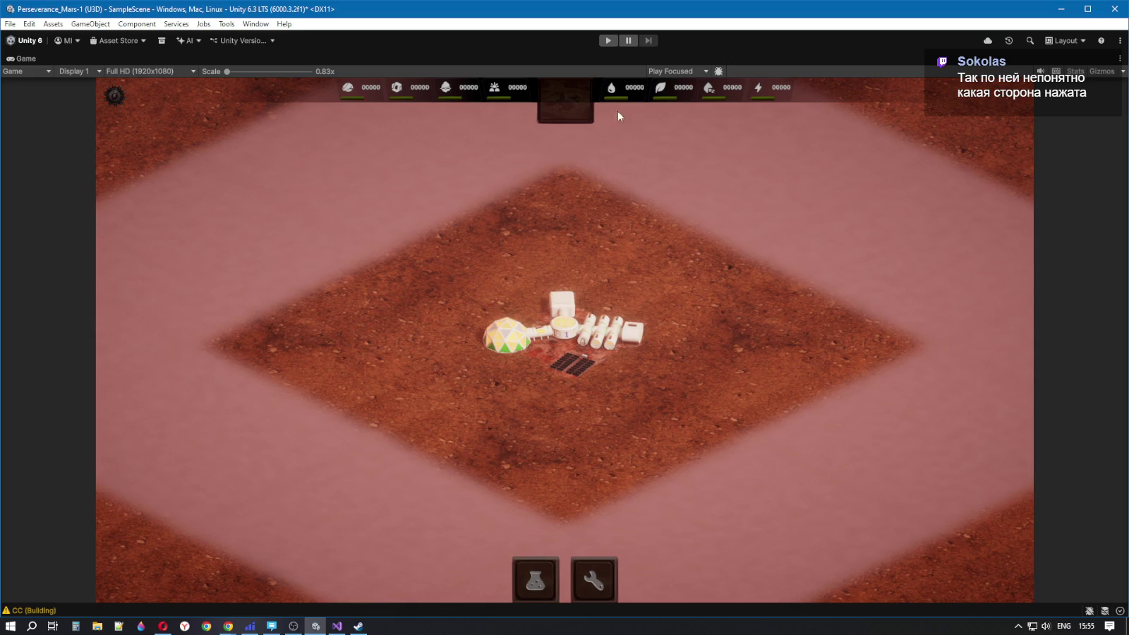
Play the game, switch the command center power toggle off and on, then stop and restore the layout
left_click(608, 41)
left_click(547, 359)
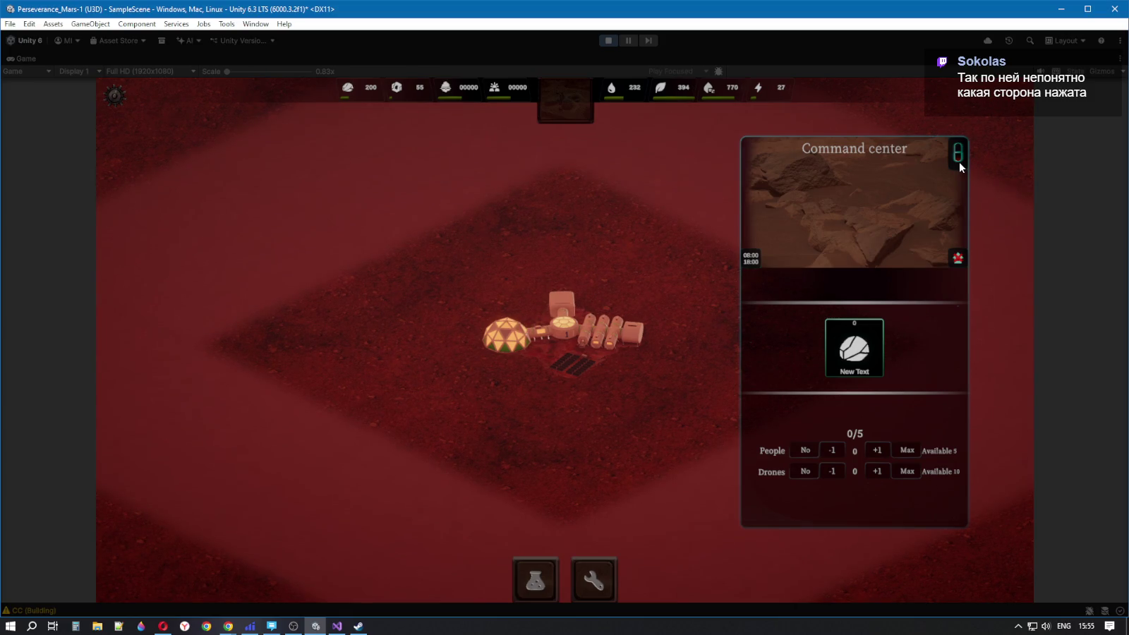
left_click(959, 151)
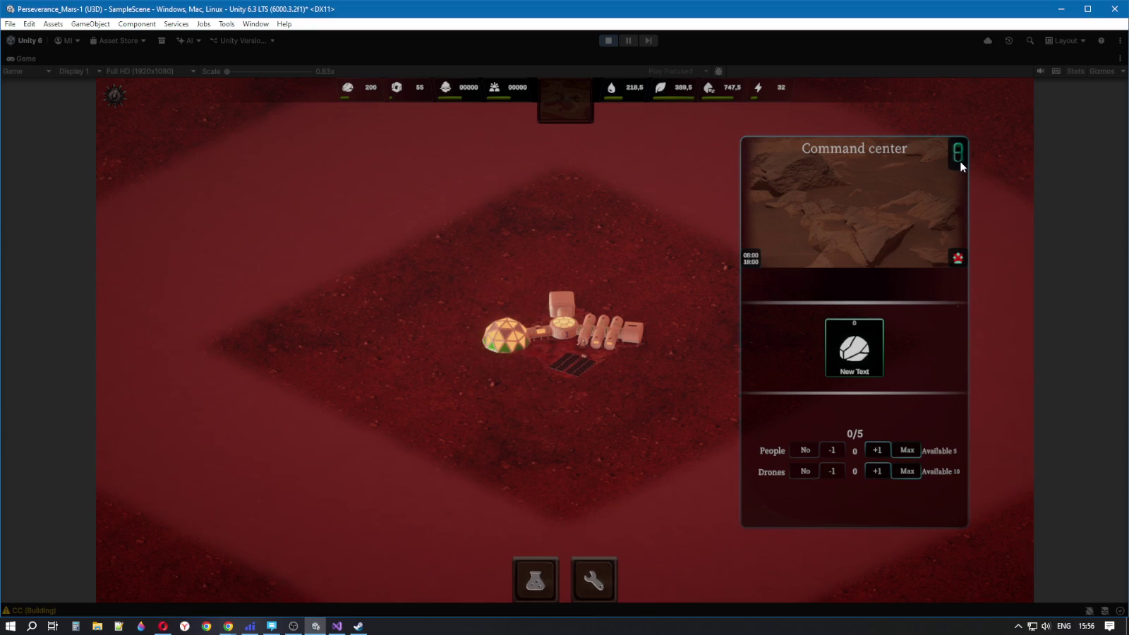
left_click(959, 161)
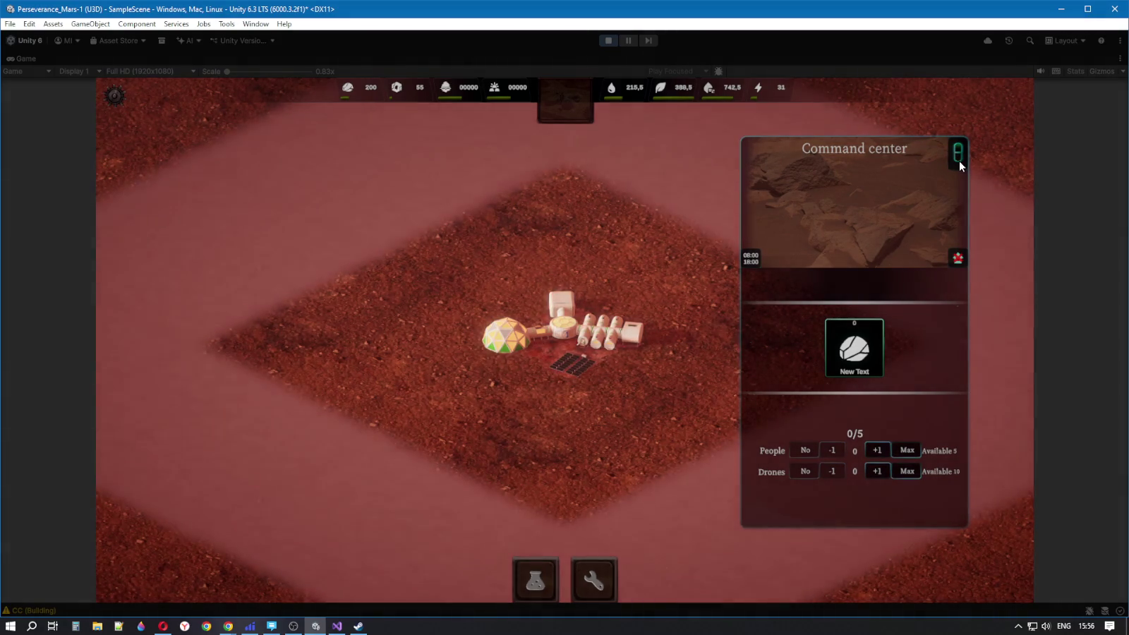
left_click(600, 41)
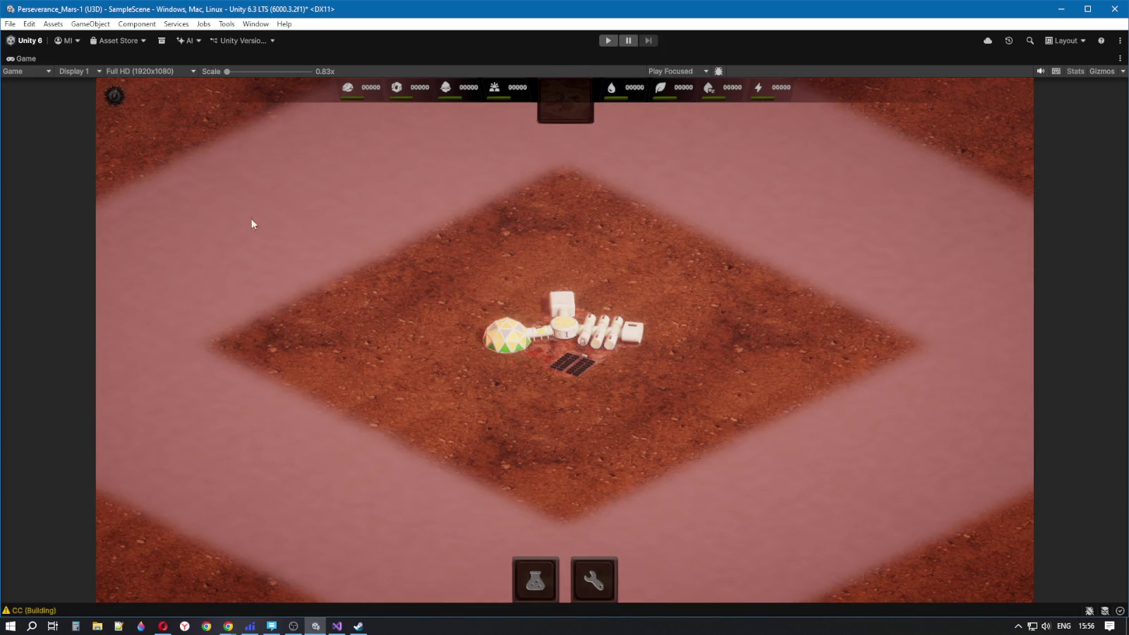
key("shift+space")
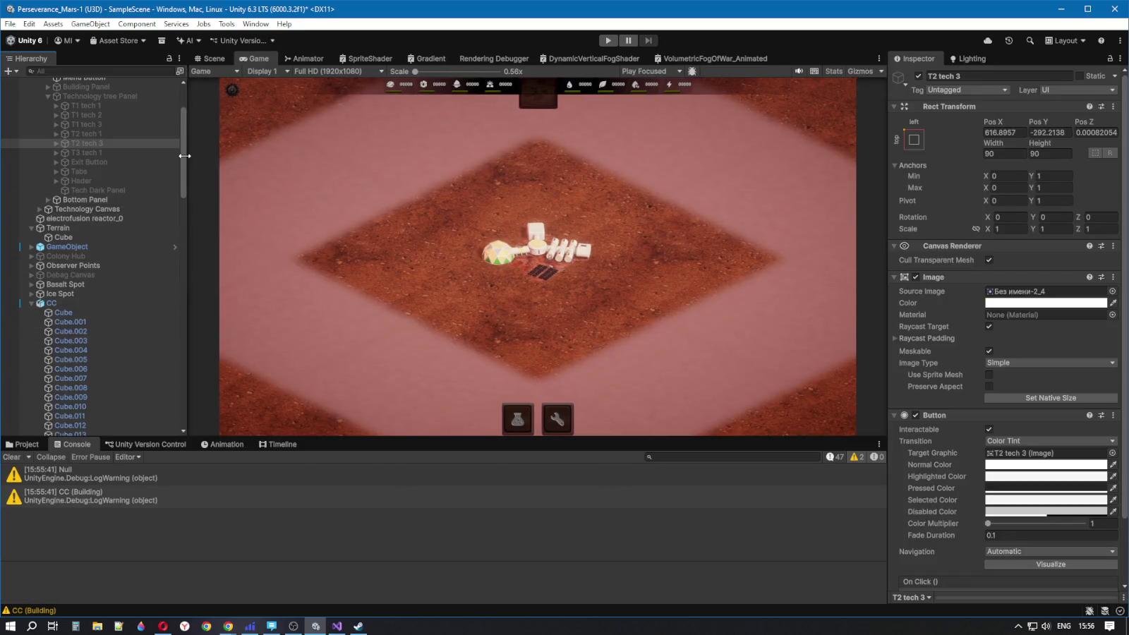
Collapse the Technology tree Panel, CC cube and Fog Of War Plane nodes in the Hierarchy
scroll(106, 162, "up", 3)
left_click(64, 184)
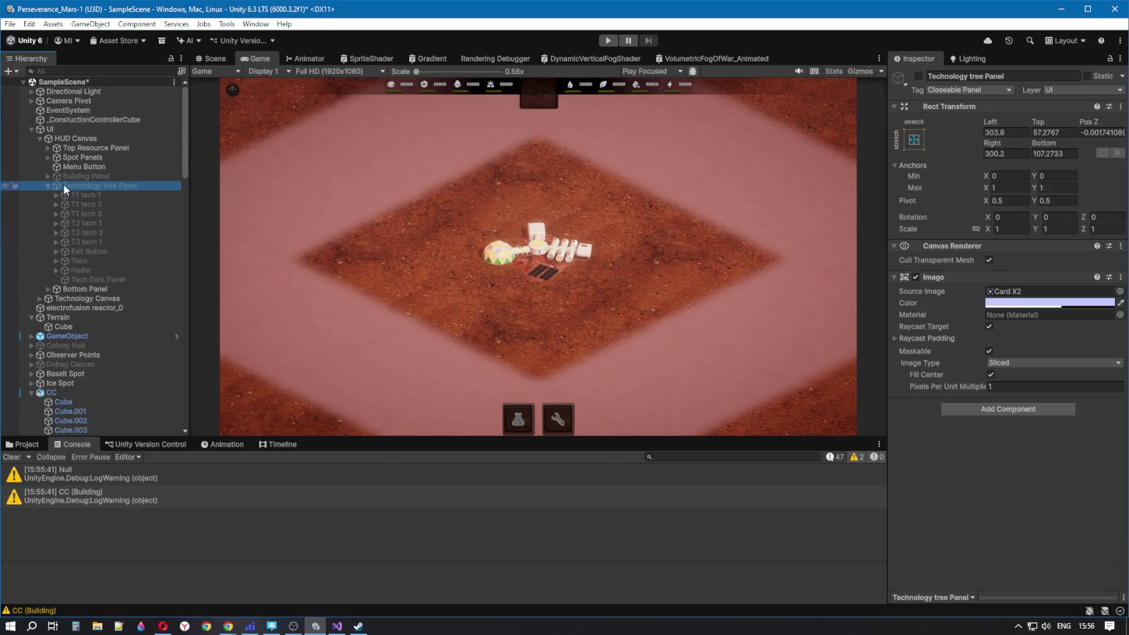
left_click(85, 147)
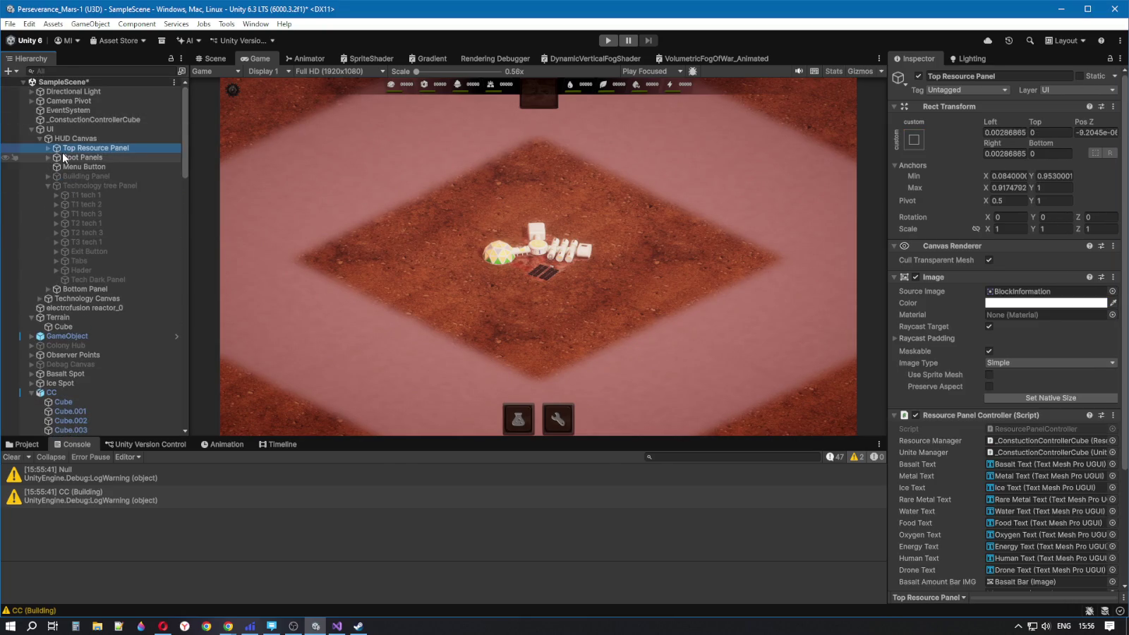
left_click(50, 186)
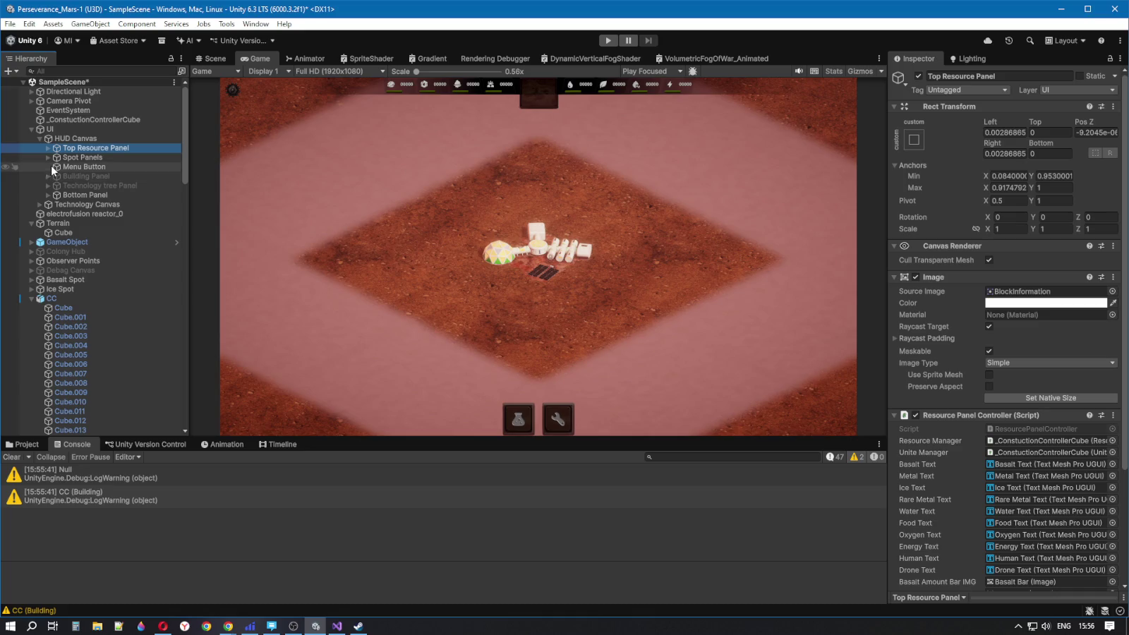
left_click(32, 298)
left_click(39, 345)
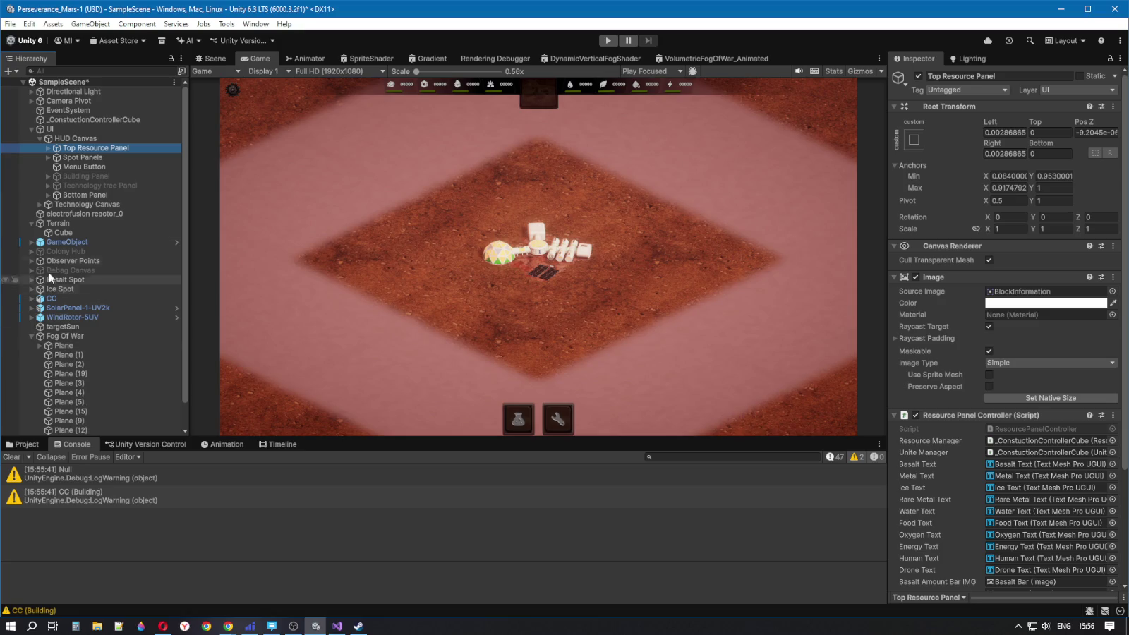
Expand HUD Canvas > Spot Panels and activate Resource Spot Panel 1 (Common) to show Basalt
left_click(72, 140)
left_click(69, 150)
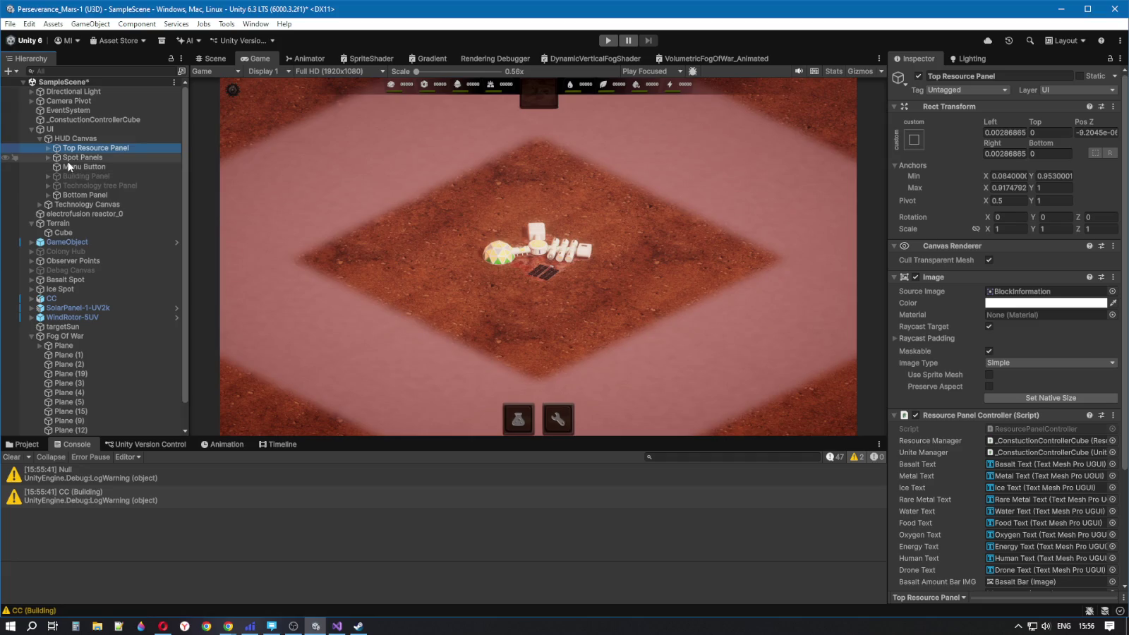
left_click(74, 160)
left_click(48, 158)
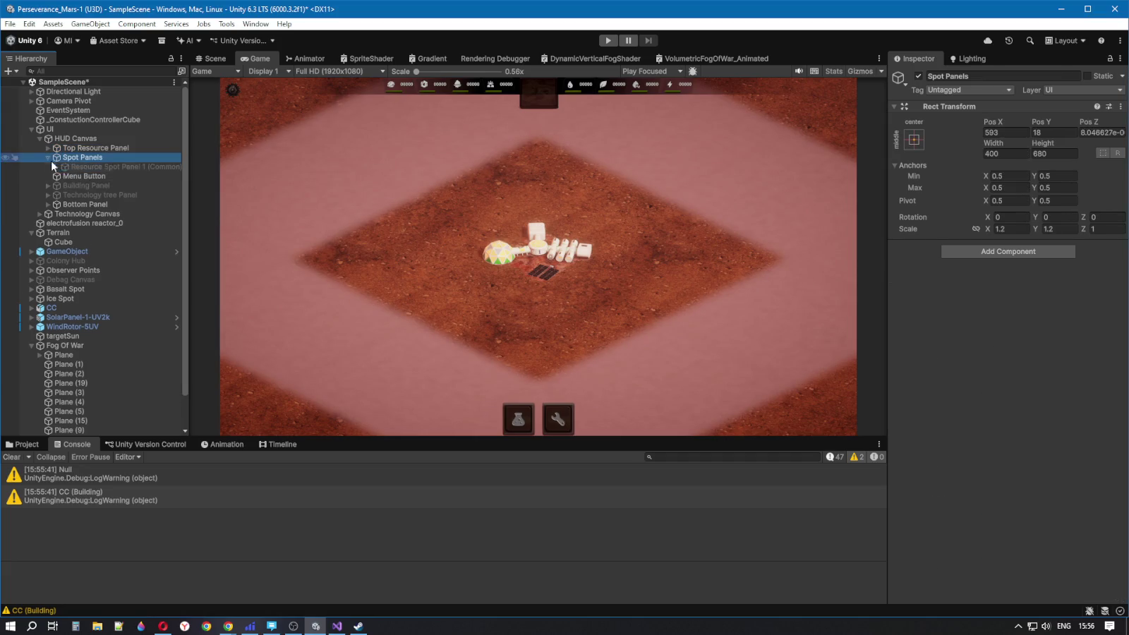
left_click(89, 166)
left_click(55, 168)
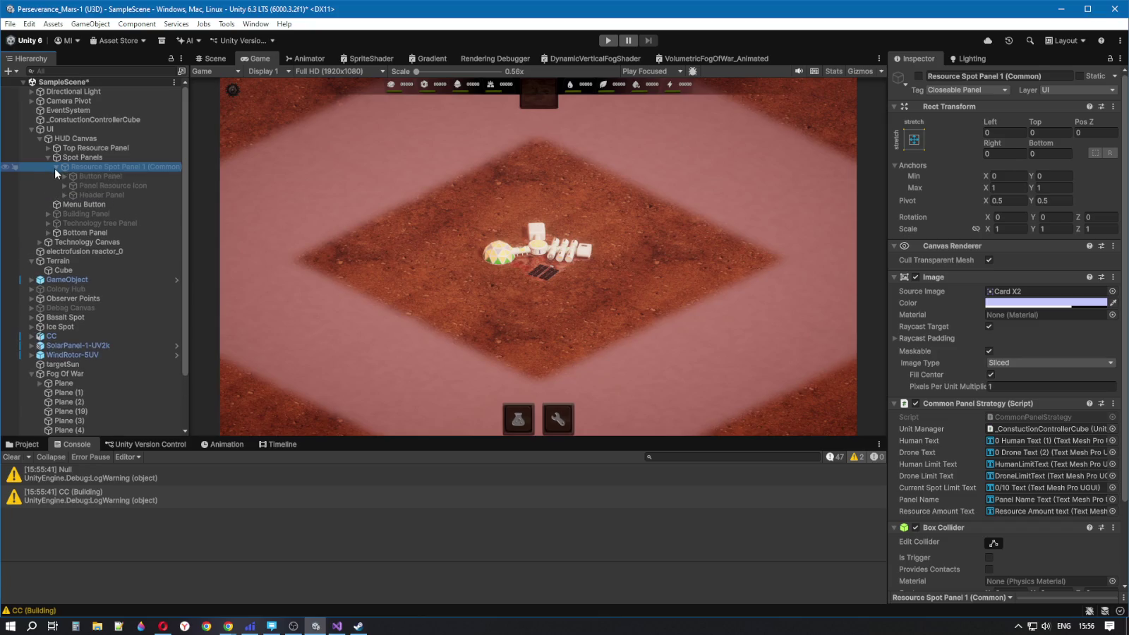
left_click(918, 76)
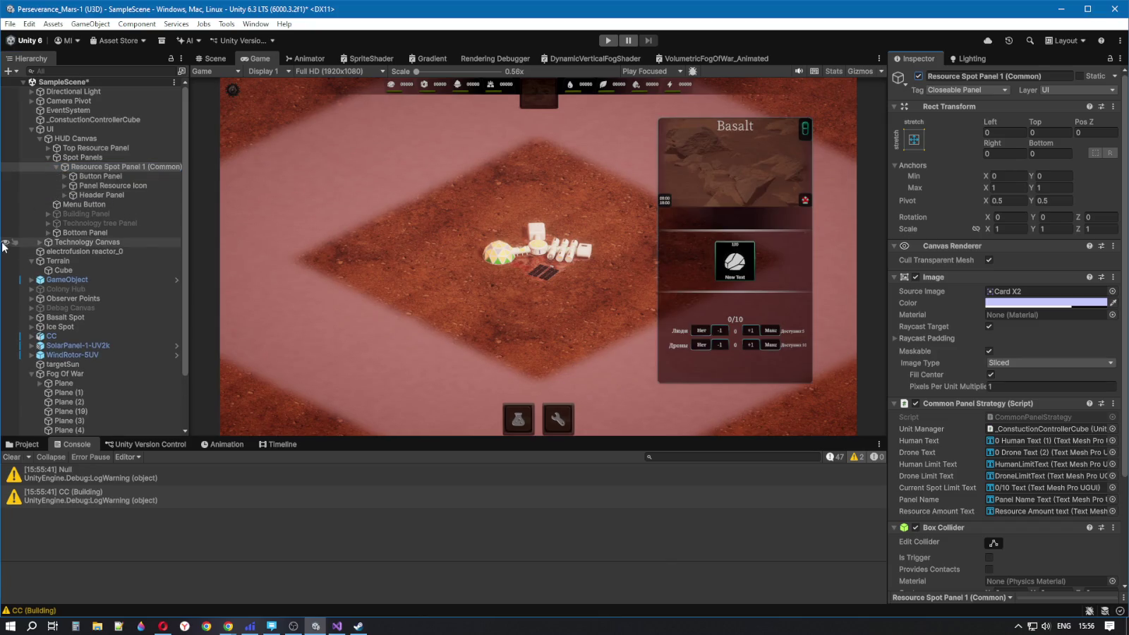
Bring the power toggle into the Scene view and expand the Header Panel
left_click(215, 59)
mouse_move(523, 251)
left_mouse_down()
mouse_move(526, 219)
mouse_move(560, 186)
mouse_move(509, 210)
mouse_move(472, 149)
left_mouse_up()
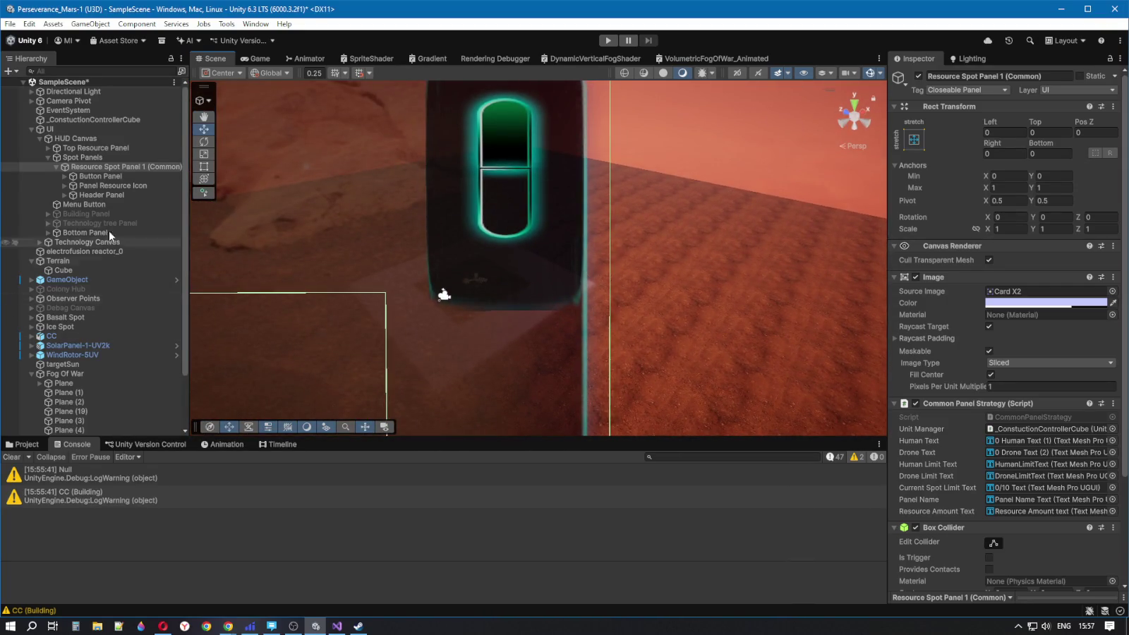
left_click(101, 177)
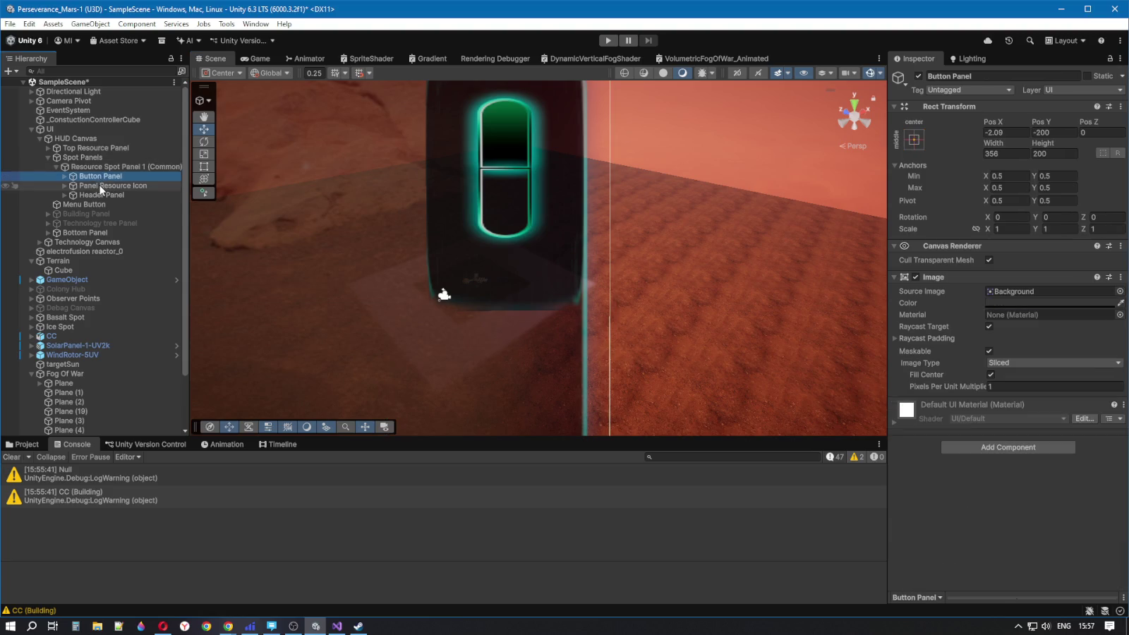
left_click(86, 195)
key("Right")
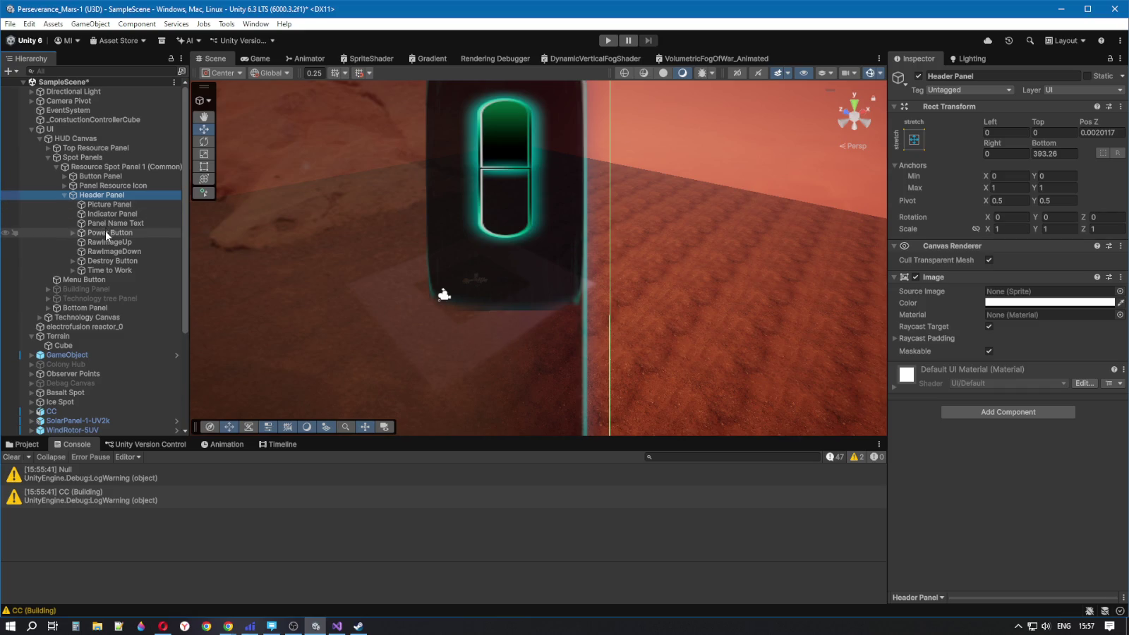
Expand Power Button and inspect PowerUp, PowerDown, RawImageUp and RawImageDown
left_click(99, 233)
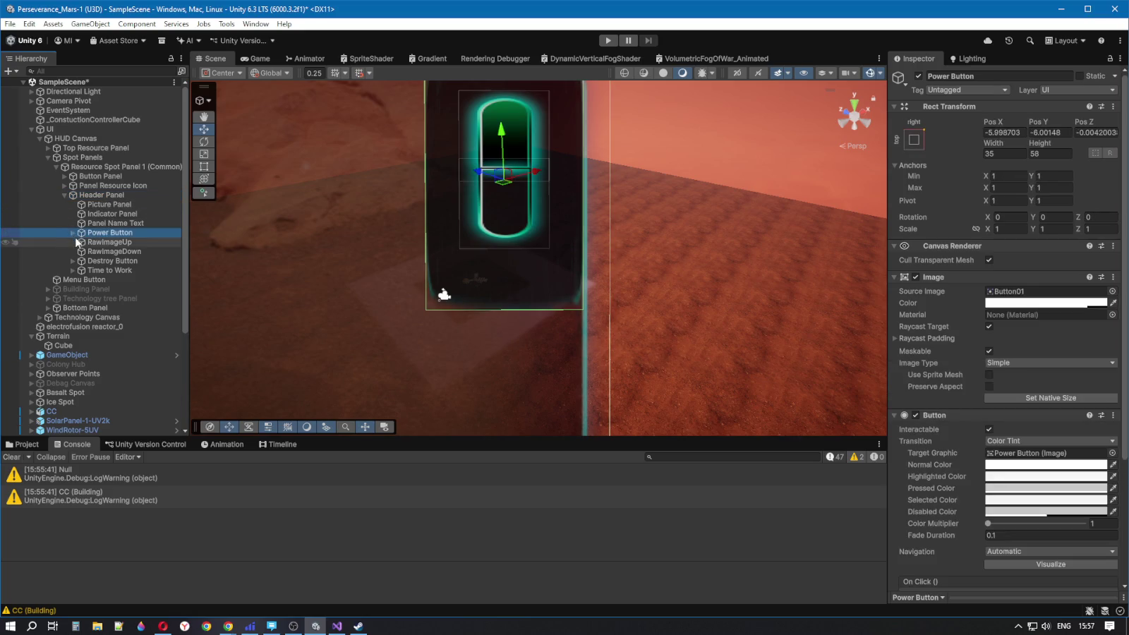
left_click(72, 233)
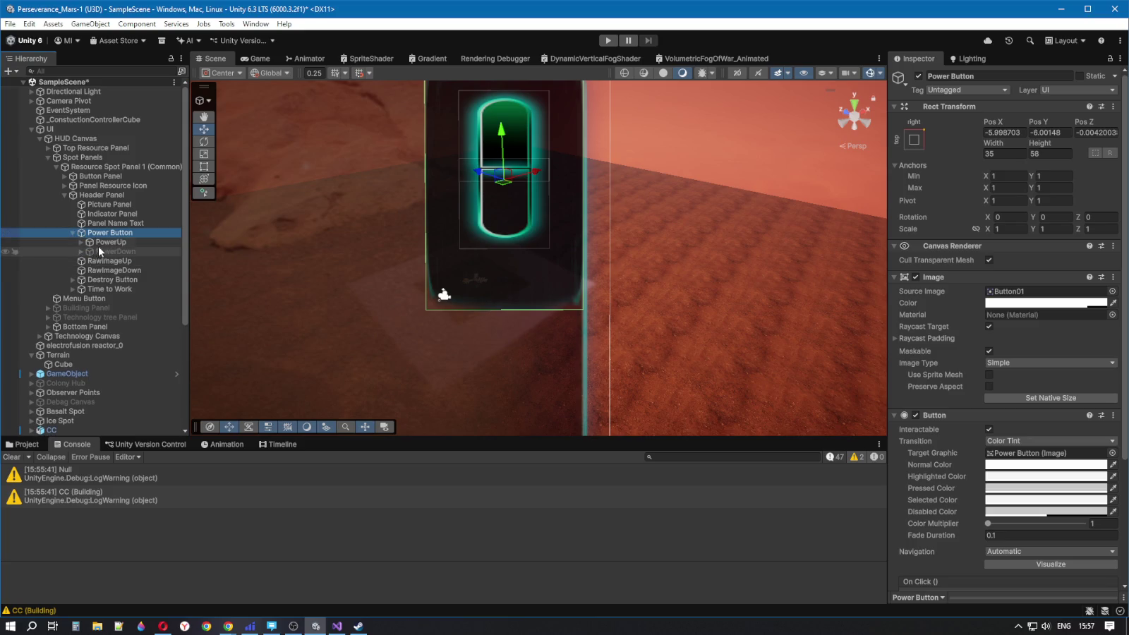
left_click(100, 244)
left_click(104, 252)
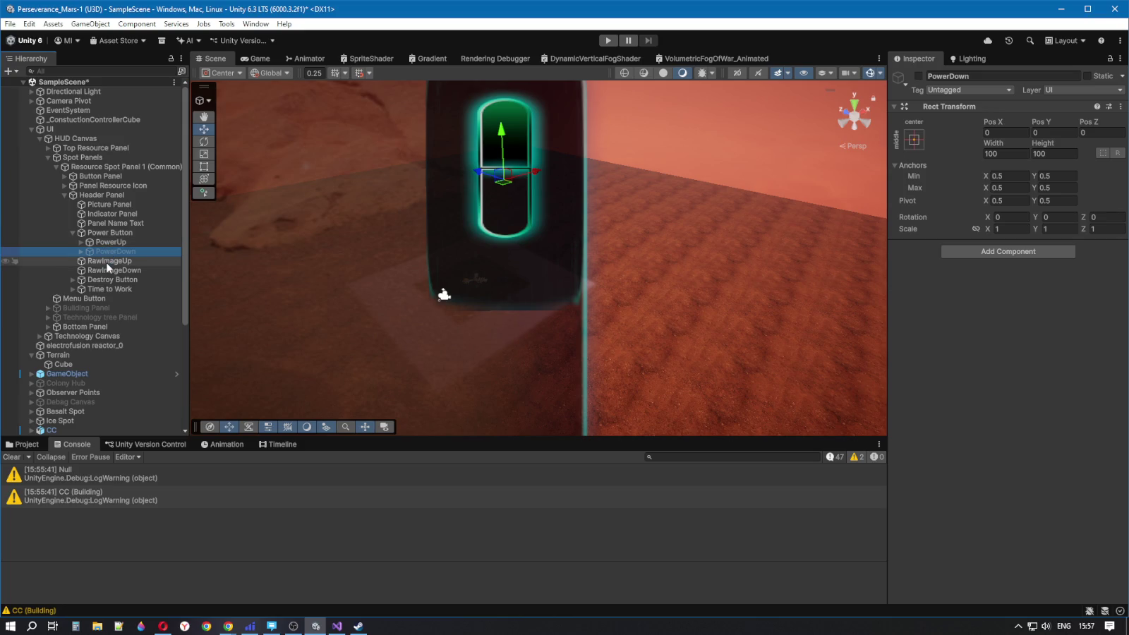
left_click(108, 261)
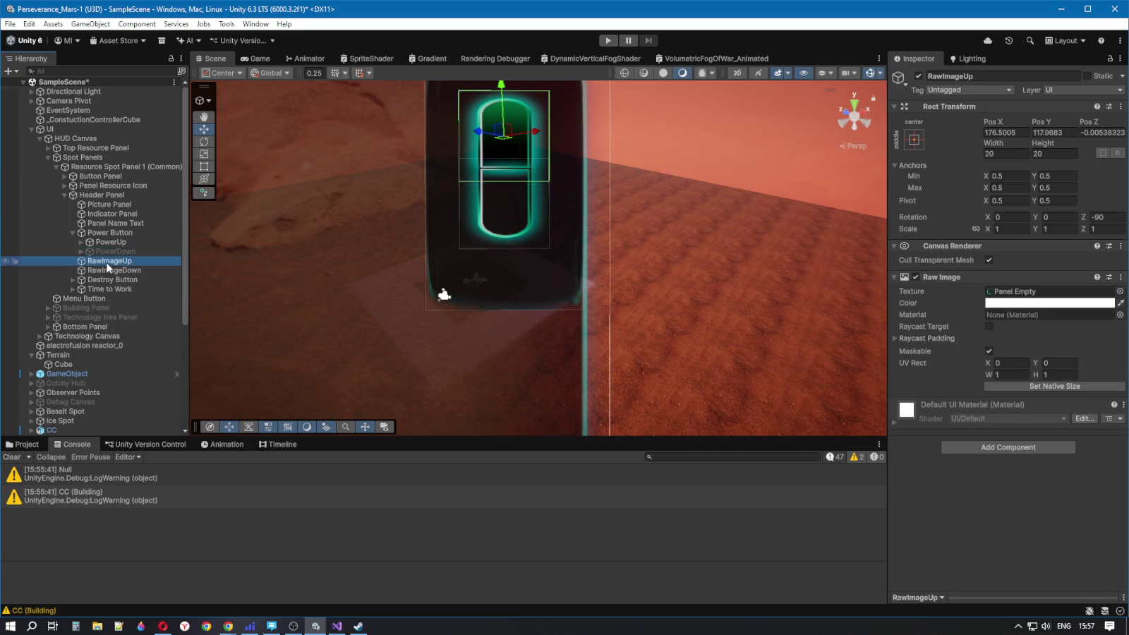
left_click(107, 269)
Try reddish and magenta tints on RawImageDown, then darken it to grey 3D3D3D
left_click(105, 261)
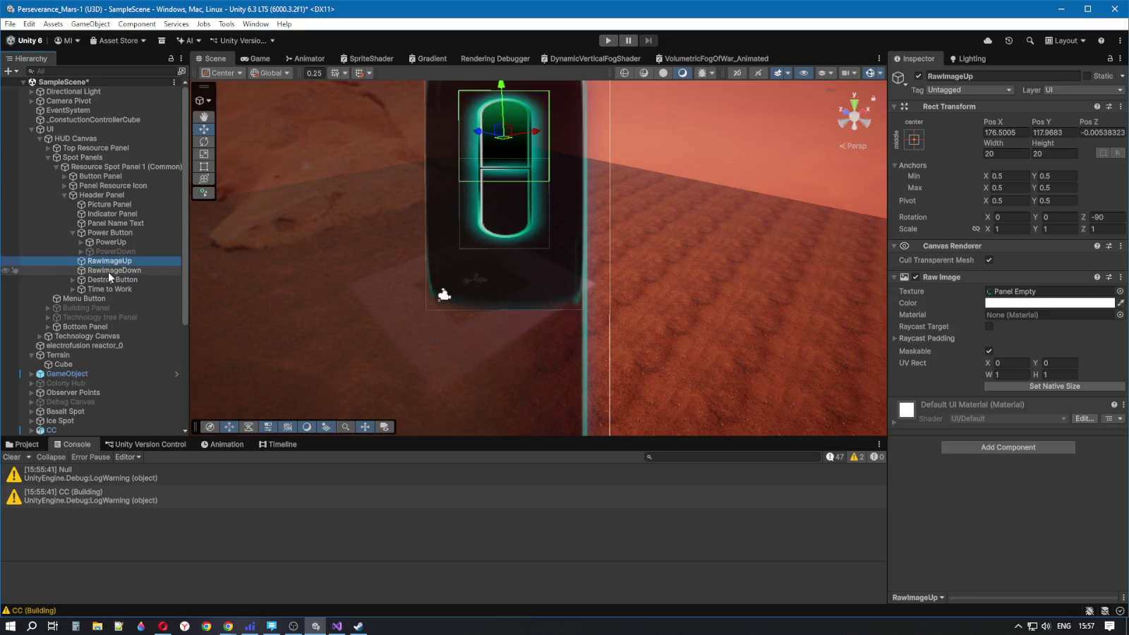
left_click(108, 271)
left_click(1024, 304)
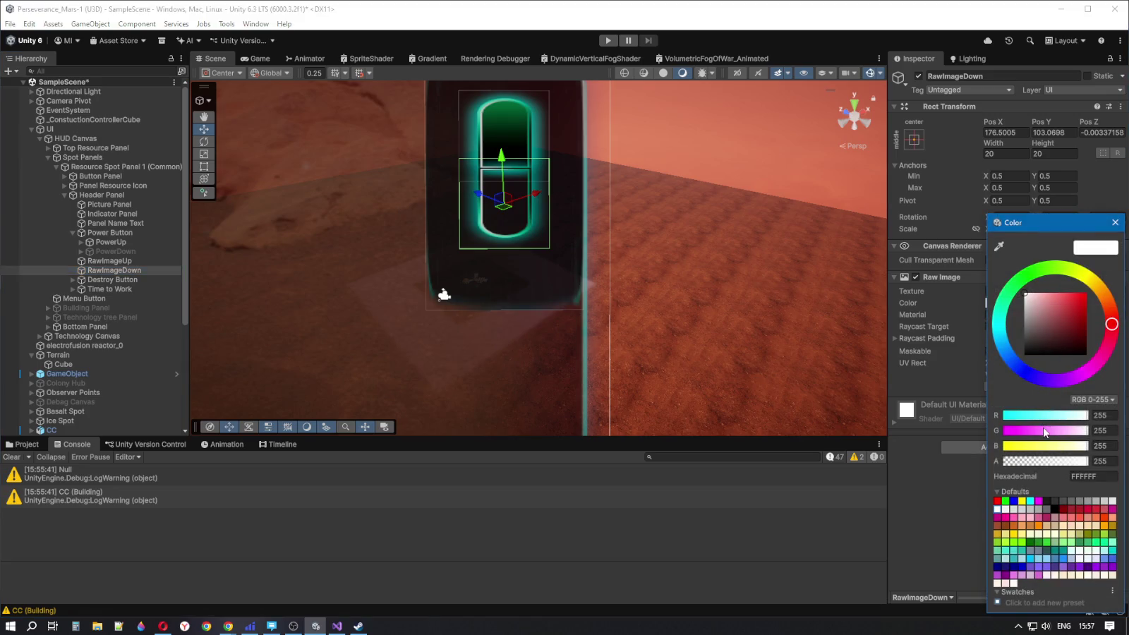
left_click(1066, 416)
mouse_move(1065, 415)
left_mouse_down()
mouse_move(1020, 434)
mouse_move(1094, 428)
left_mouse_up()
left_click(1087, 418)
mouse_move(1048, 321)
left_mouse_down()
mouse_move(1016, 356)
mouse_move(1012, 340)
left_mouse_up()
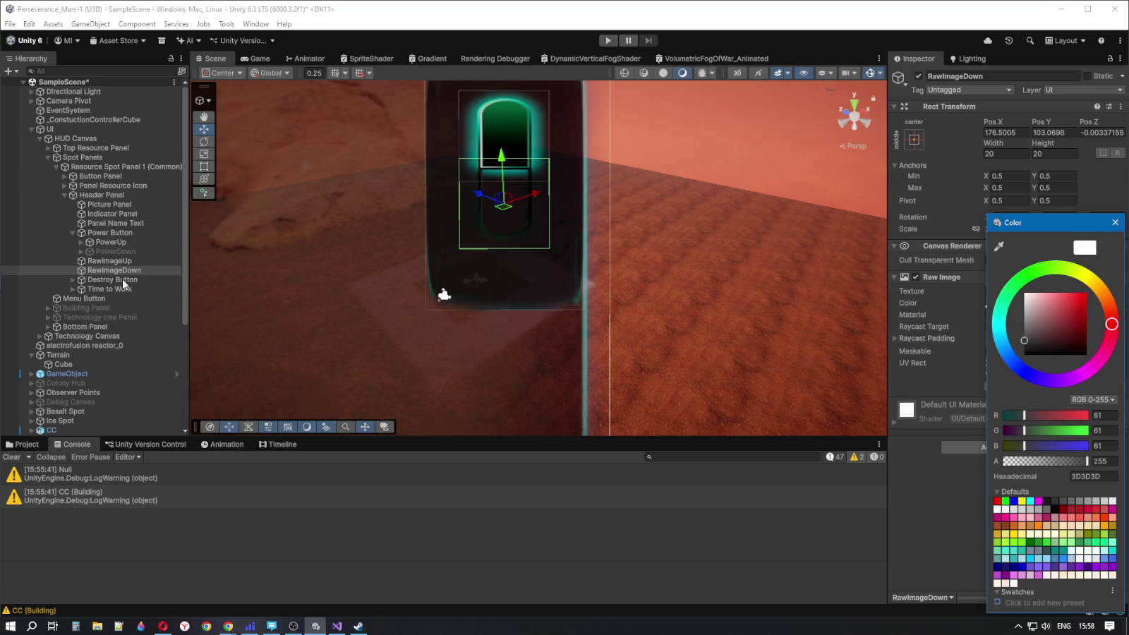
Try darker grey tints on RawImageUp, ending with it back at white FFFFFF
left_click(123, 260)
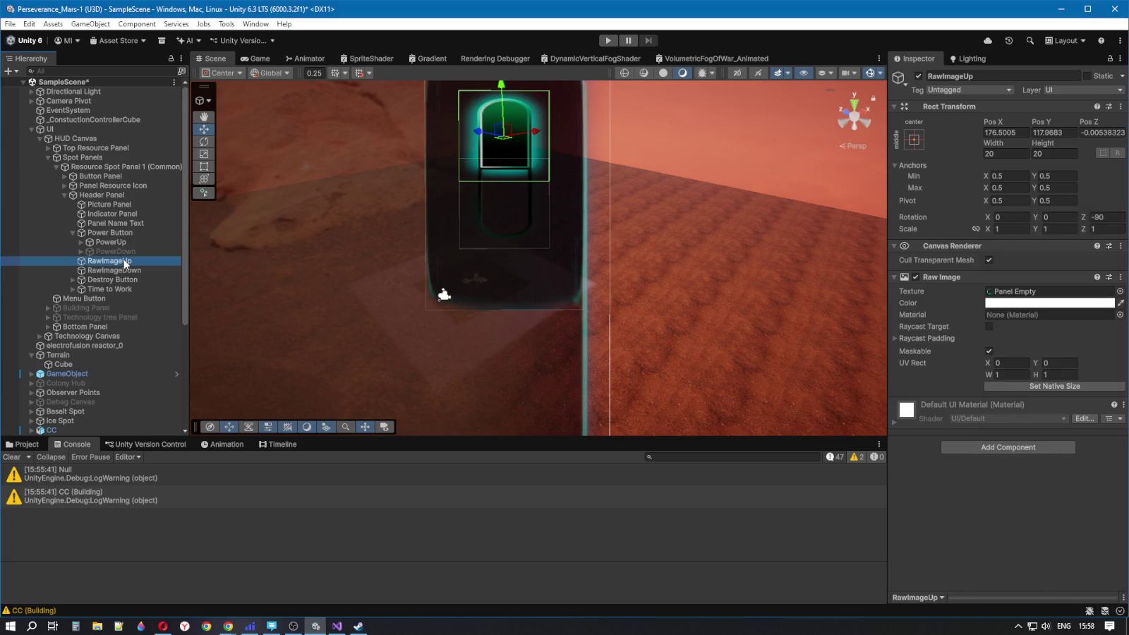
left_click(1033, 304)
mouse_move(1038, 321)
left_mouse_down()
mouse_move(1023, 319)
mouse_move(1014, 340)
left_mouse_up()
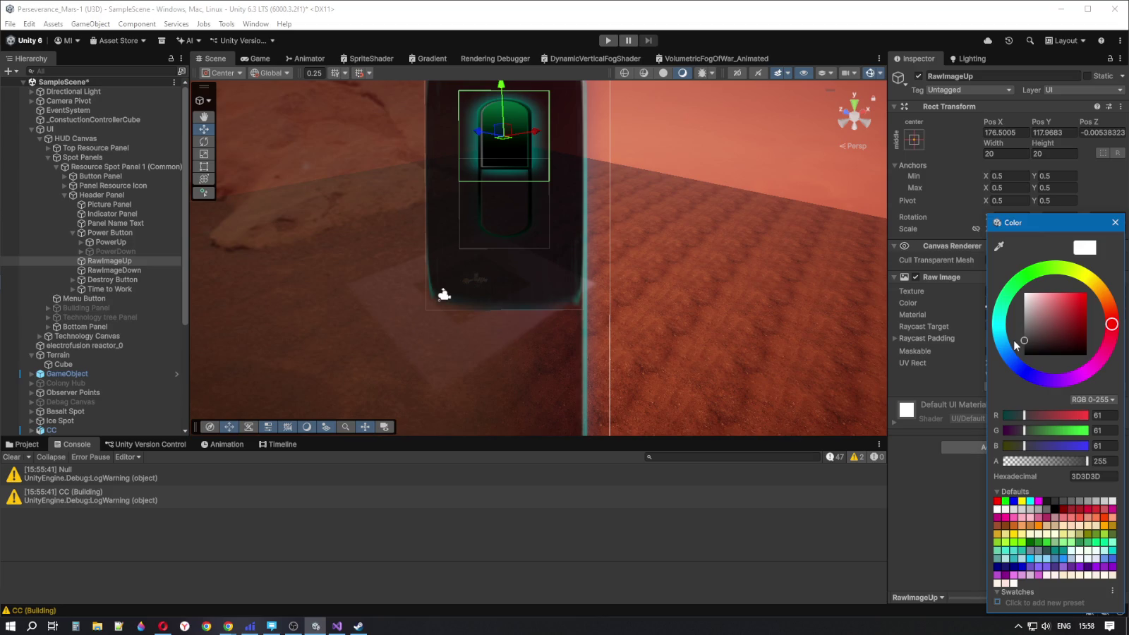
mouse_move(1013, 339)
left_mouse_down()
mouse_move(1018, 364)
mouse_move(1013, 275)
left_mouse_up()
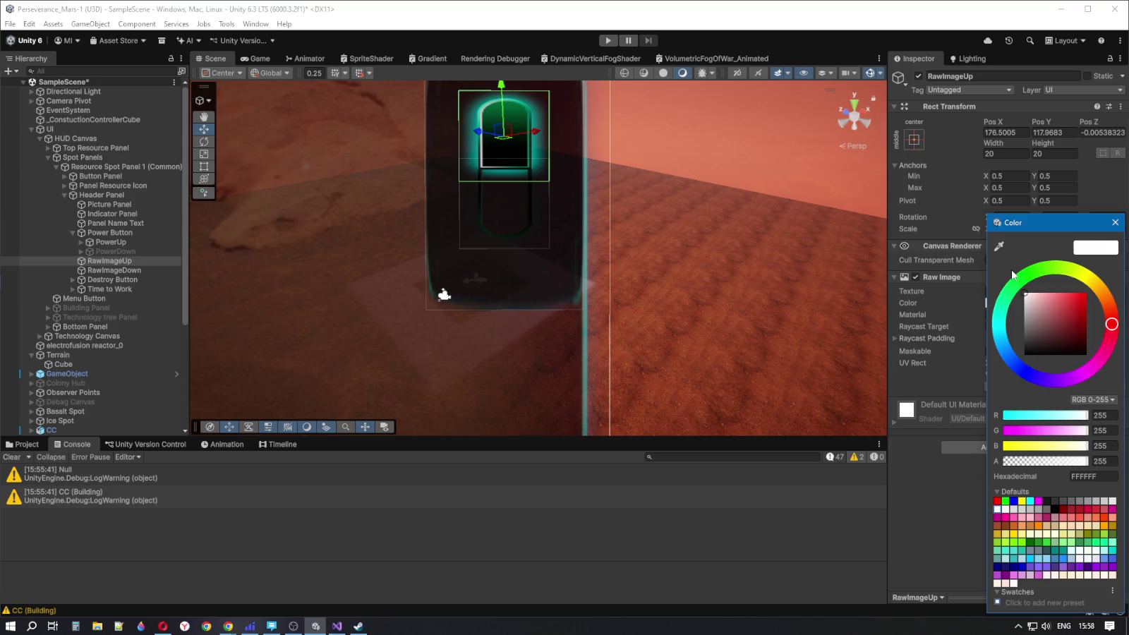
left_click(111, 242)
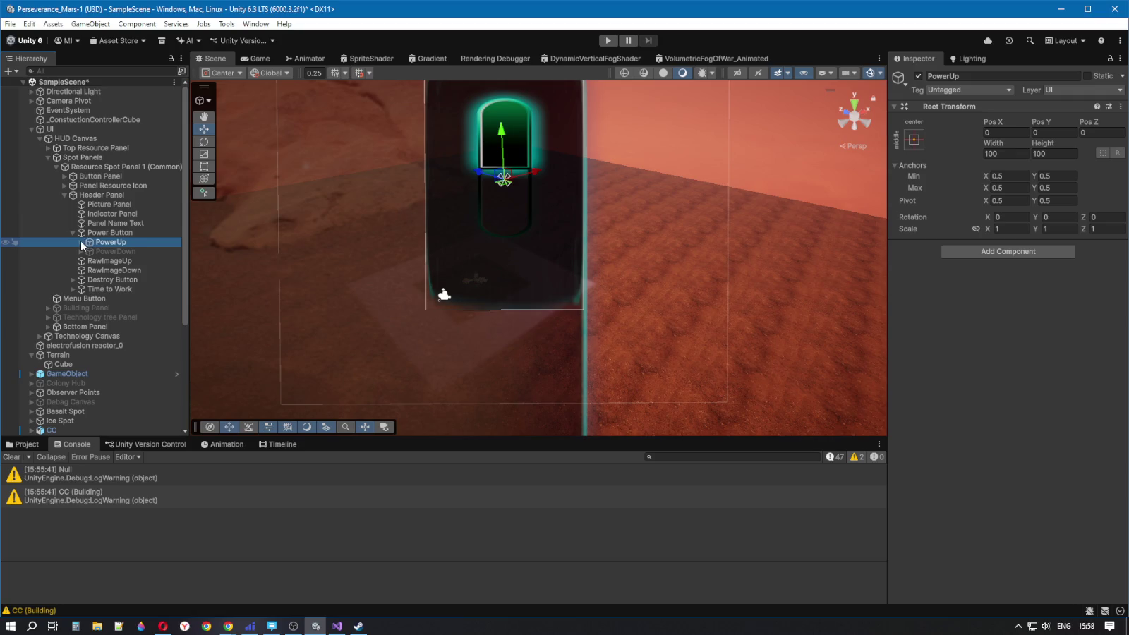
Inspect RawImageUp Green, then enable PowerDown so the red half shows
left_click(80, 243)
left_click(115, 251)
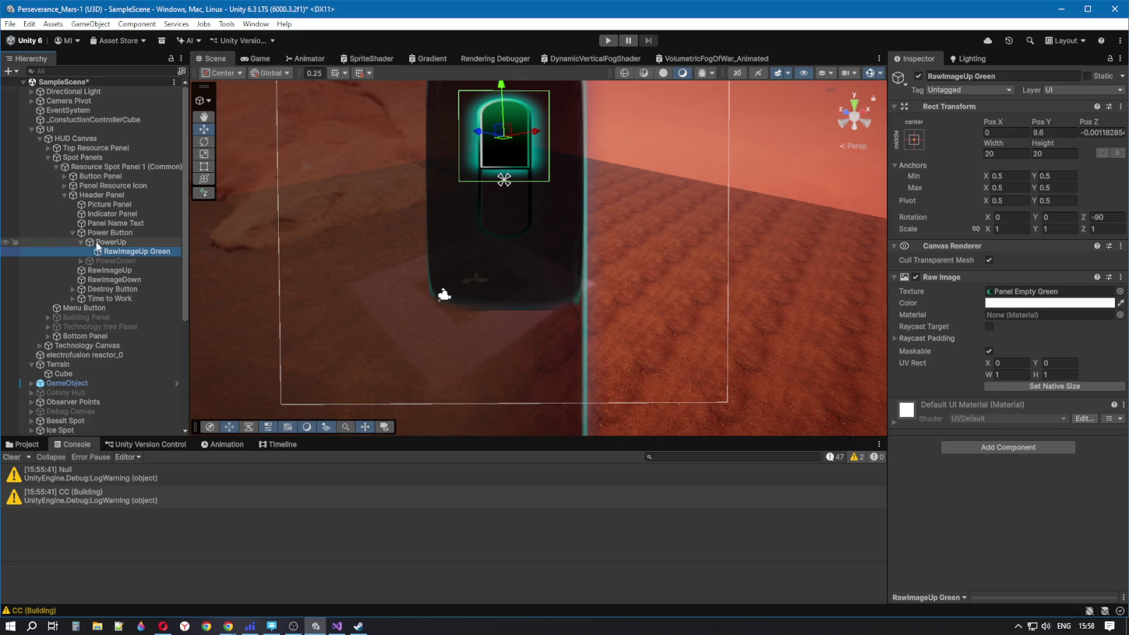
left_click(92, 242)
left_click(81, 242)
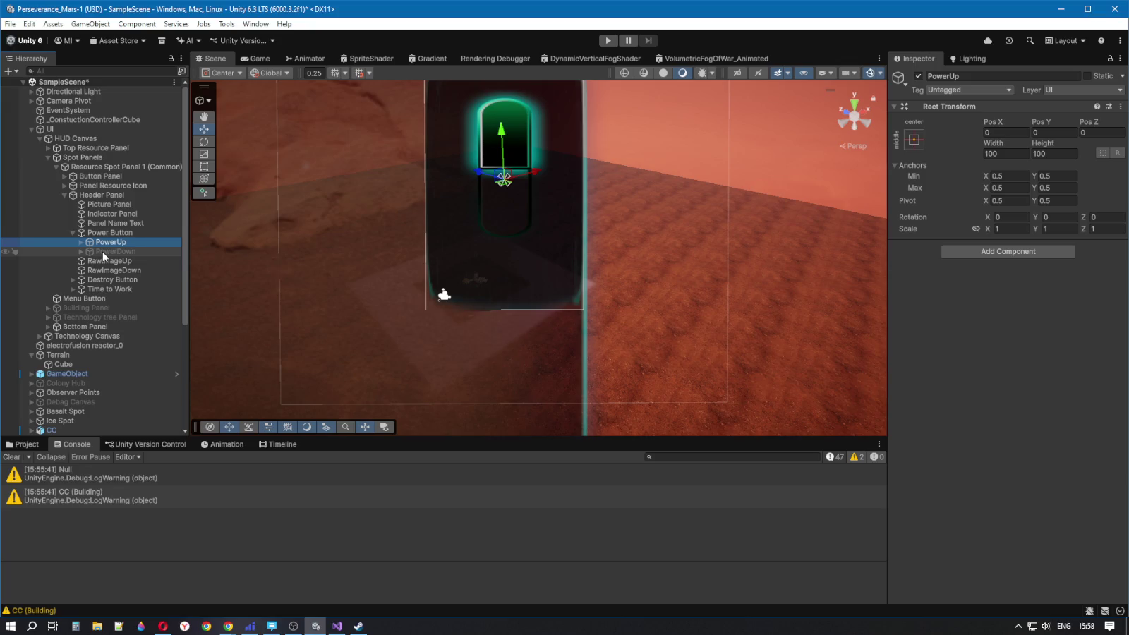
left_click(103, 251)
left_click(918, 77)
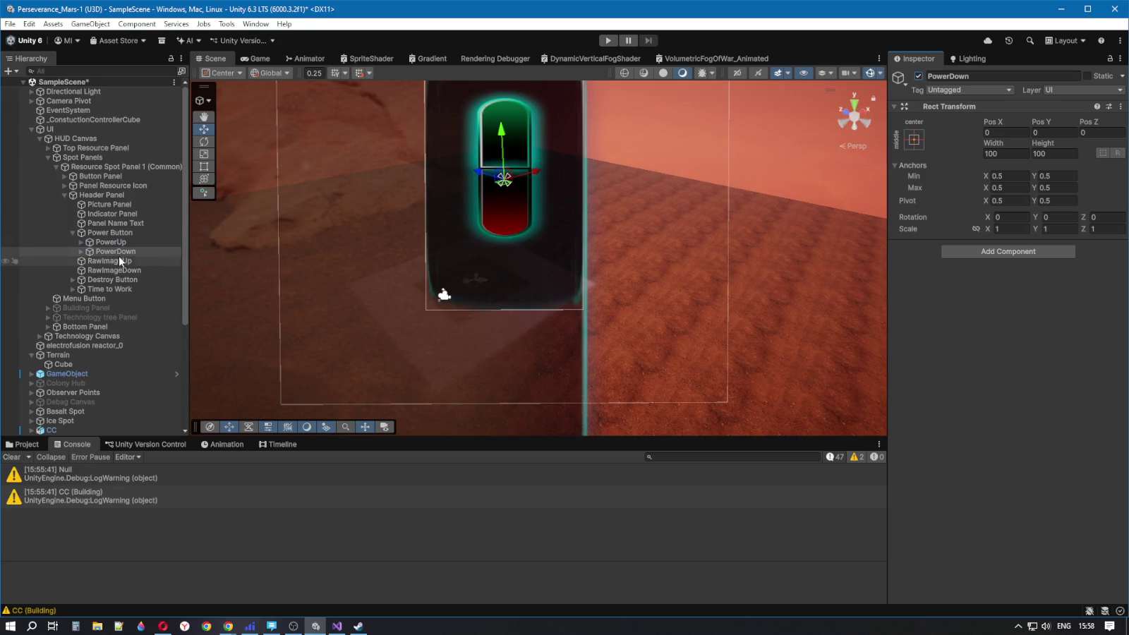
Toggle PowerUp off and on repeatedly to compare the green half, leaving it on
left_click(113, 242)
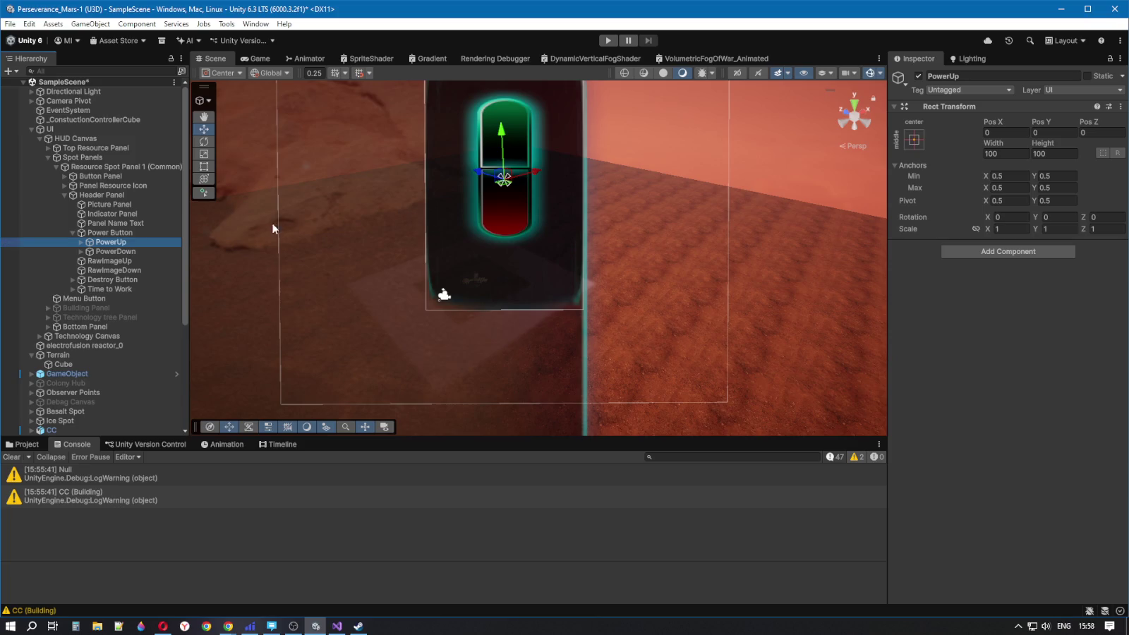
left_click(919, 76)
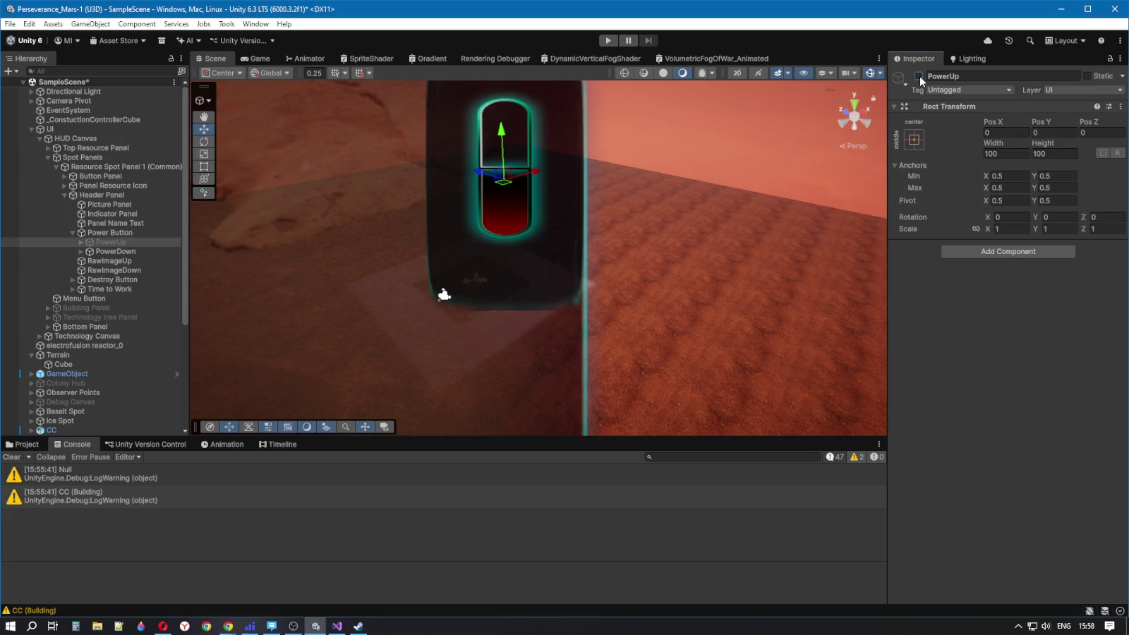
left_click(919, 76)
left_click(919, 76)
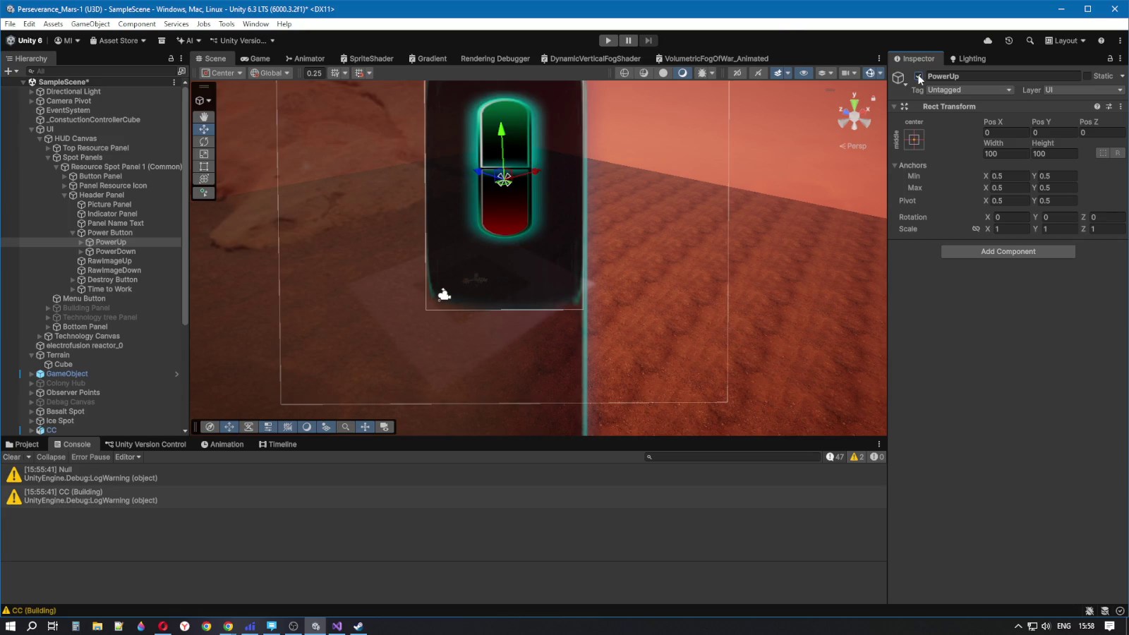
left_click(919, 76)
left_click(128, 232)
left_click(122, 242)
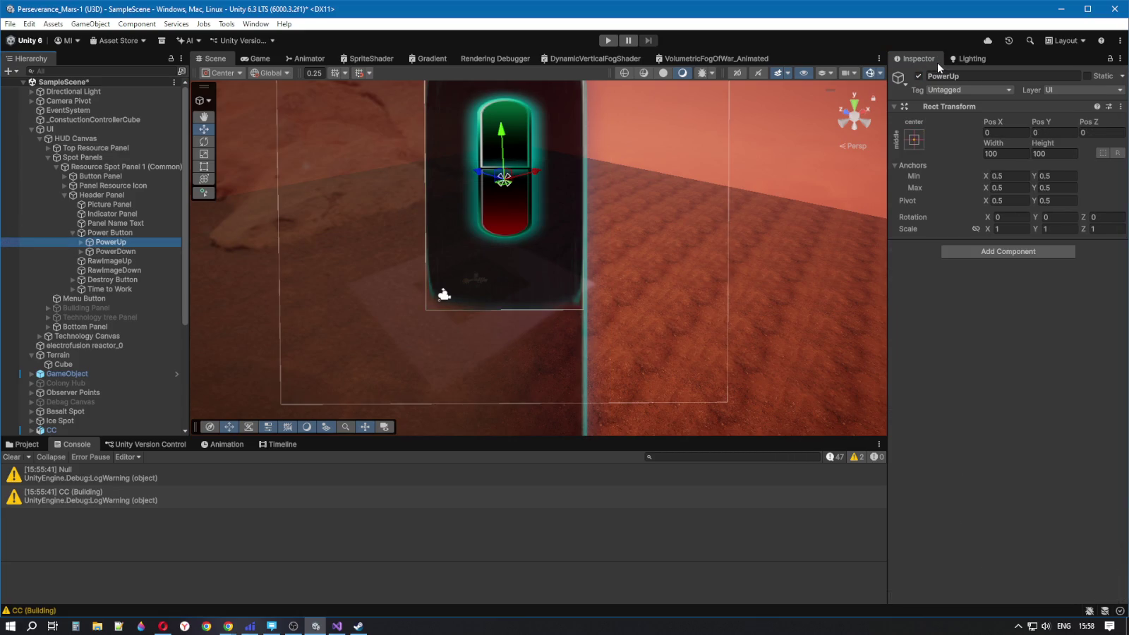
left_click(919, 76)
left_click(918, 76)
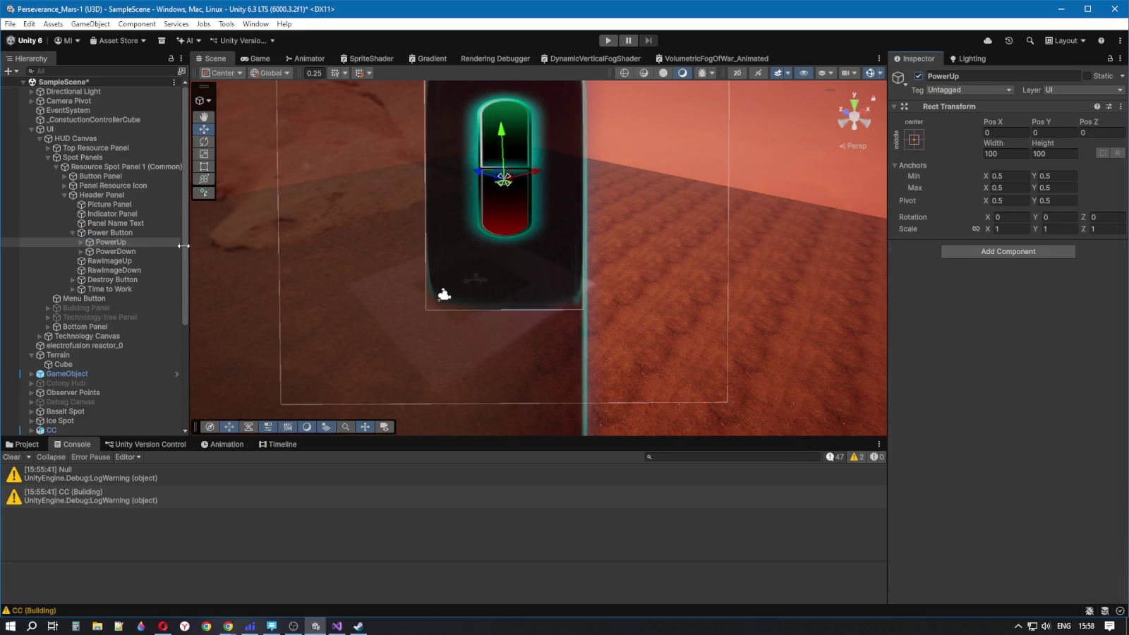
Tint RawImageUp mid-grey 555555
left_click(131, 261)
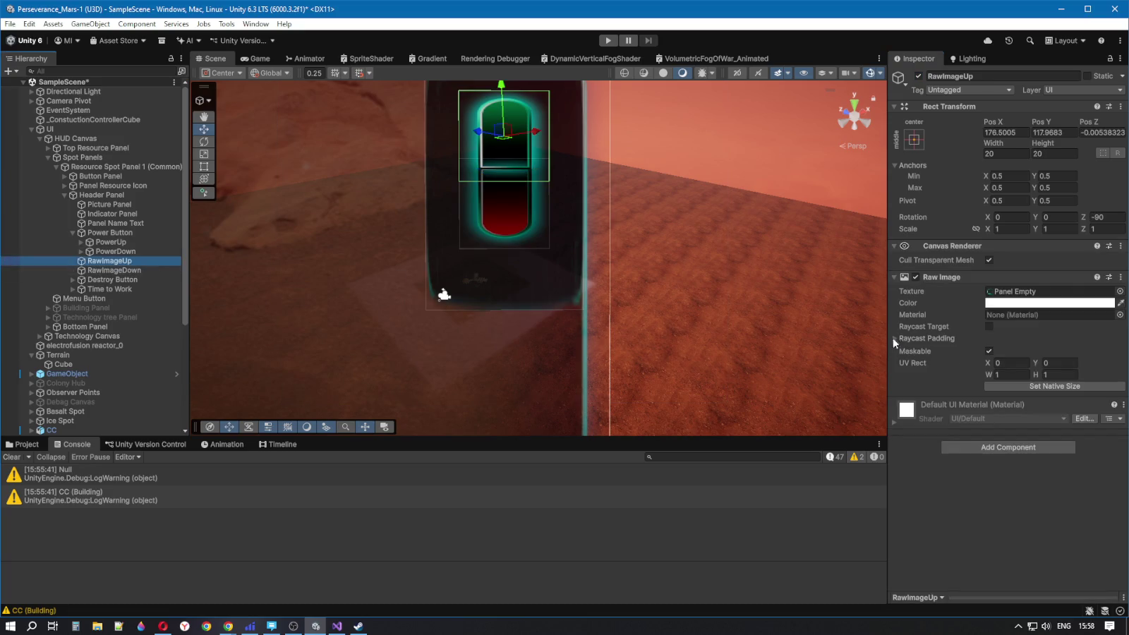
left_click(1079, 303)
left_click(1029, 316)
left_click_drag(1029, 317, 1010, 336)
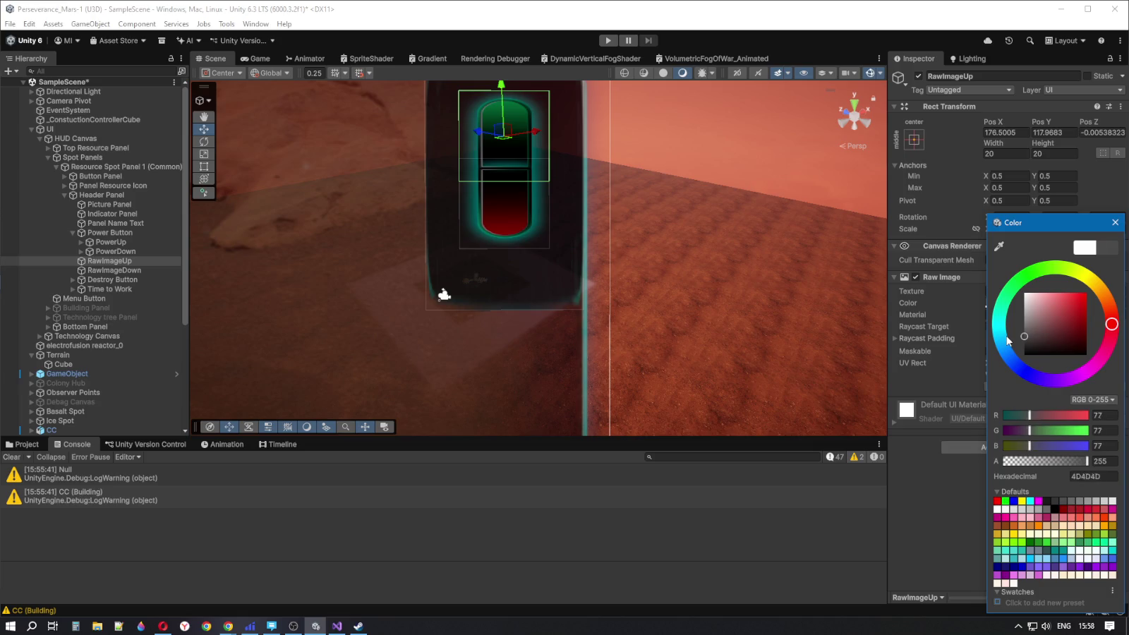
left_click(98, 242)
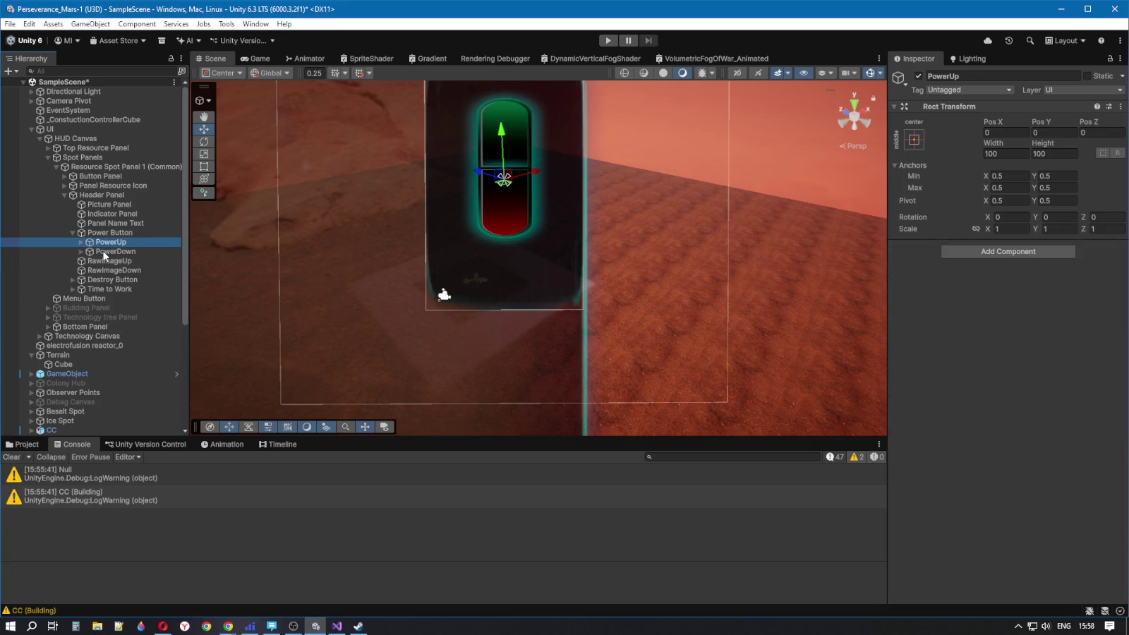
Turn PowerDown off again so only the green PowerUp half glows
left_click(105, 252)
left_click(919, 75)
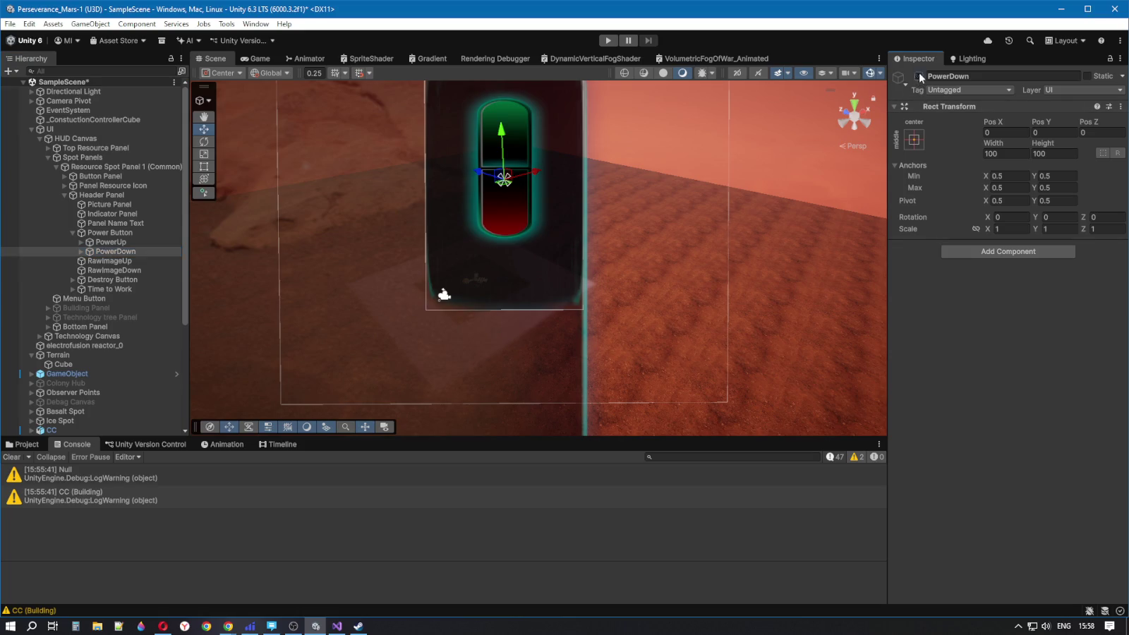
left_click(122, 241)
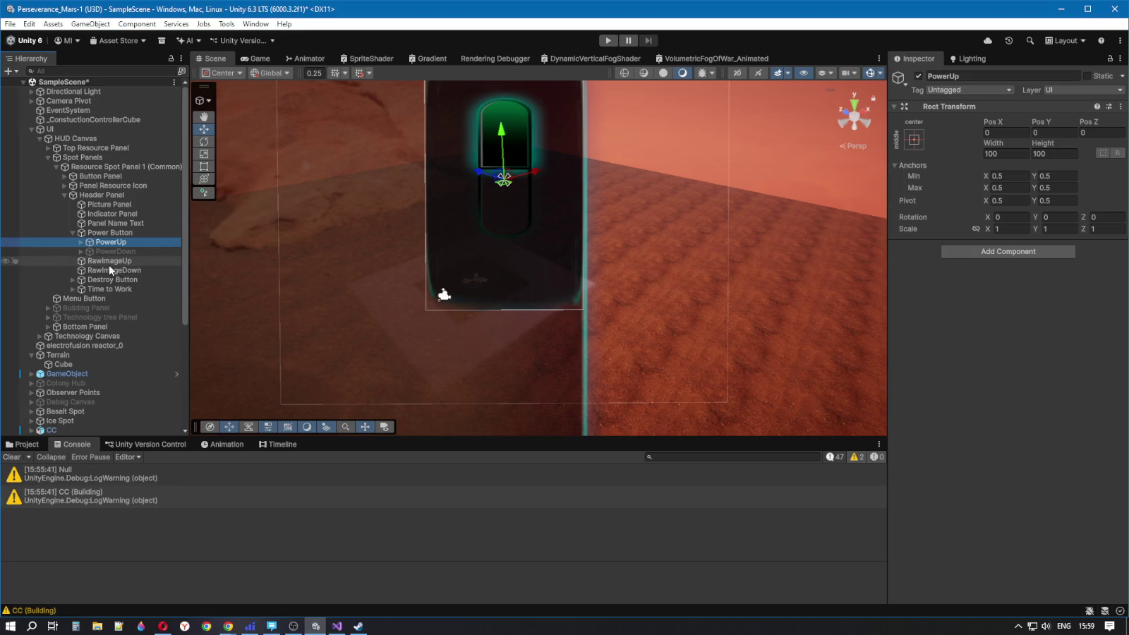
left_click(119, 266)
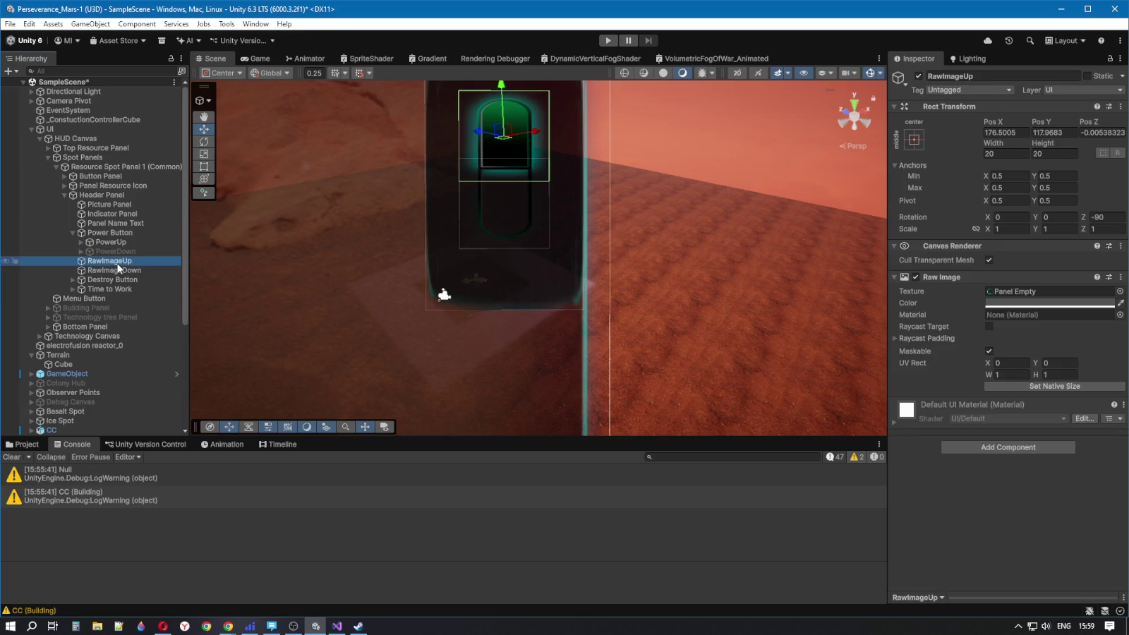
left_click(1025, 303)
Tint RawImageUp grey 6F6F6F, then toggle it off and on repeatedly, leaving it visible
left_click_drag(1033, 316, 1010, 265)
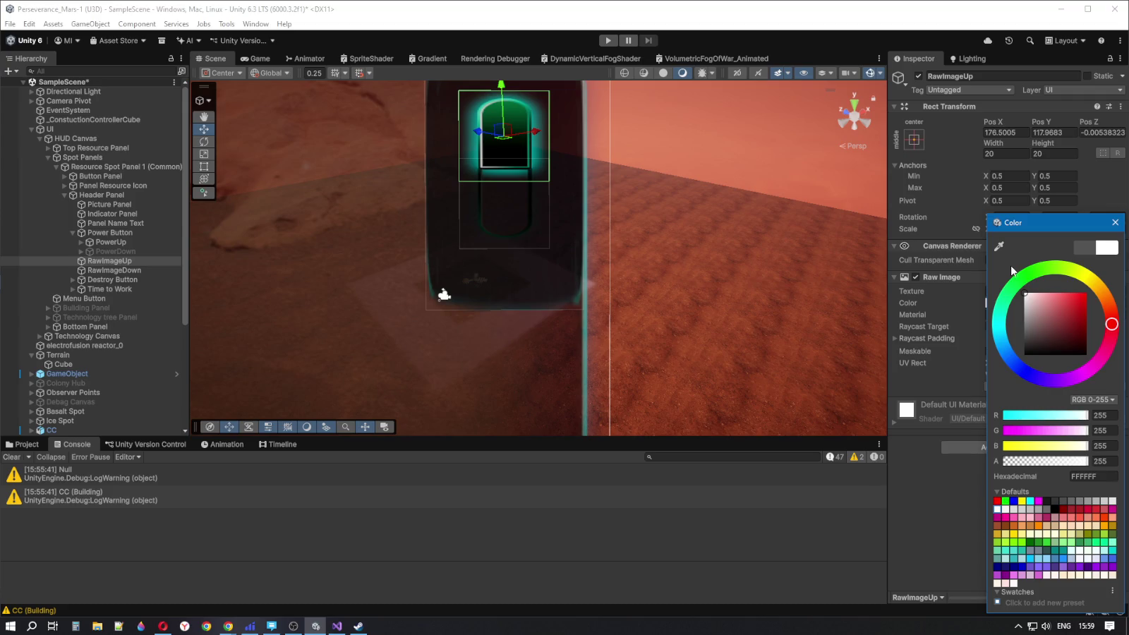
mouse_move(1010, 265)
left_mouse_down()
mouse_move(1009, 353)
mouse_move(1006, 261)
left_mouse_up()
left_click(918, 76)
left_click(917, 76)
left_click(917, 76)
left_click(917, 76)
left_click(917, 76)
left_click(917, 76)
left_click(918, 77)
left_click(917, 76)
left_click(918, 76)
left_click(917, 76)
left_click(917, 77)
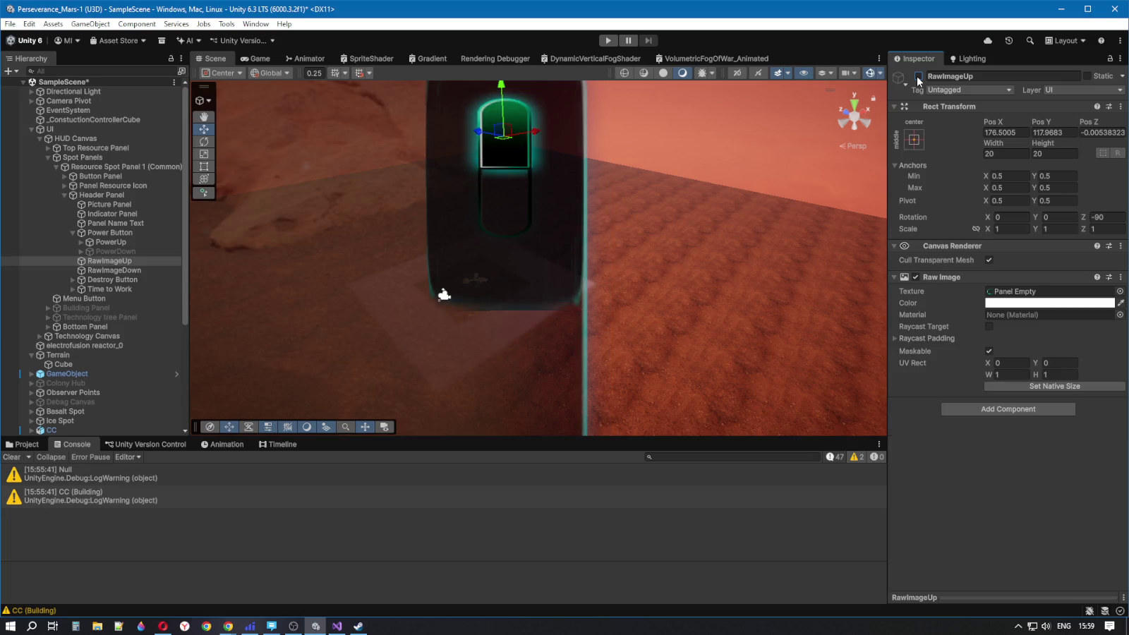
left_click(917, 76)
left_click(918, 76)
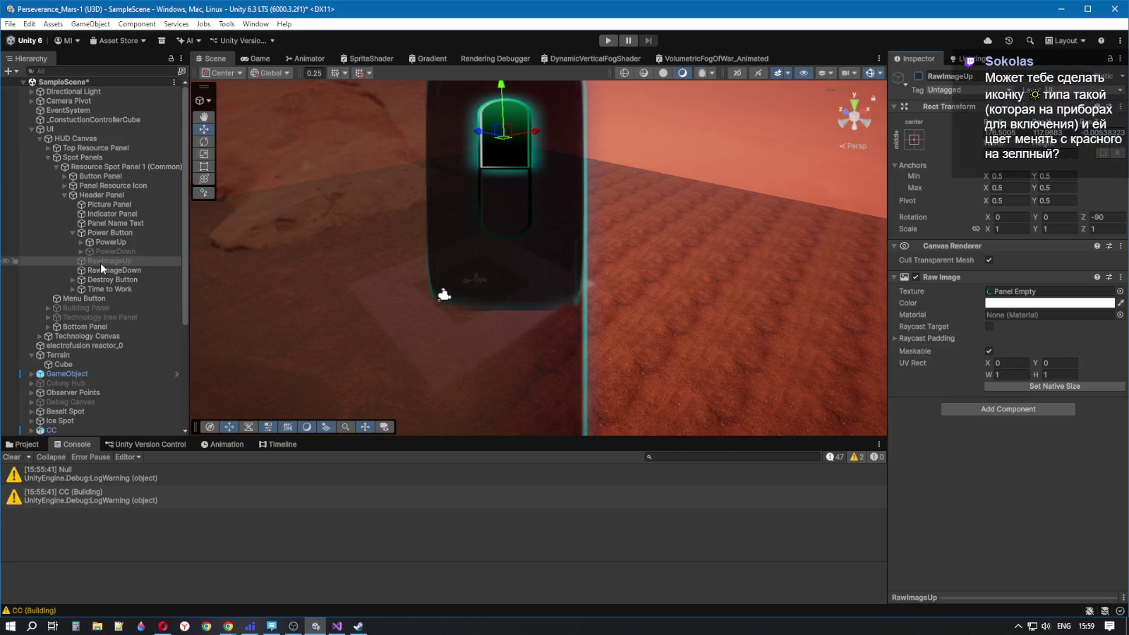
left_click(918, 76)
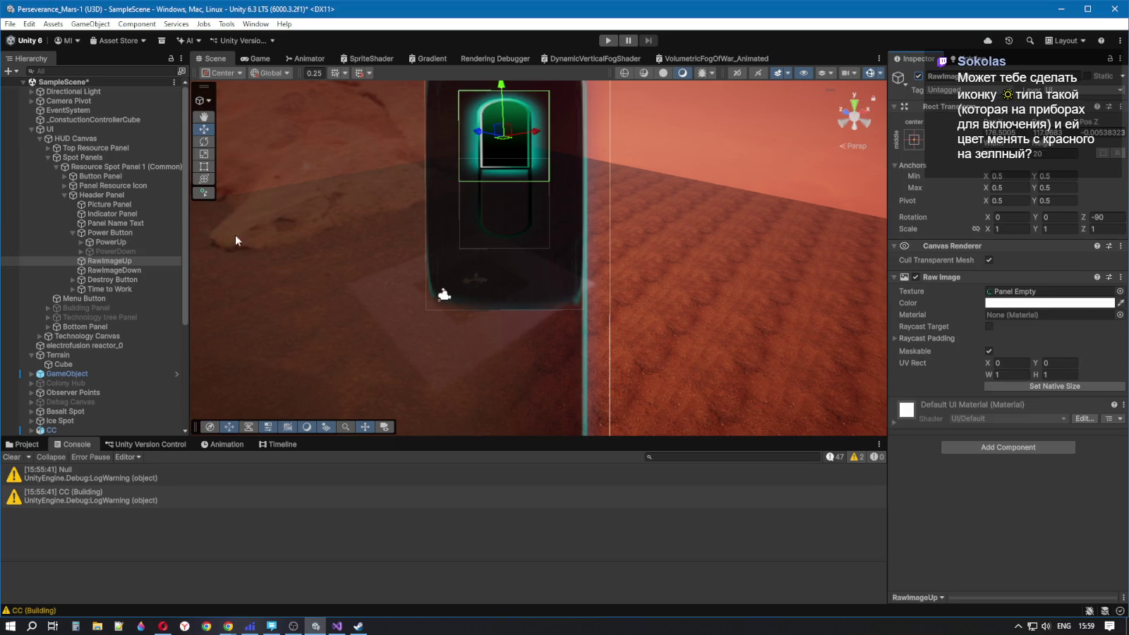
Move RawImageUp below RawImageUp Green in PowerUp and briefly hide and reshow RawImageDown
left_click(81, 242)
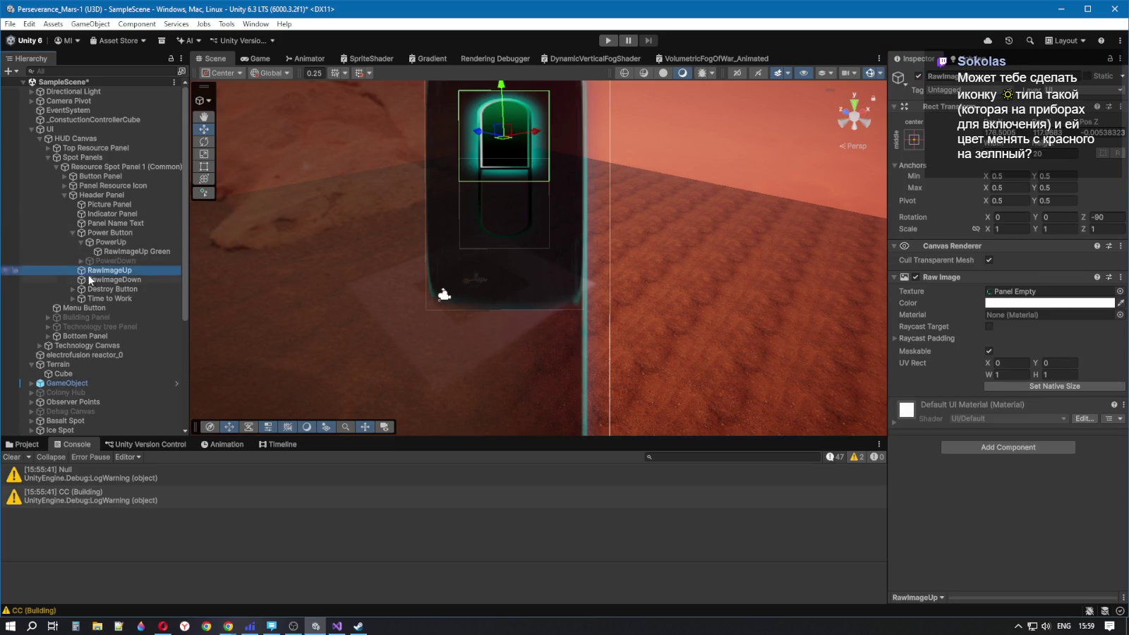
mouse_move(121, 275)
left_mouse_down()
mouse_move(131, 259)
mouse_move(133, 270)
left_mouse_up()
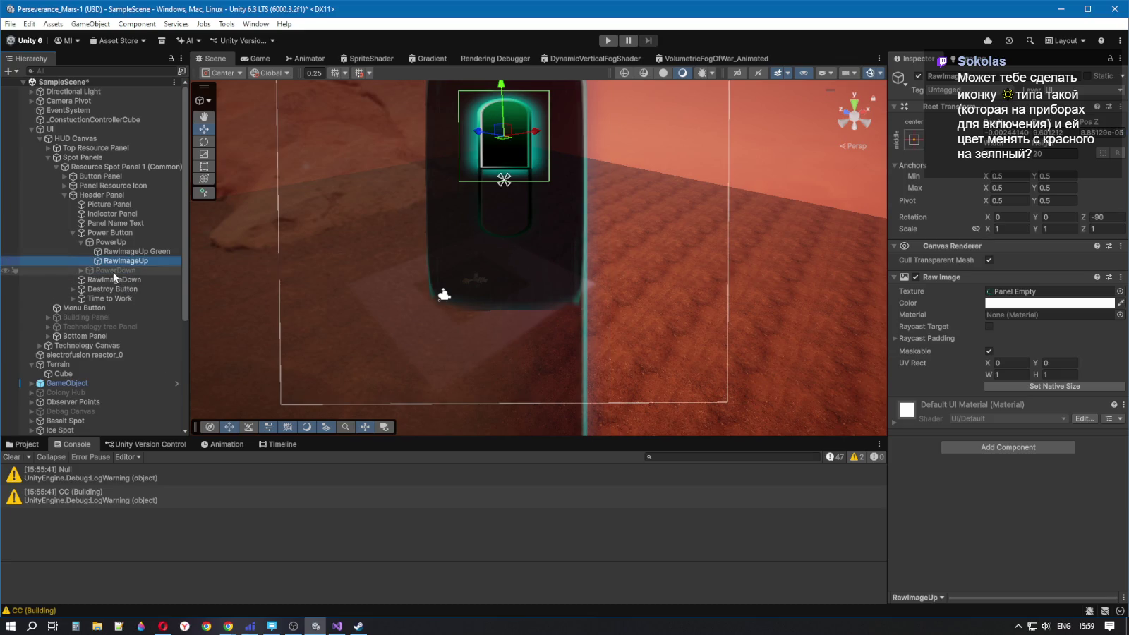
left_click(112, 272)
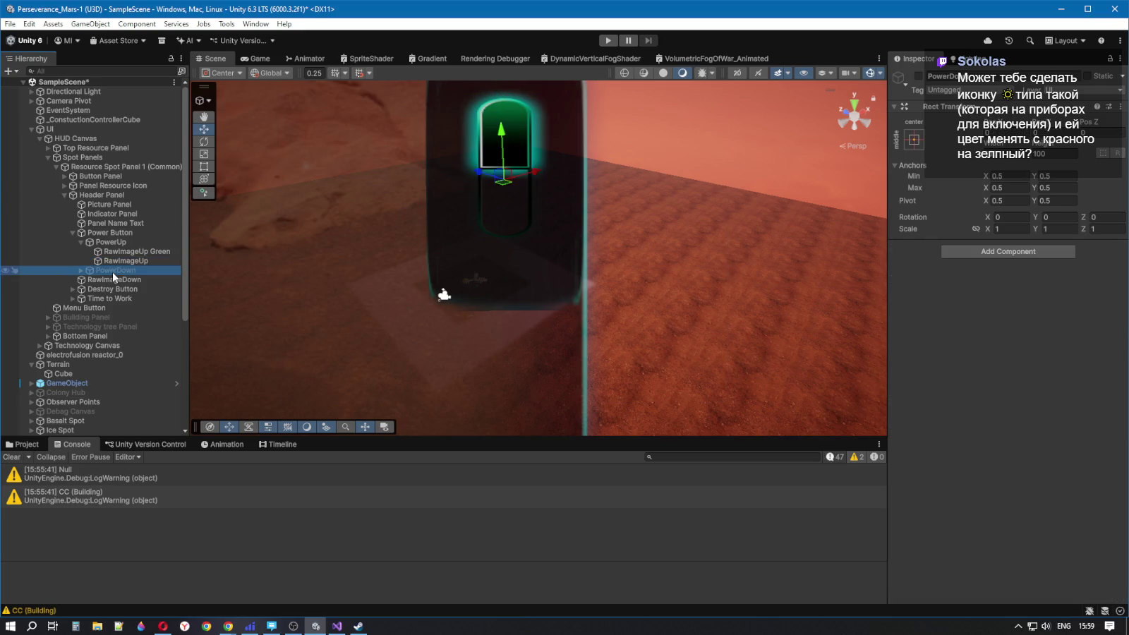
left_click(94, 280)
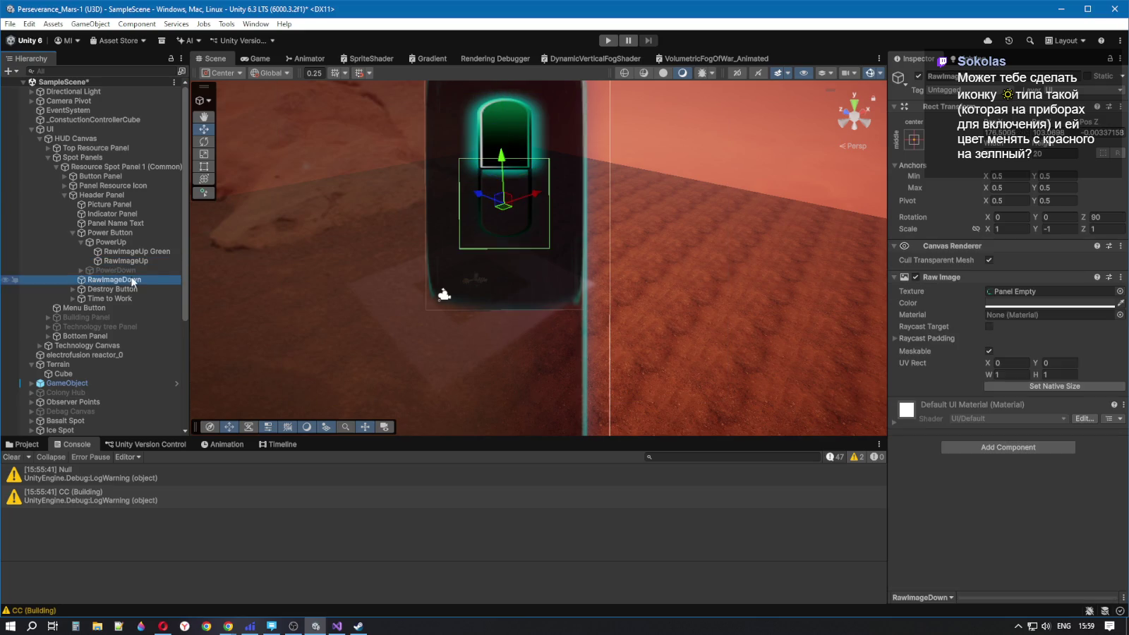
left_click(918, 75)
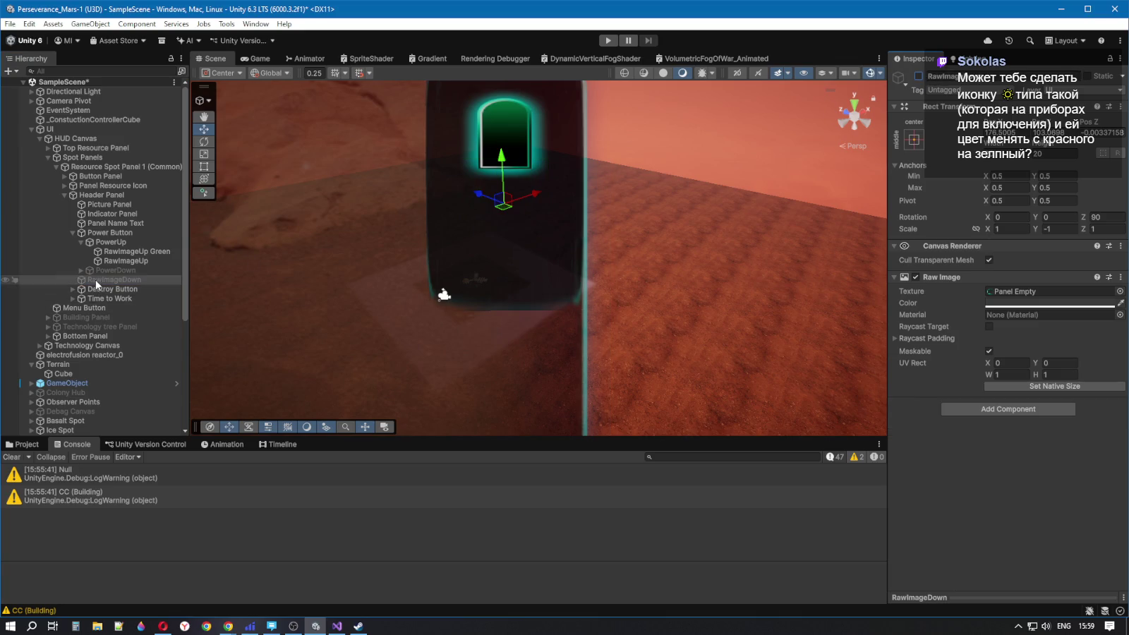
left_click(95, 279)
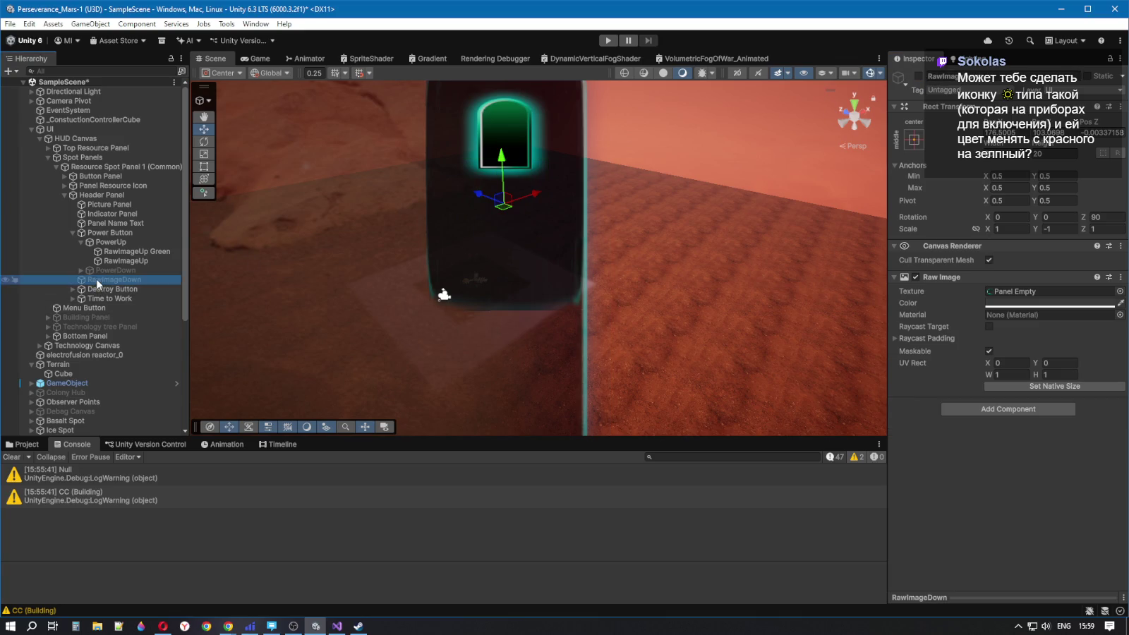
left_click(918, 75)
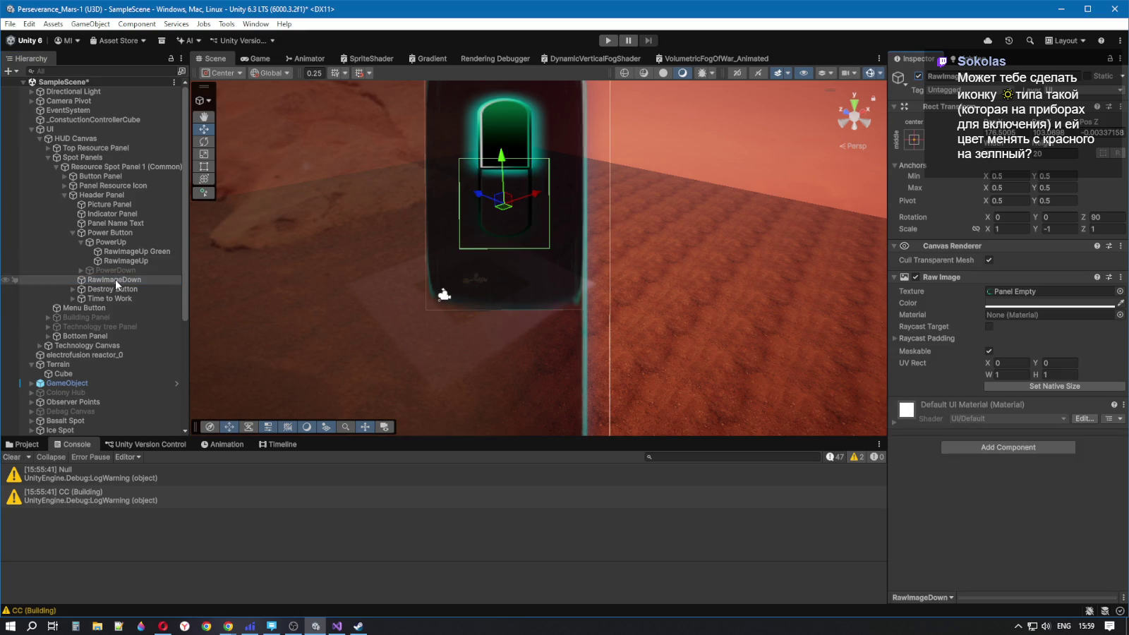
Move RawImageUp out of PowerUp to below PowerDown, then expand PowerDown
left_click(124, 260)
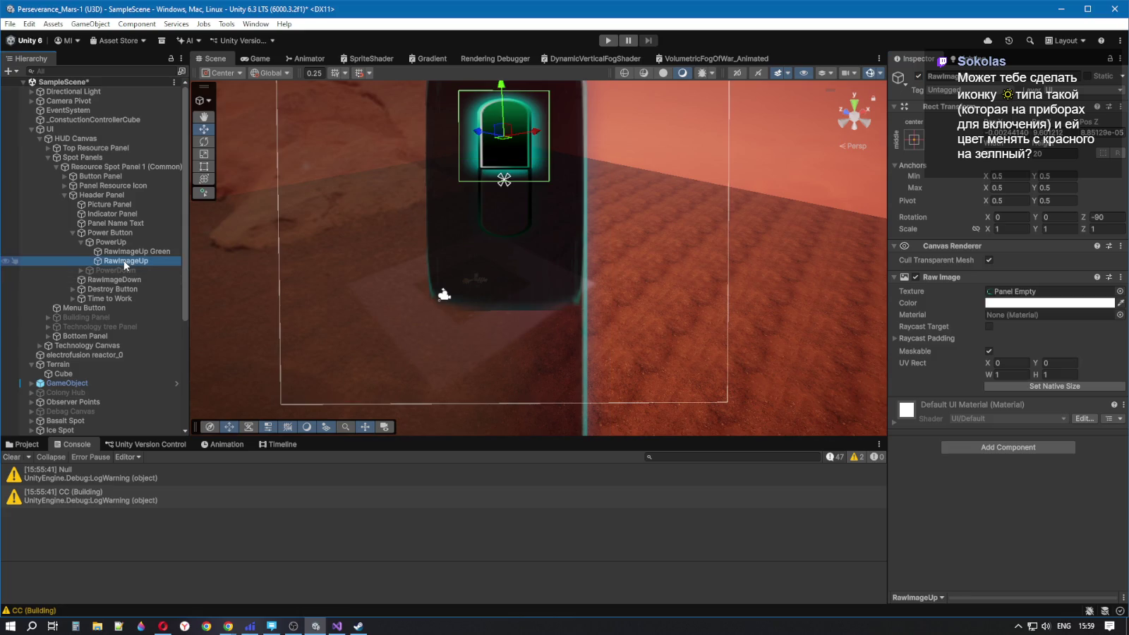
mouse_move(125, 263)
left_mouse_down()
mouse_move(82, 285)
mouse_move(97, 279)
mouse_move(90, 267)
left_mouse_up()
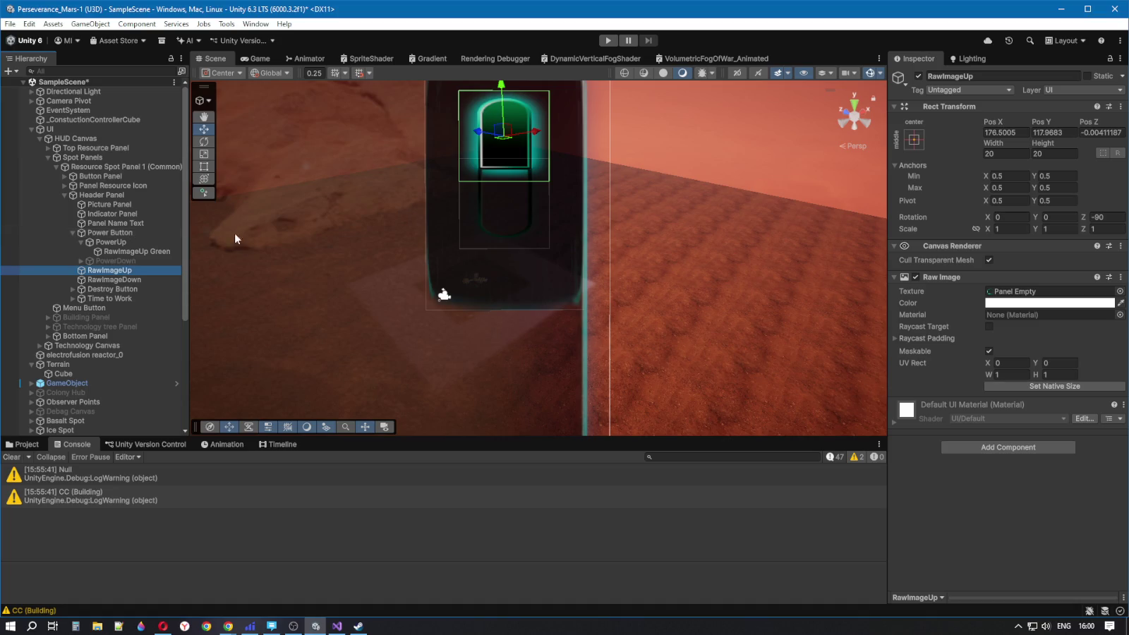
left_click(109, 260)
left_click(80, 260)
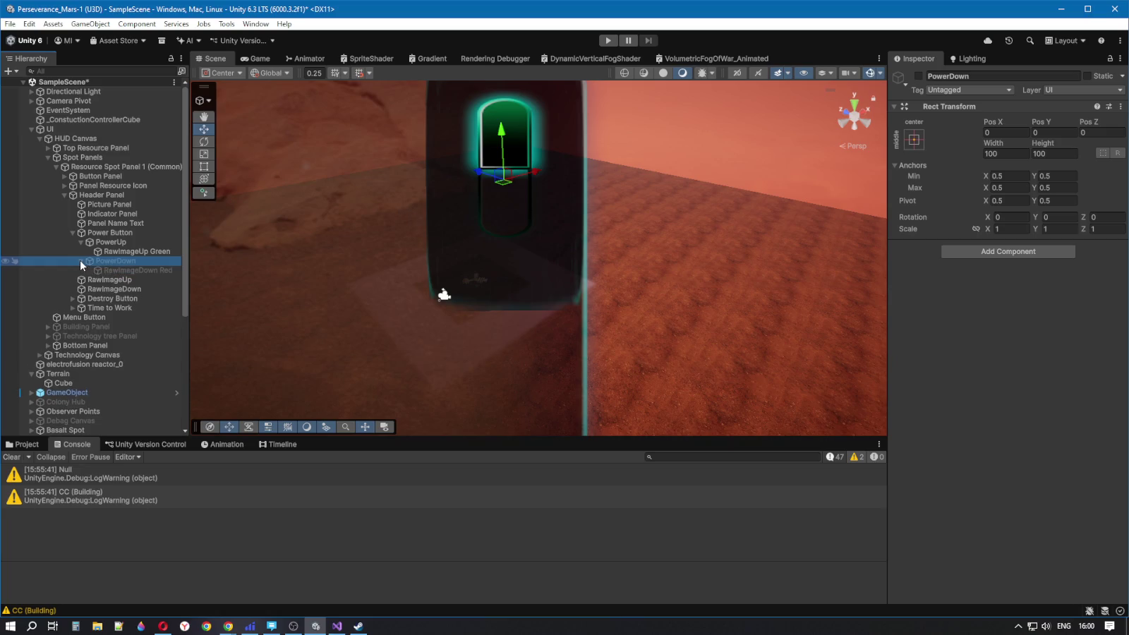
Compare RawImageUp and RawImageDown settings, then switch off the green PowerUp half
key("Up")
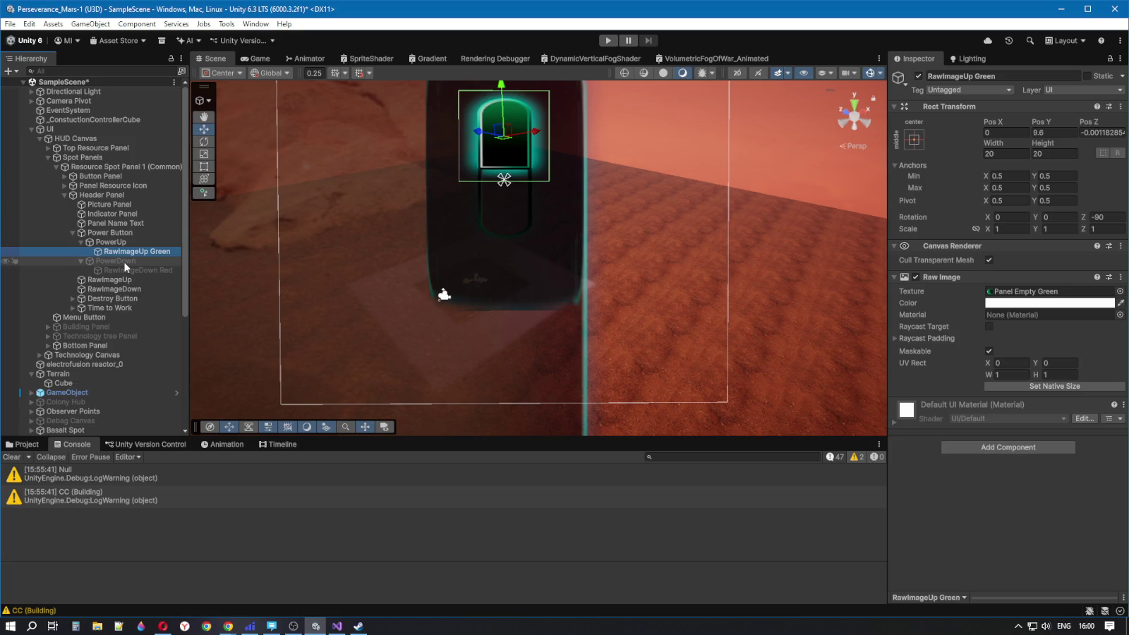
left_click(112, 280)
left_click(110, 289)
left_click(108, 282)
left_click(107, 289)
left_click(107, 281)
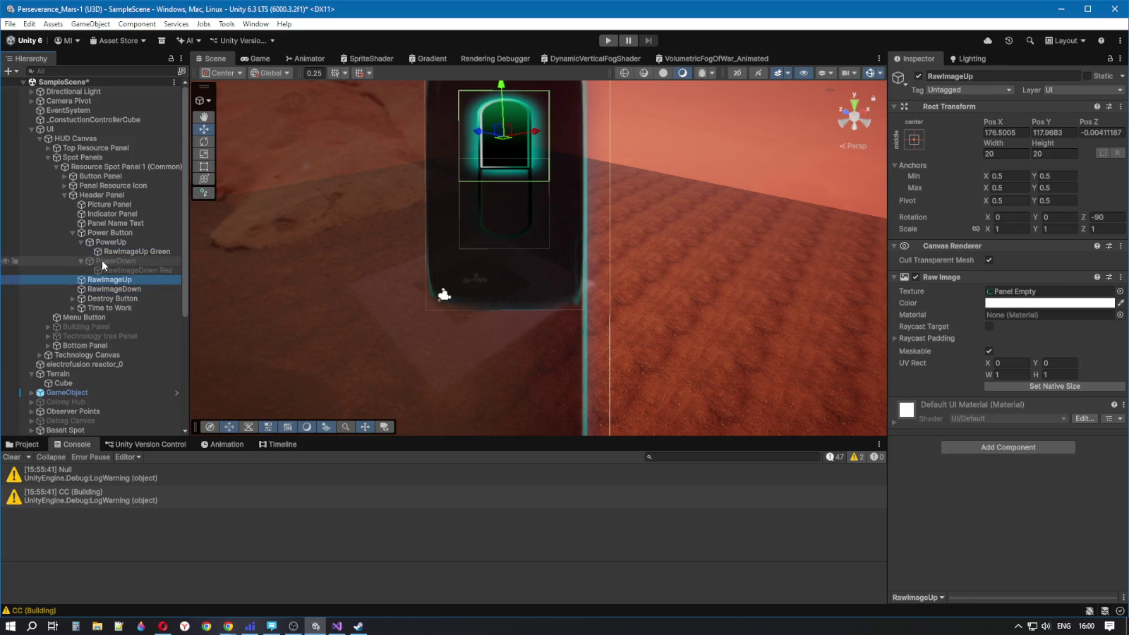
left_click(109, 242)
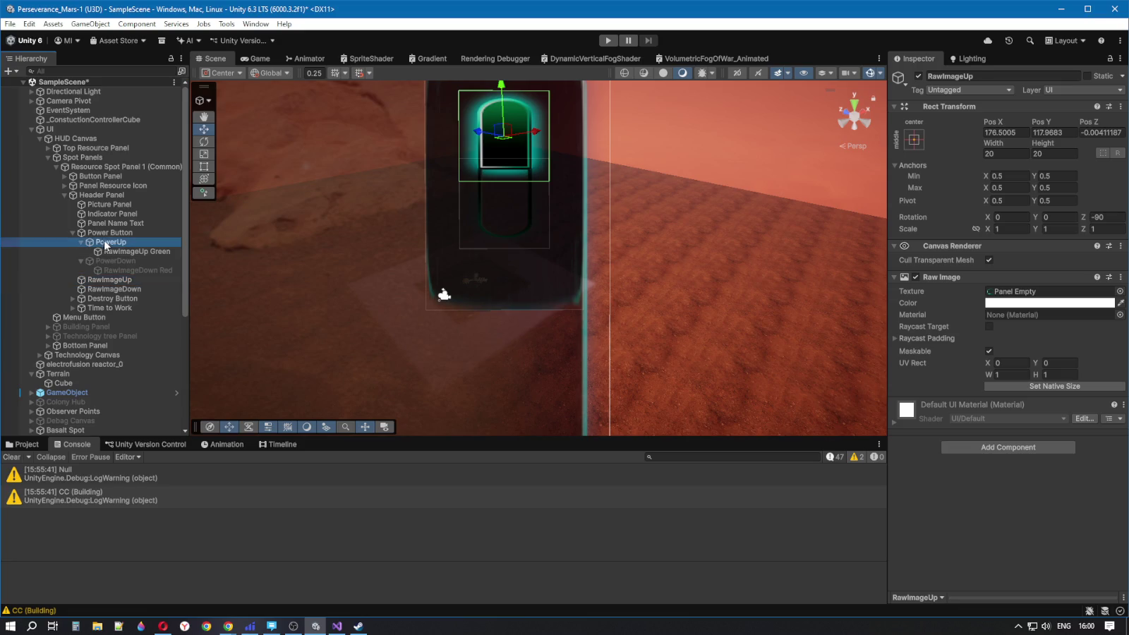
left_click(918, 75)
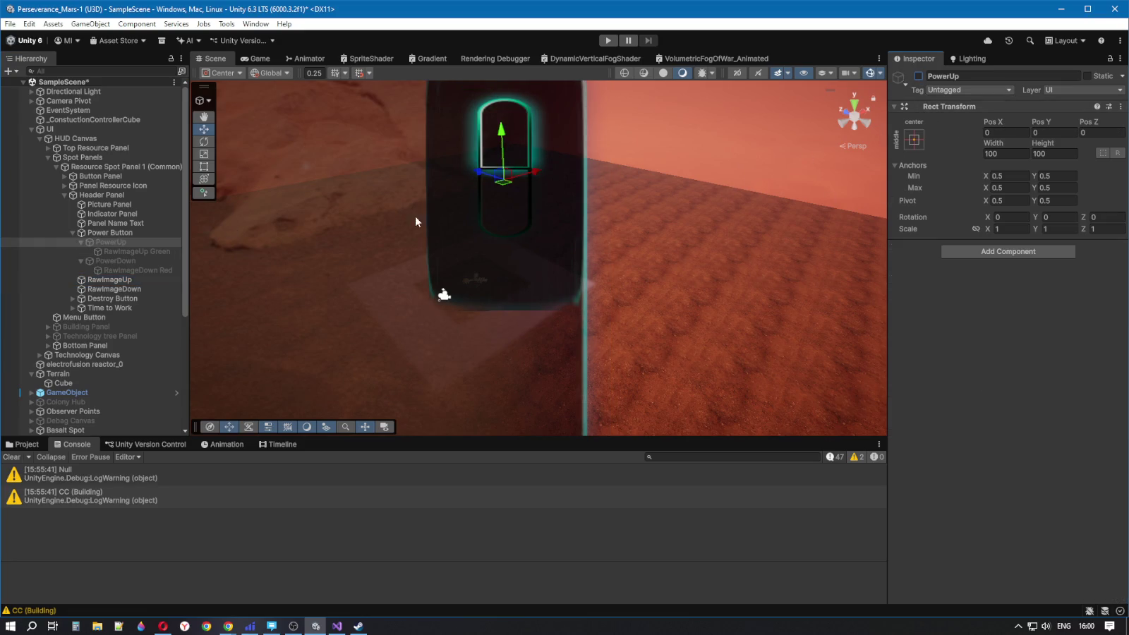
Tint RawImageUp dark grey 525252
left_click(117, 281)
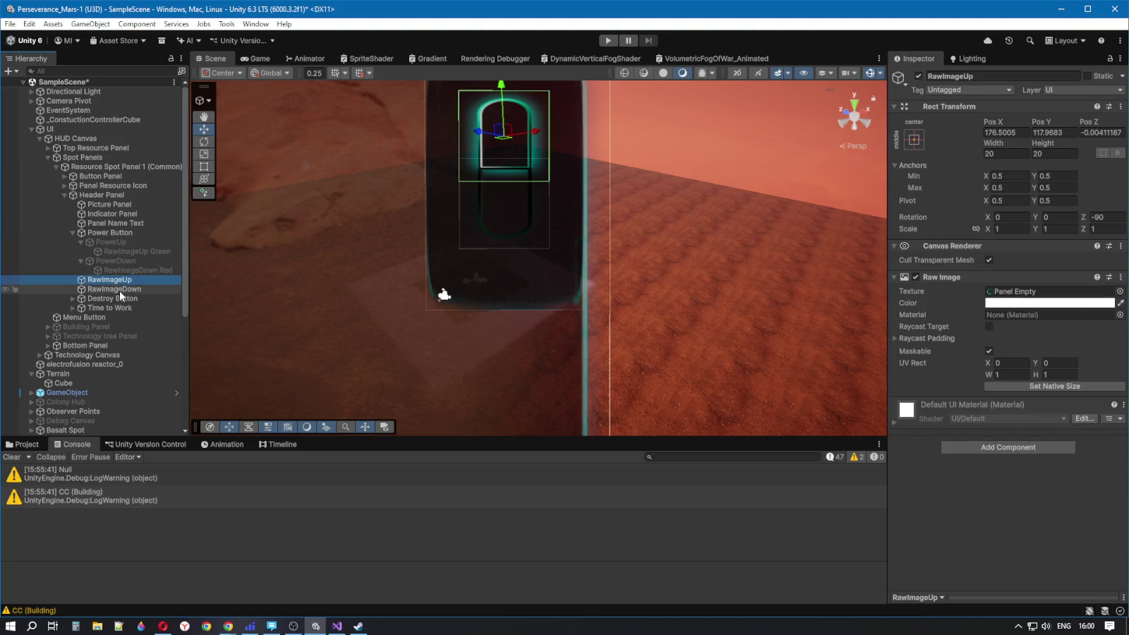
left_click(114, 288)
left_click(114, 280)
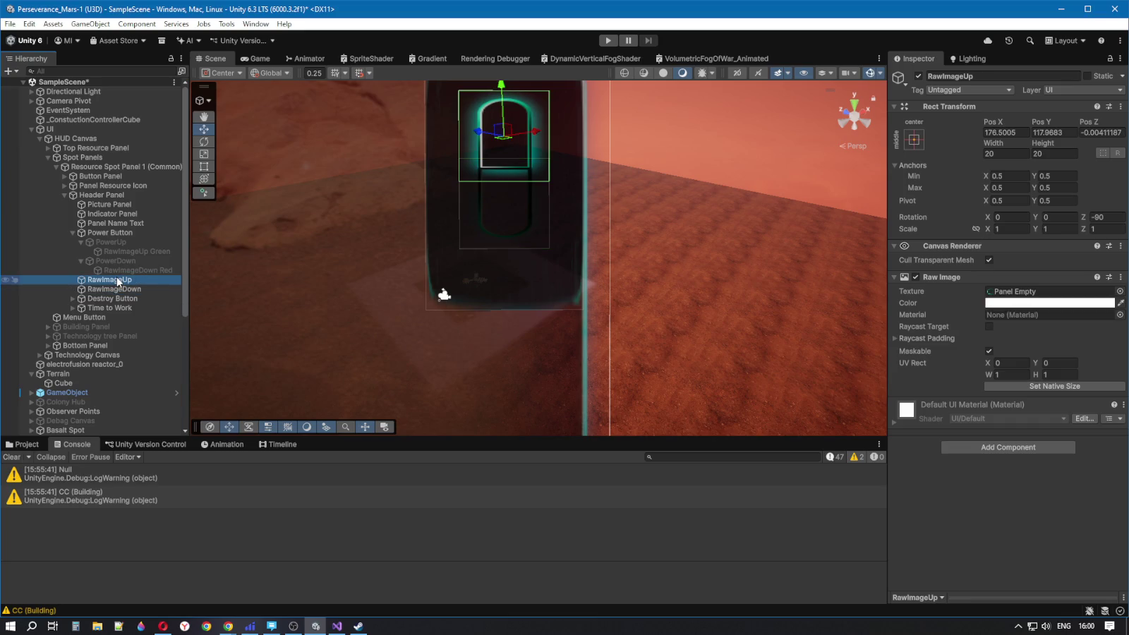
left_click(995, 305)
left_click(1024, 337)
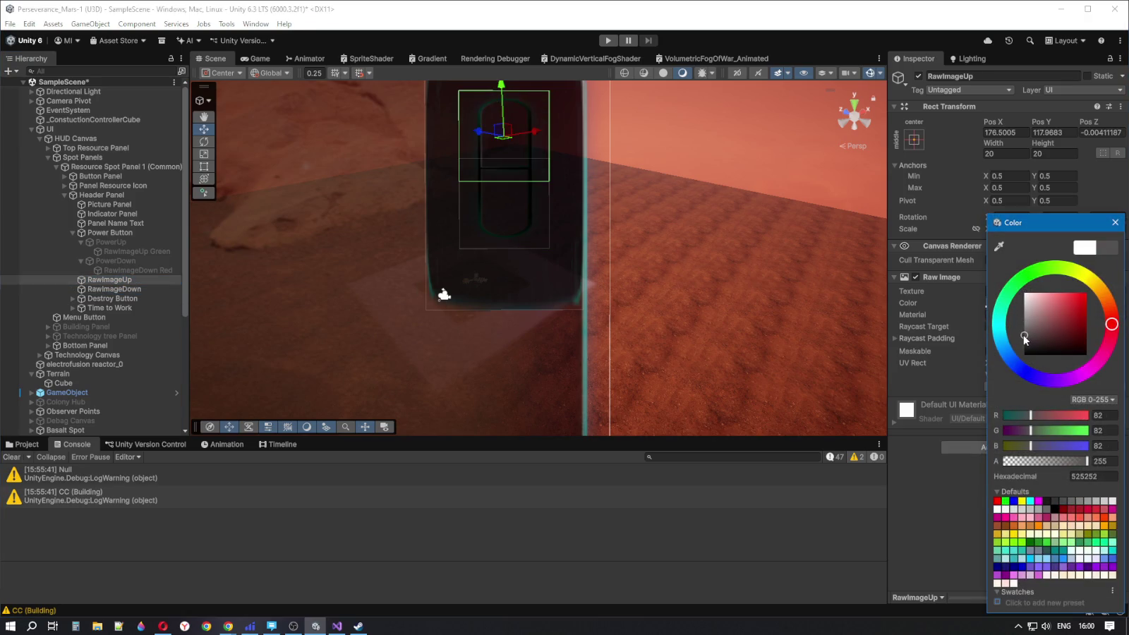
Enable PowerDown so the red half glows and bring up RawImageDown Red's colour
left_click(125, 261)
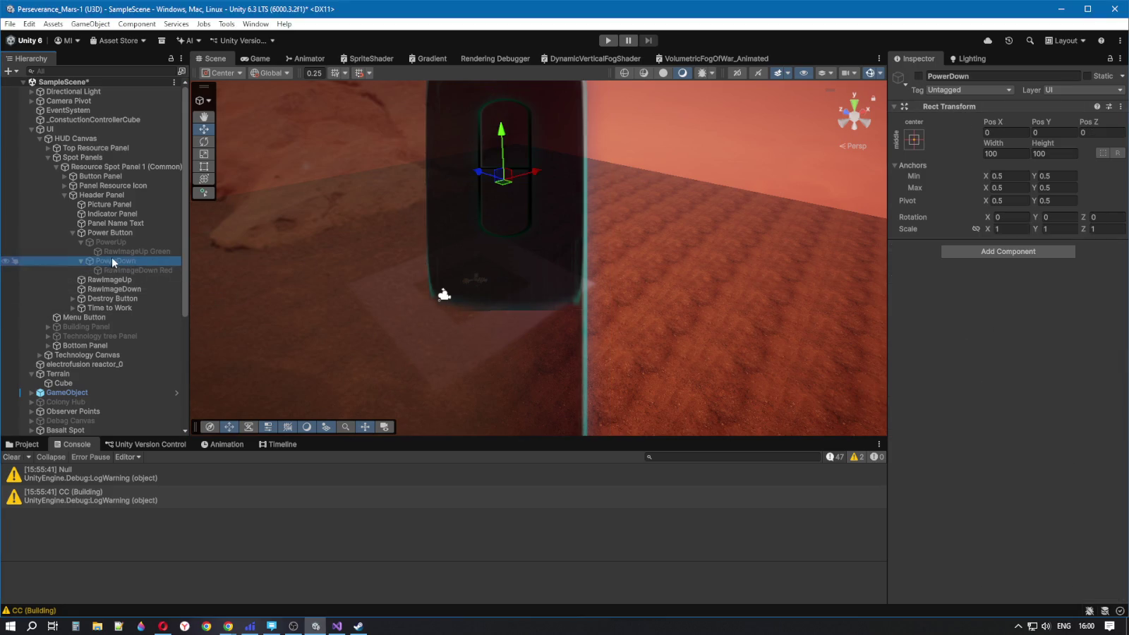
left_click(917, 76)
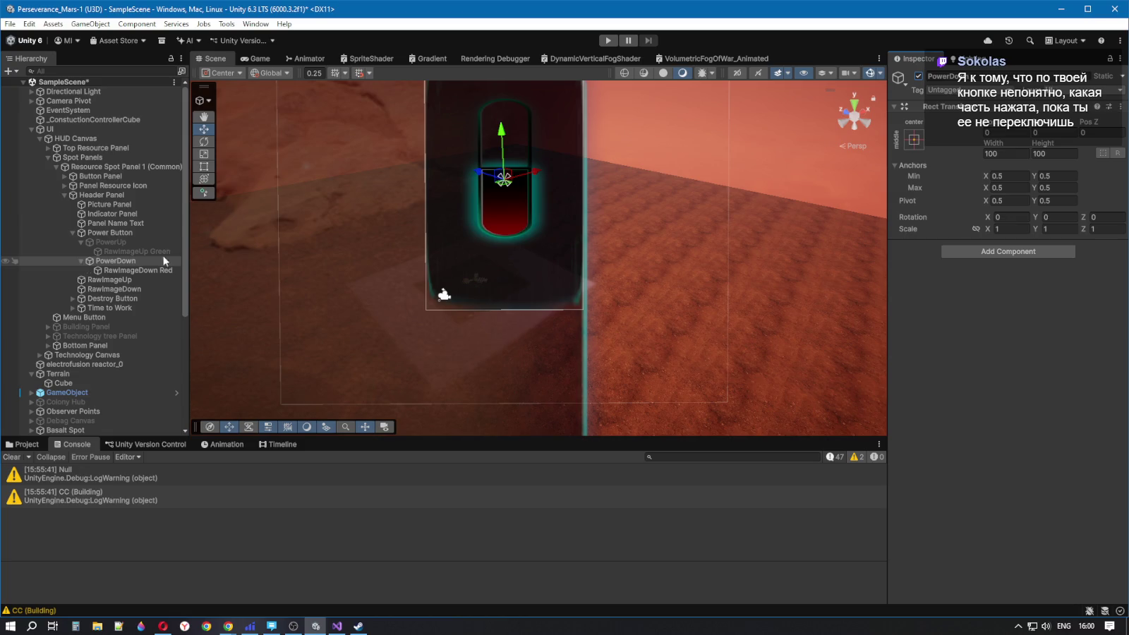
left_click(120, 273)
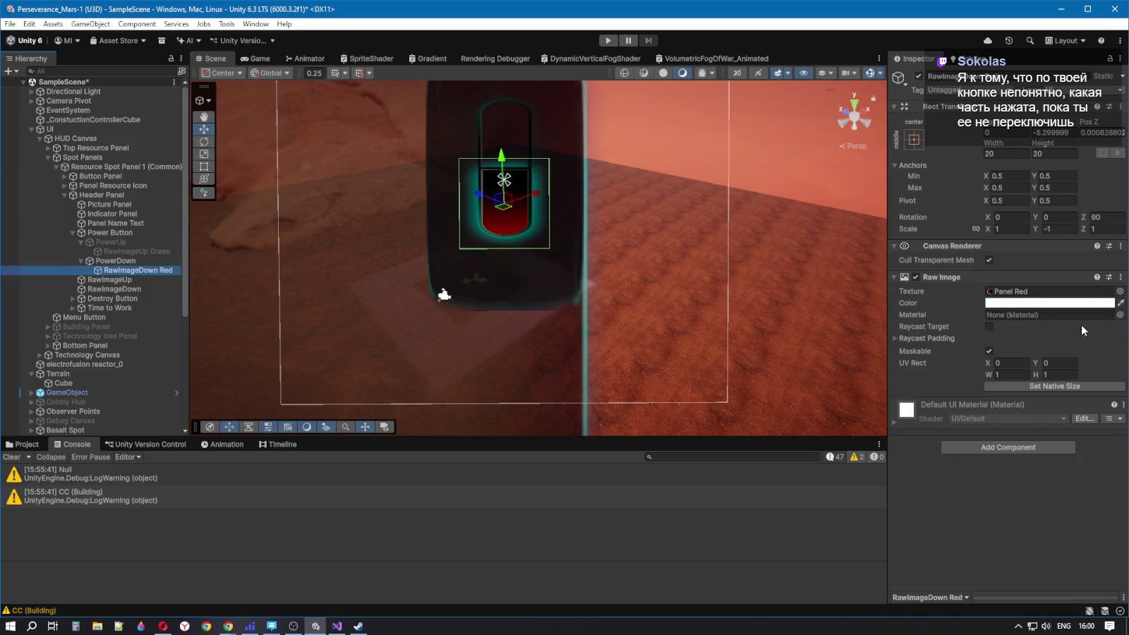
left_click(1049, 303)
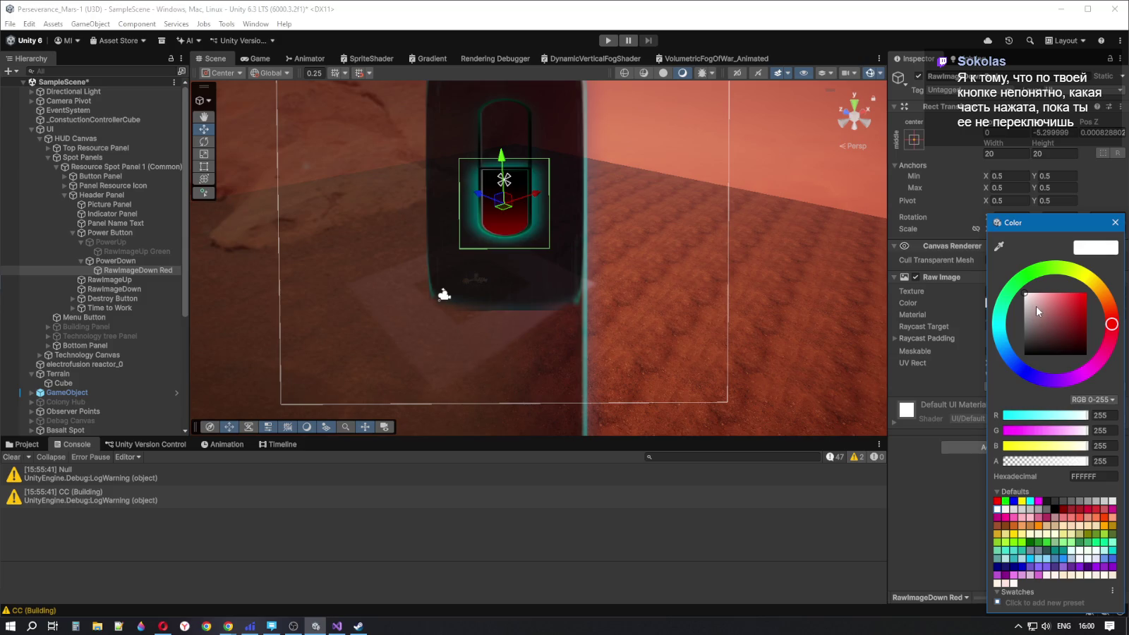
Set RawImageUp's tint to RGB 100, 100, 100
left_click(119, 261)
left_click(115, 279)
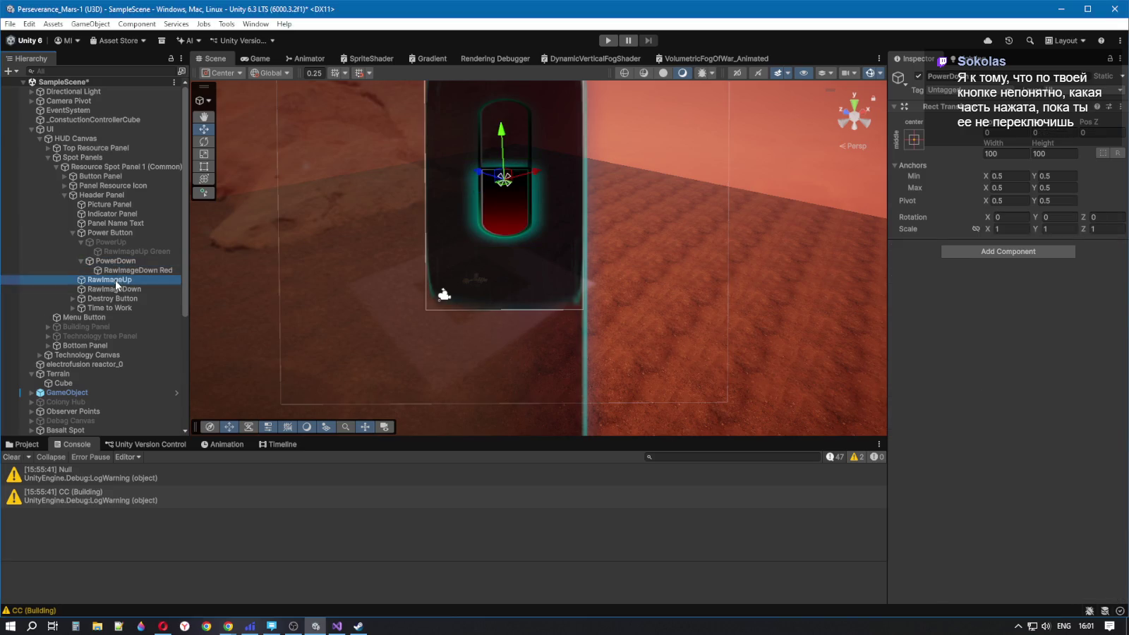
left_click(1054, 303)
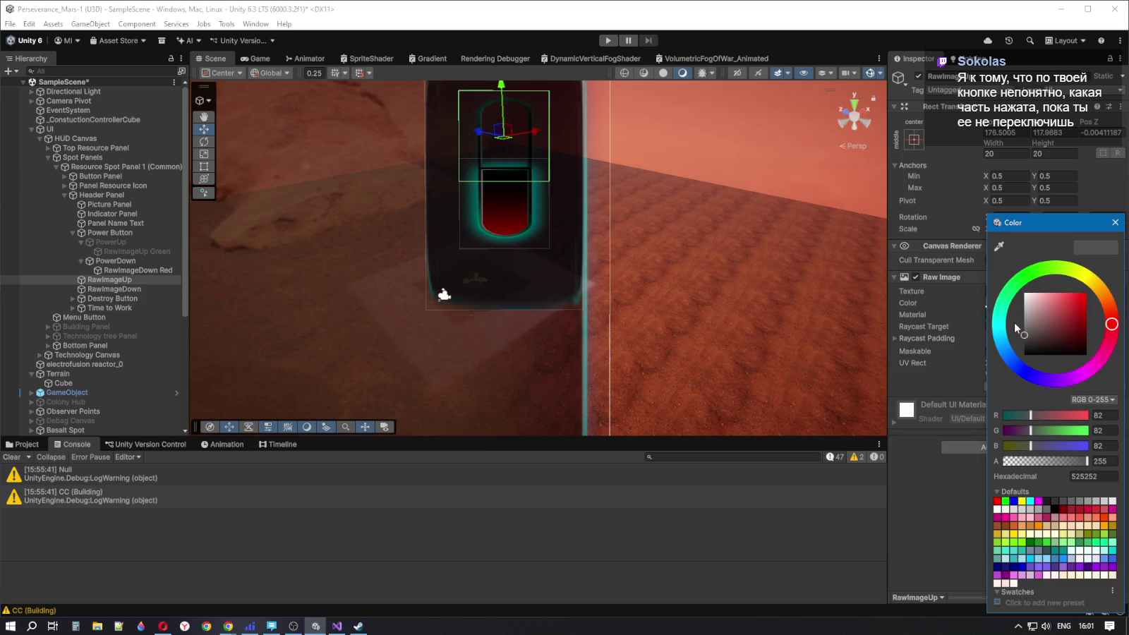
left_click_drag(1016, 324, 1010, 332)
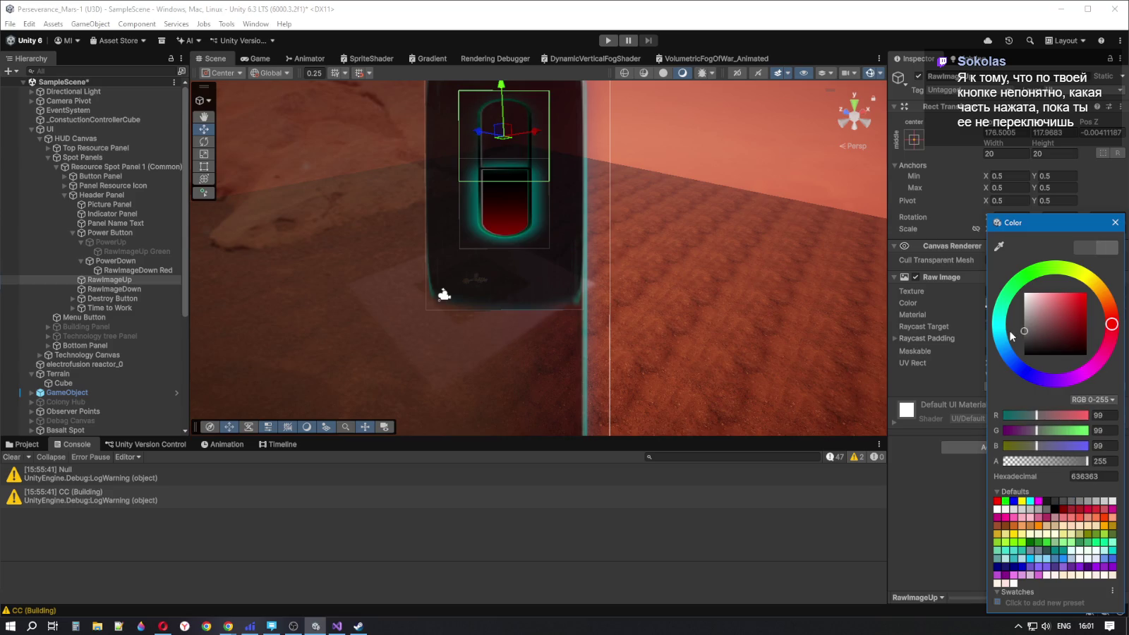
left_click(1105, 420)
type("100")
key("Tab")
type("100")
left_click(1108, 445)
type("100")
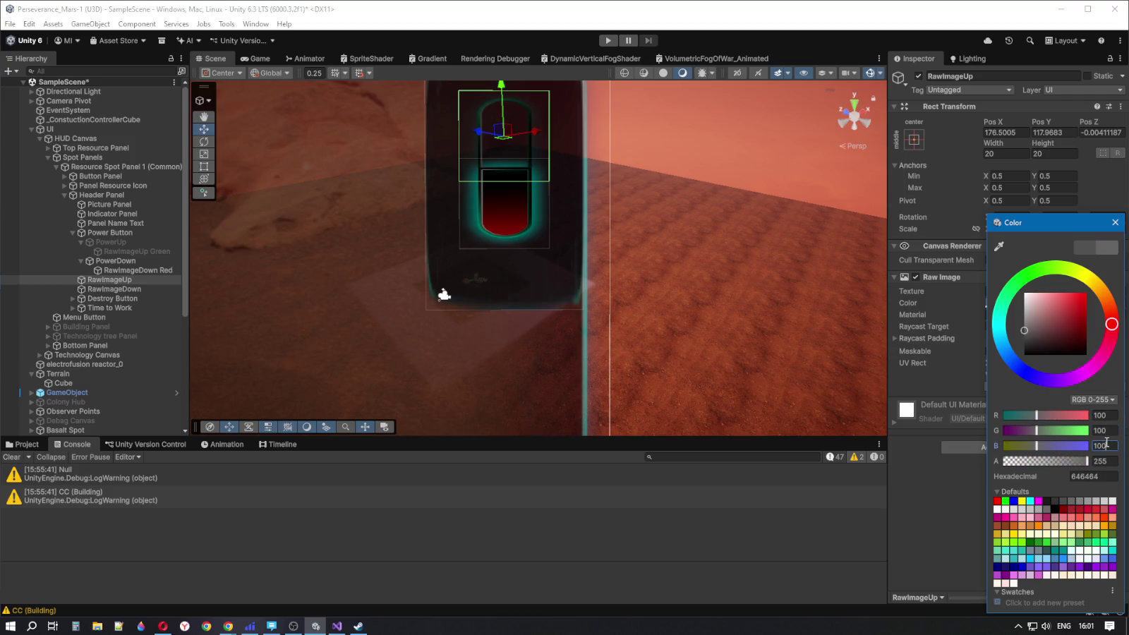
Set RawImageDown's tint to the same RGB 100, 100, 100 grey
left_click(111, 289)
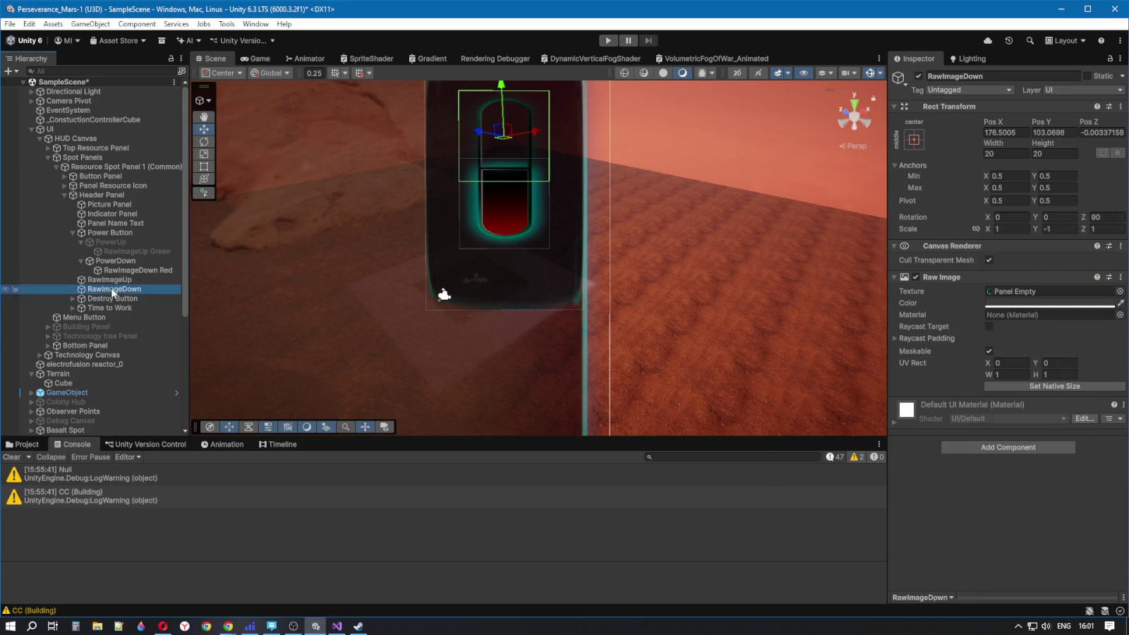
left_click(1036, 303)
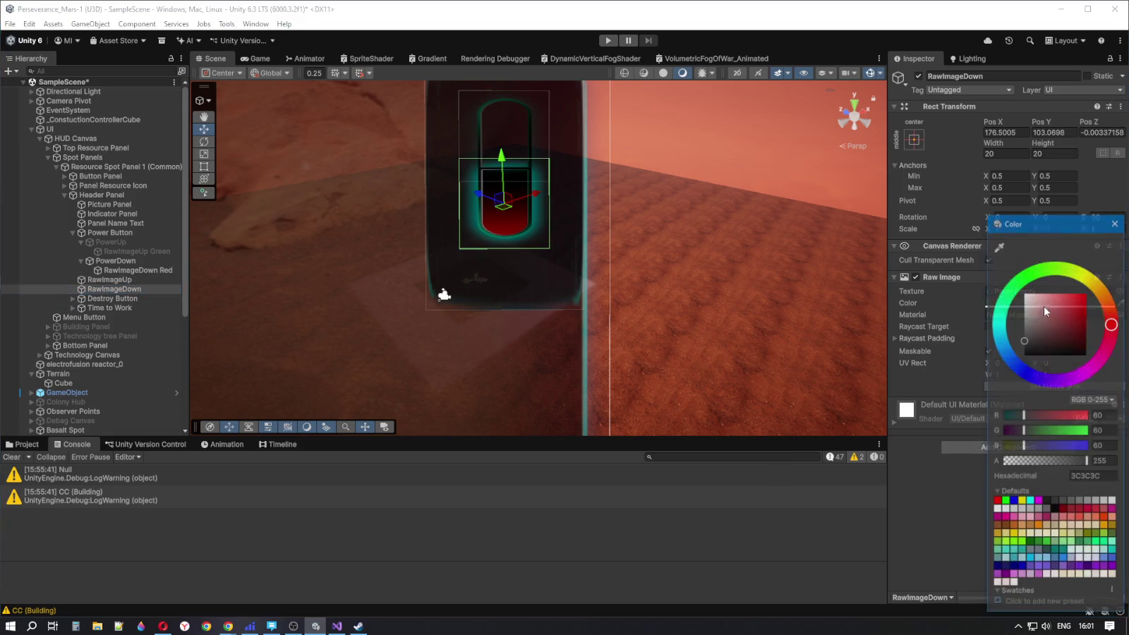
left_click(1102, 414)
type("100")
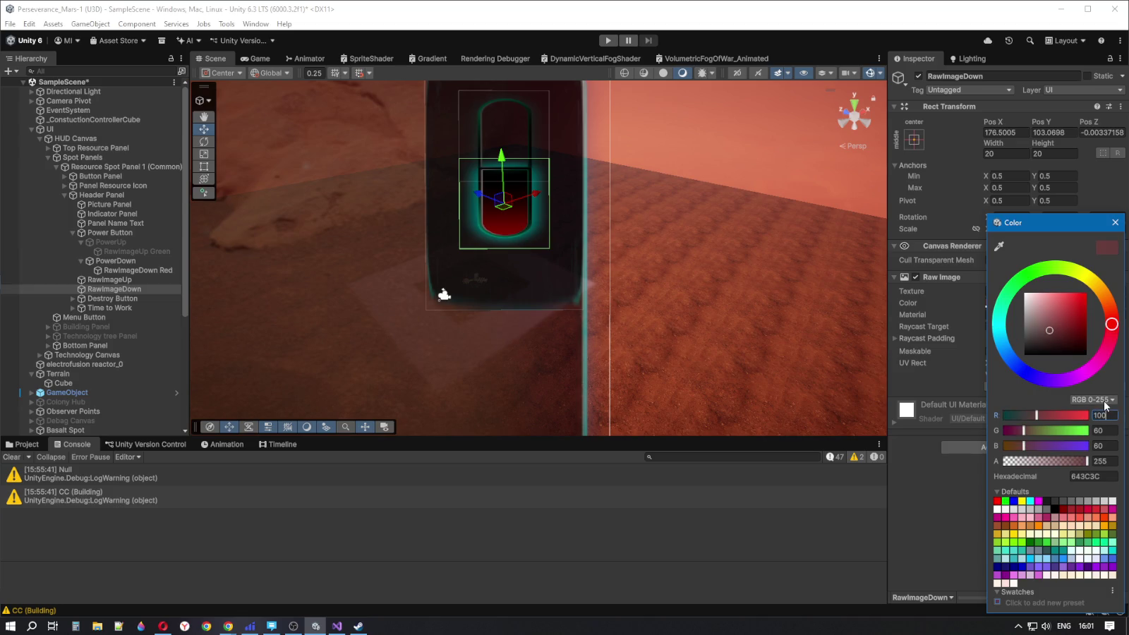
key("Tab")
type("100")
key("Tab")
type("100")
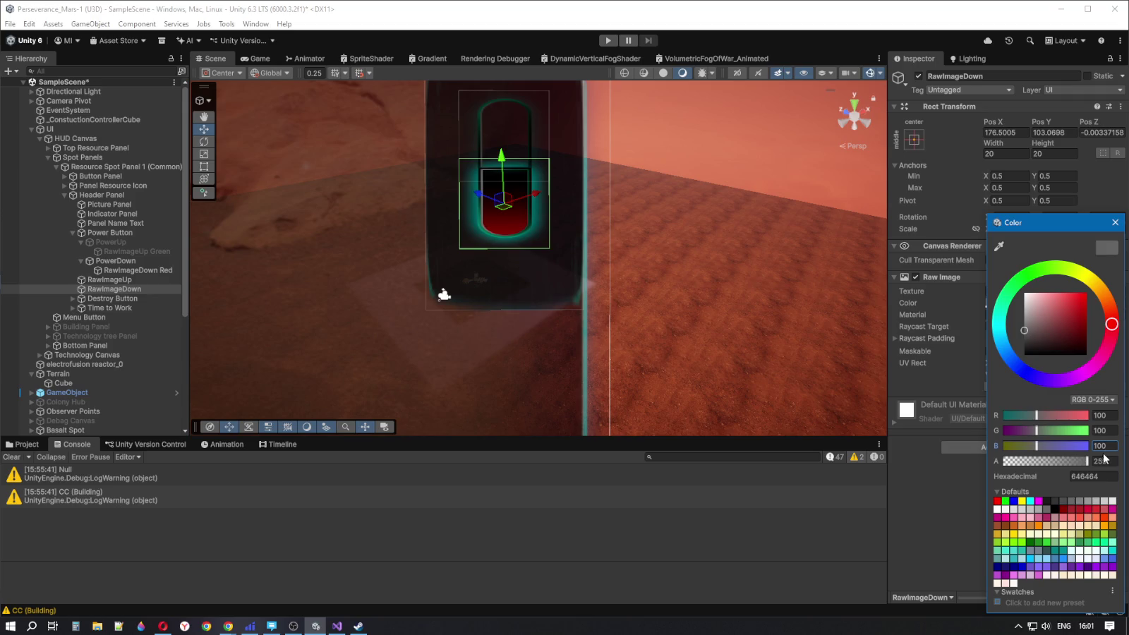
left_click(119, 261)
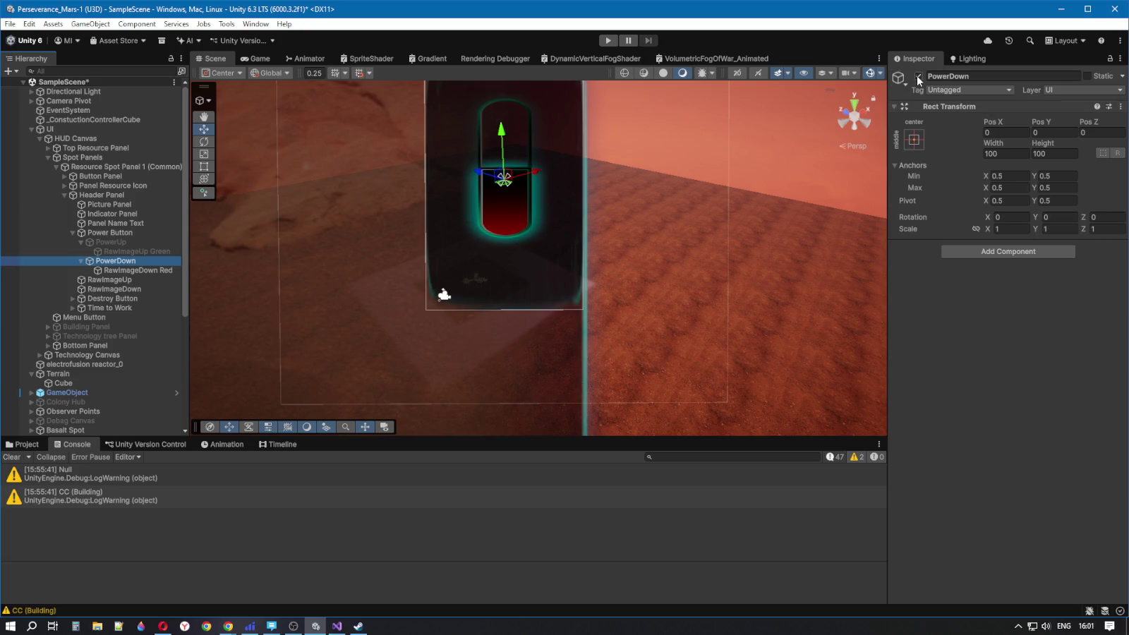
Disable PowerDown, re-enable PowerUp, and duplicate RawImageUp as RawImageUp (1)
left_click(918, 75)
left_click(123, 241)
left_click(918, 75)
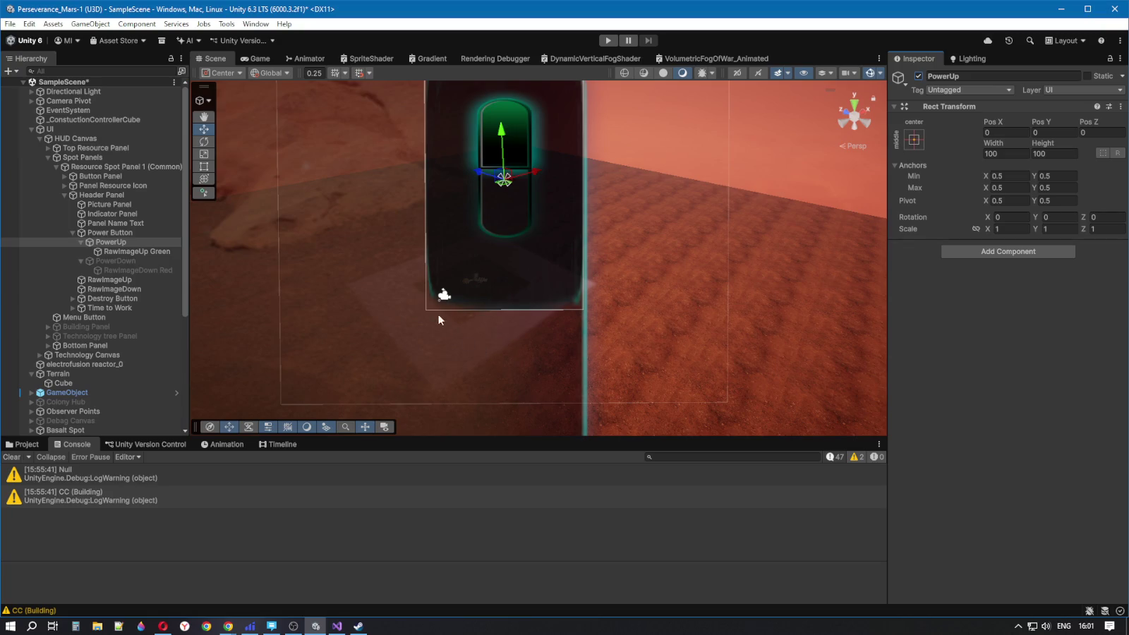
left_click(131, 252)
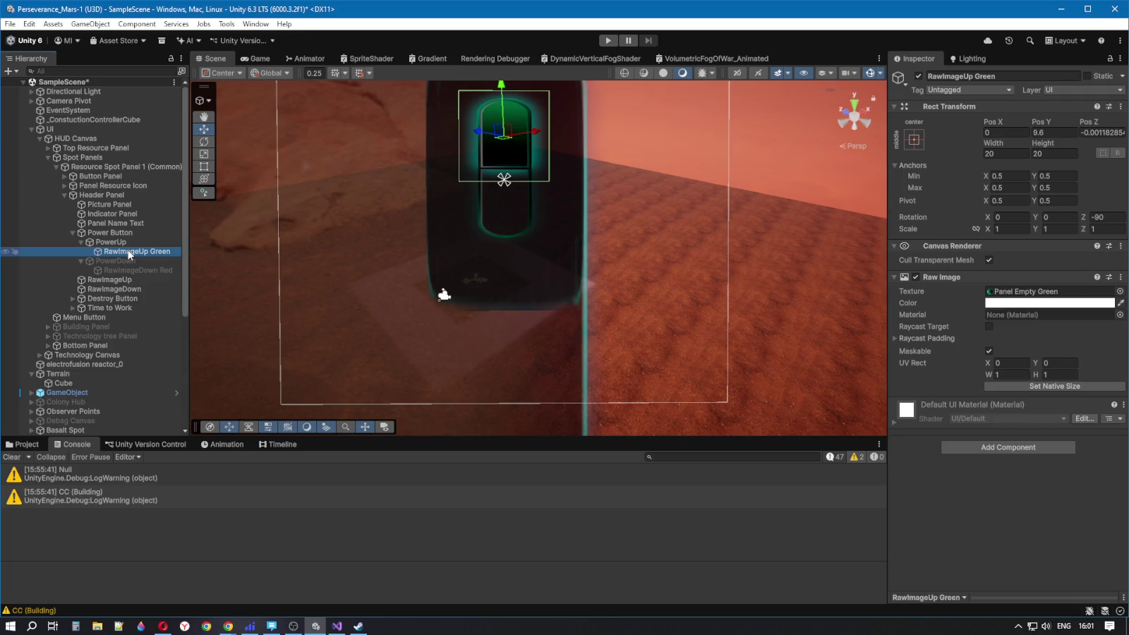
left_click(118, 279)
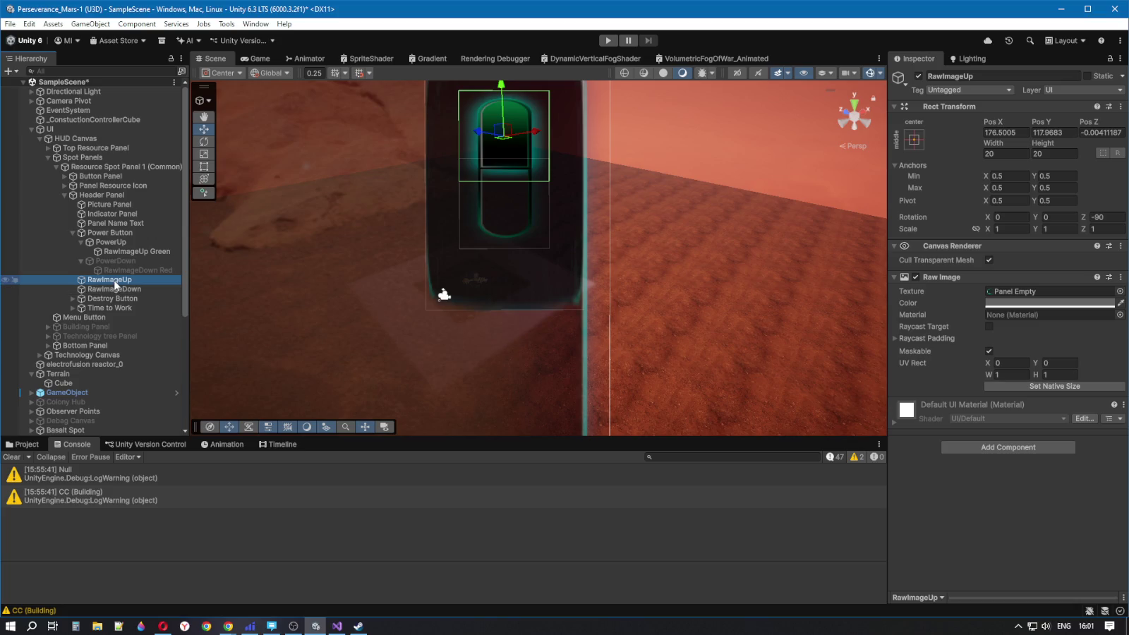
key("ctrl+d")
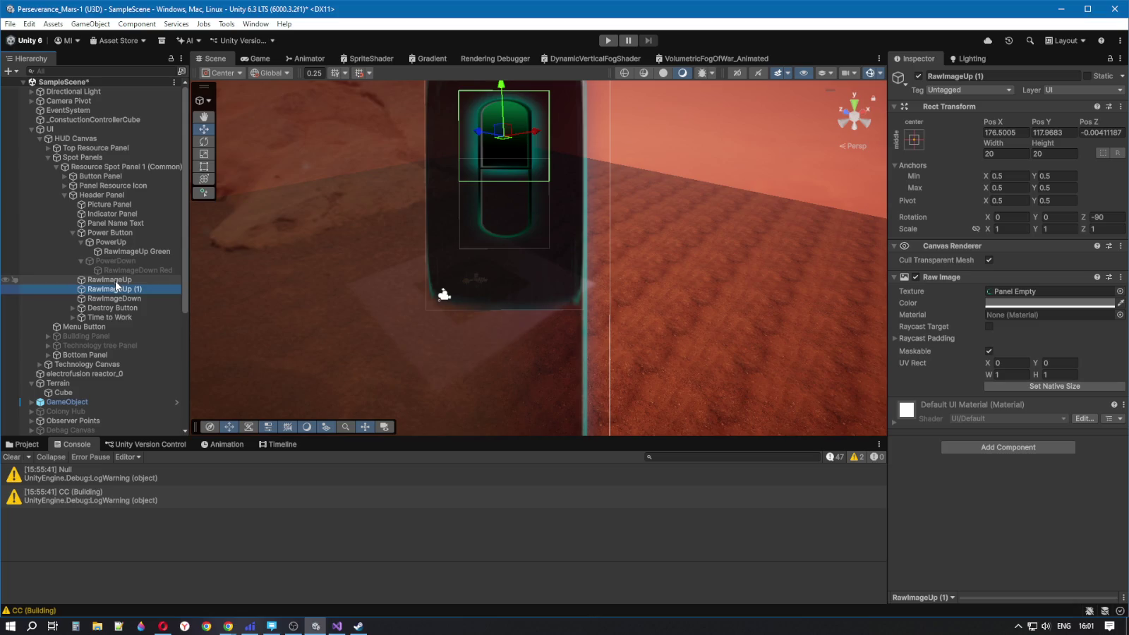
mouse_move(120, 290)
left_mouse_down()
mouse_move(140, 267)
mouse_move(134, 256)
left_mouse_up()
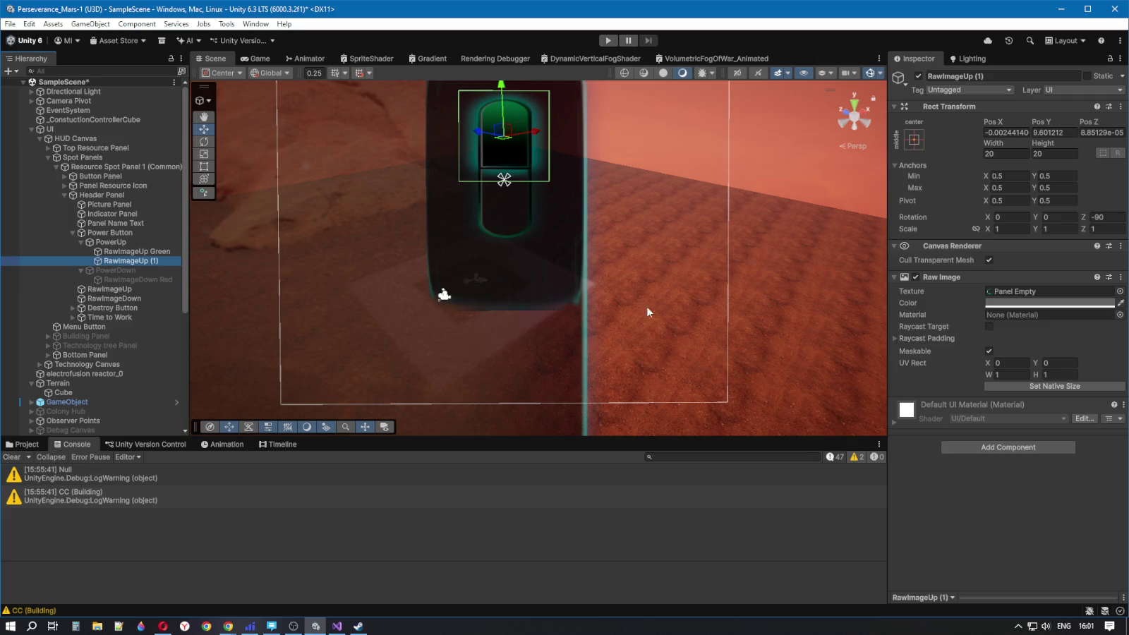
left_click(1040, 303)
left_click_drag(1037, 297, 283, 290)
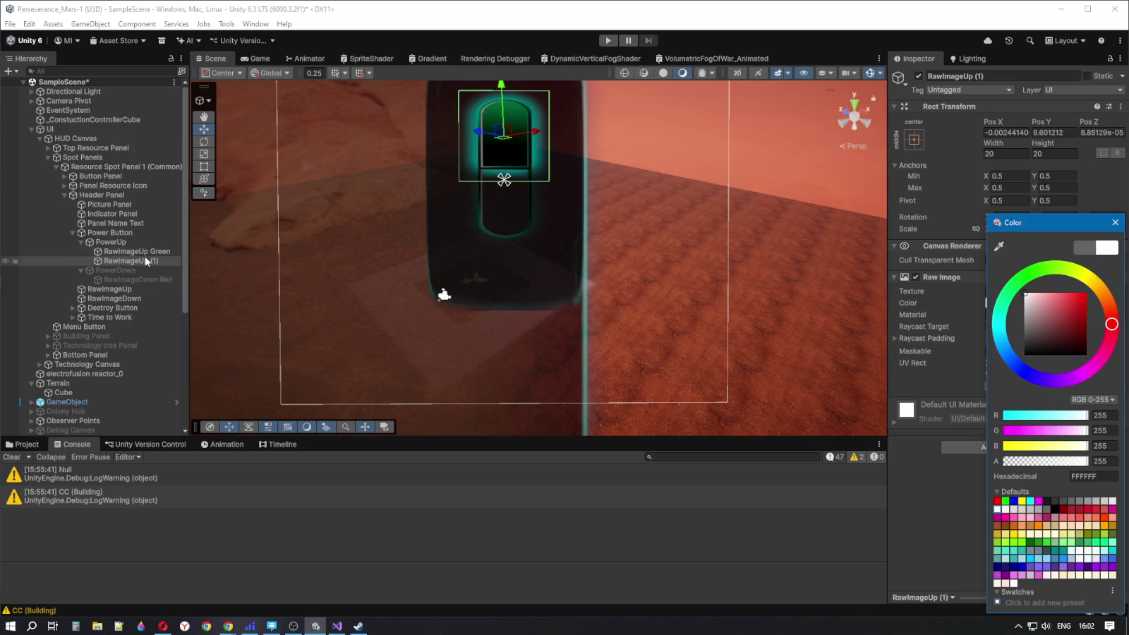
left_click(918, 76)
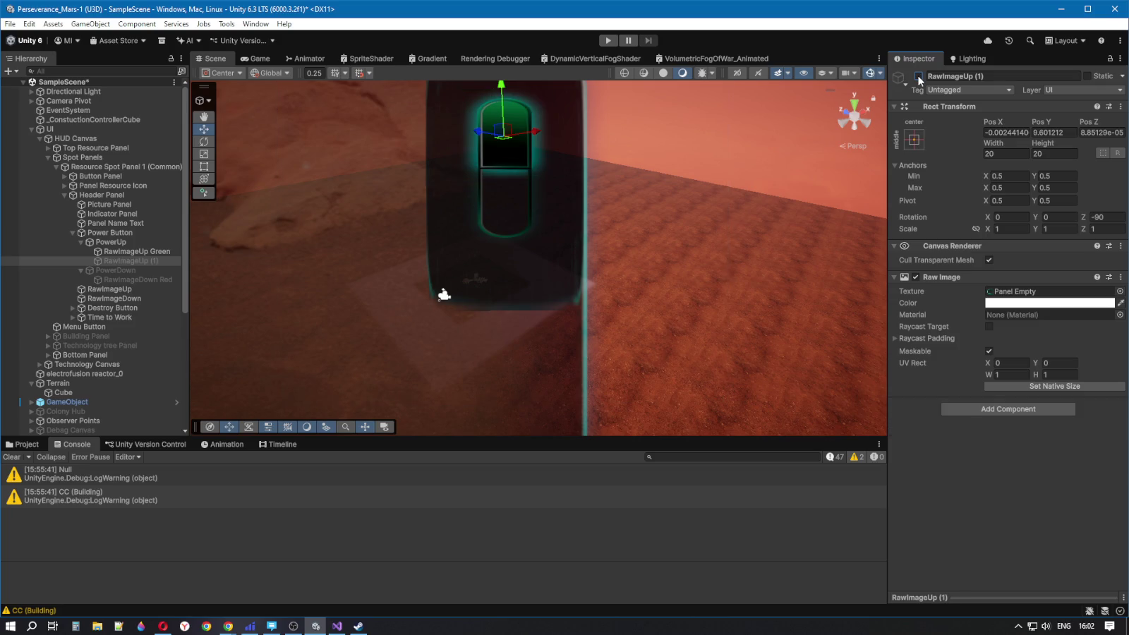
left_click(504, 162)
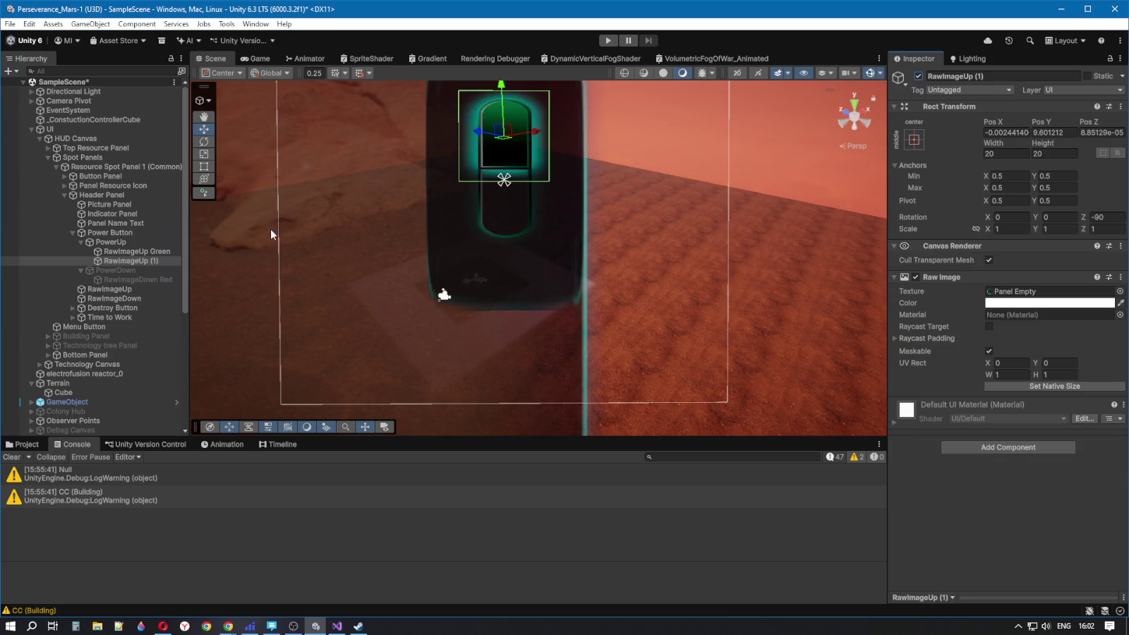
left_click(156, 253)
left_click(150, 261)
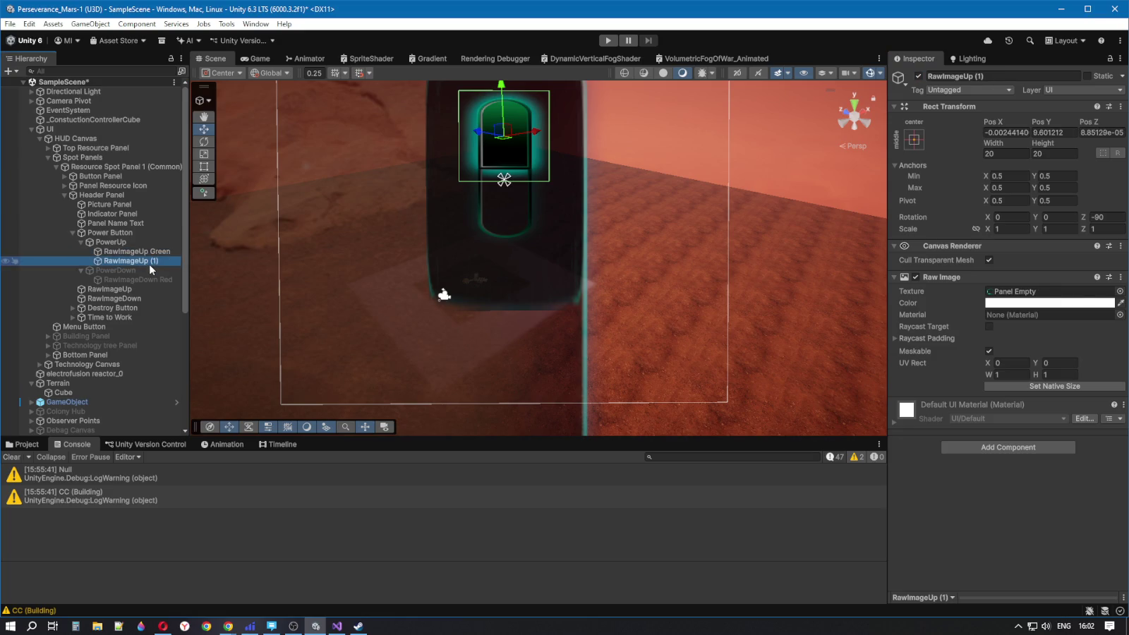
left_click(1037, 304)
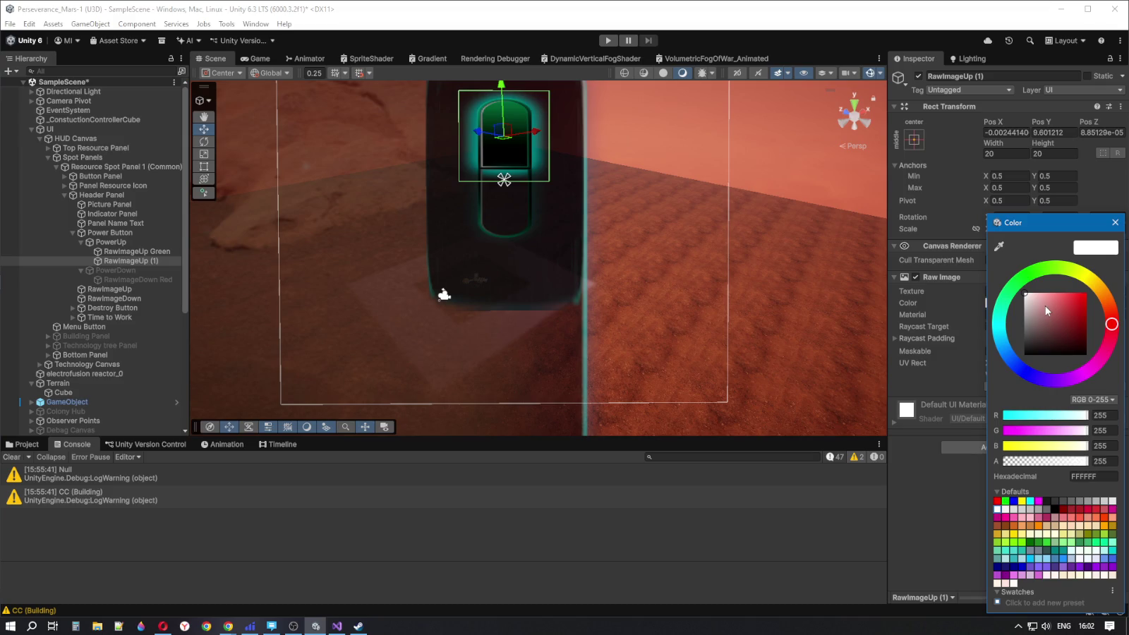
left_click(140, 252)
left_click(136, 259)
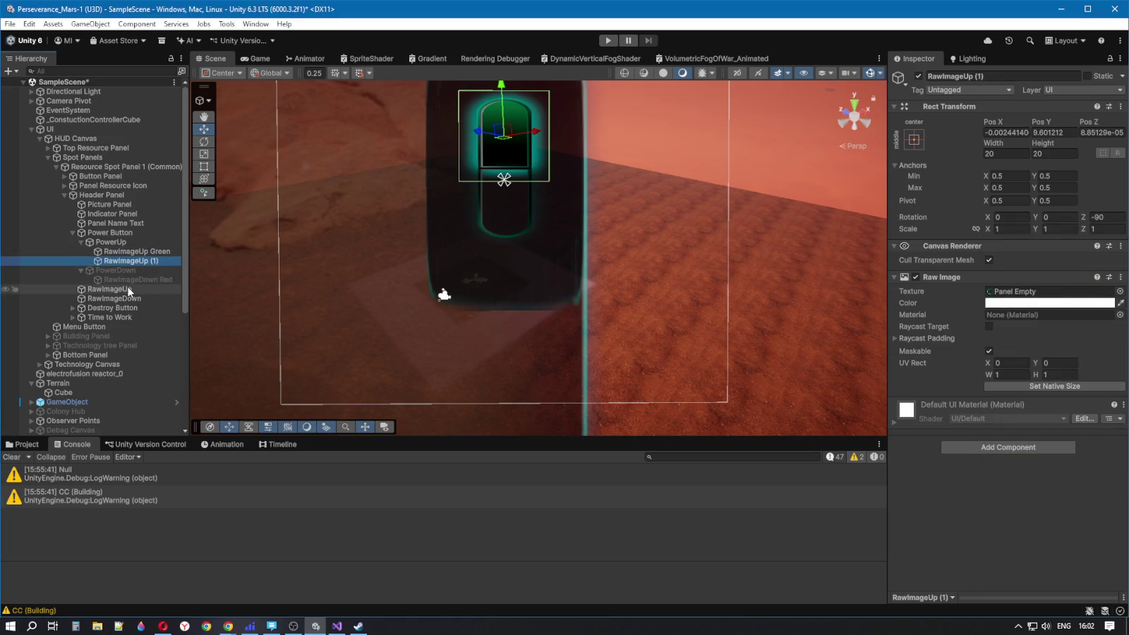
left_click(140, 253)
left_click(149, 260)
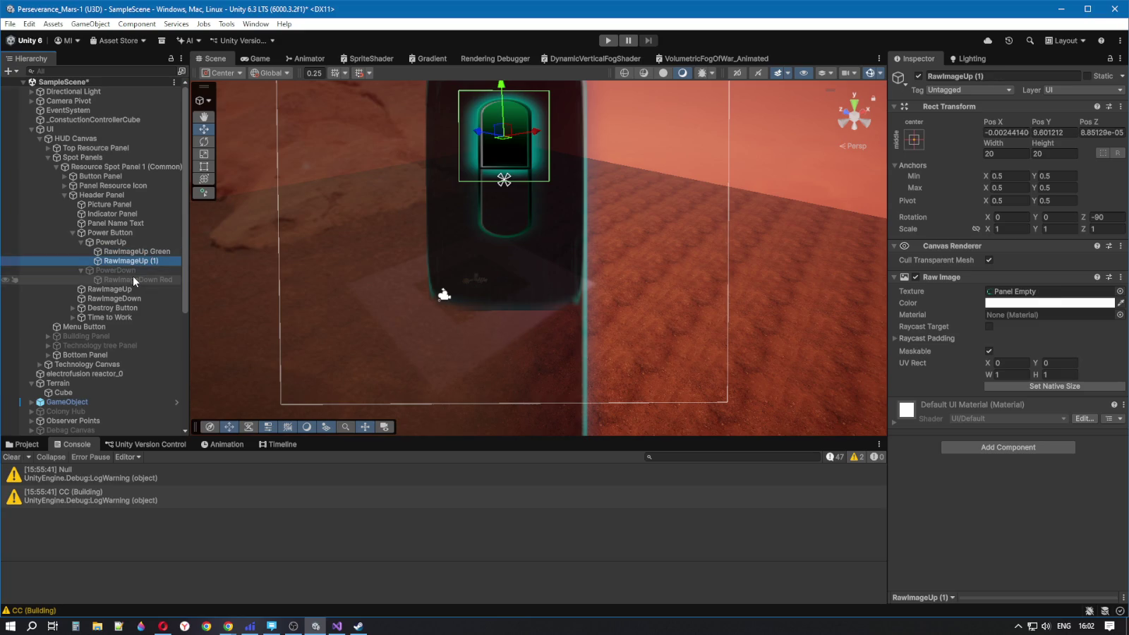
left_click(128, 243)
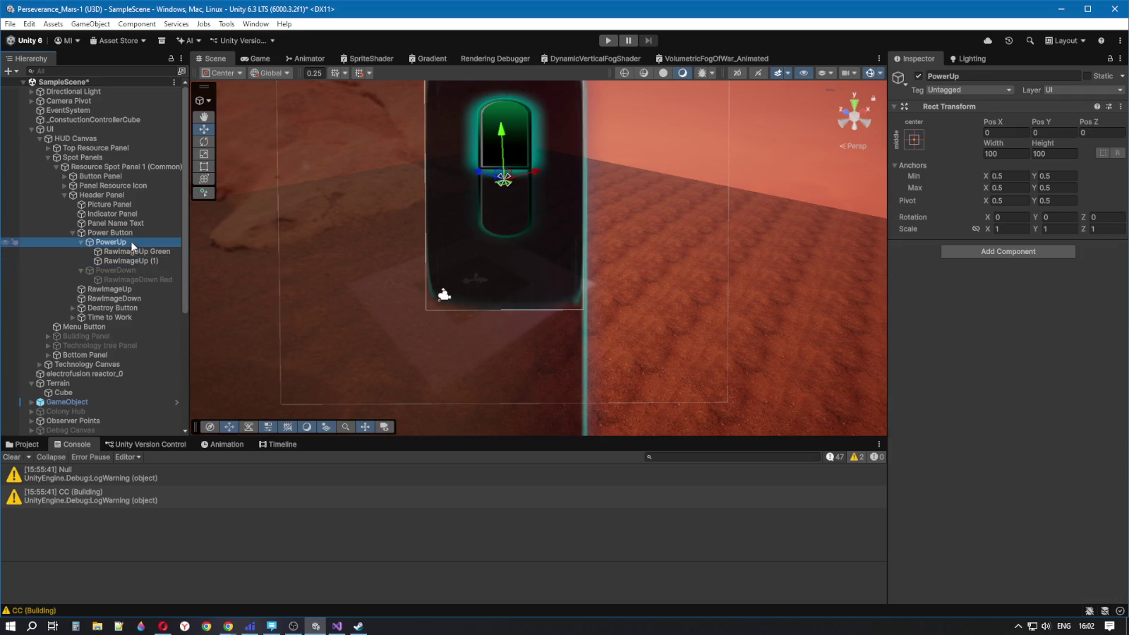
Deactivate PowerUp and activate PowerDown so the button shows its red off state
left_click(918, 75)
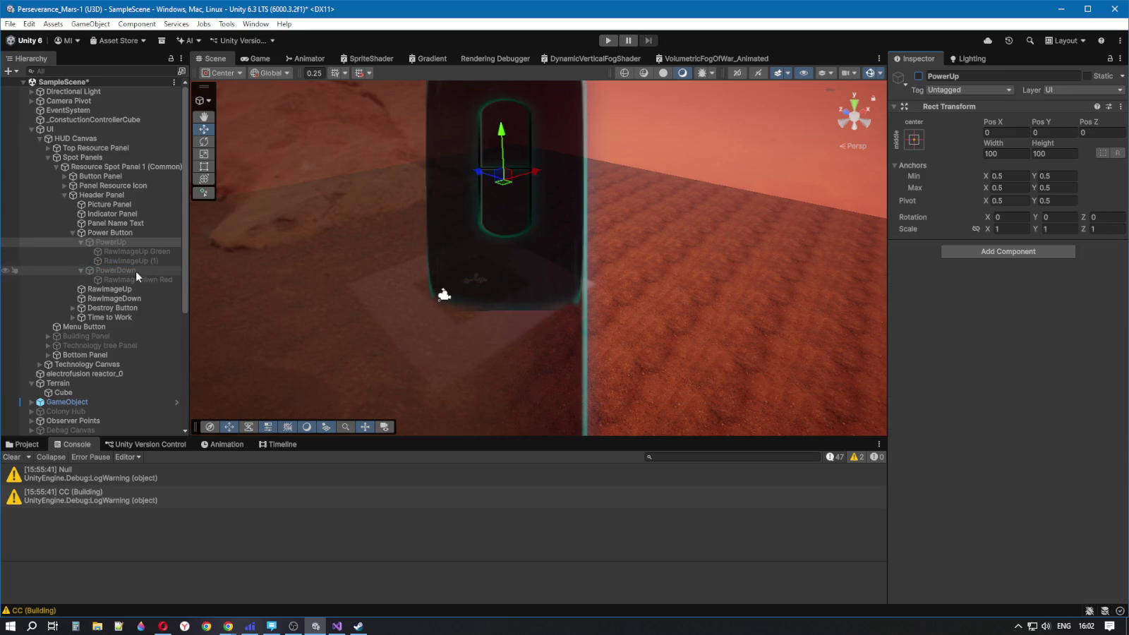
left_click(135, 271)
left_click(918, 76)
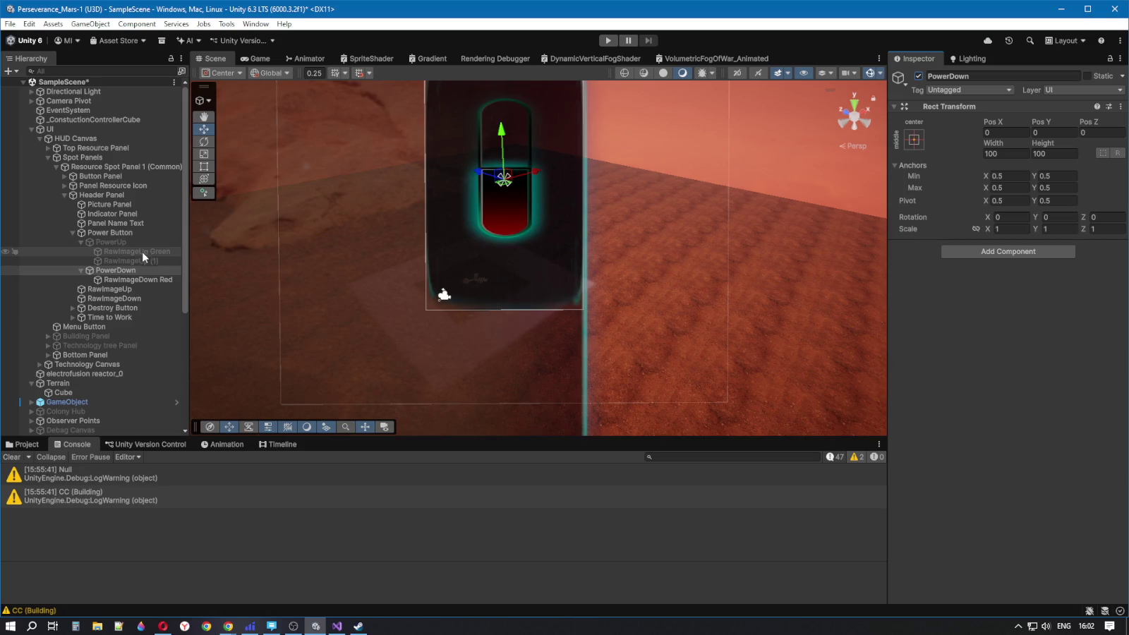
Toggle RawImageDown off and on several times to compare the glow, ending with it enabled
left_click(123, 298)
left_click(918, 73)
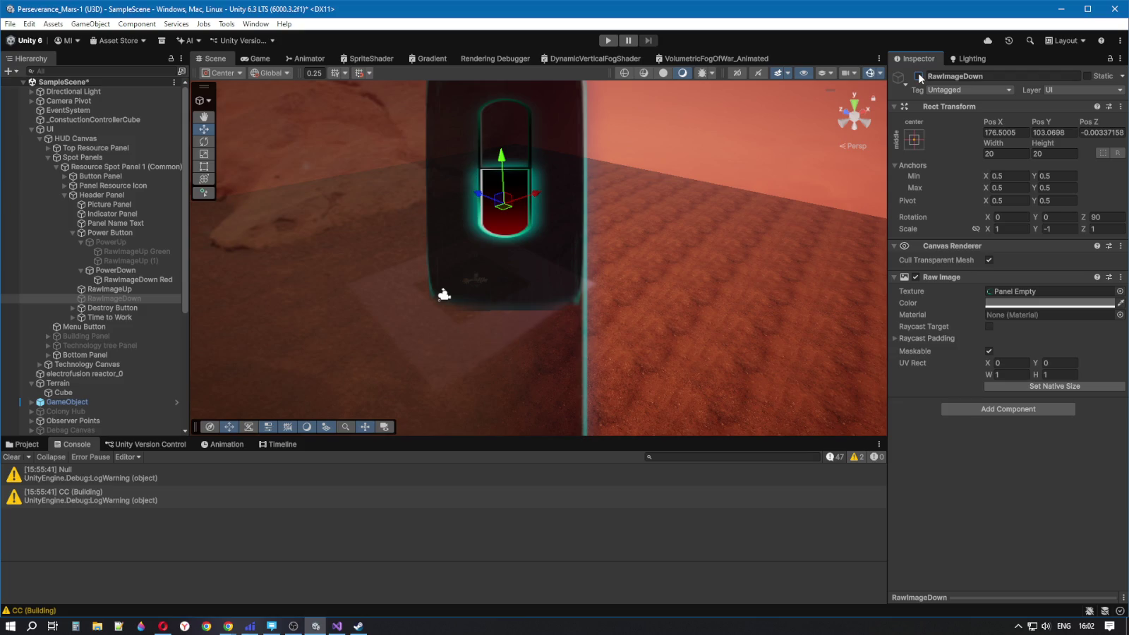
left_click(918, 74)
left_click(918, 74)
left_click(918, 73)
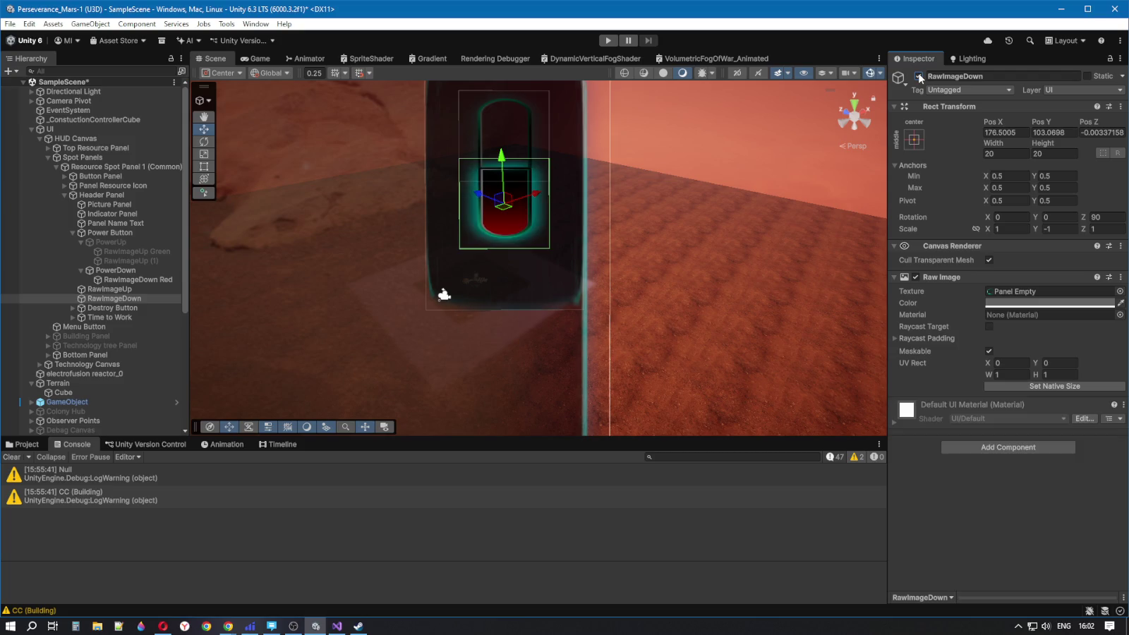
left_click(918, 73)
left_click(918, 73)
left_click(112, 290)
Move RawImageUp and then RawImageDown directly under Power Button in the Hierarchy
left_click_drag(114, 292, 111, 243)
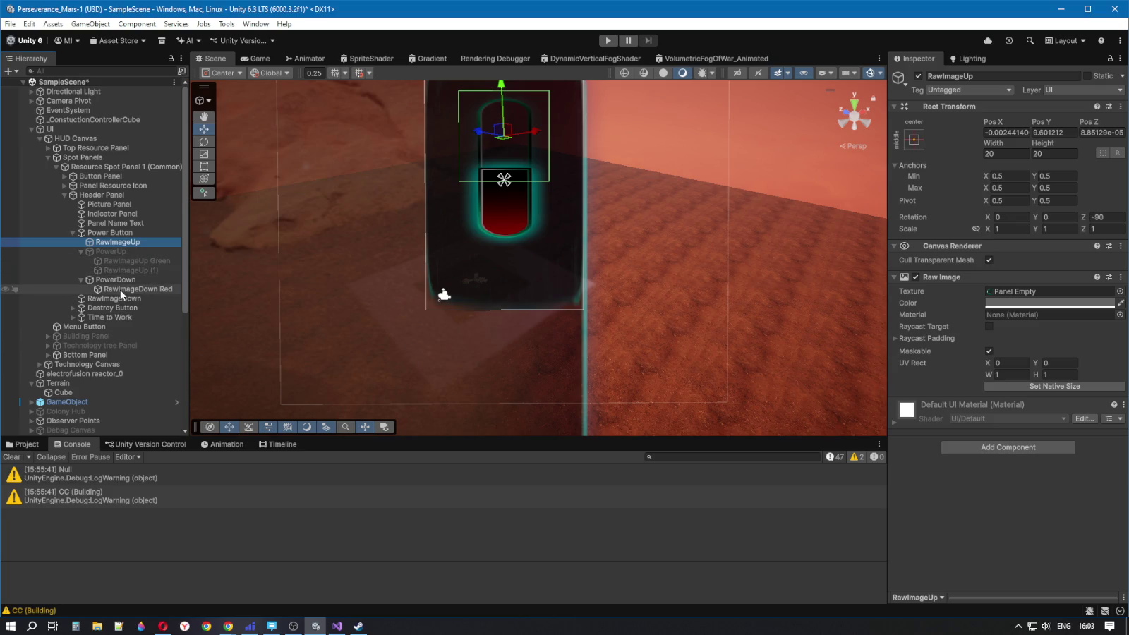
left_click_drag(120, 298, 112, 251)
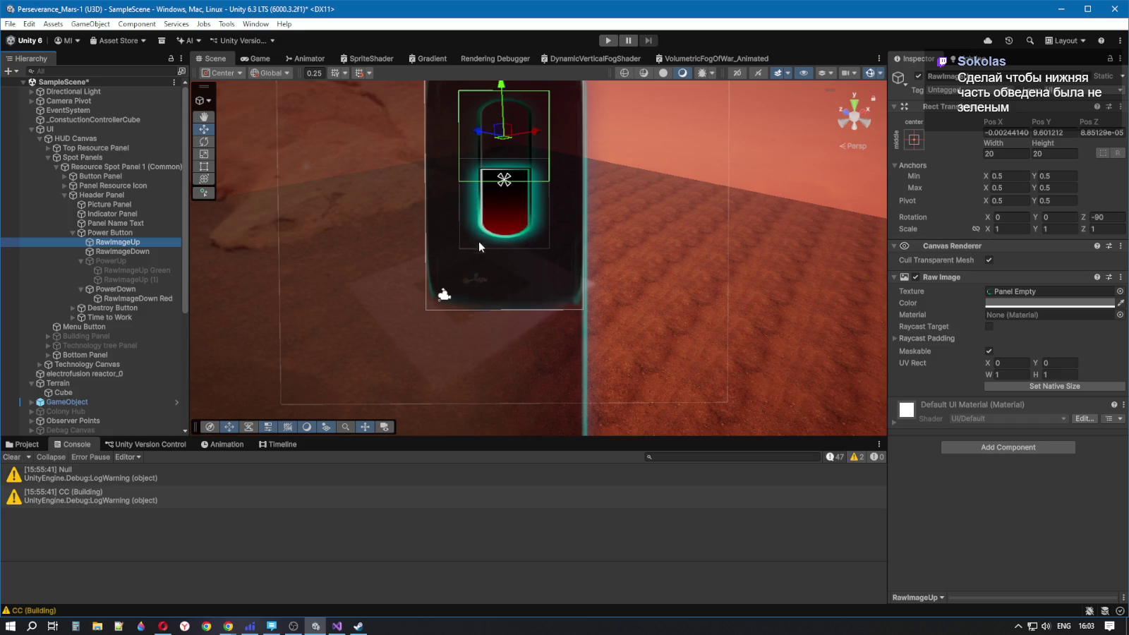
left_click(138, 251)
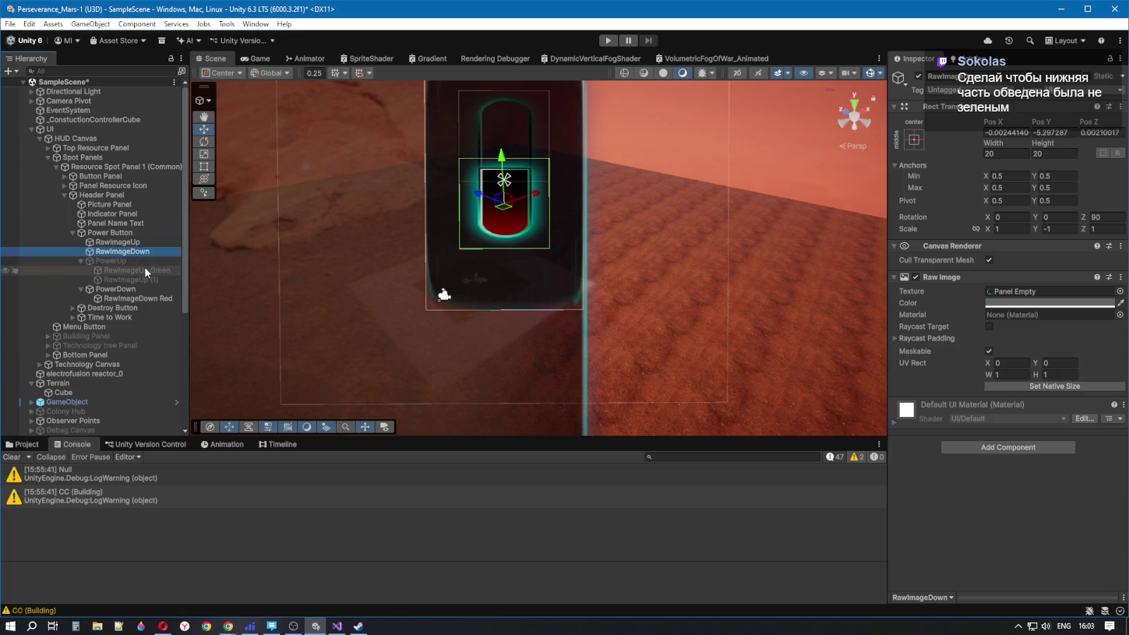
Delete the duplicate RawImageUp (1) from PowerUp, leaving only RawImageUp Green
left_click(119, 290)
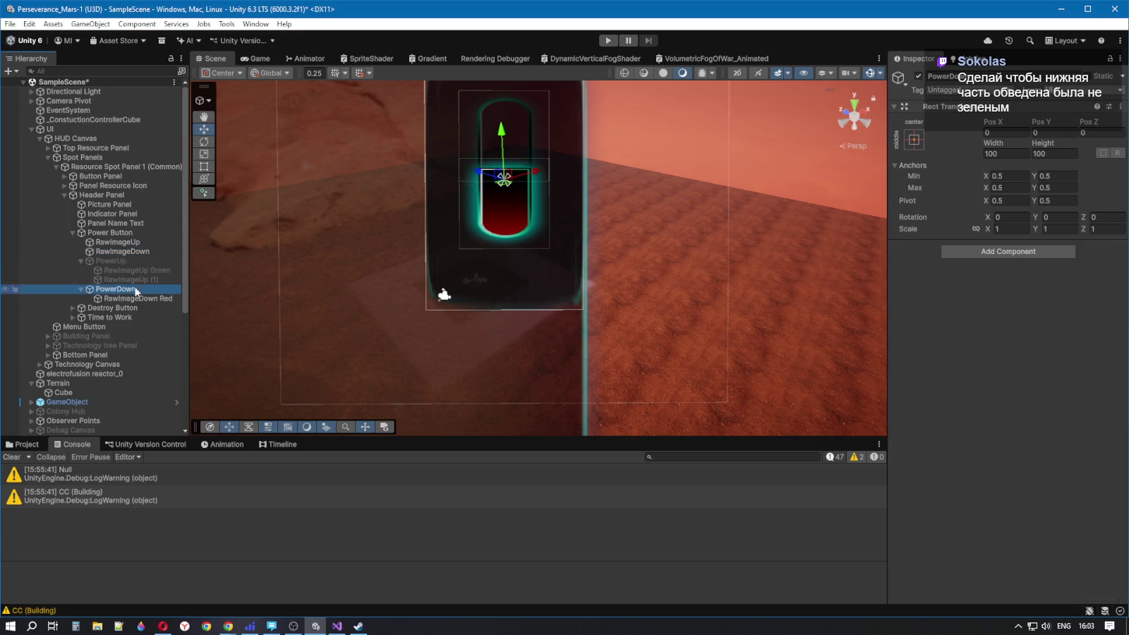
left_click(142, 279)
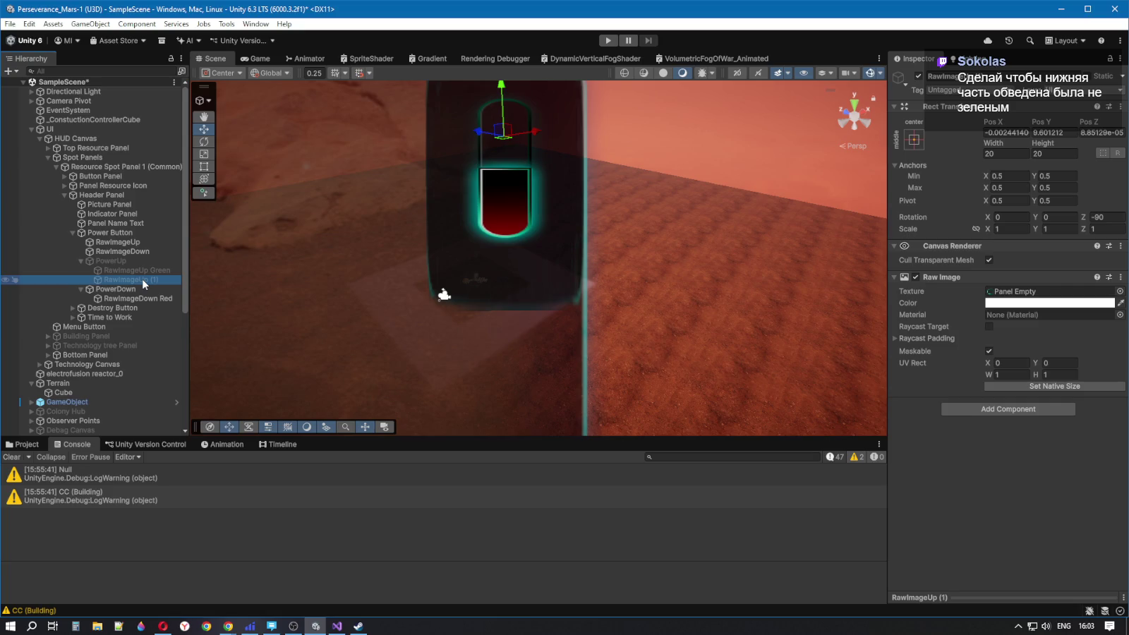
key("Delete")
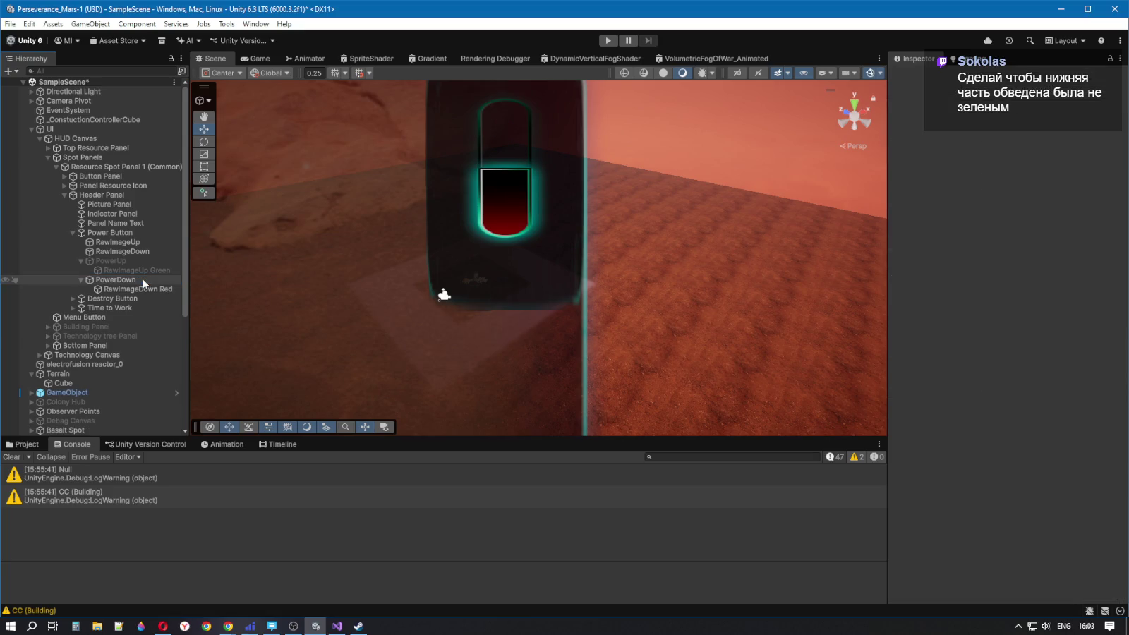
left_click(120, 261)
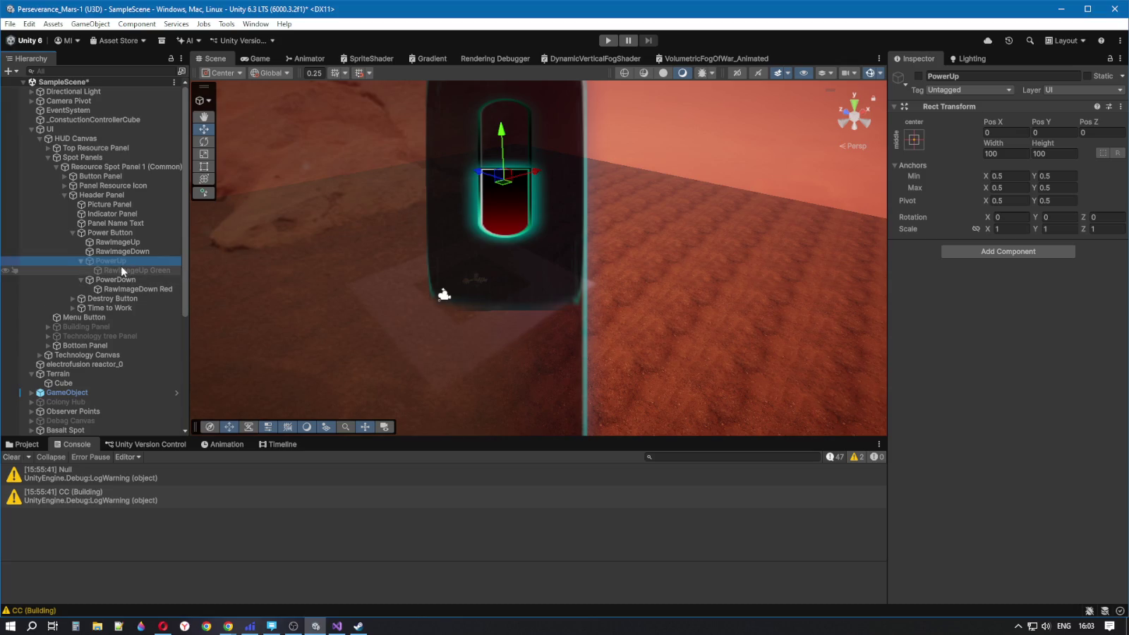
Hide the red PowerDown half and show the green PowerUp half
left_click(115, 290)
left_click(115, 279)
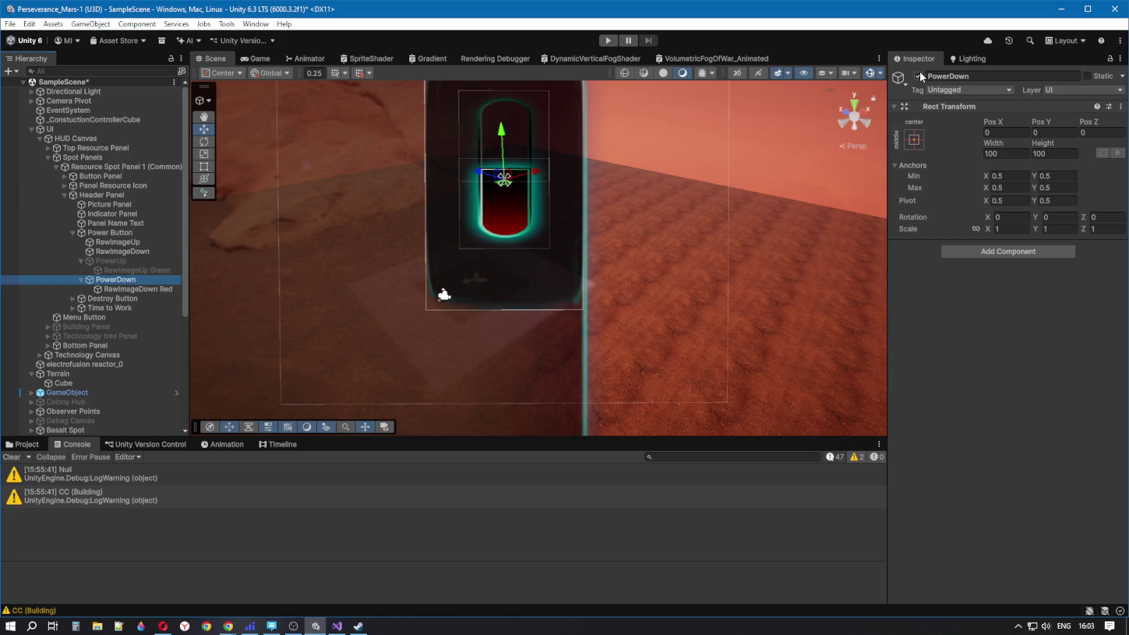
left_click(918, 75)
left_click(113, 261)
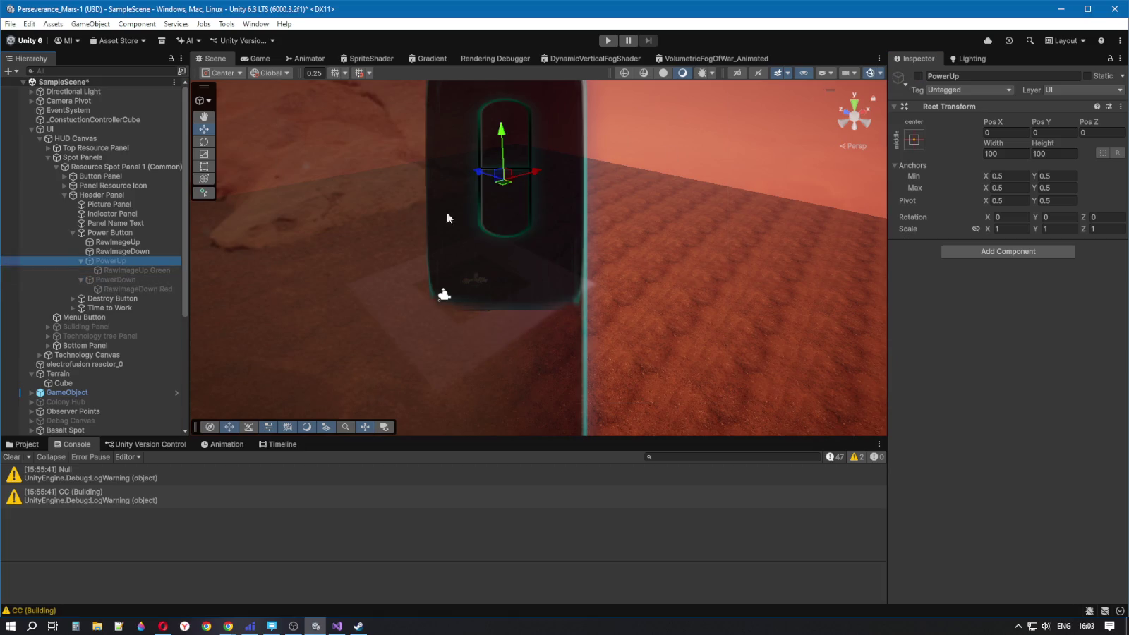
left_click(916, 76)
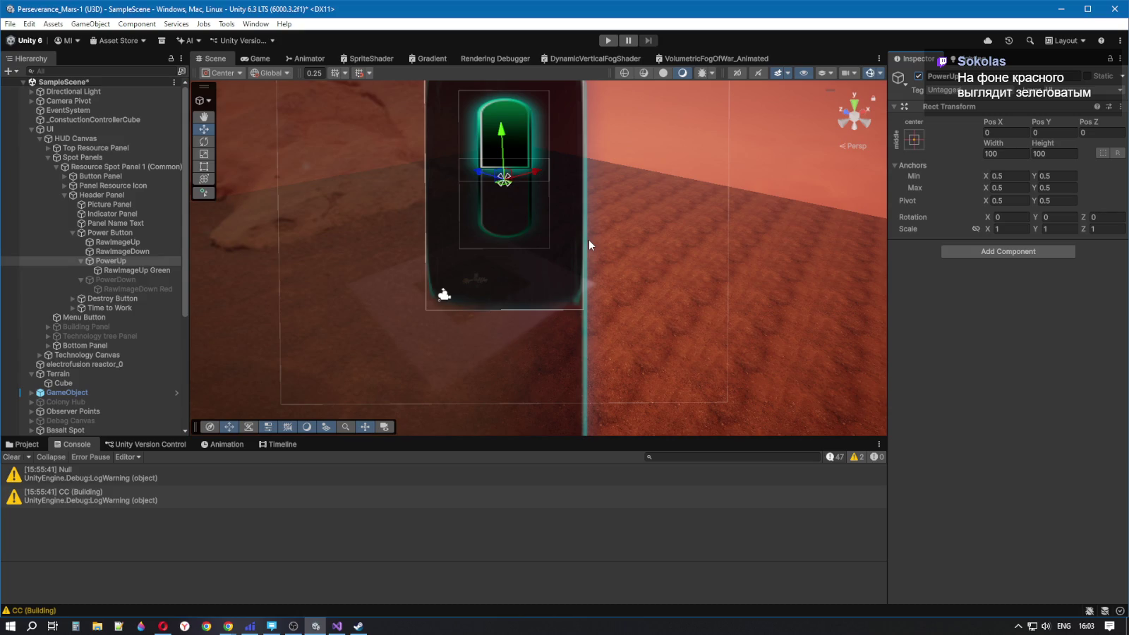
Toggle RawImageUp off and on to check its contribution to the glow
left_click(133, 270)
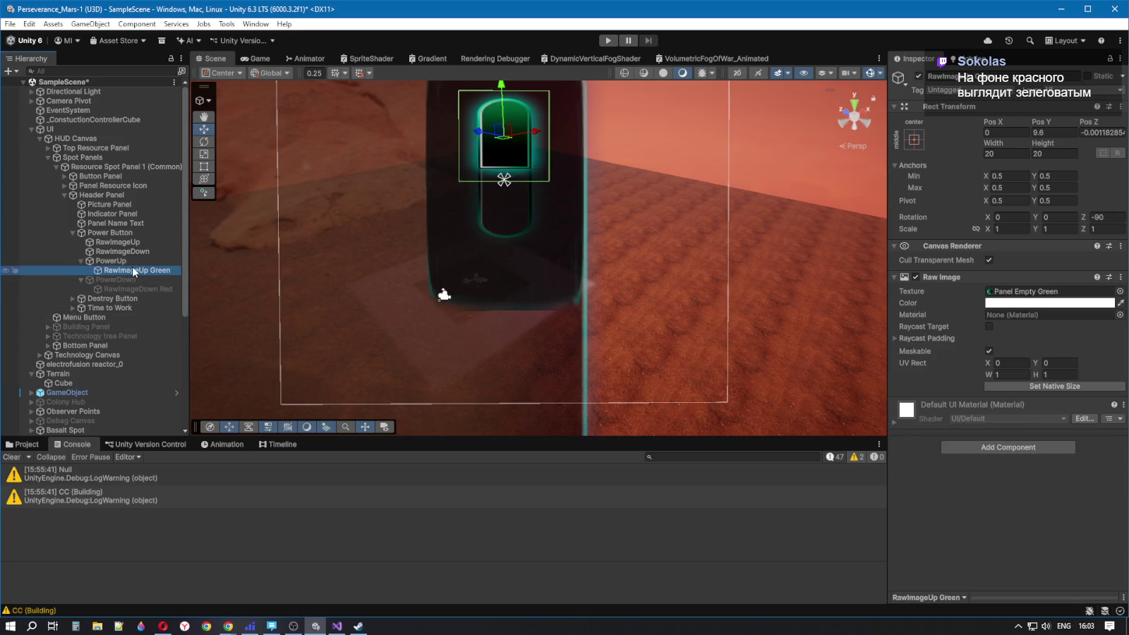
left_click(125, 252)
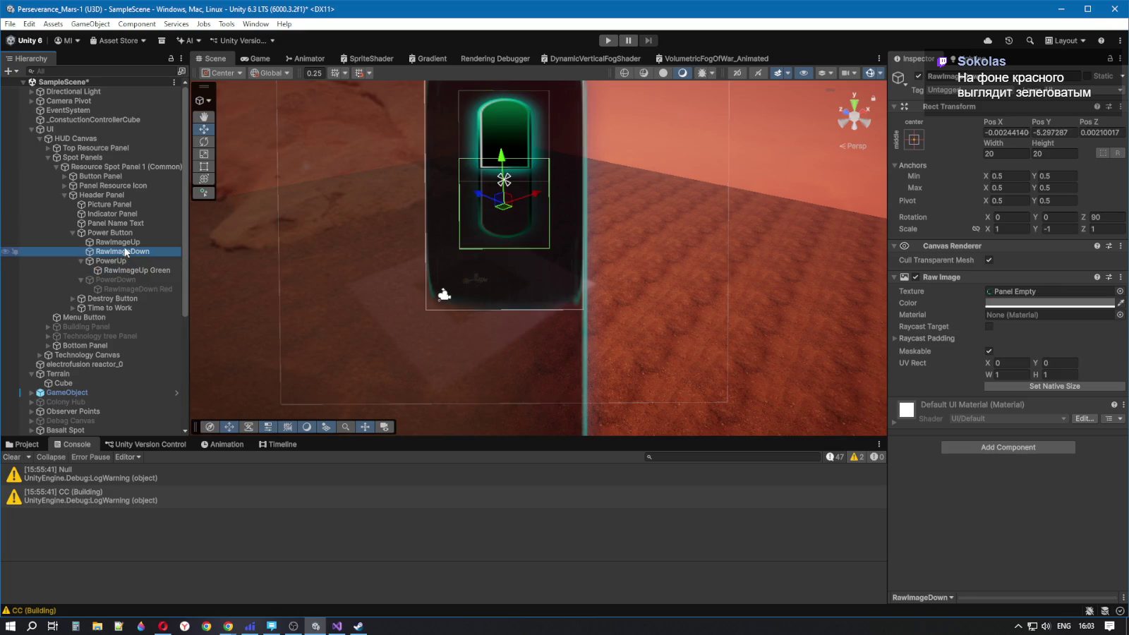
left_click(125, 243)
left_click(919, 76)
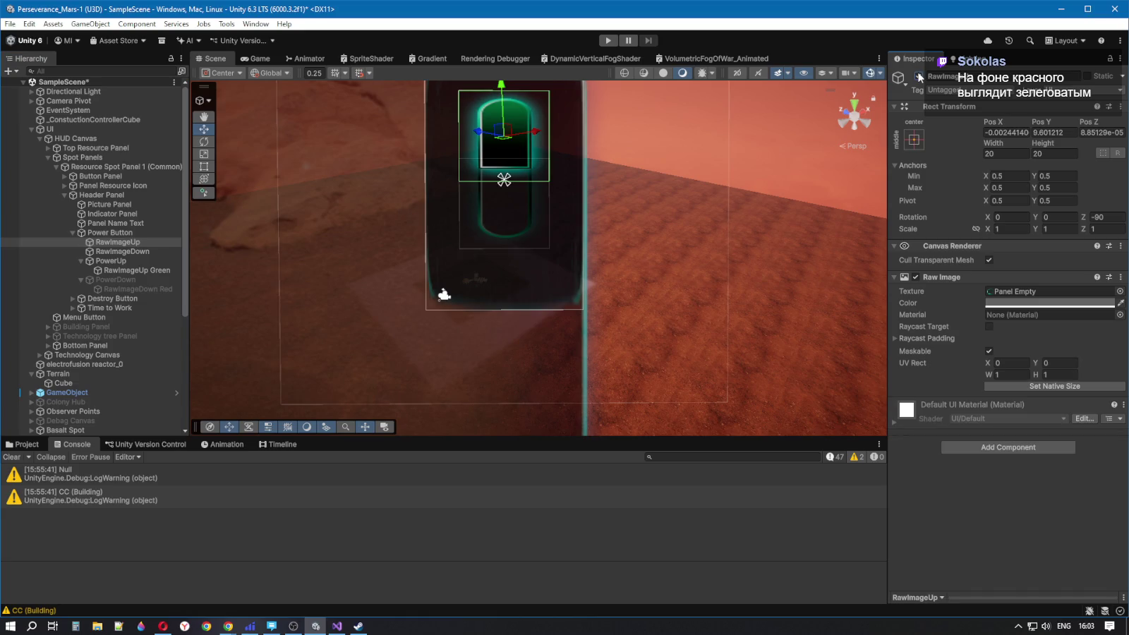
left_click(919, 76)
left_click(919, 77)
left_click(919, 76)
Toggle RawImageDown off and on to compare the glow with and without it
left_click(126, 252)
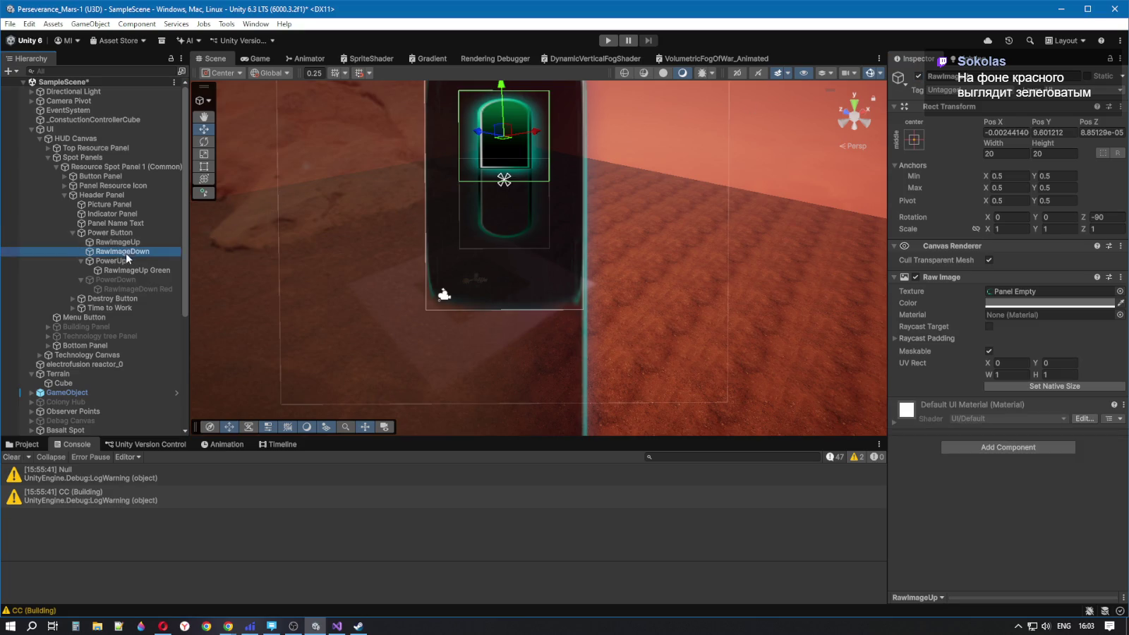
left_click(919, 75)
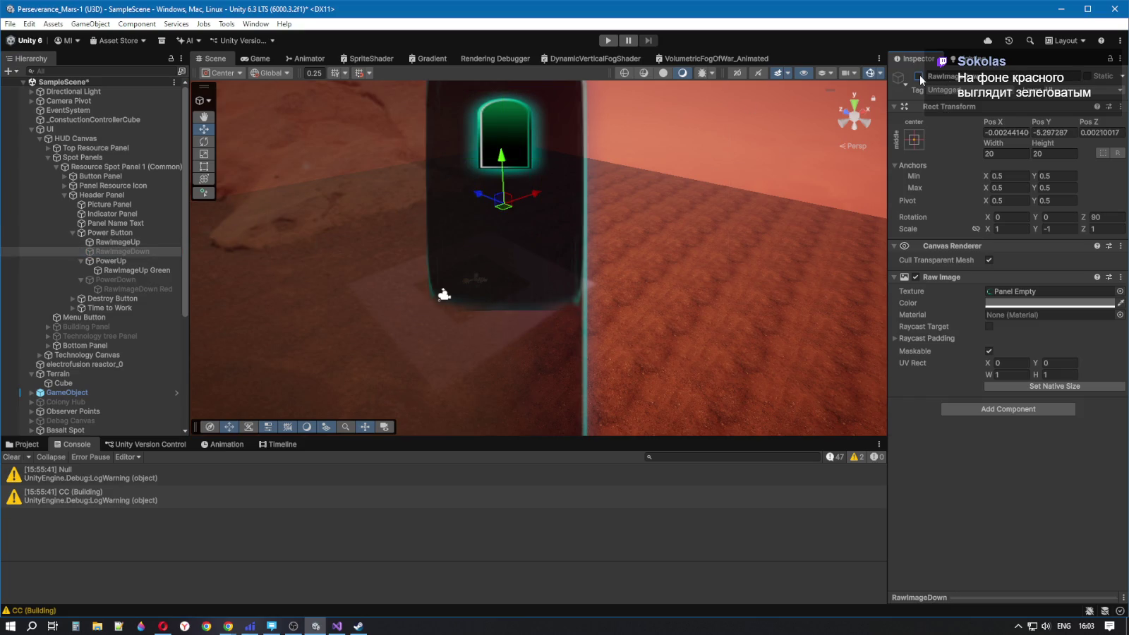
left_click(919, 76)
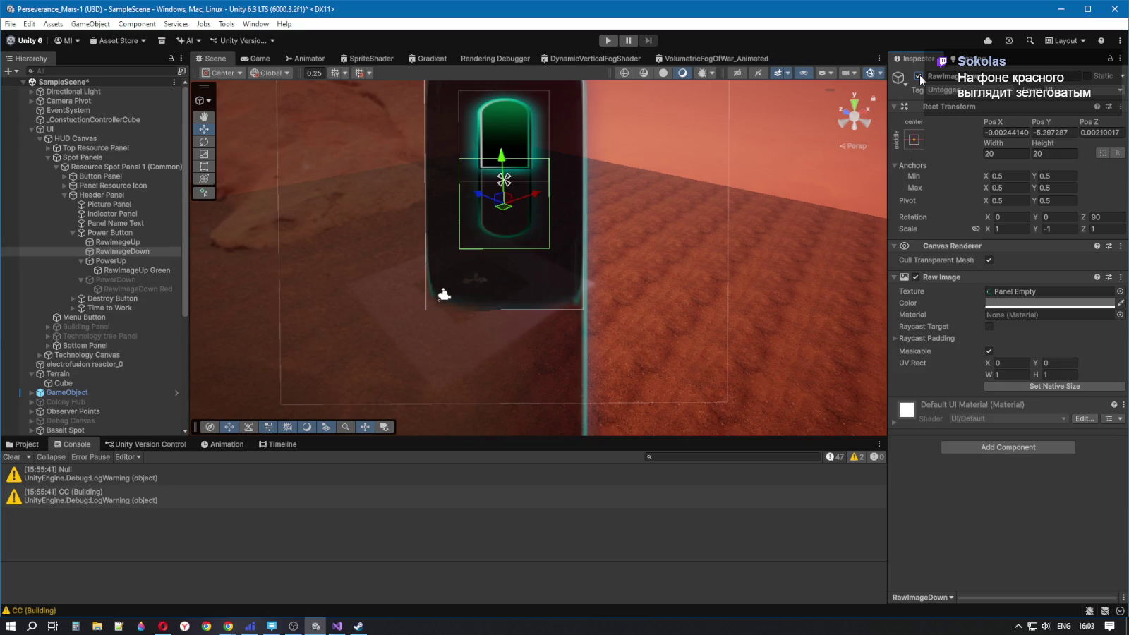
left_click(919, 75)
left_click(918, 76)
Switch back to the off state: hide PowerUp and show PowerDown
left_click(122, 261)
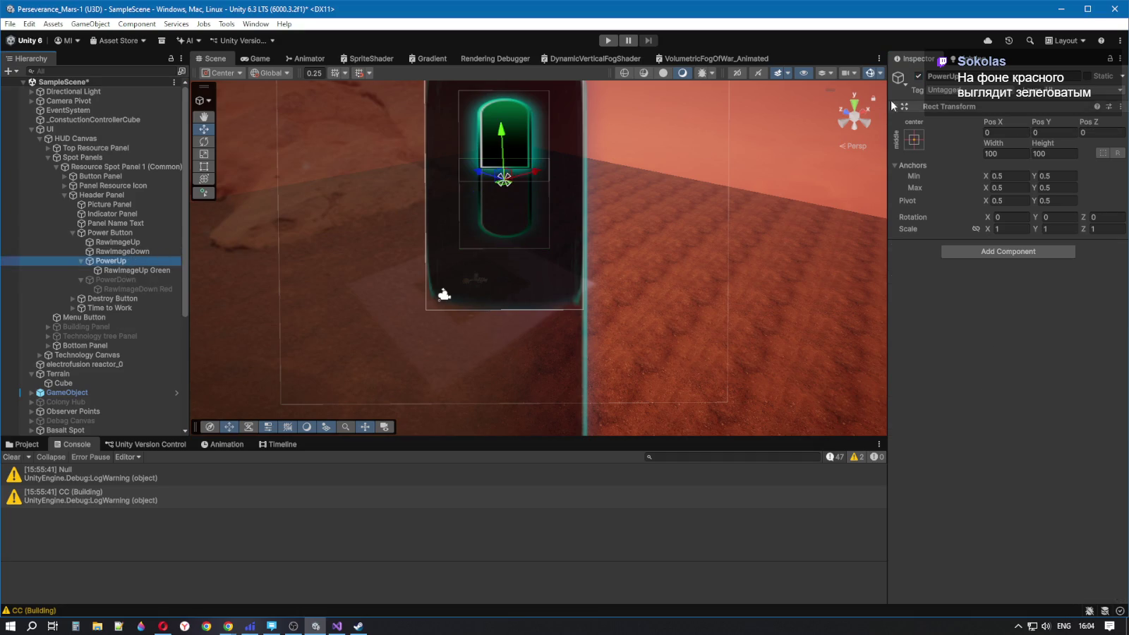
left_click(918, 76)
left_click(124, 278)
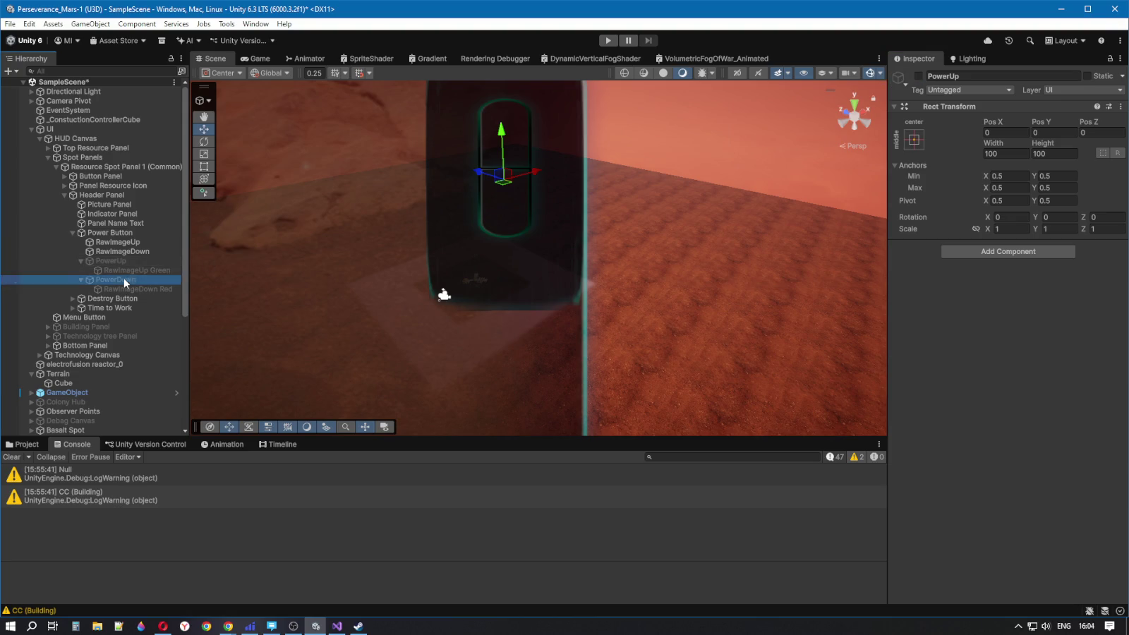
left_click(918, 75)
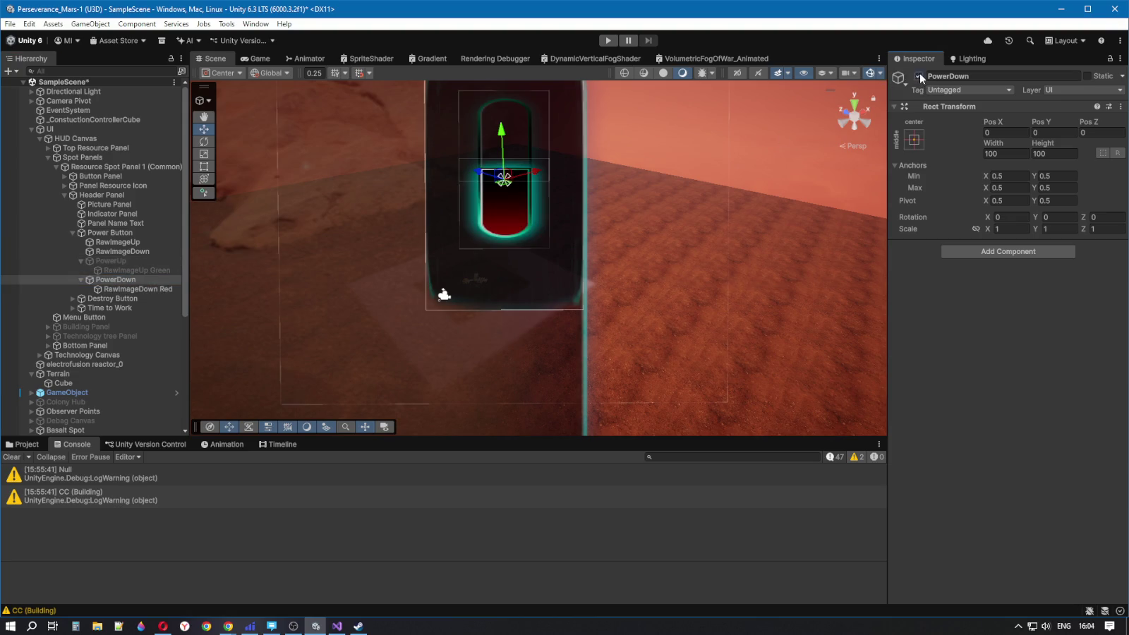
Check RawImageUp Green's texture and toggle RawImageUp off and on to compare
left_click(125, 271)
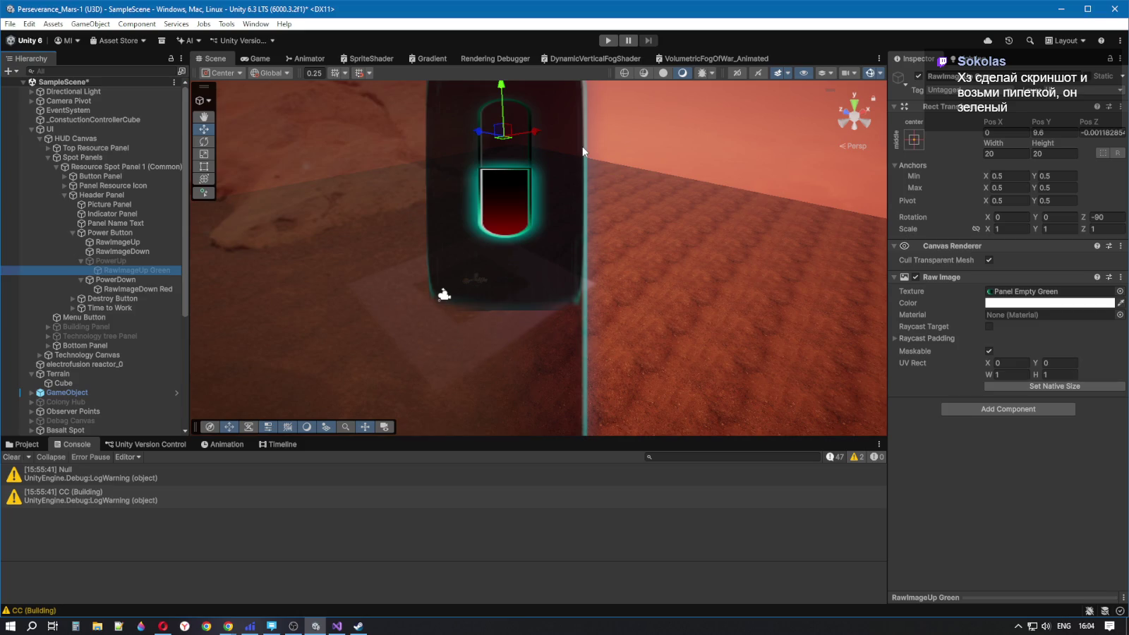
left_click(128, 243)
left_click(919, 76)
left_click(919, 76)
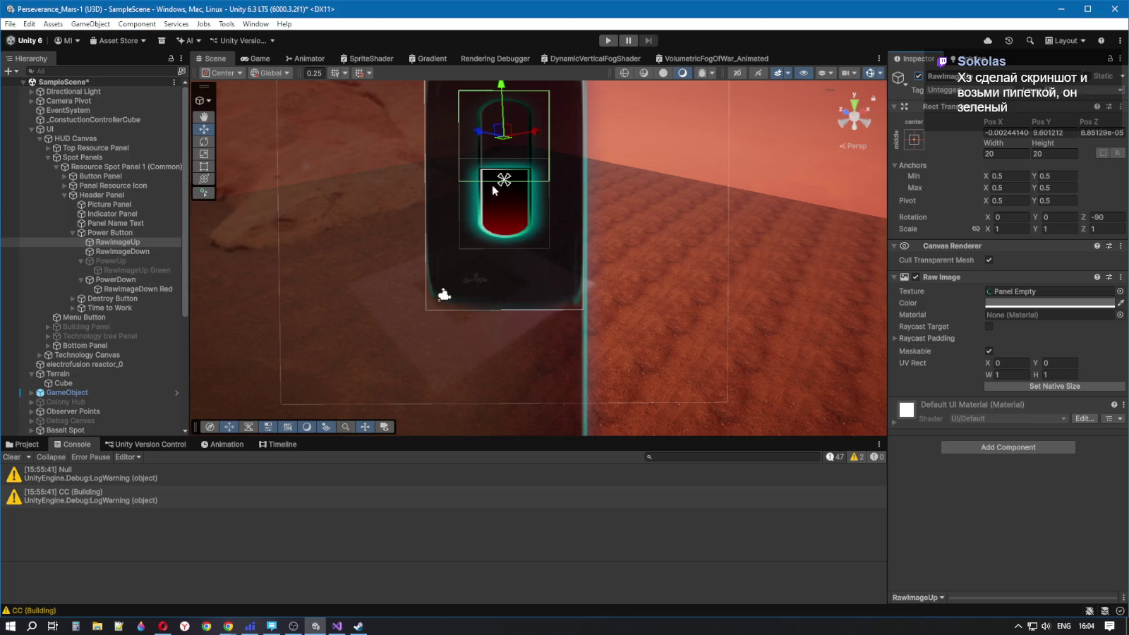
Turn the green PowerUp half back on and deactivate PowerDown
left_click(117, 262)
left_click(920, 69)
left_click(917, 76)
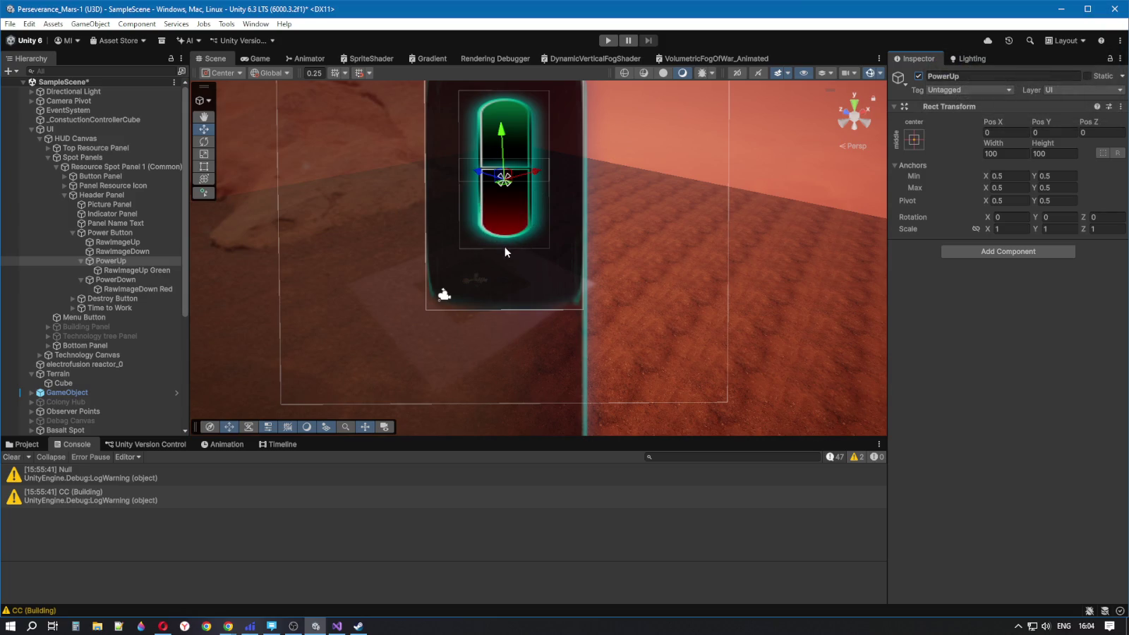
left_click(113, 280)
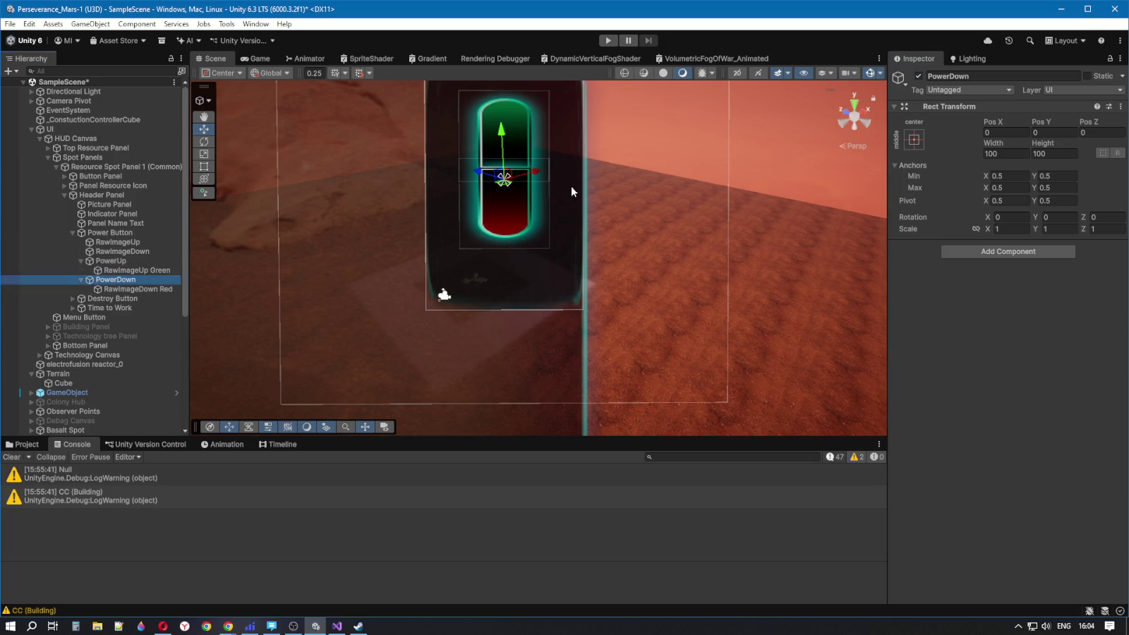
left_click(918, 76)
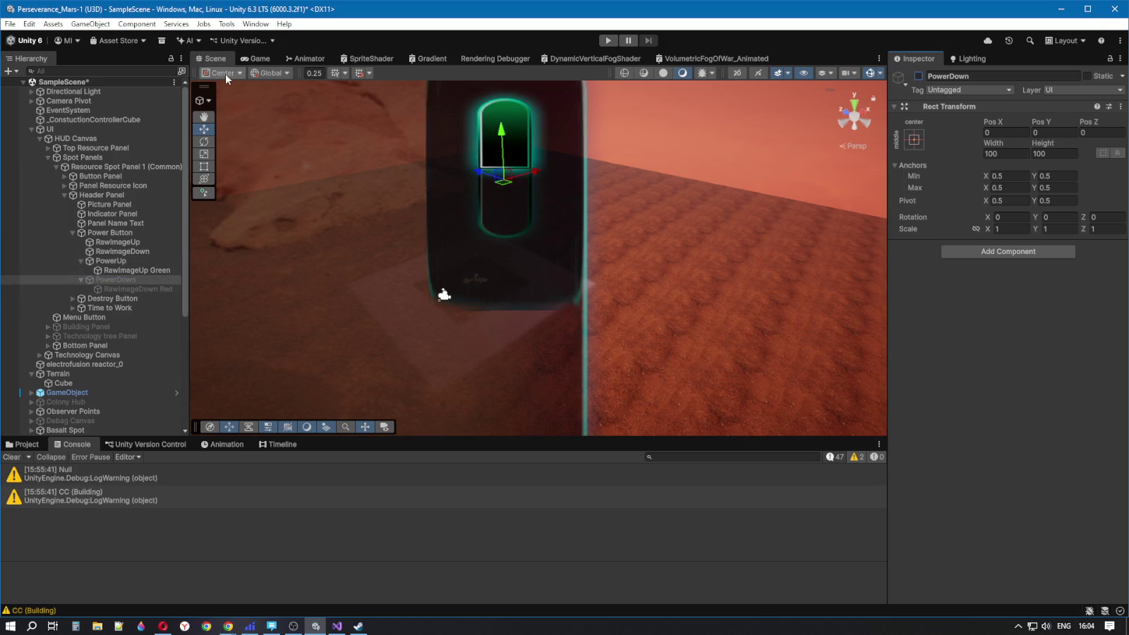
Collapse and deactivate Resource Spot Panel 1 (Common)
left_click(55, 167)
left_click(91, 164)
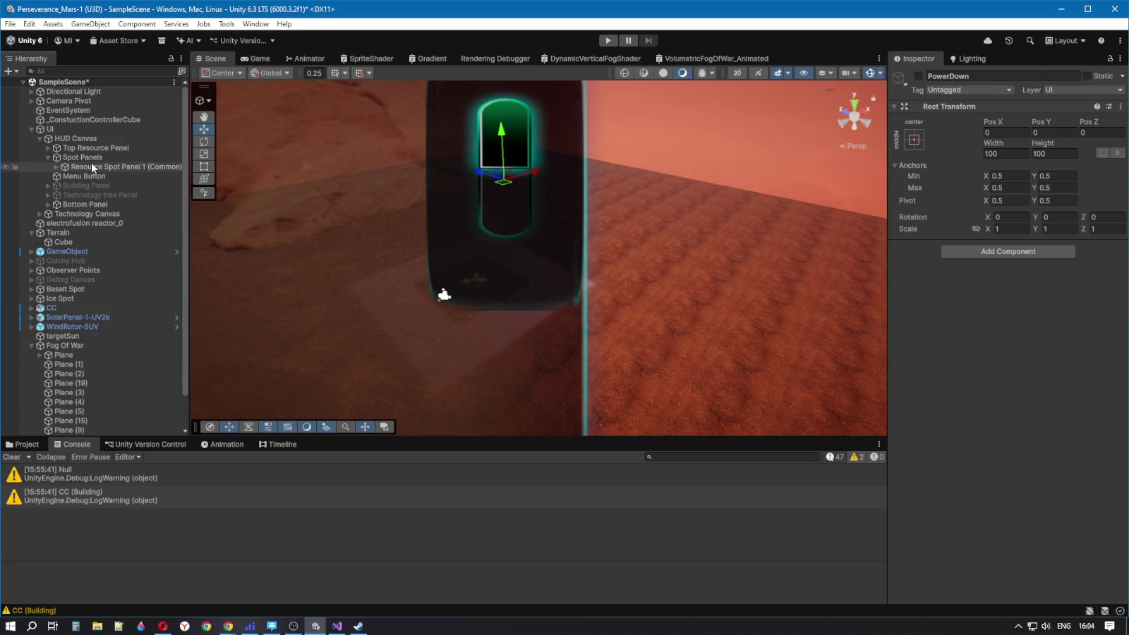
left_click(918, 75)
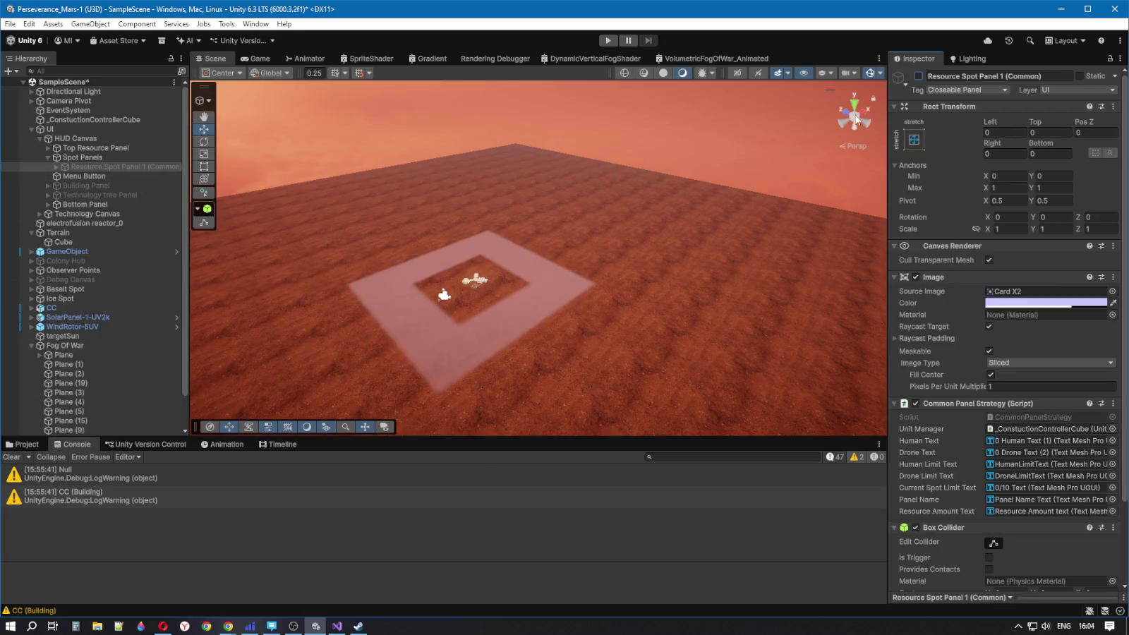
Play the game maximized, open the Command center panel and switch its power off
key("ctrl+p")
left_click(609, 41)
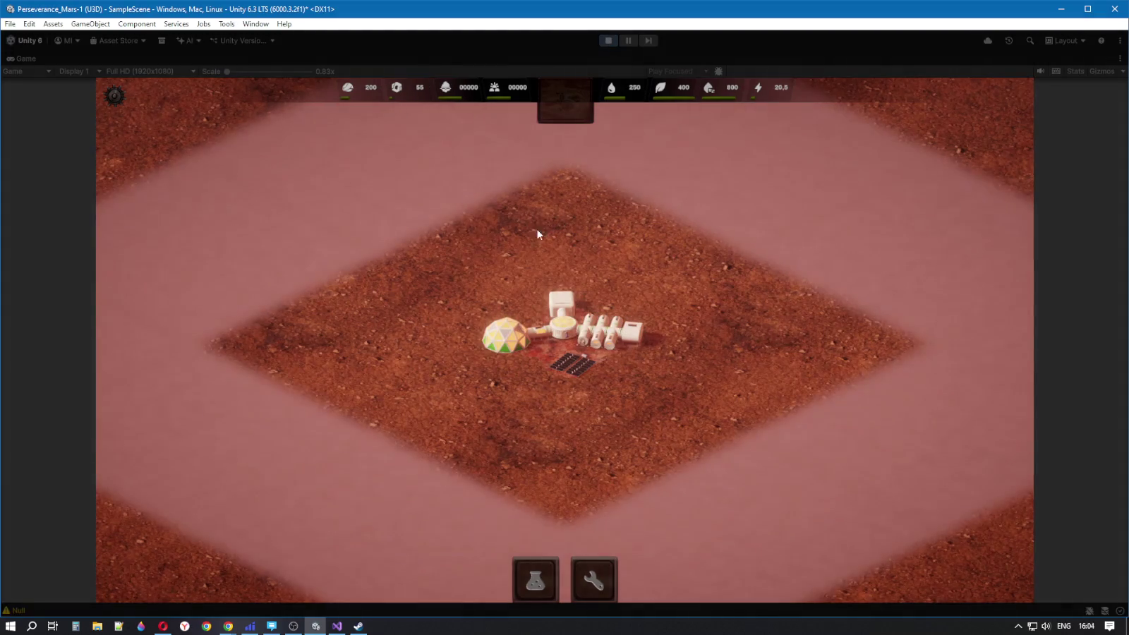
left_click(562, 321)
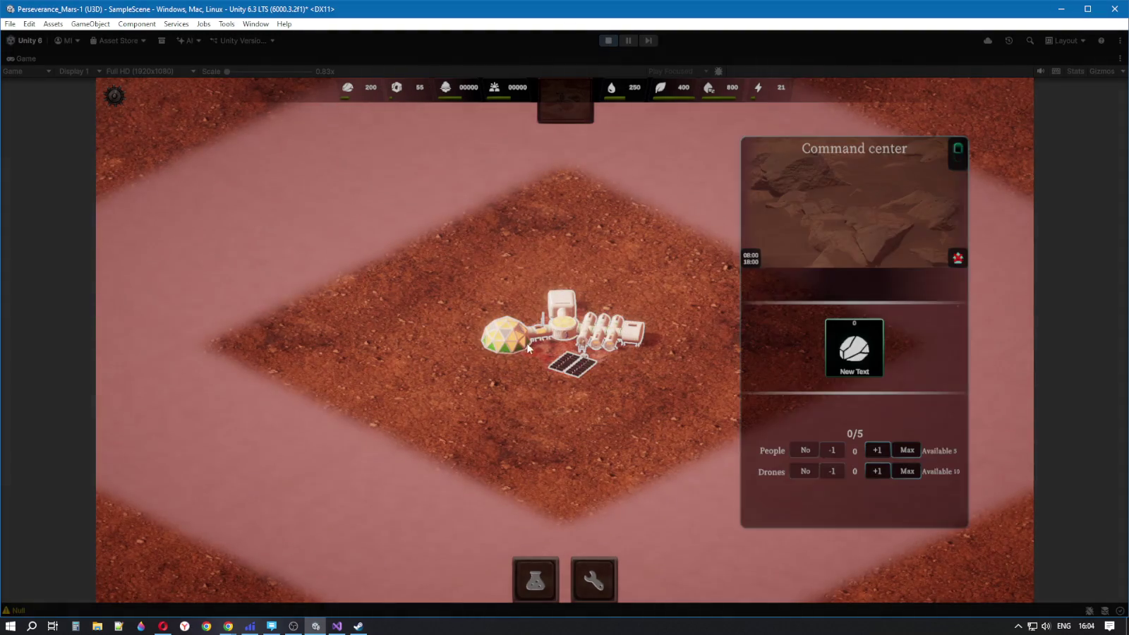
left_click(958, 153)
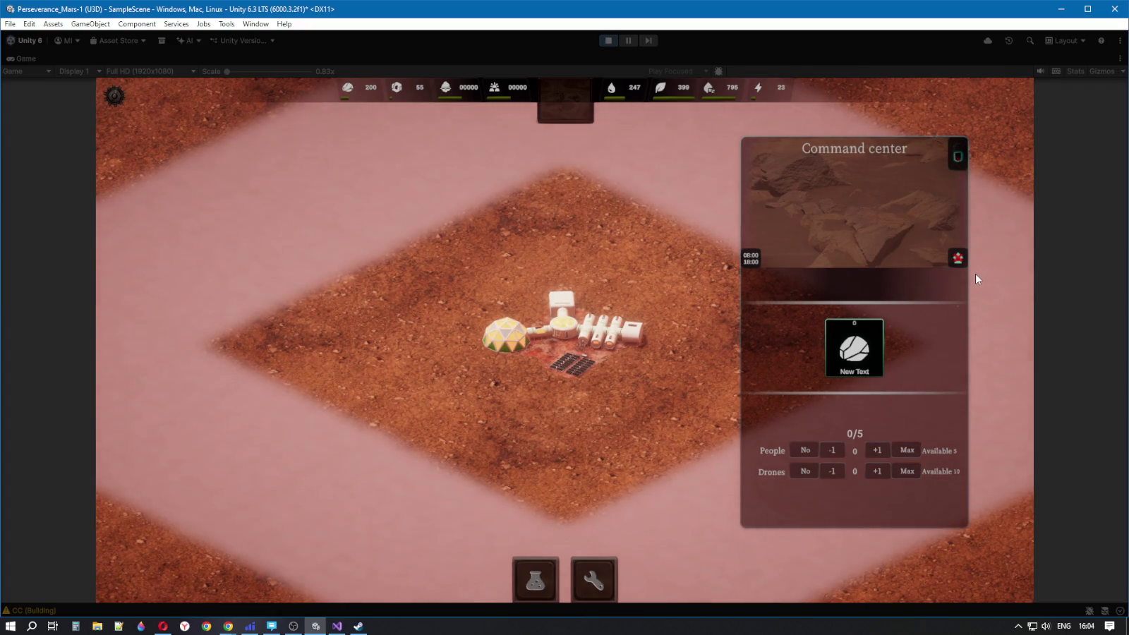
Flip the Command center's power on and off repeatedly, then stop play mode
left_click(961, 152)
left_click(963, 159)
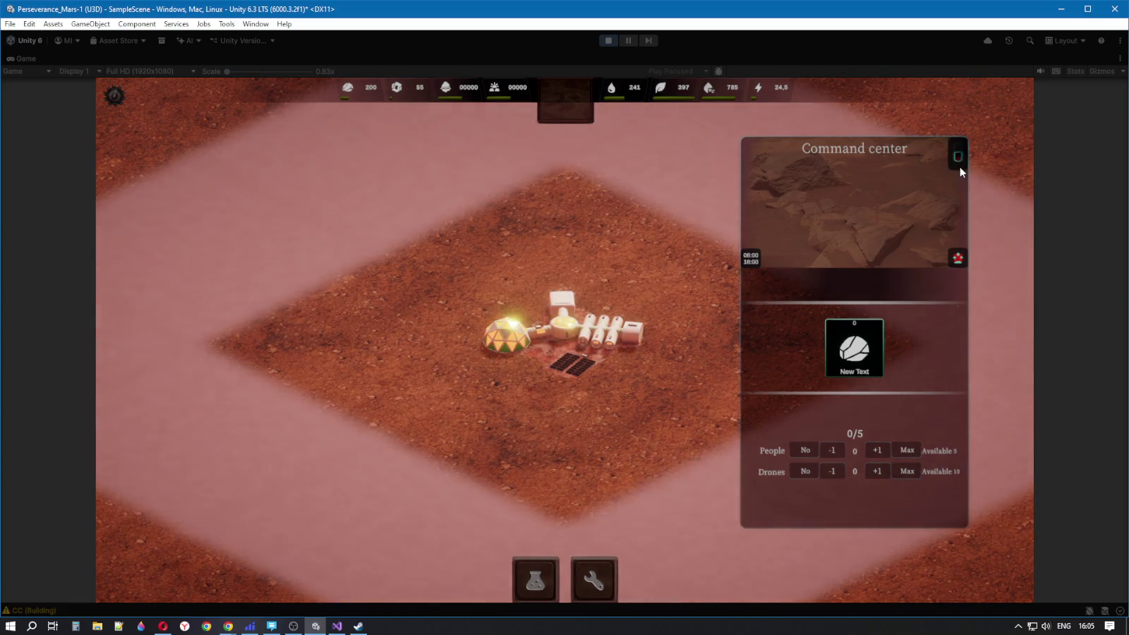
left_click(958, 158)
left_click(958, 152)
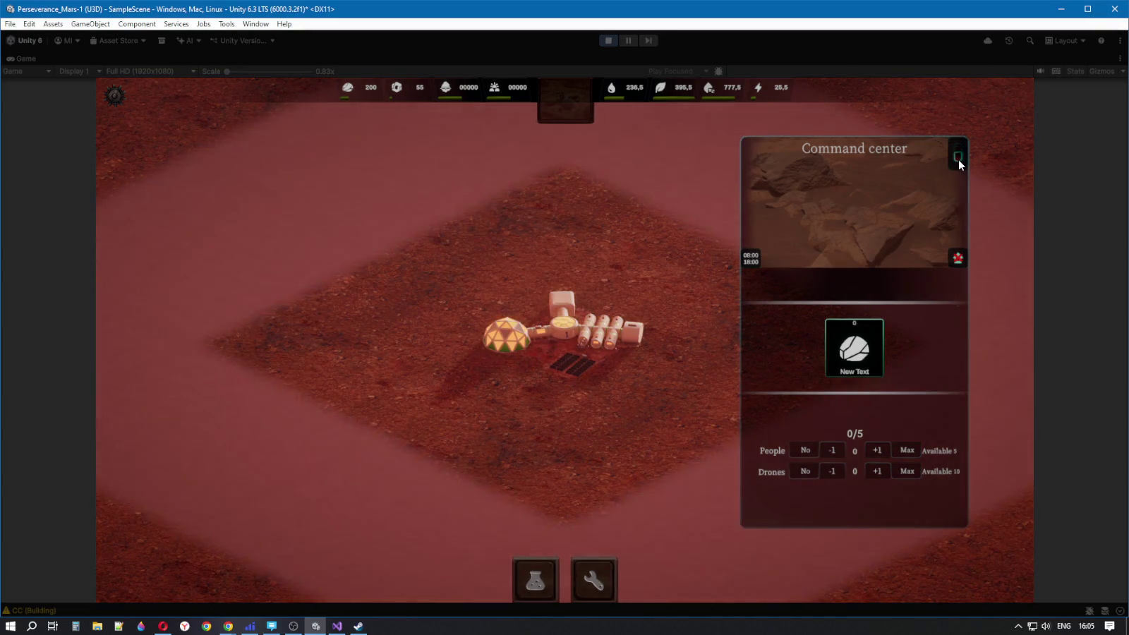
left_click(958, 159)
left_click(958, 160)
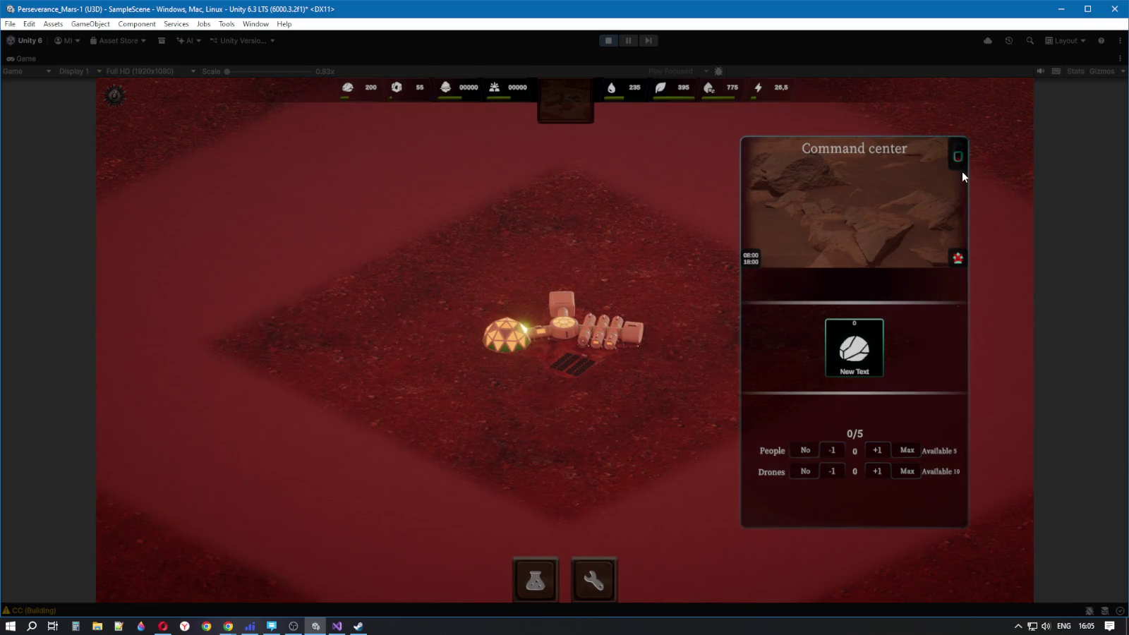
left_click(959, 161)
left_click(958, 162)
left_click(959, 155)
left_click(956, 155)
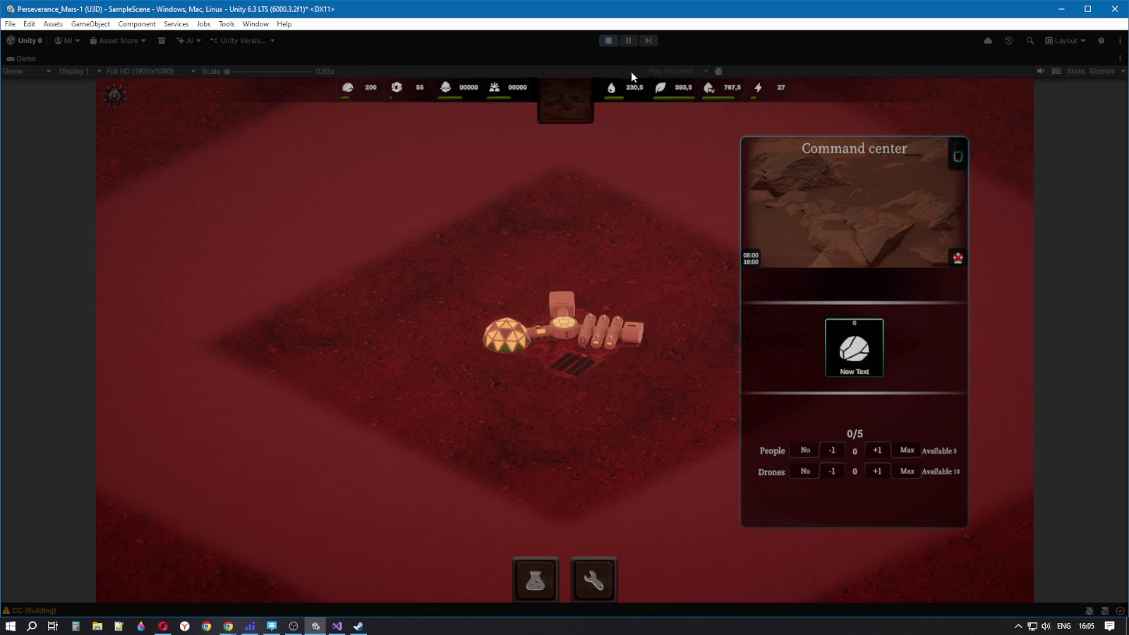
left_click(609, 40)
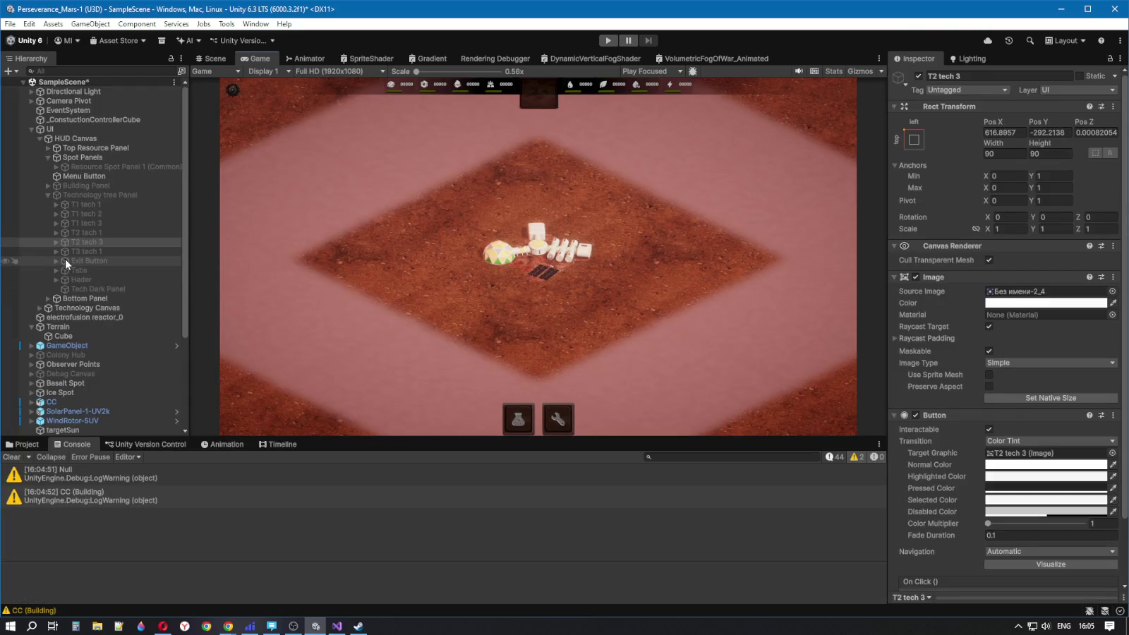
Reactivate Resource Spot Panel 1 (Common)
left_click(56, 167)
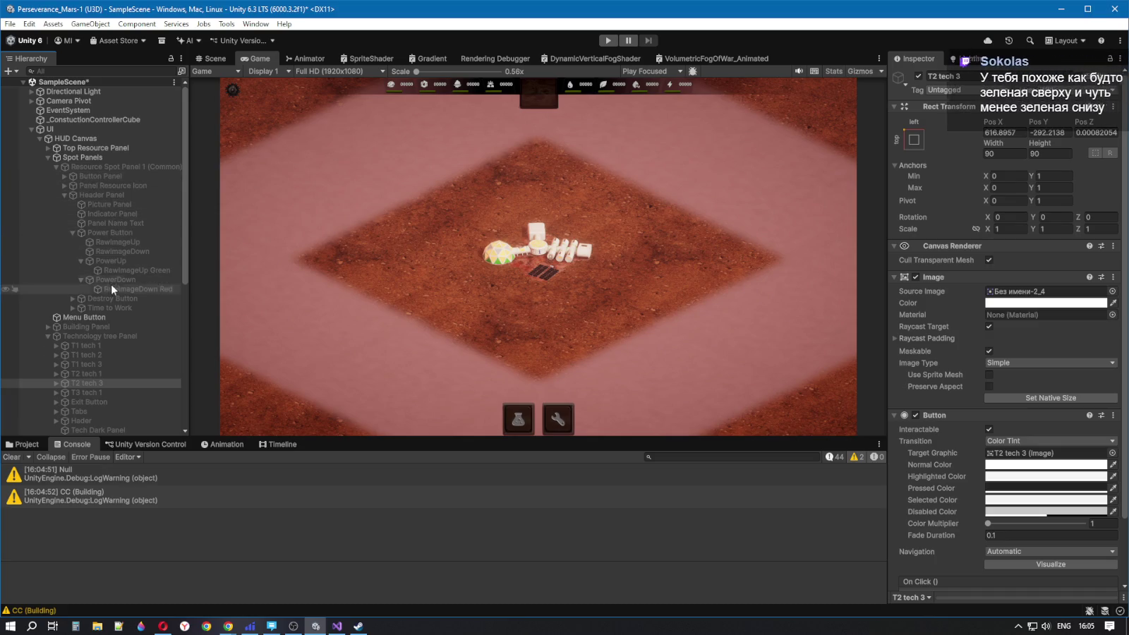
left_click(79, 169)
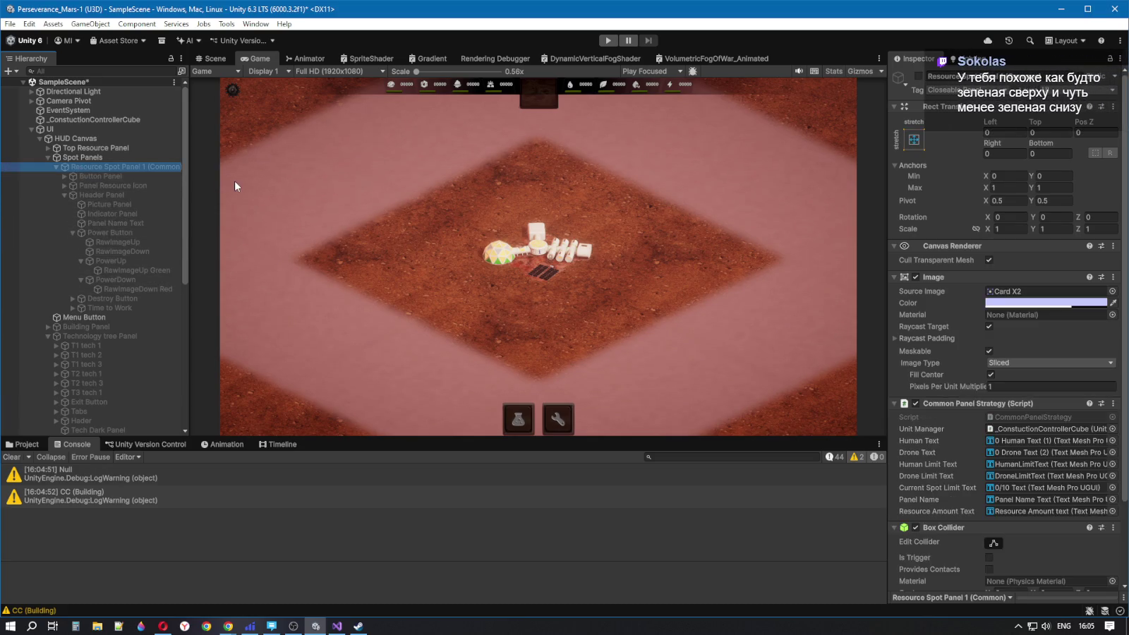
left_click(918, 77)
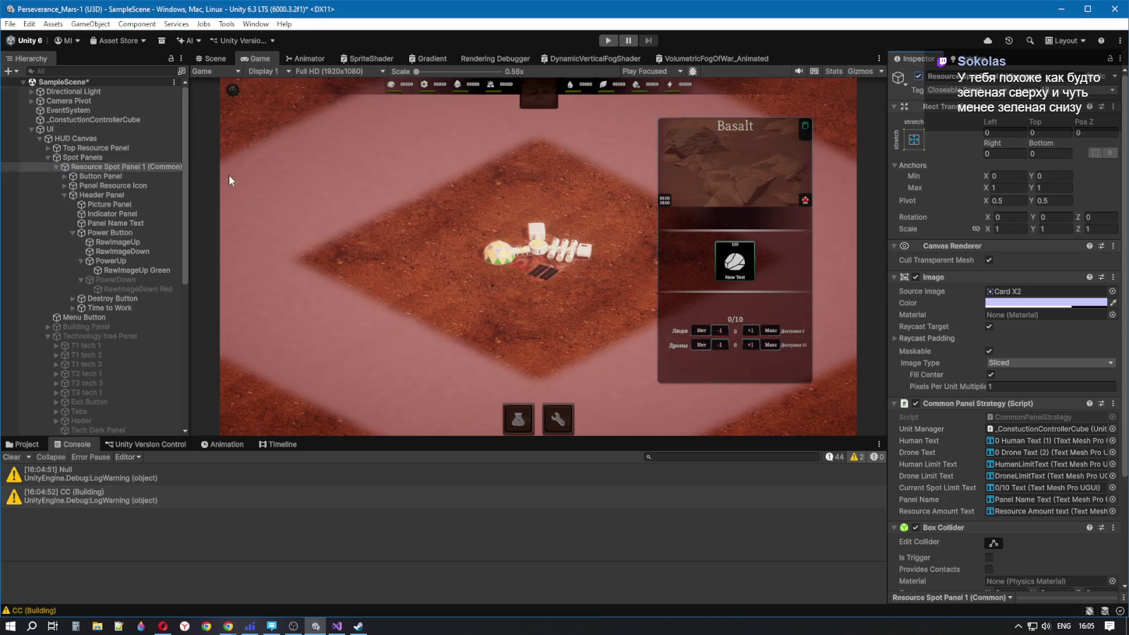
In the Scene view, reactivate PowerDown so the red half shows again
left_click(139, 269)
left_click(131, 280)
left_click(114, 262)
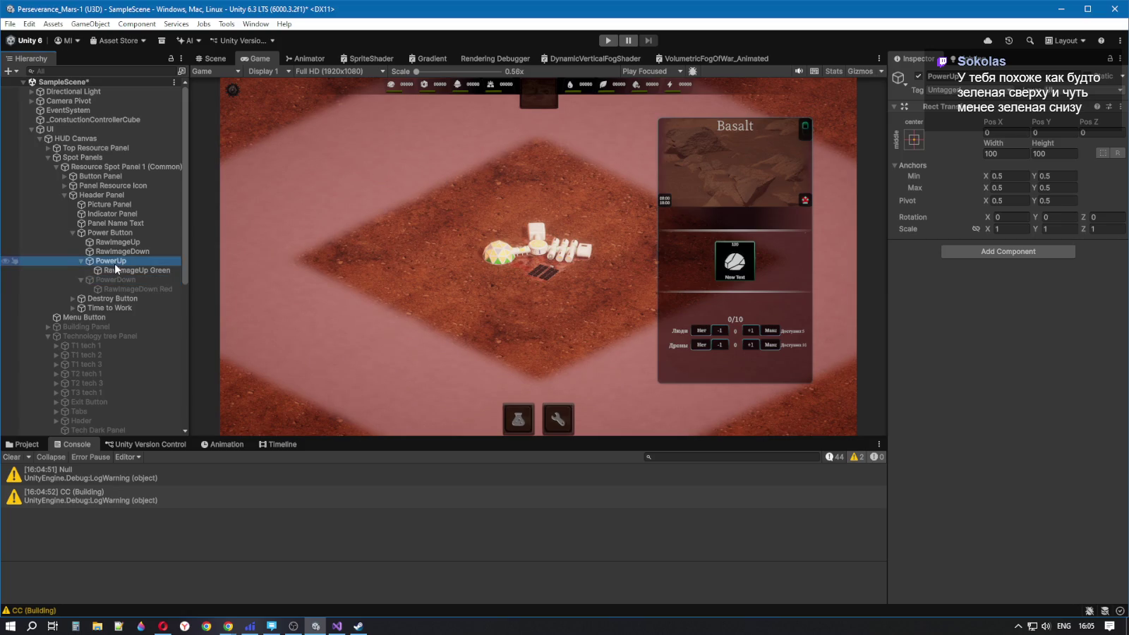
left_click(211, 59)
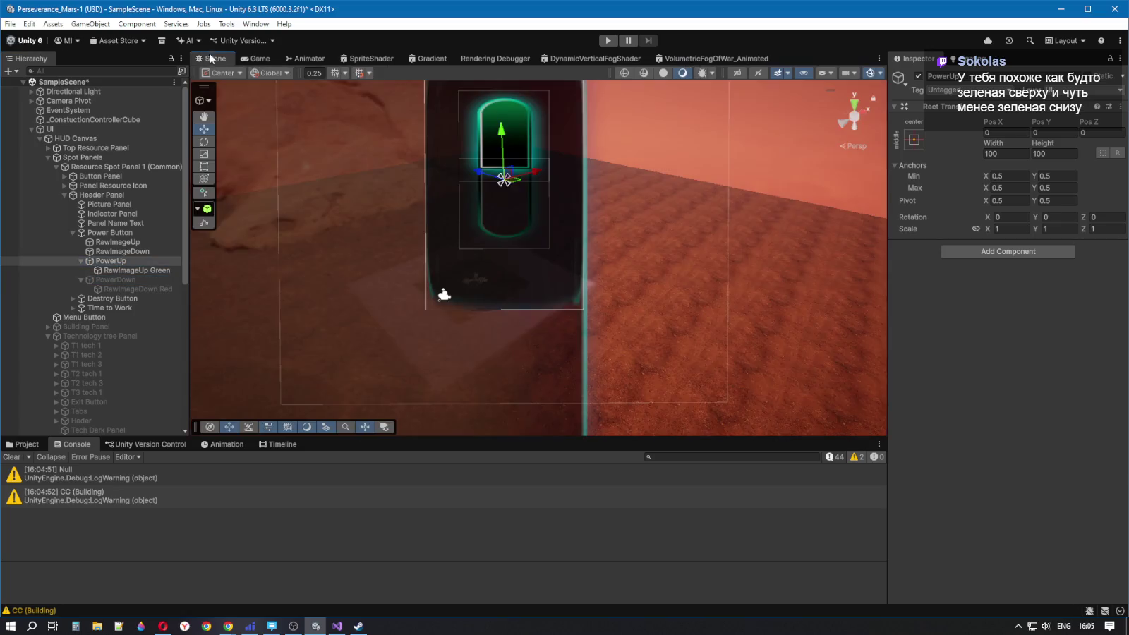
left_click(114, 280)
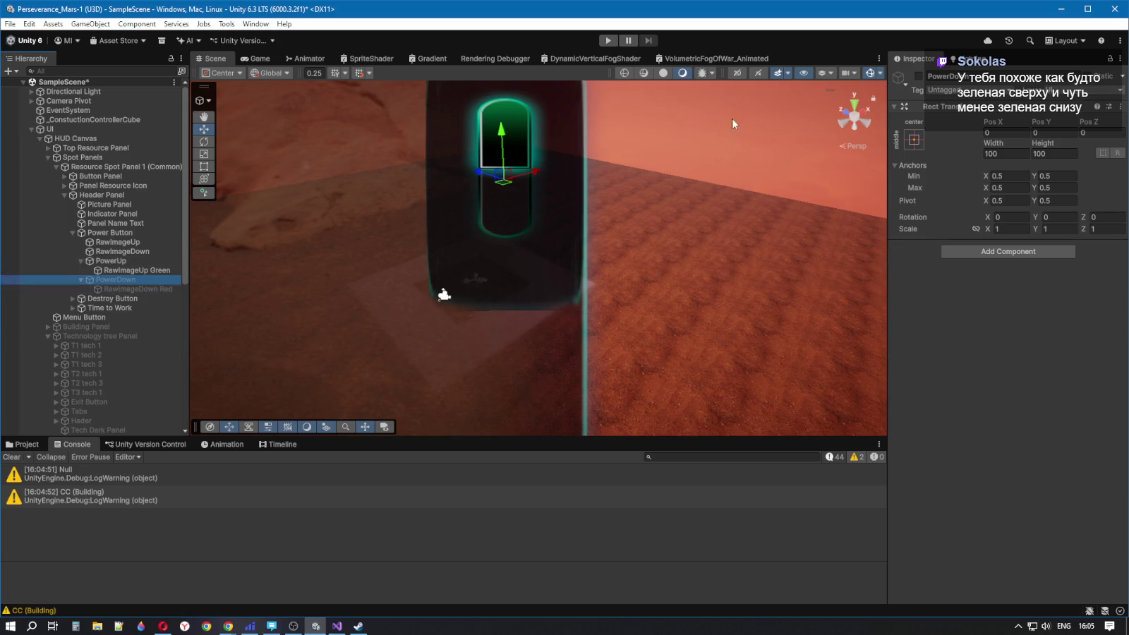
left_click(917, 75)
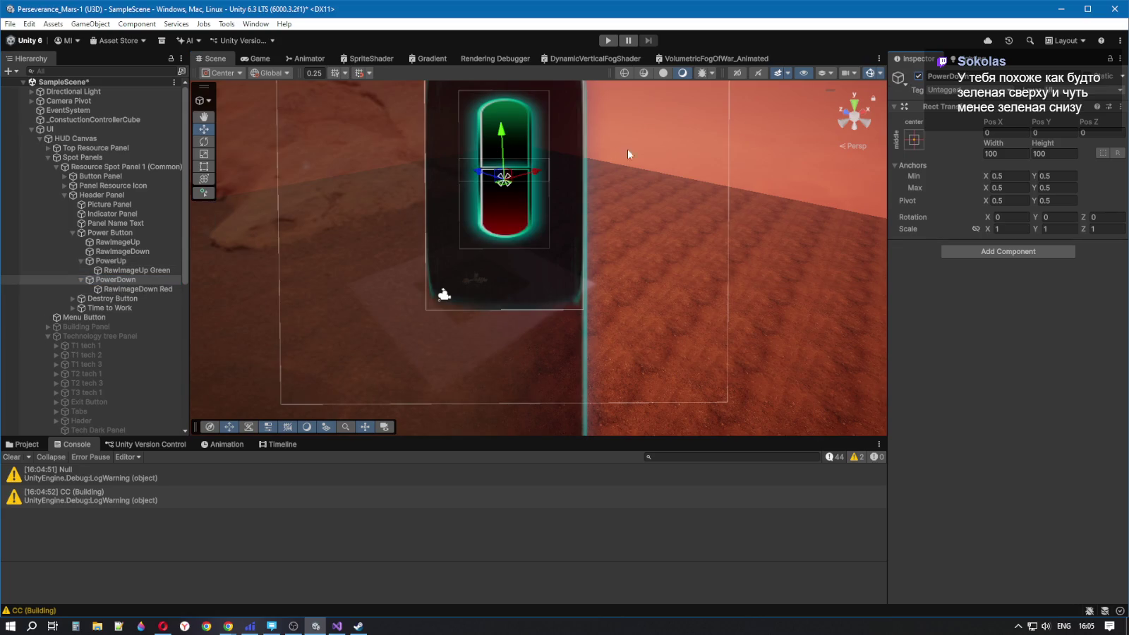
Tint RawImageDown Red a lighter red, FF7A7A (RGB 255, 122, 122)
left_click(124, 289)
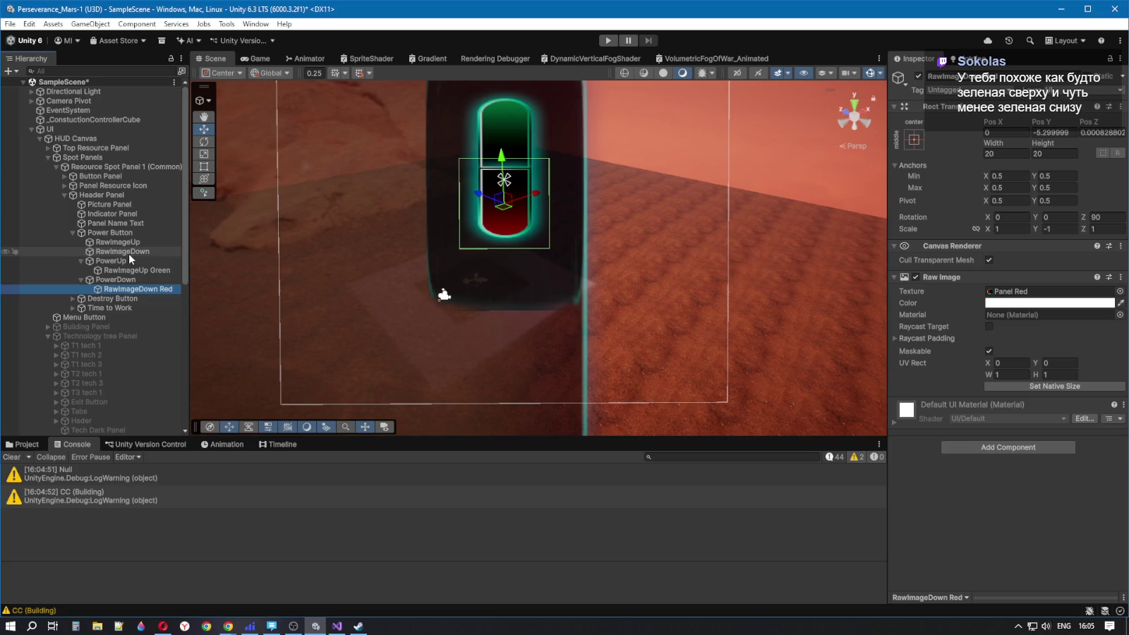
left_click(131, 253)
left_click(139, 291)
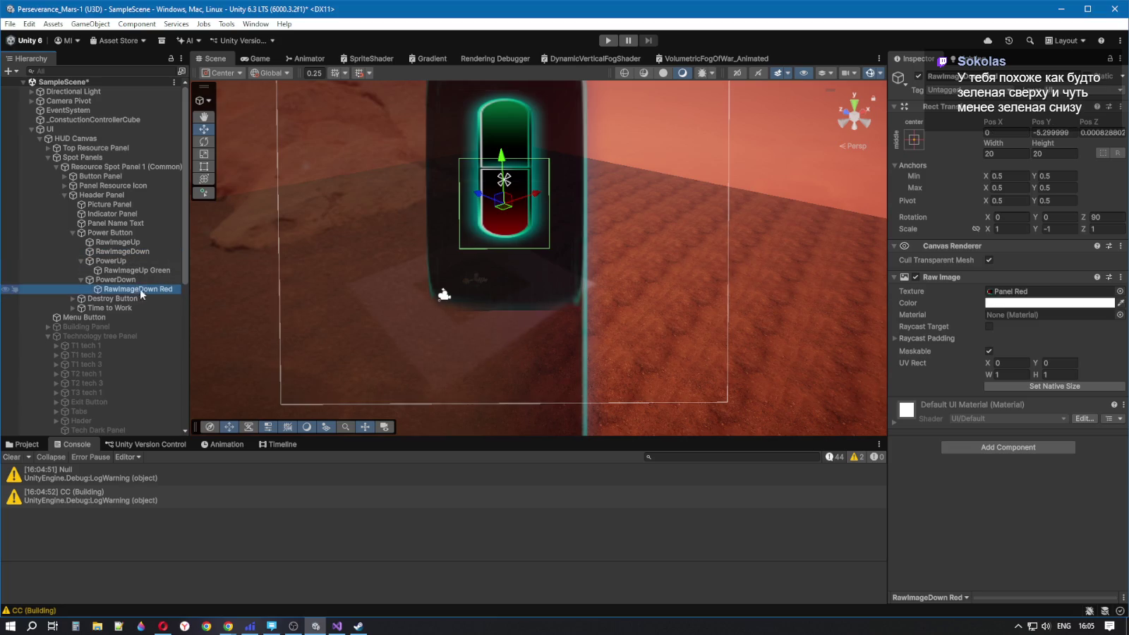
left_click(1022, 304)
mouse_move(1059, 299)
left_mouse_down()
mouse_move(1050, 289)
mouse_move(1064, 286)
mouse_move(1052, 290)
mouse_move(1058, 318)
mouse_move(1057, 280)
left_mouse_up()
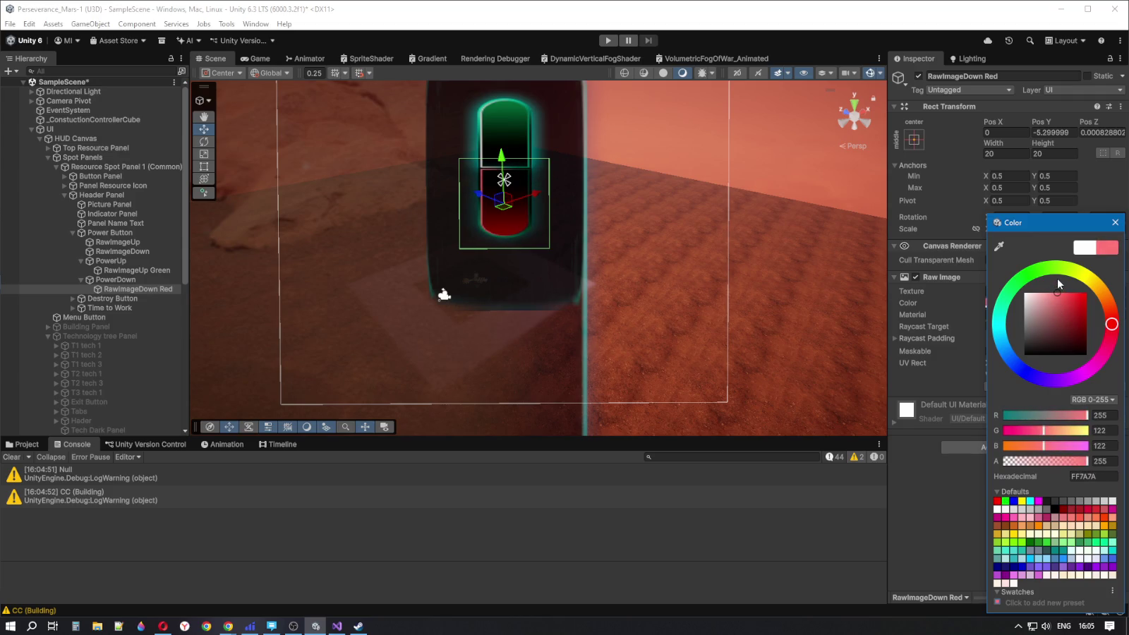
left_click(144, 270)
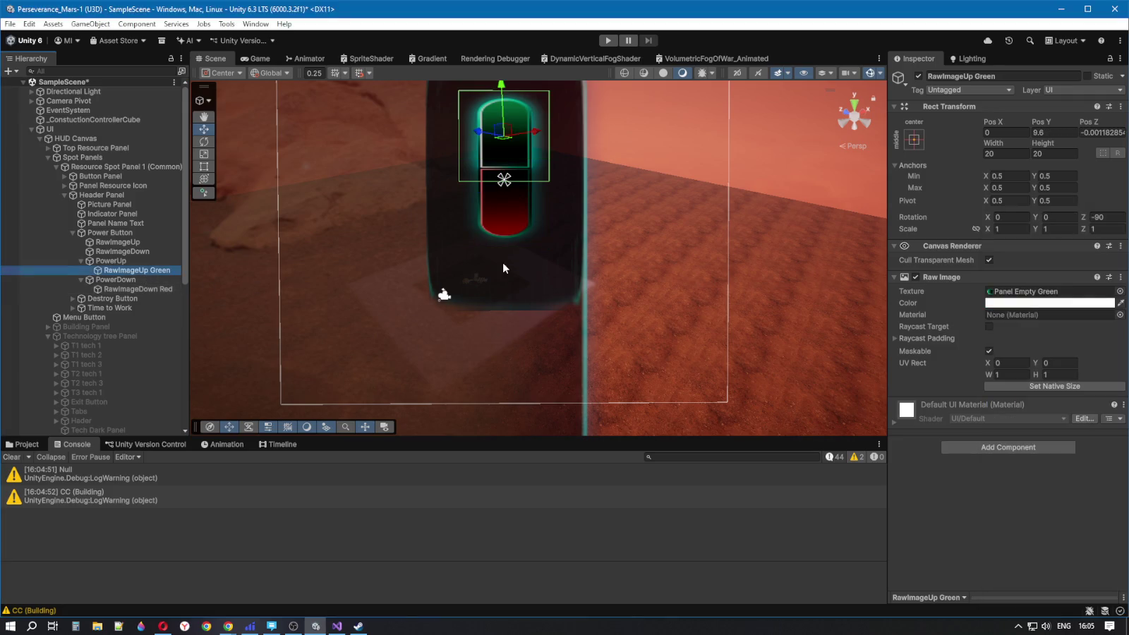
Duplicate RawImageUp Green and RawImageDown Red into (1) copies
left_click(130, 294, "ctrl")
key("ctrl+d")
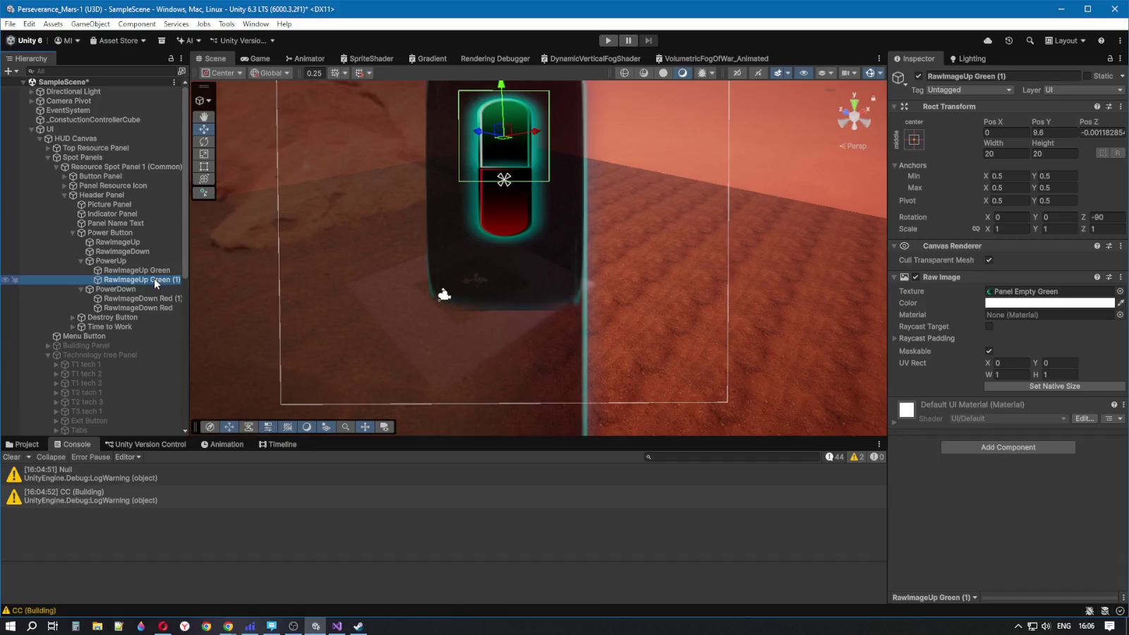
left_click(151, 270)
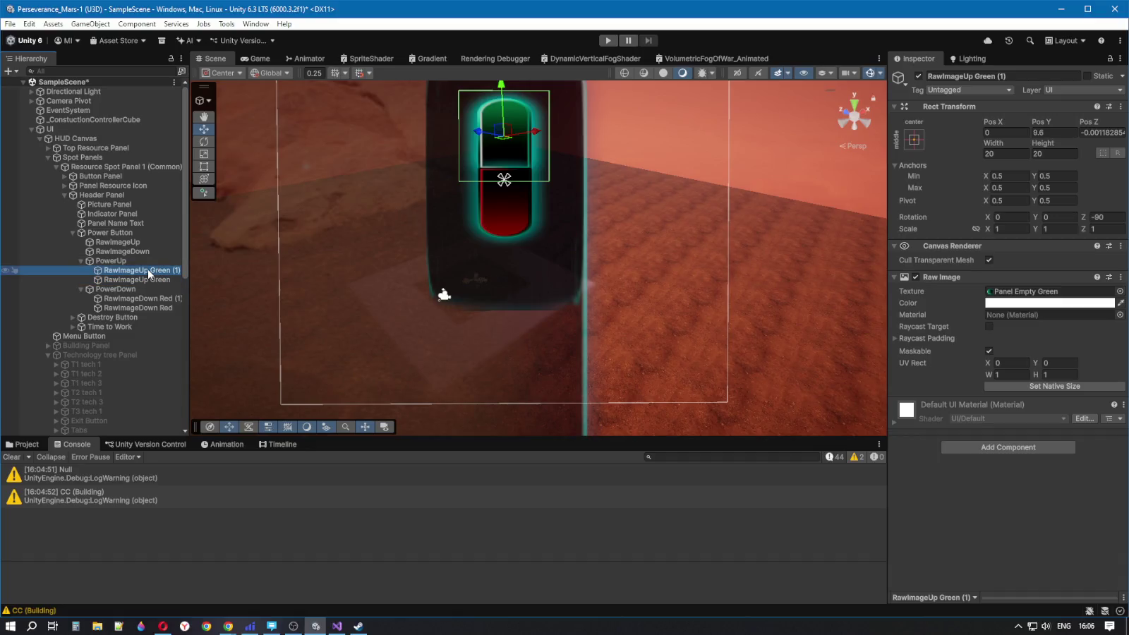
Try a darker green tint on RawImageUp Green (1), then reset it to white
left_click(1026, 303)
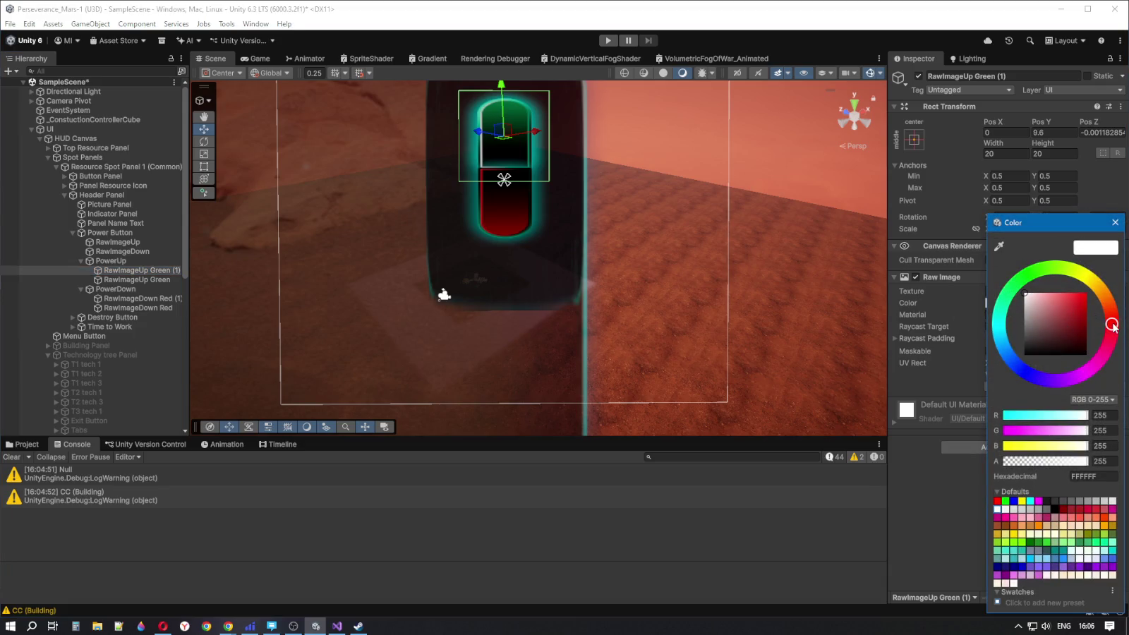
mouse_move(1112, 325)
left_mouse_down()
mouse_move(1106, 302)
mouse_move(1042, 269)
mouse_move(1017, 312)
mouse_move(1087, 291)
left_mouse_up()
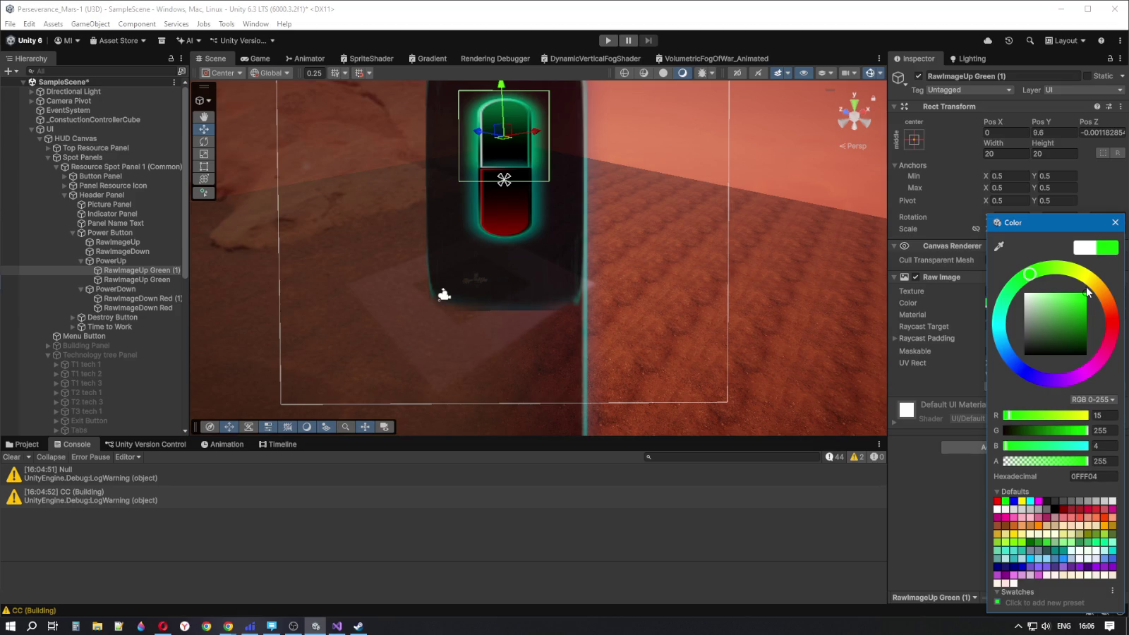
mouse_move(1086, 286)
left_mouse_down()
mouse_move(1093, 319)
mouse_move(1100, 279)
mouse_move(1101, 309)
left_mouse_up()
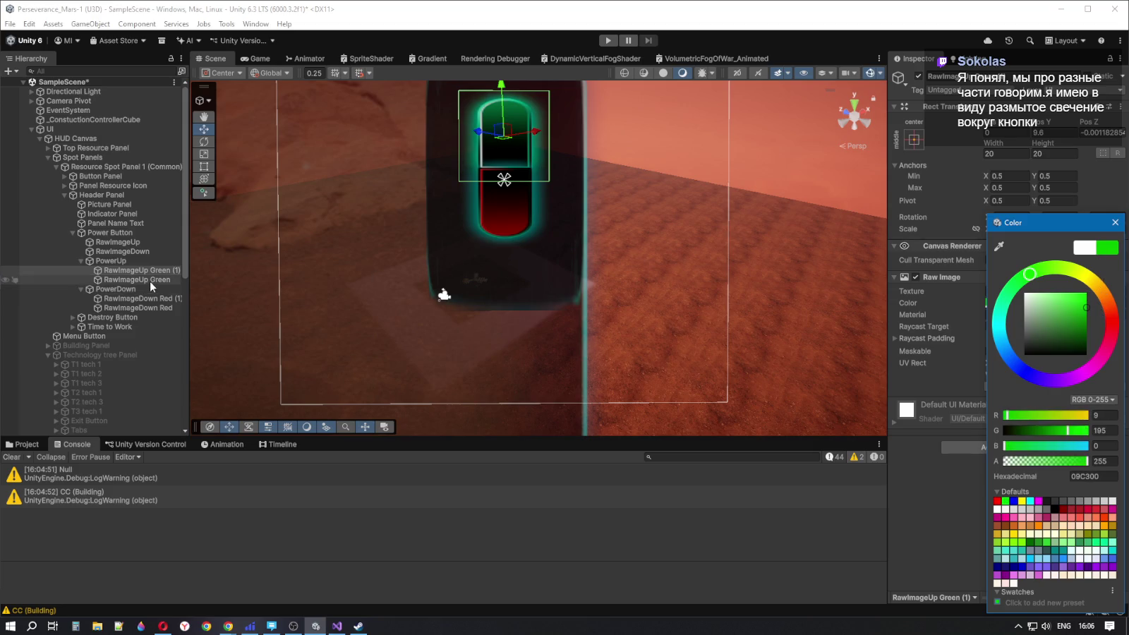
left_click(156, 309)
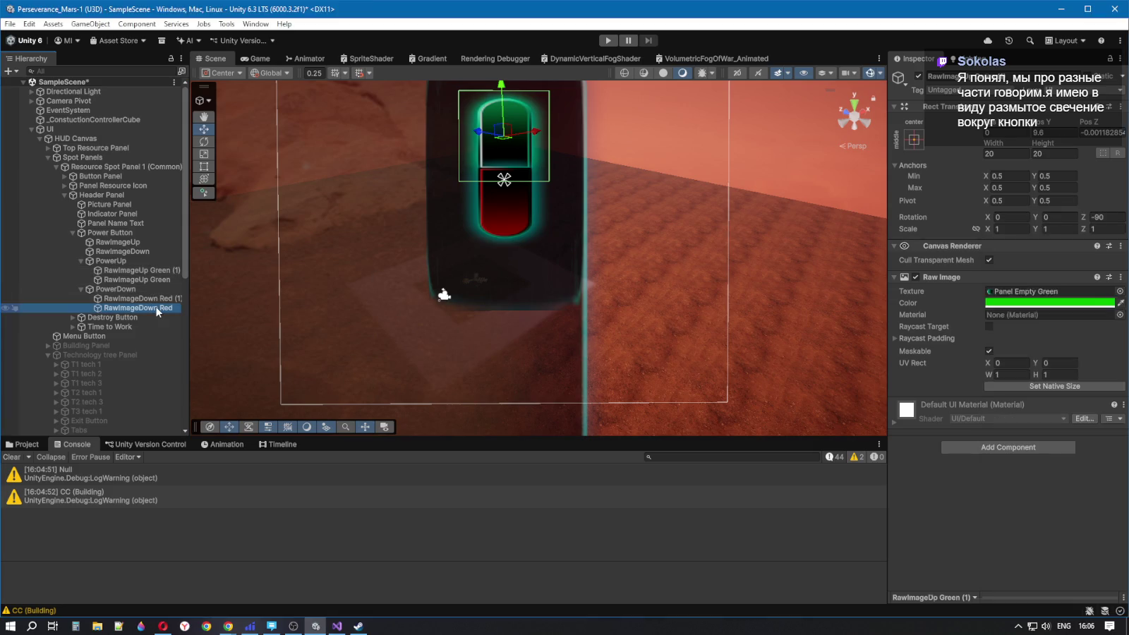
left_click(141, 271)
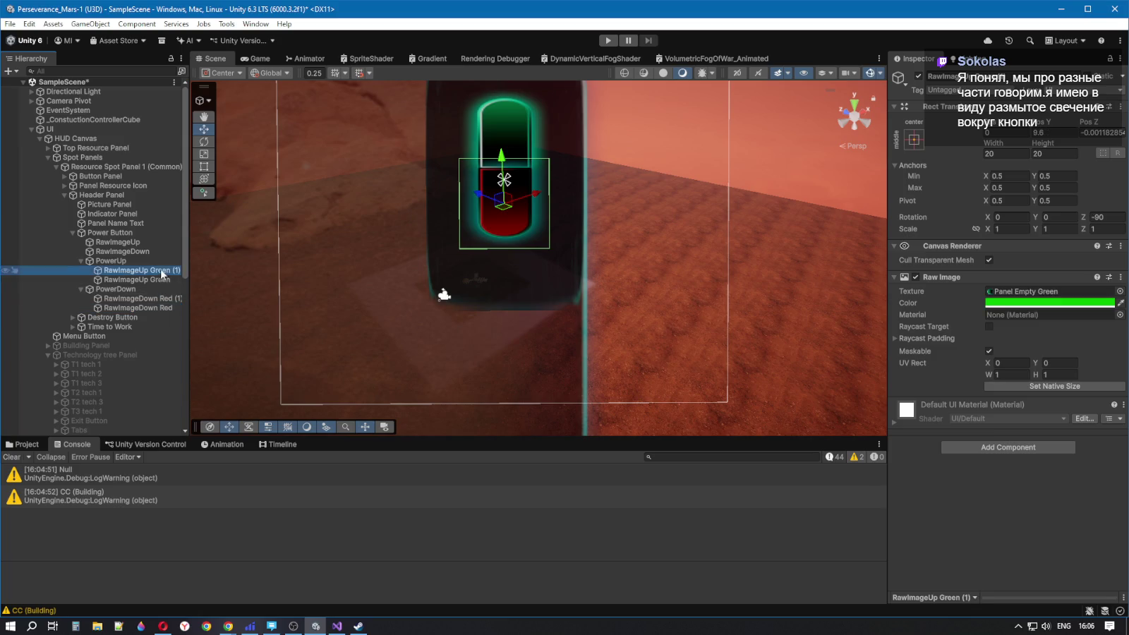
left_click(1048, 302)
left_click_drag(1048, 302, 933, 257)
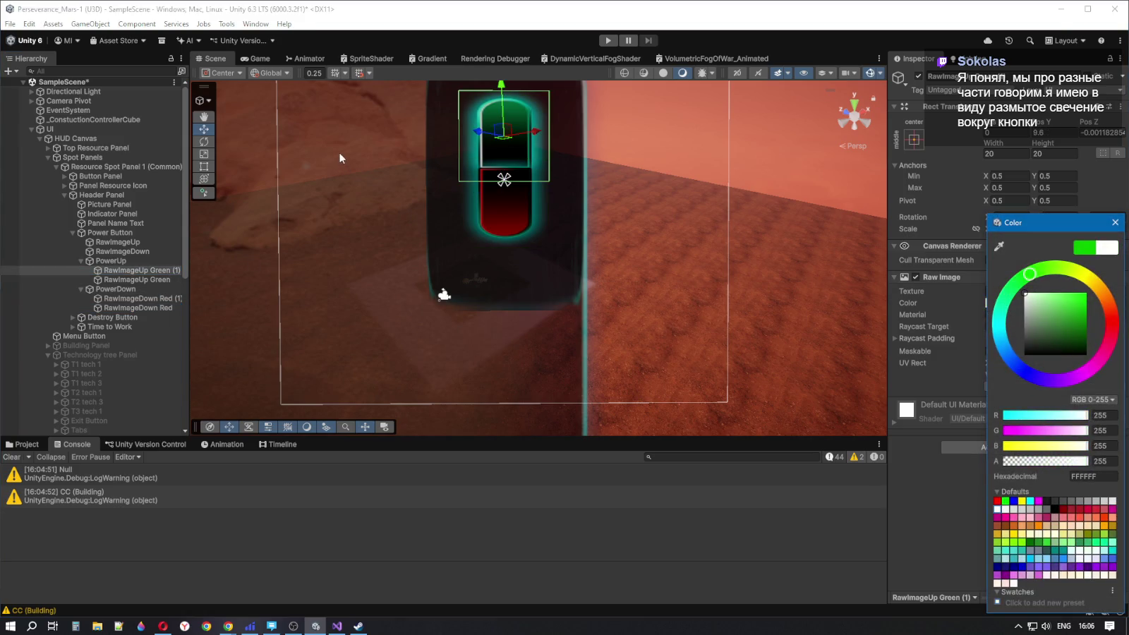
Tint RawImageUp Green from white to a fully saturated bright green
left_click(141, 280)
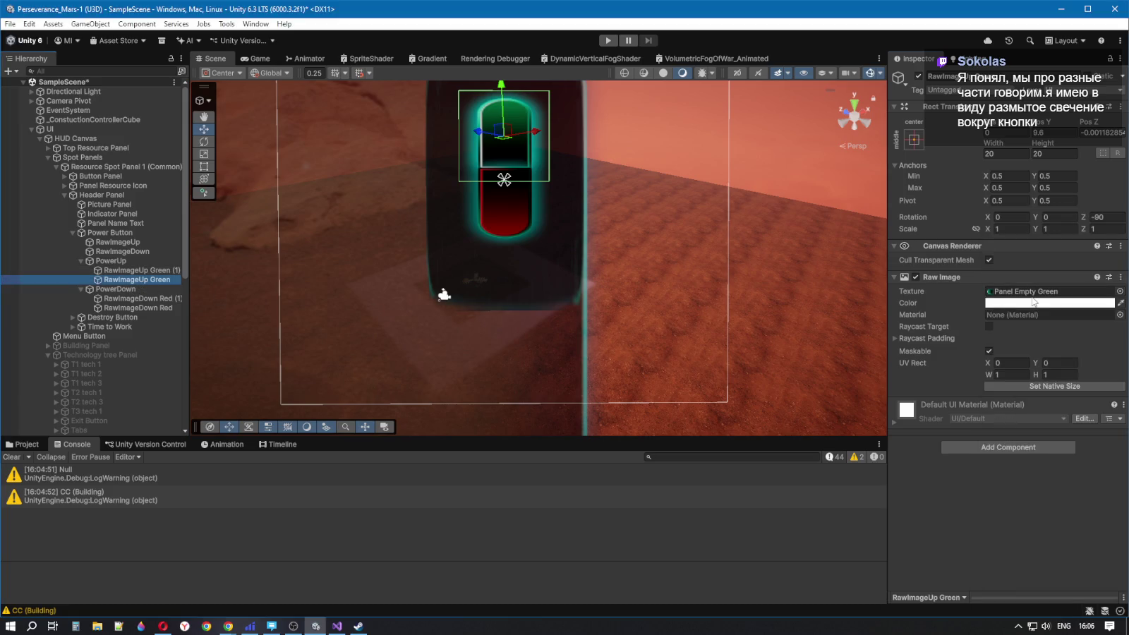
left_click(1035, 302)
left_click_drag(1052, 299, 1021, 298)
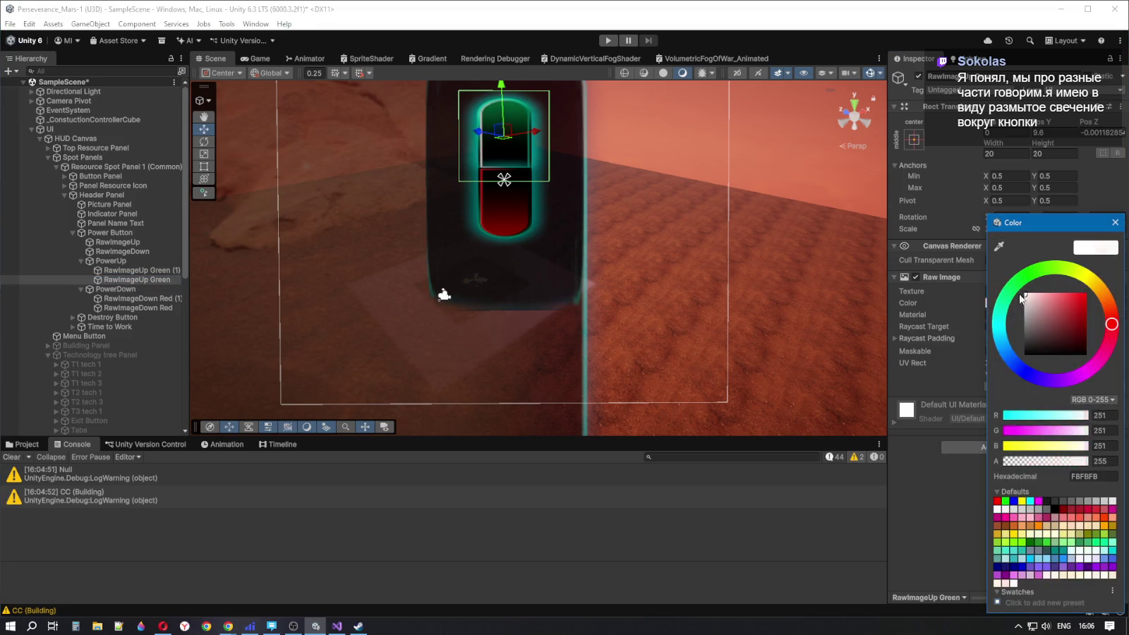
mouse_move(1111, 324)
left_mouse_down()
mouse_move(1109, 307)
mouse_move(1019, 280)
left_mouse_up()
left_click(1063, 301)
left_click_drag(1073, 303, 1095, 288)
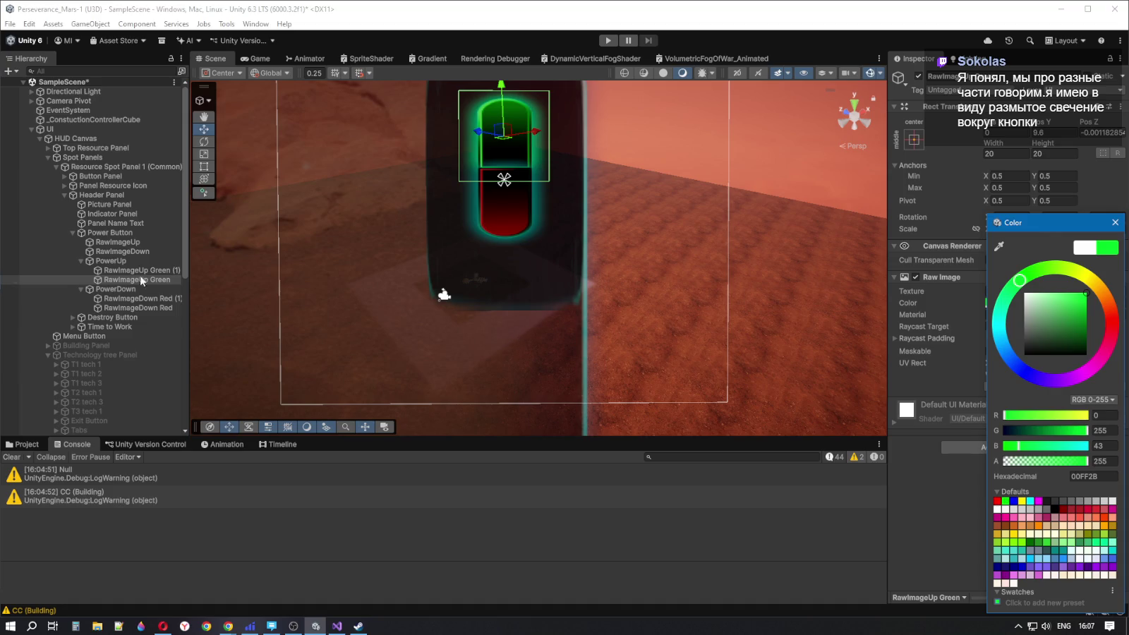
Compare the settings of the green and red glow images and their (1) copies
left_click(152, 308)
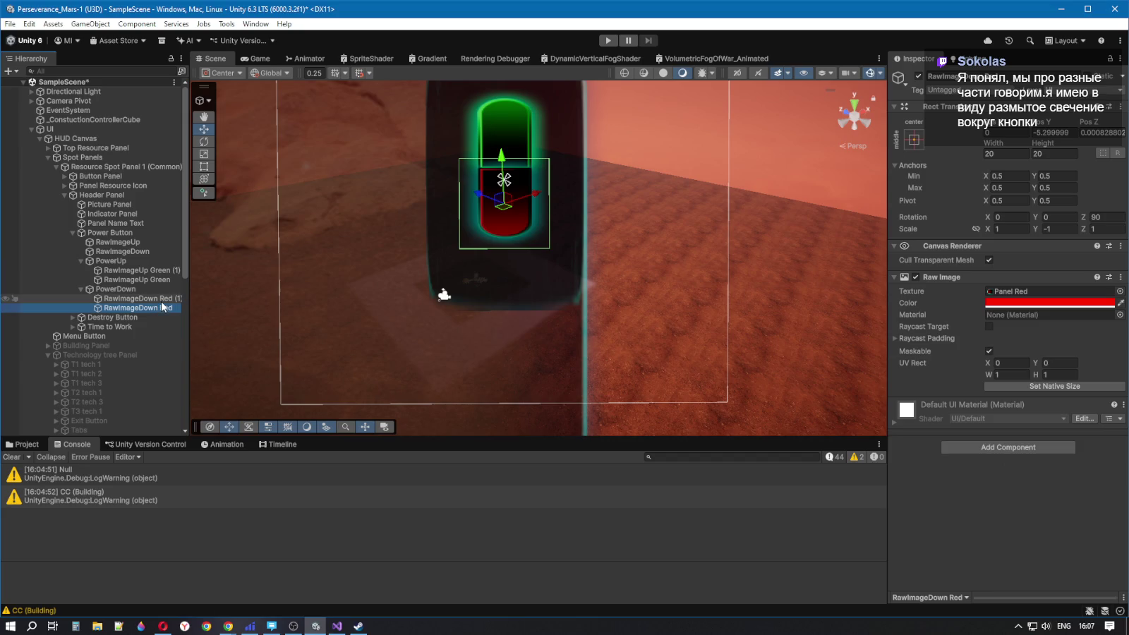
left_click(162, 299)
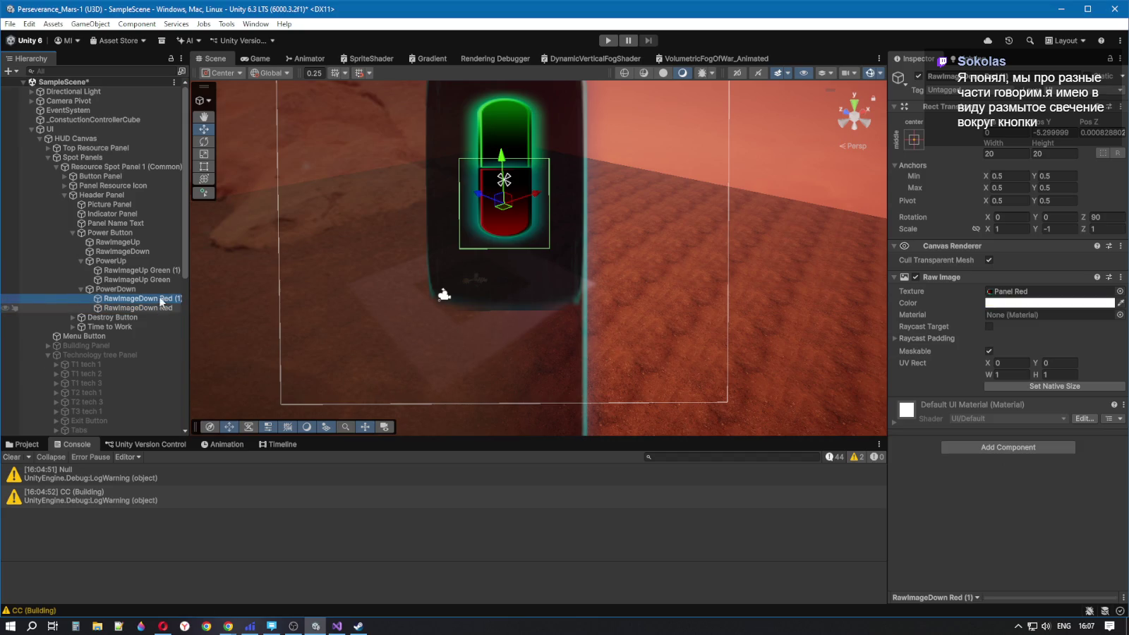
left_click(157, 280)
left_click(157, 270)
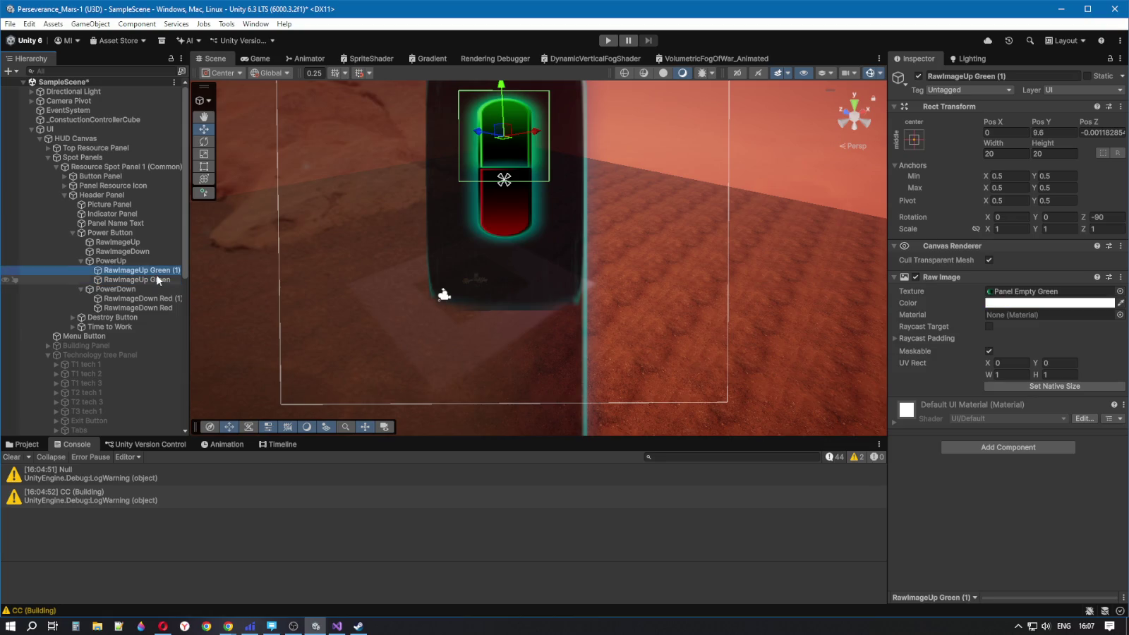
left_click(164, 299)
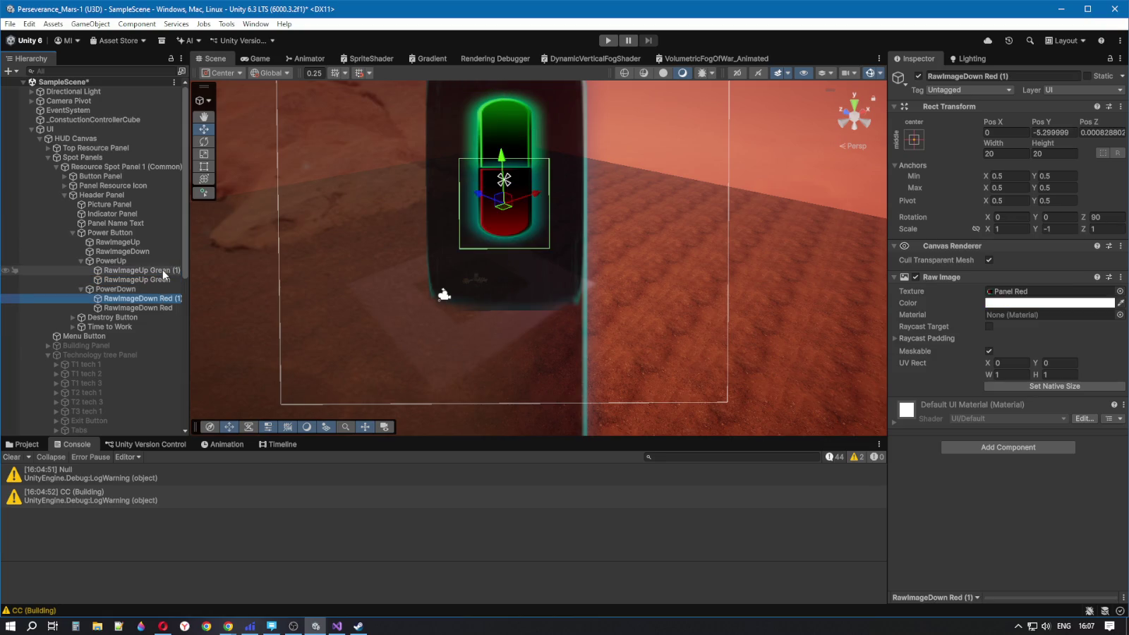
left_click(162, 270)
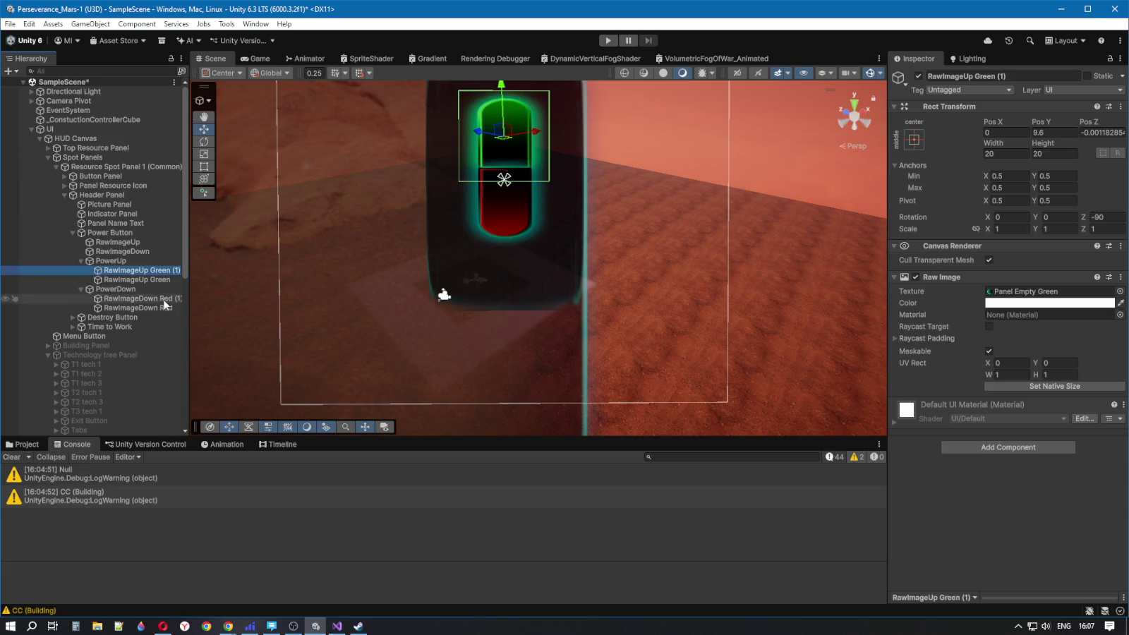
left_click(164, 299)
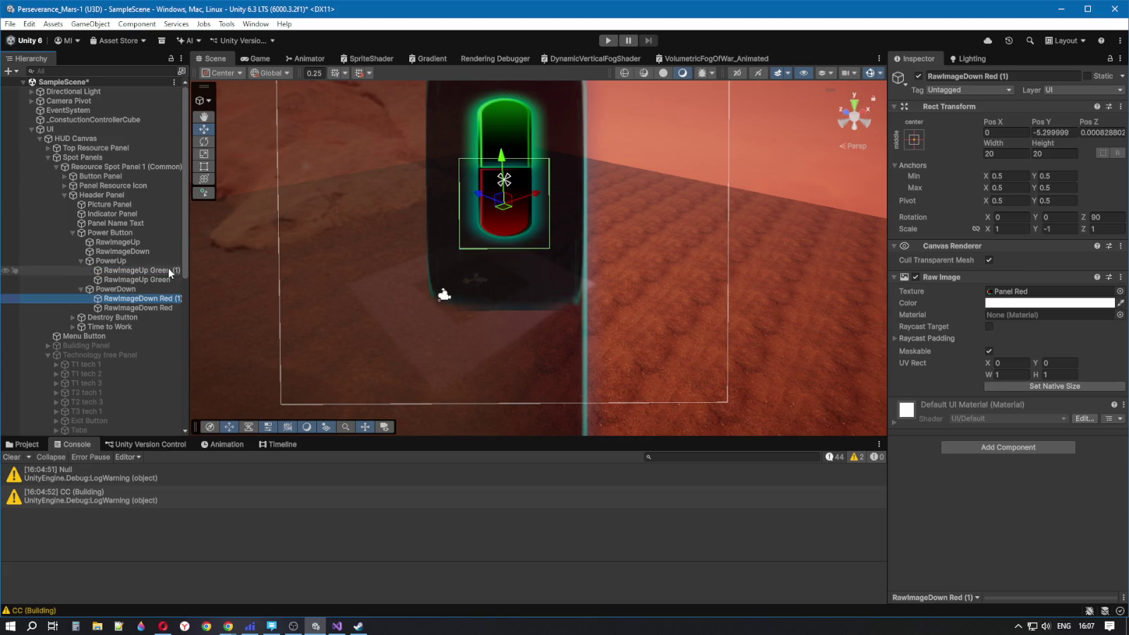
left_click(168, 270)
left_click(159, 307)
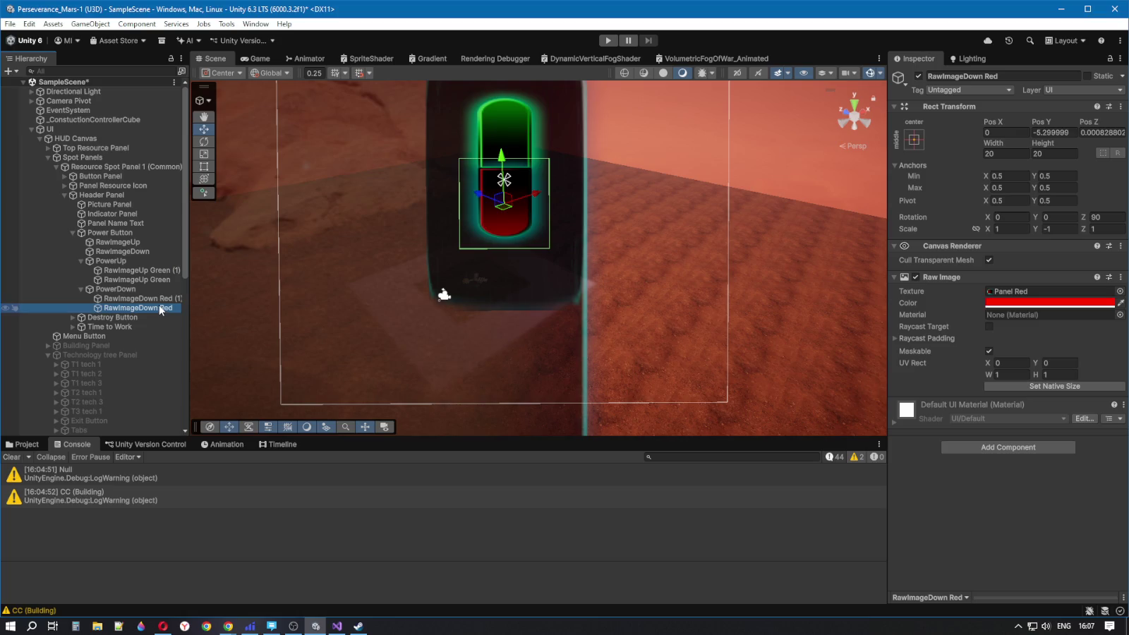
left_click(163, 281)
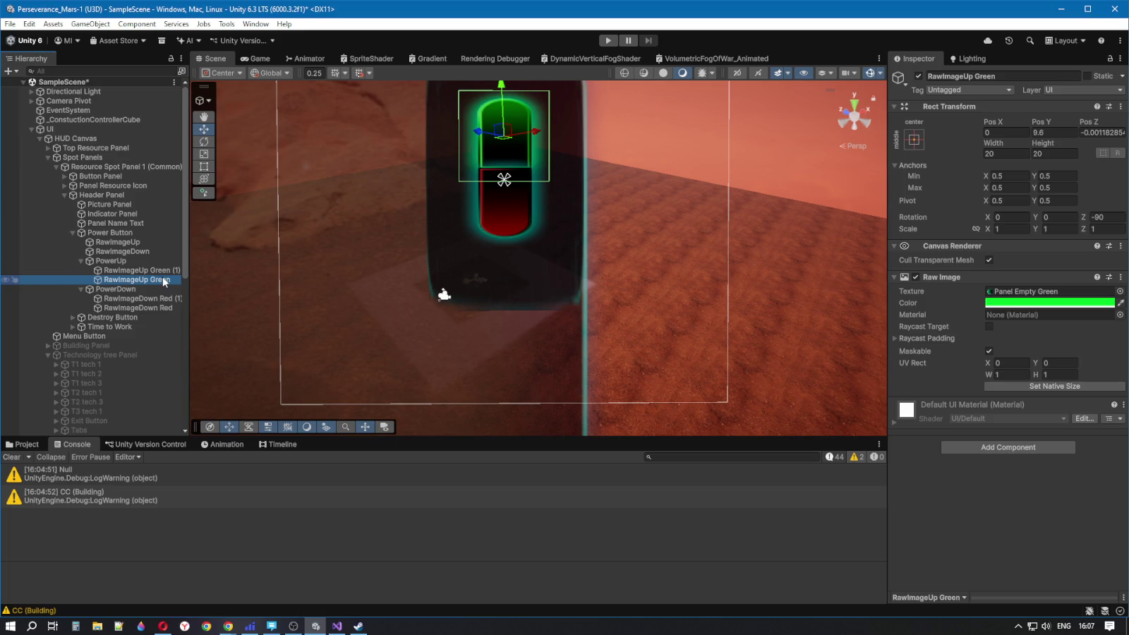
Check RawImageDown Red's tint, then fine-tune RawImageUp Green to bright green 00EC52
left_click(137, 307)
left_click(1032, 303)
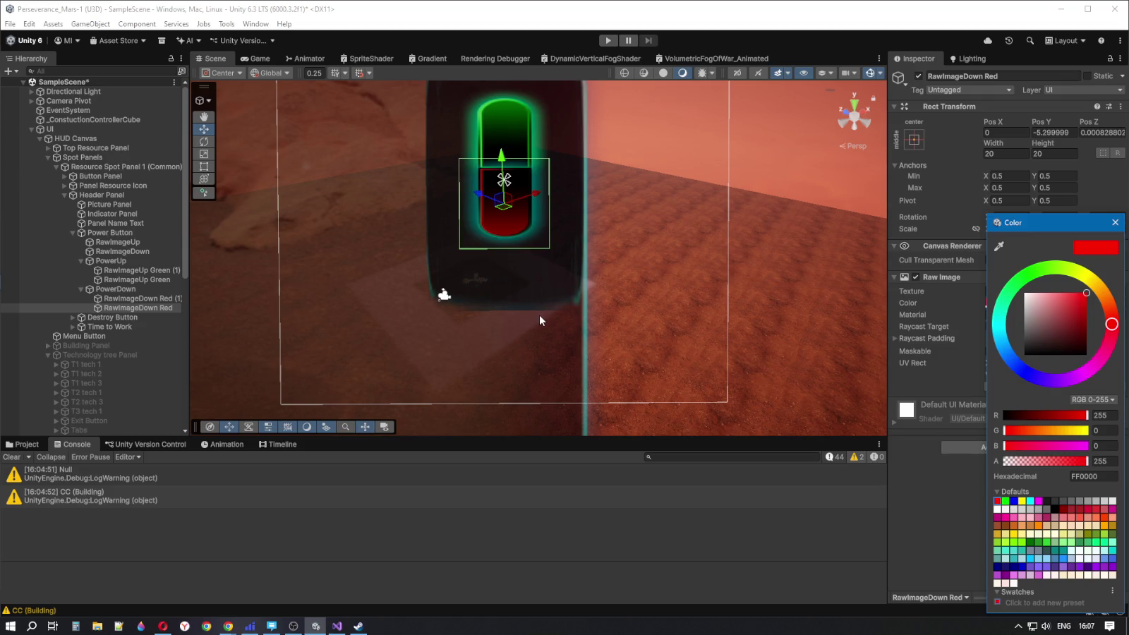
left_click(138, 271)
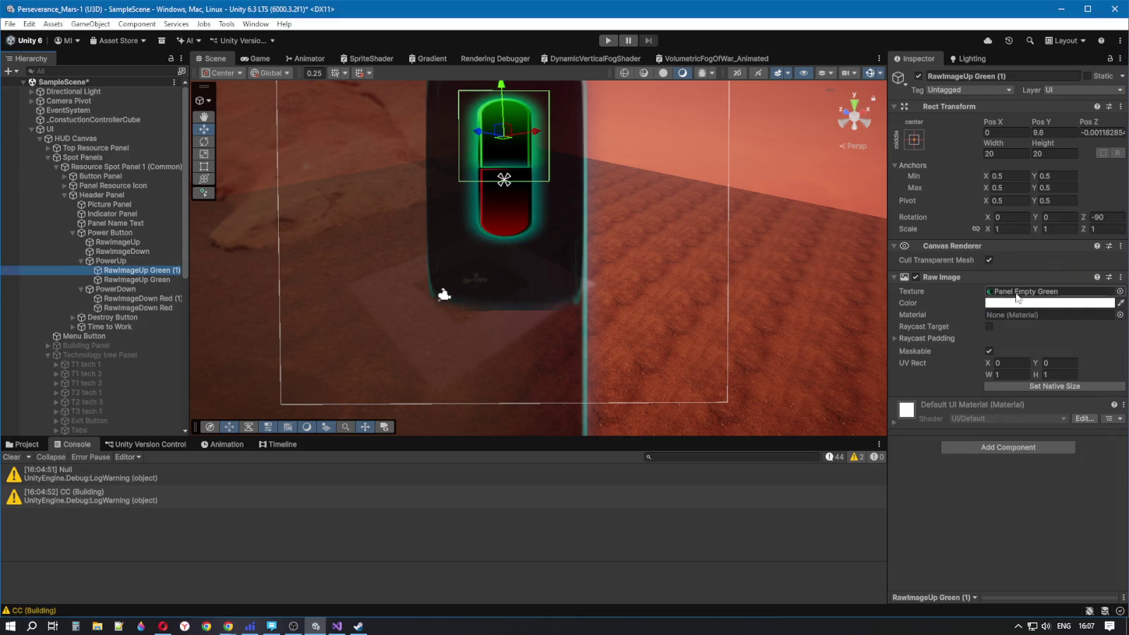
key("Down")
left_click(1051, 303)
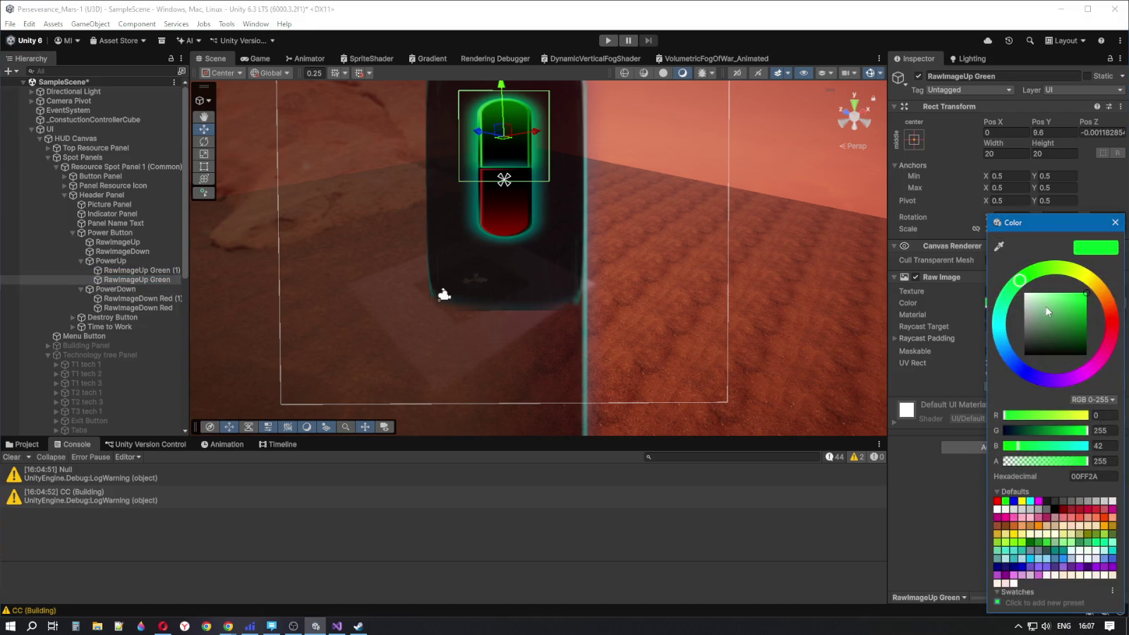
mouse_move(1021, 282)
left_mouse_down()
mouse_move(1005, 300)
mouse_move(1028, 274)
mouse_move(1012, 302)
mouse_move(1016, 293)
mouse_move(1099, 309)
left_mouse_up()
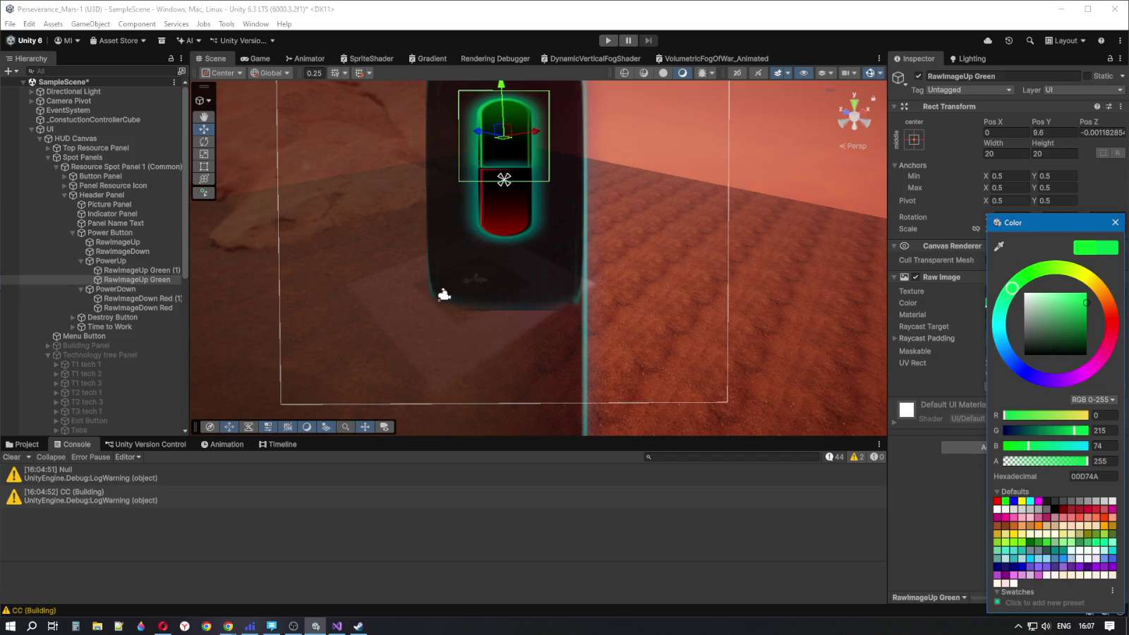
left_click_drag(1089, 305, 1094, 303)
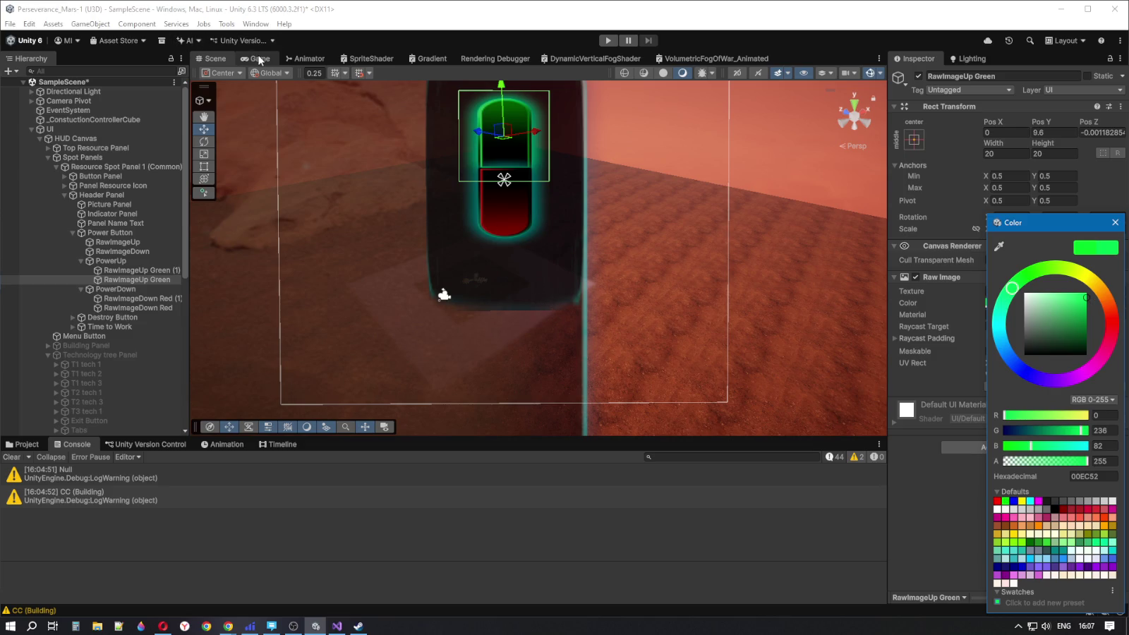
left_click(120, 288)
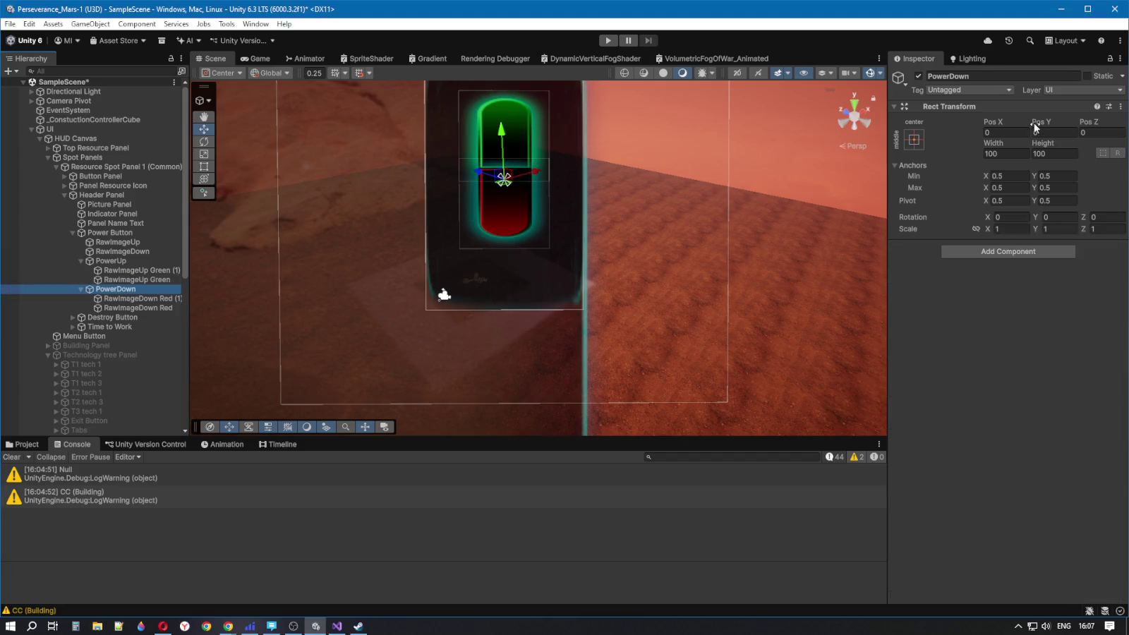
left_click(918, 76)
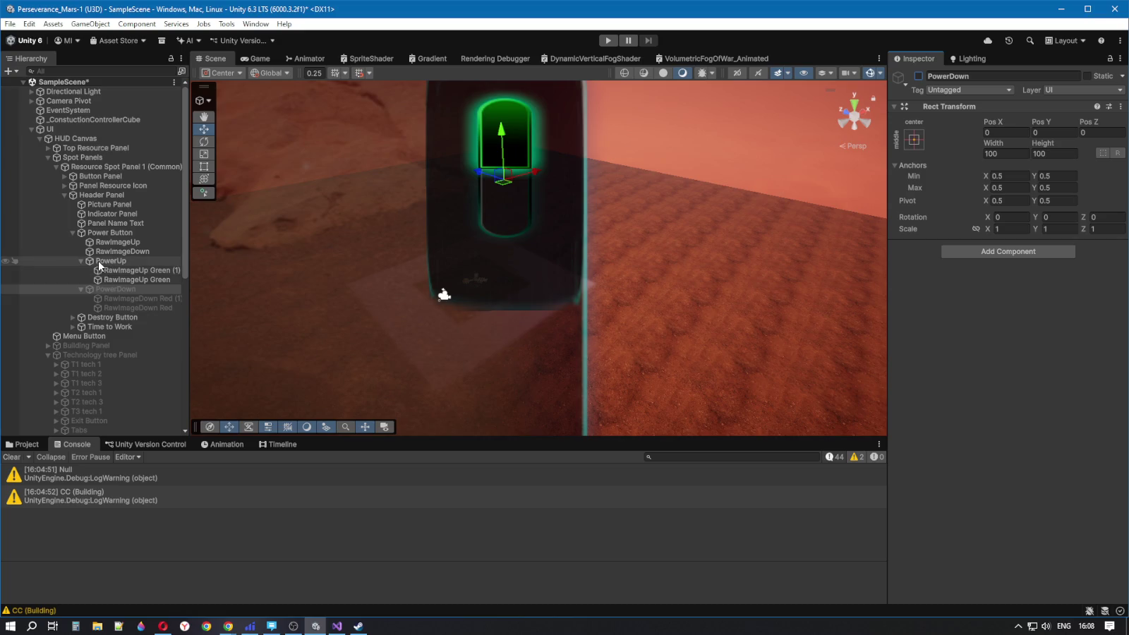
left_click(67, 192)
left_click(98, 167)
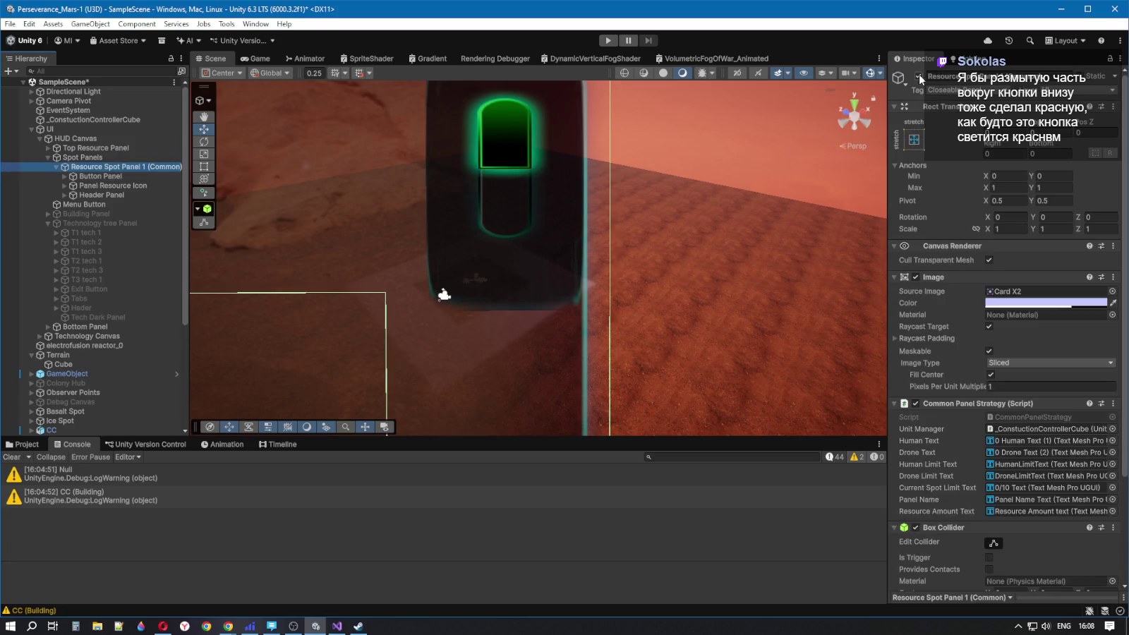
left_click(106, 186)
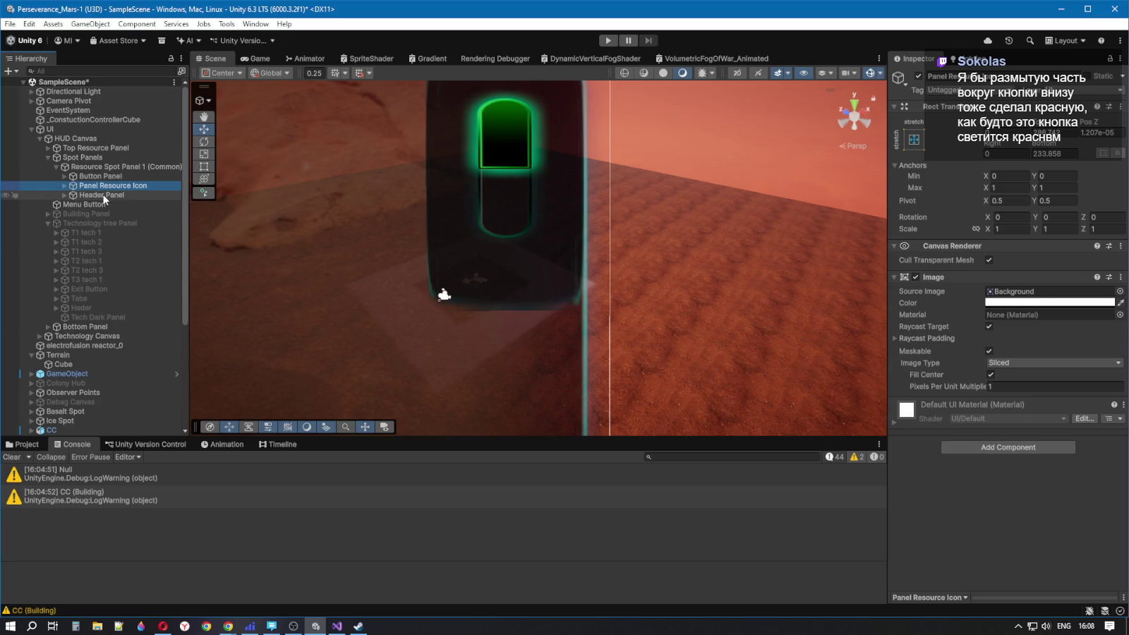
left_click(57, 166)
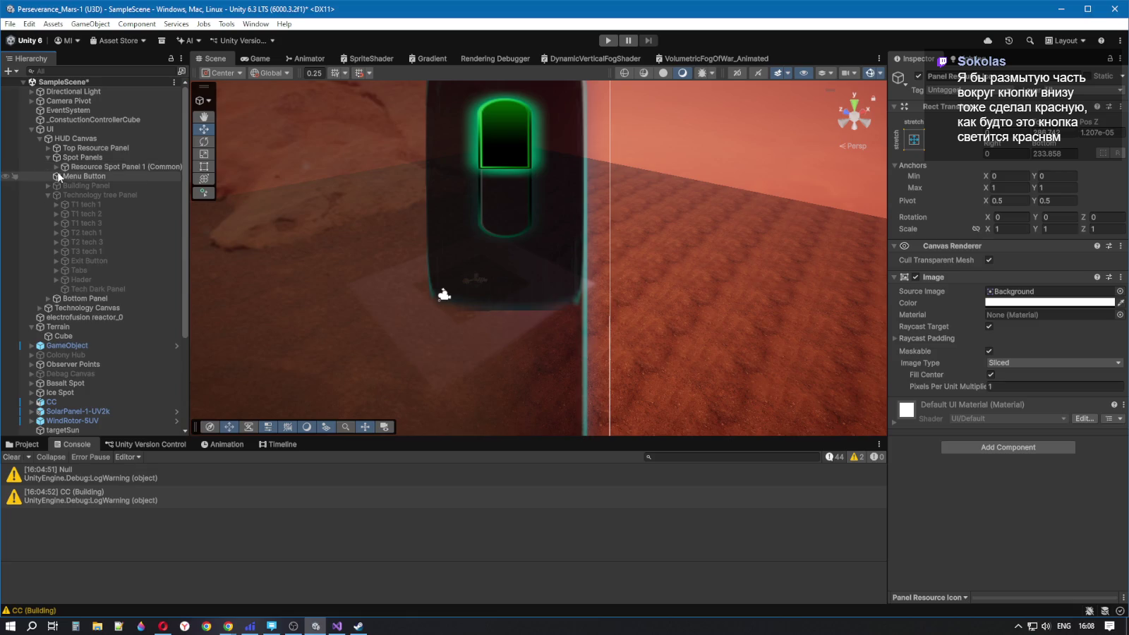
left_click(56, 166)
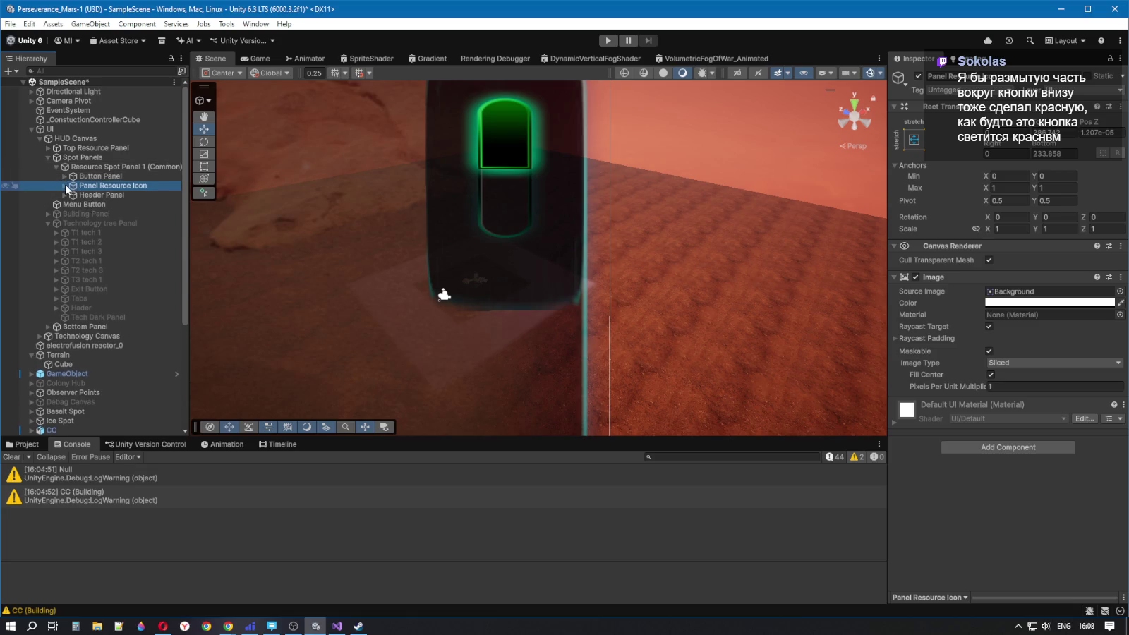
left_click(65, 195)
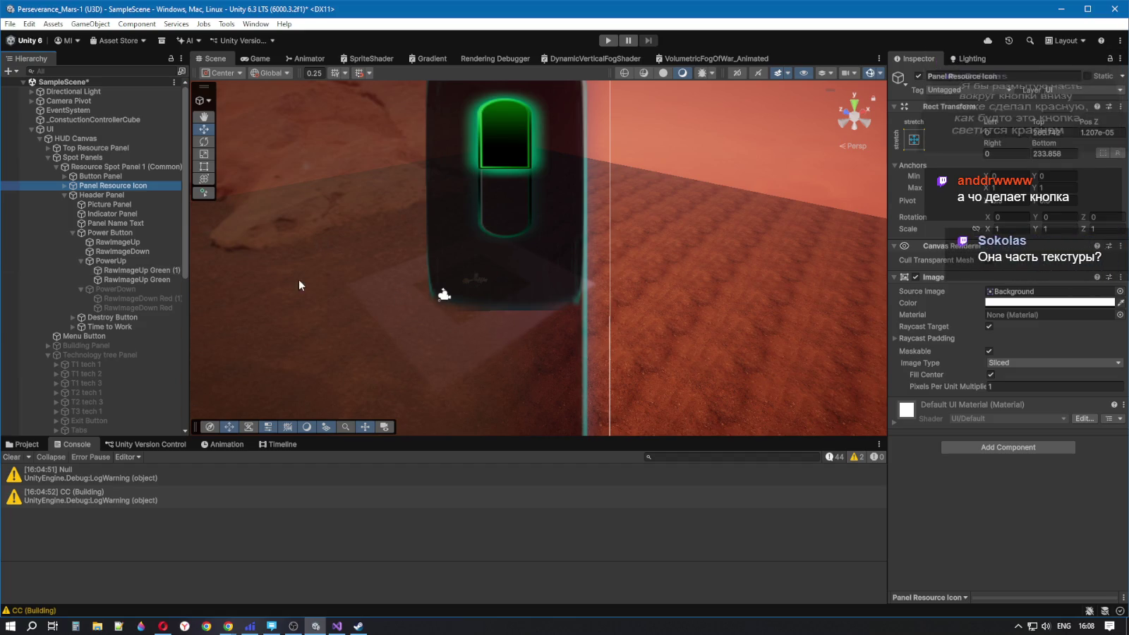
left_click(119, 280)
left_click(123, 252)
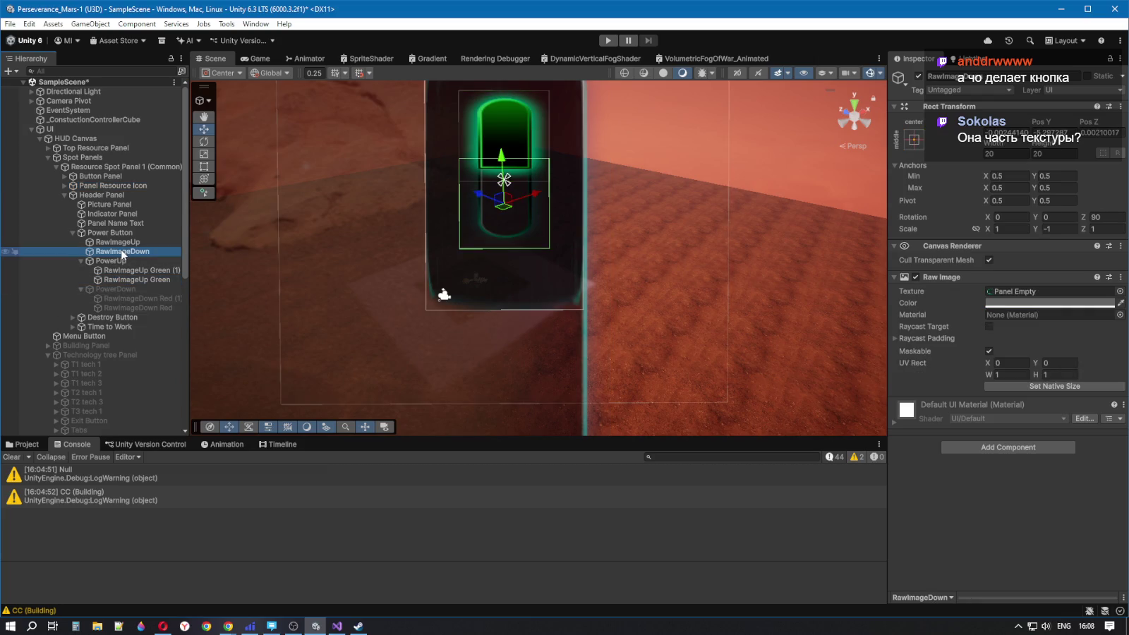
left_click(130, 288)
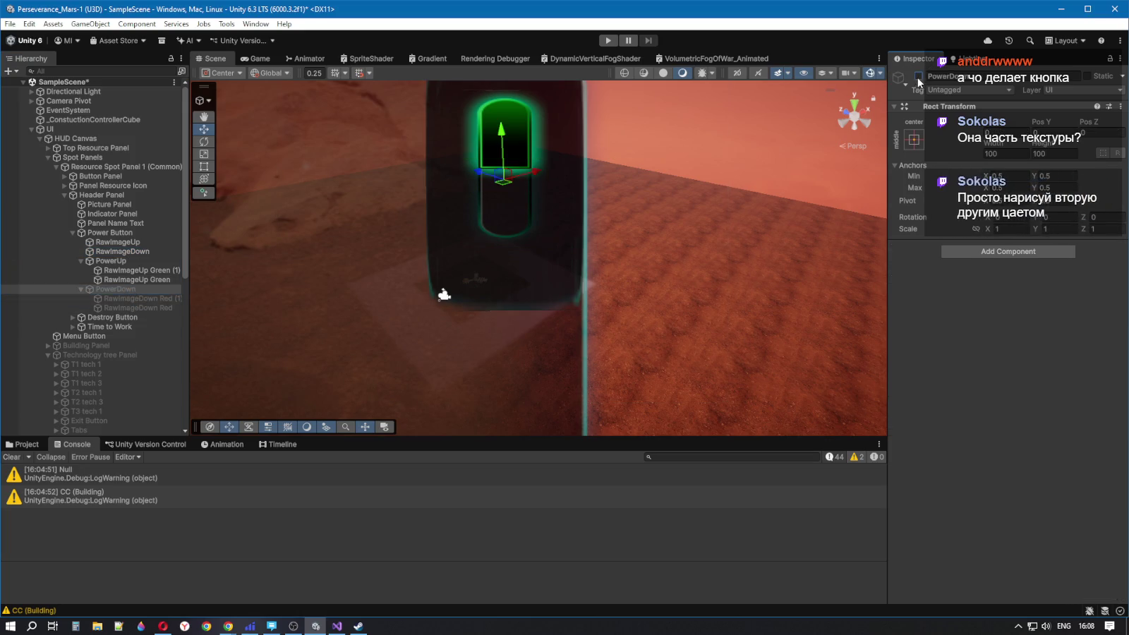
key("alt+shift+a")
left_click(145, 298)
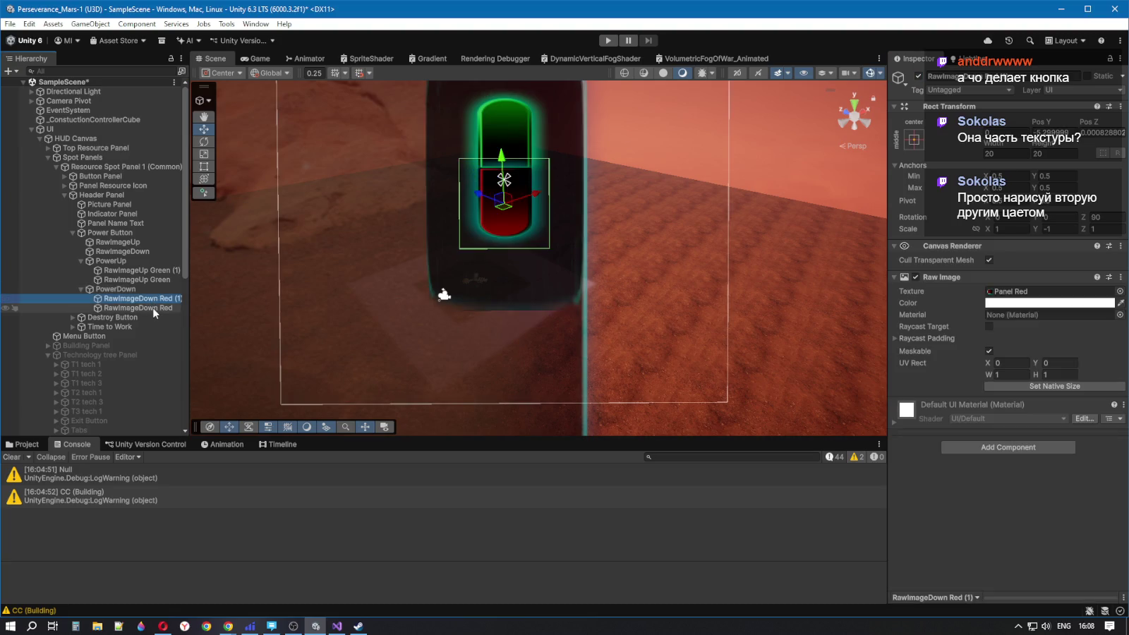
left_click(1008, 303)
mouse_move(1058, 314)
left_mouse_down()
mouse_move(1014, 339)
mouse_move(1087, 292)
left_mouse_up()
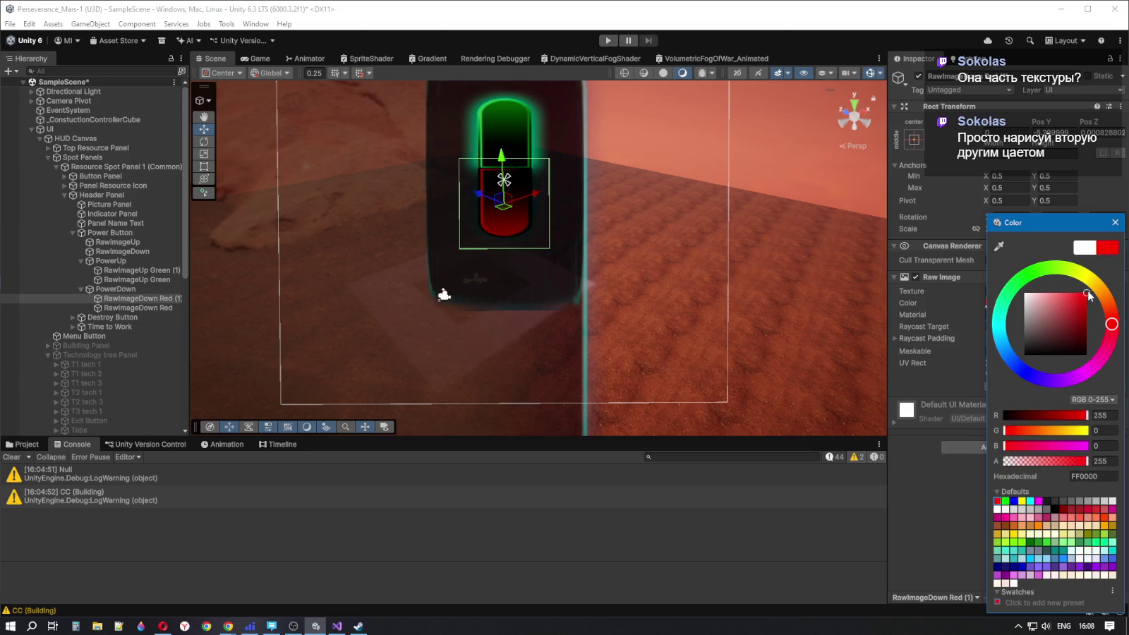
mouse_move(1088, 292)
left_mouse_down()
mouse_move(1002, 282)
mouse_move(1085, 281)
left_mouse_up()
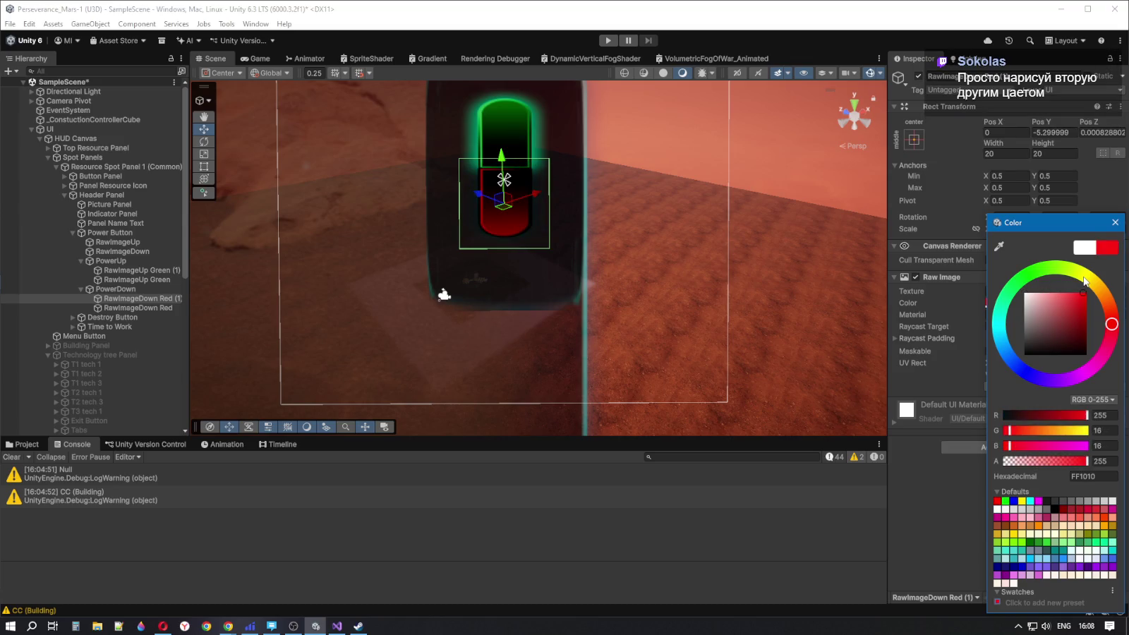
mouse_move(1084, 281)
left_mouse_down()
mouse_move(1043, 271)
mouse_move(1065, 310)
mouse_move(1002, 281)
left_mouse_up()
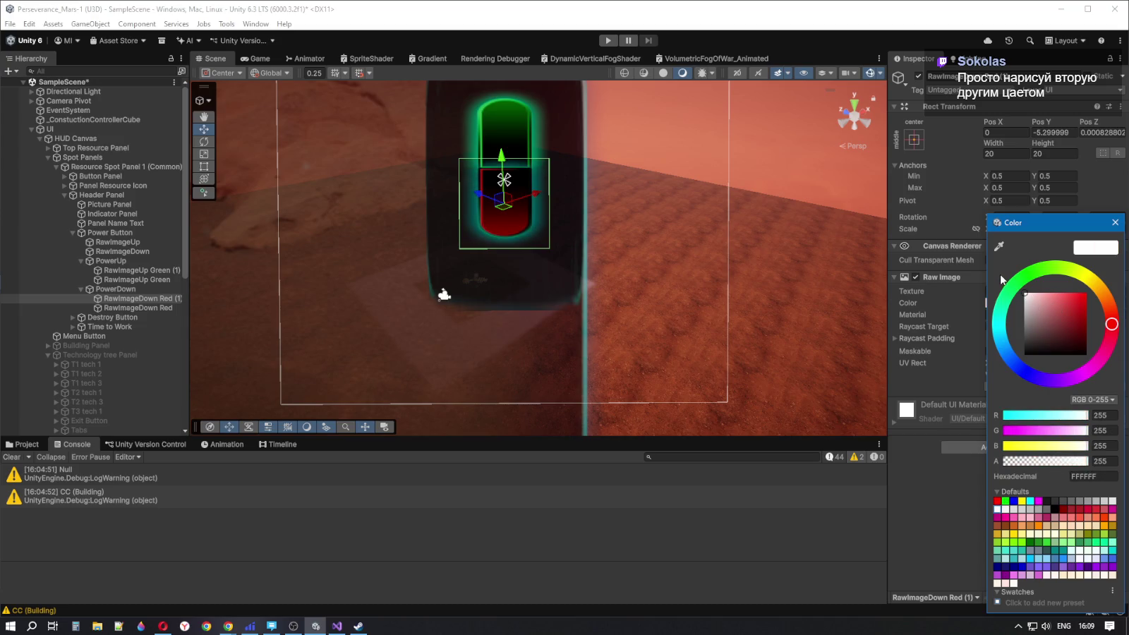
left_click(159, 274)
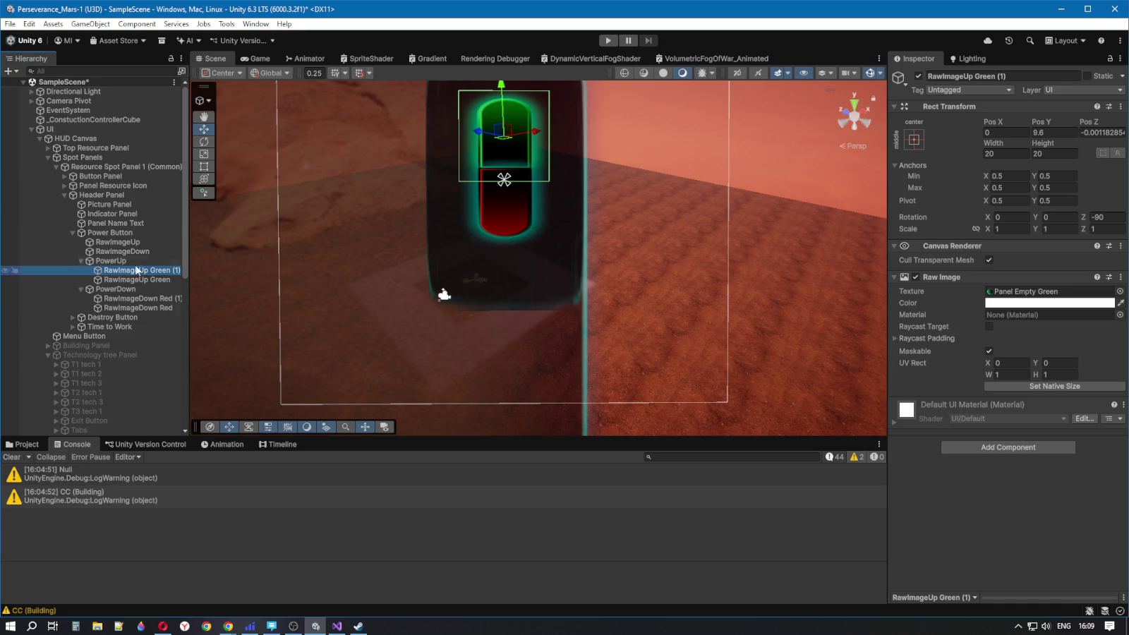
left_click(126, 290)
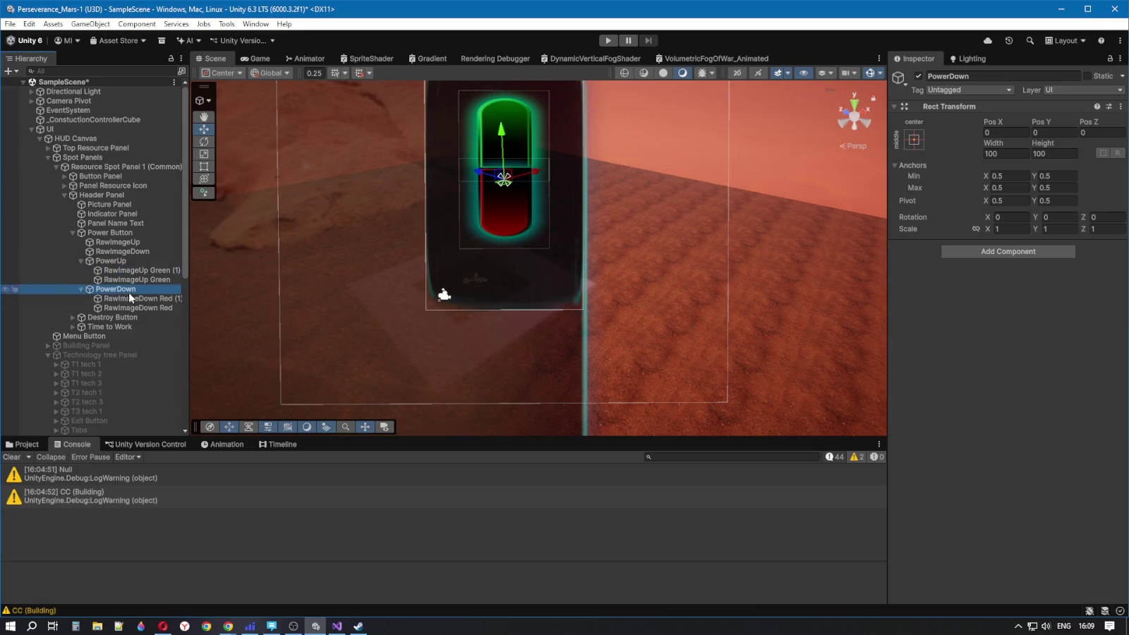
Hide the red PowerDown half and Resource Spot Panel 1 (Common), then show the Game view
left_click(918, 76)
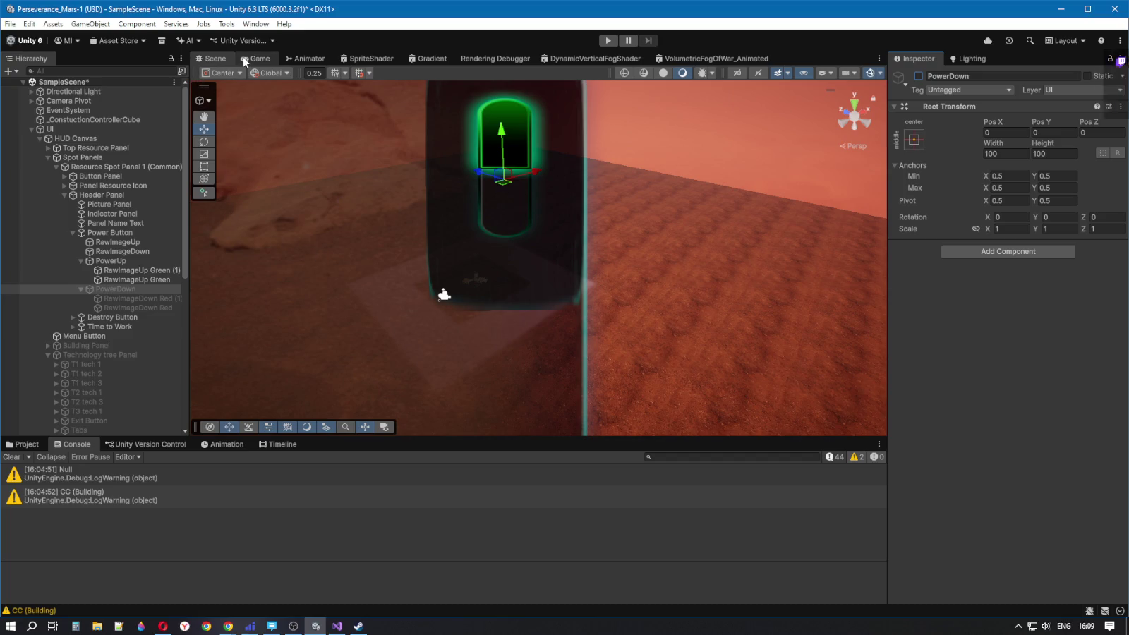
left_click(113, 166)
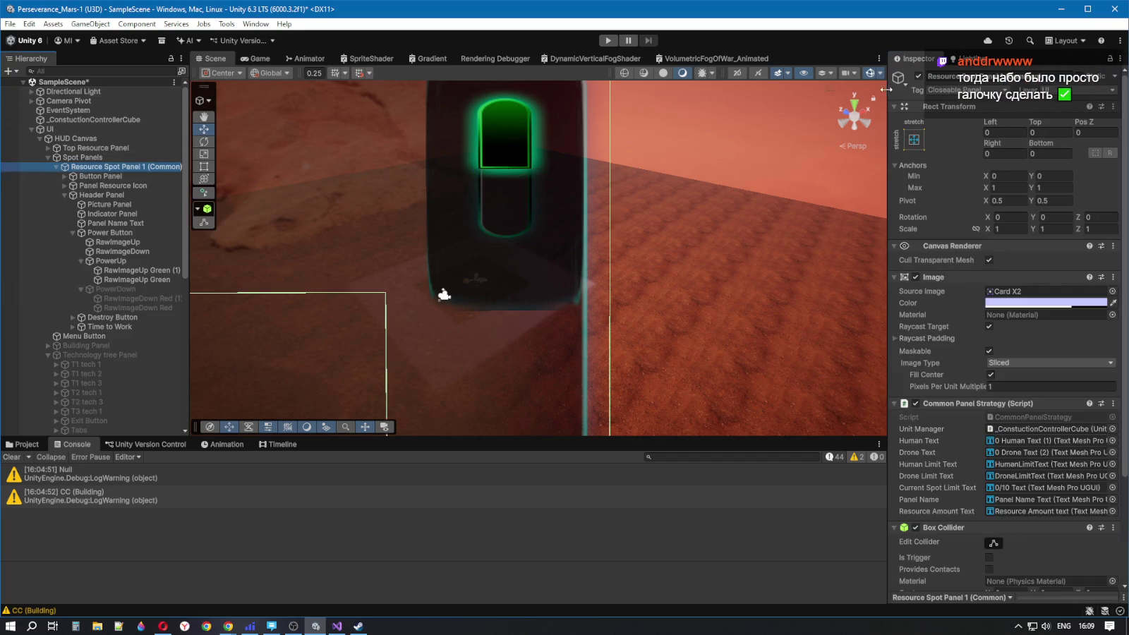
left_click(918, 76)
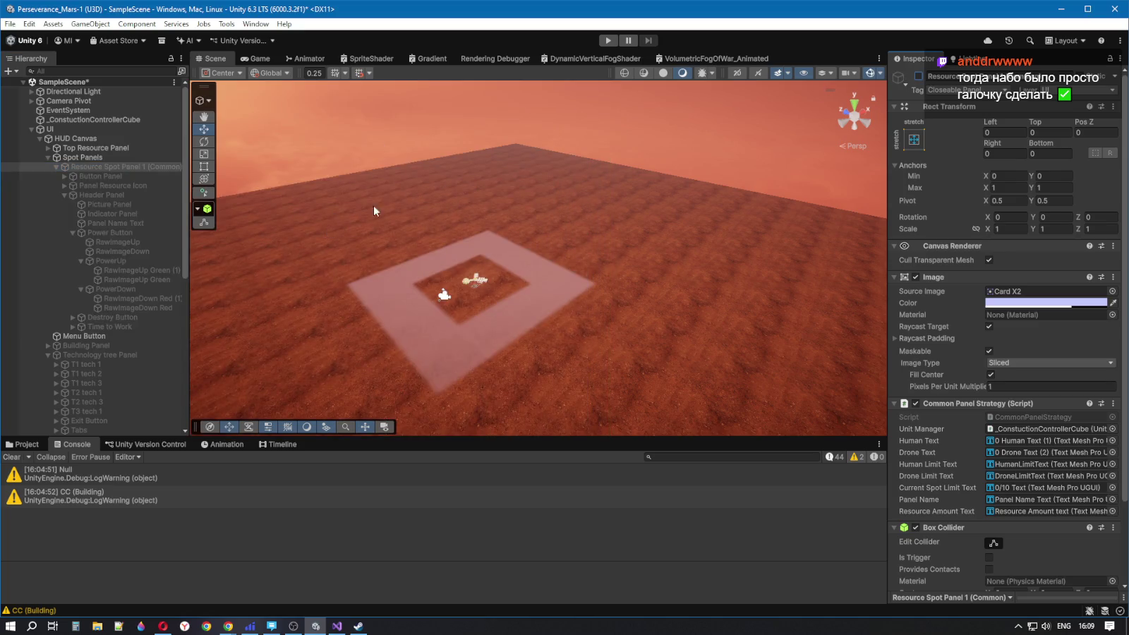
left_click(251, 60)
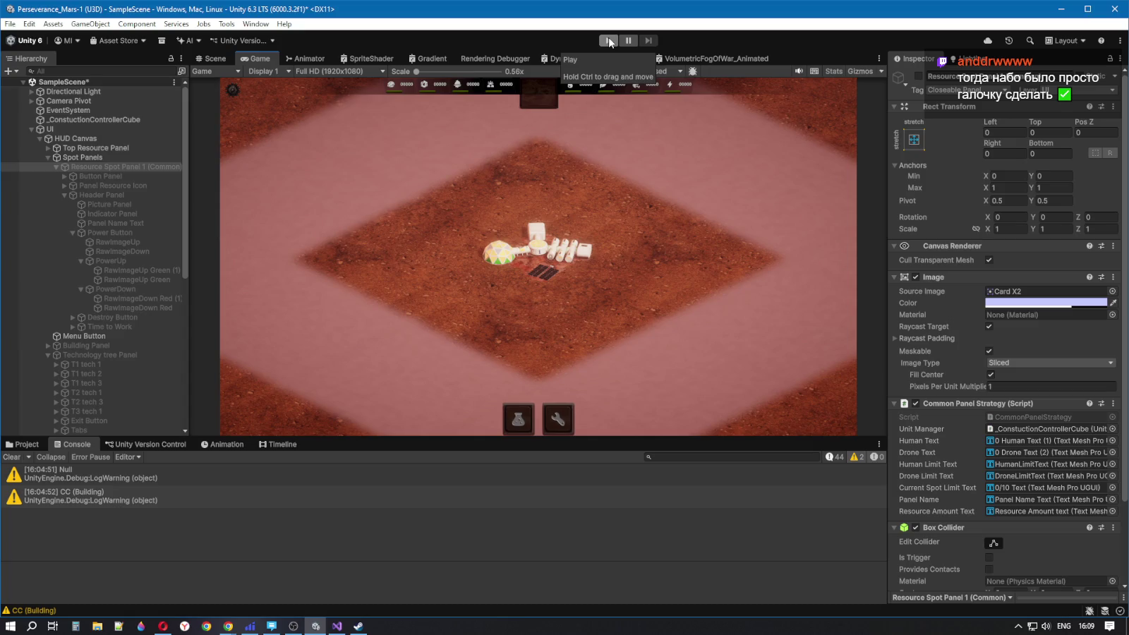
Play-test toggling the Command center's power several times, then stop and restore the editor layout
left_click(609, 41)
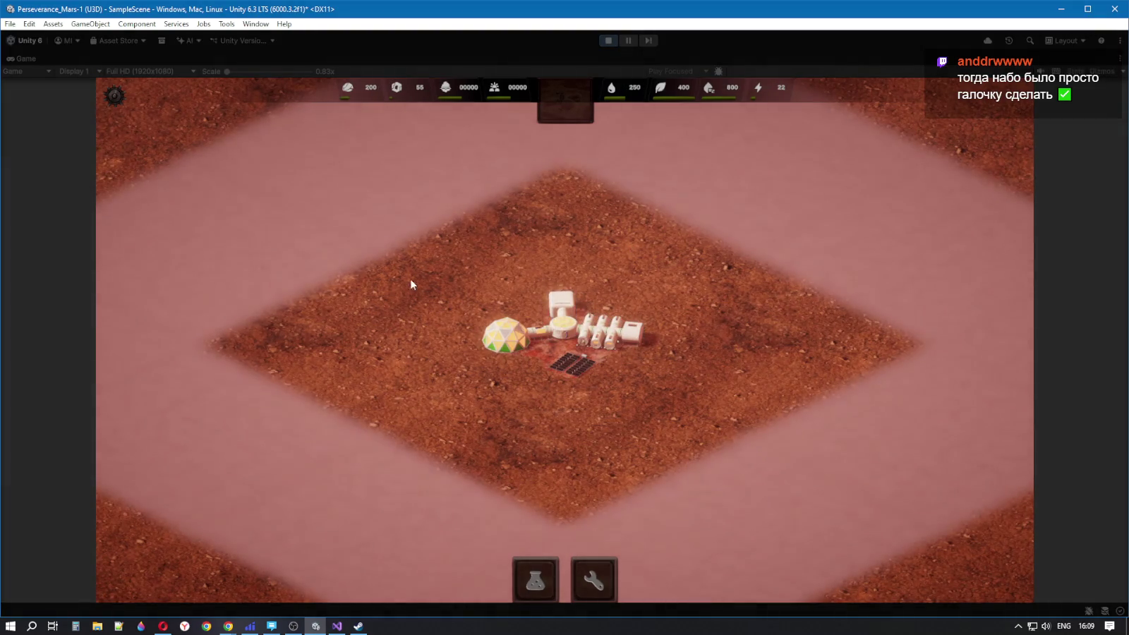
left_click(544, 314)
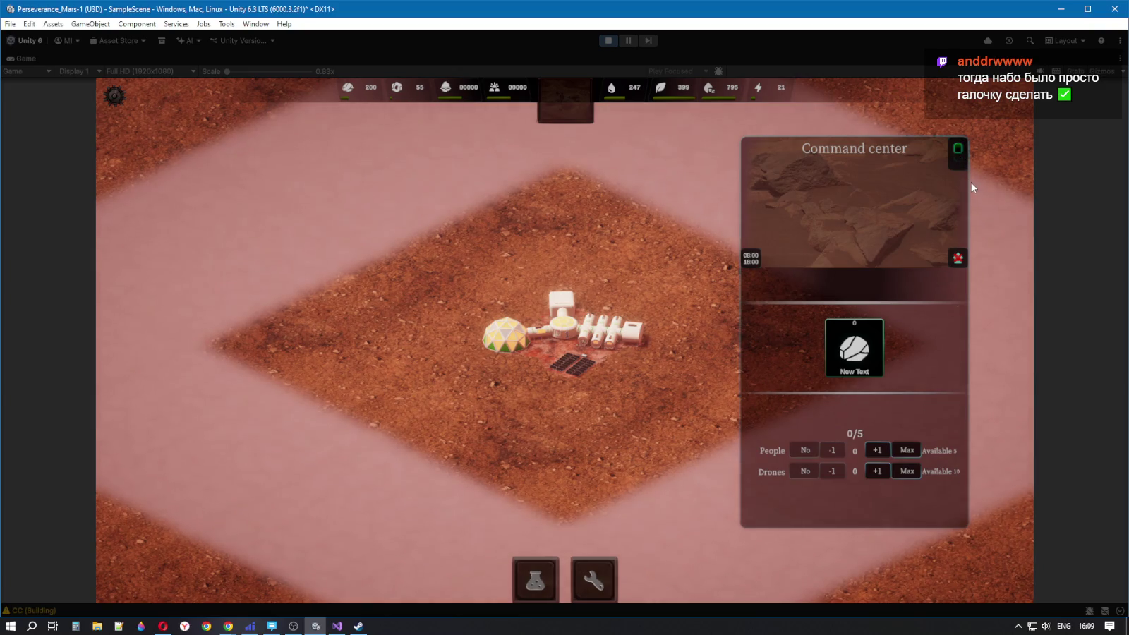
left_click(957, 164)
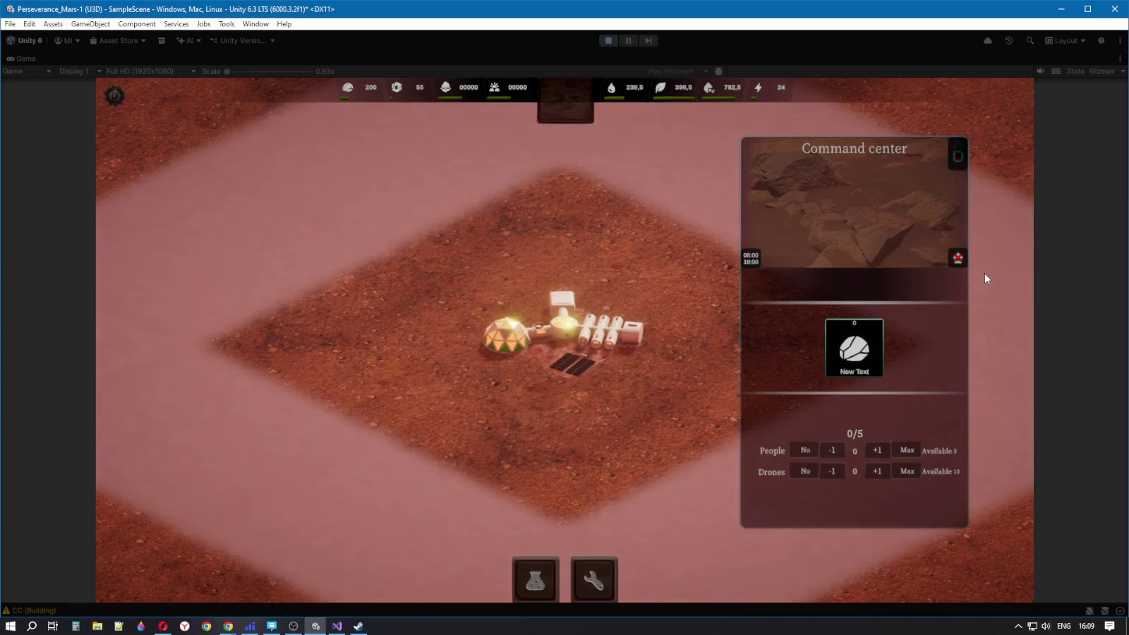
left_click(951, 159)
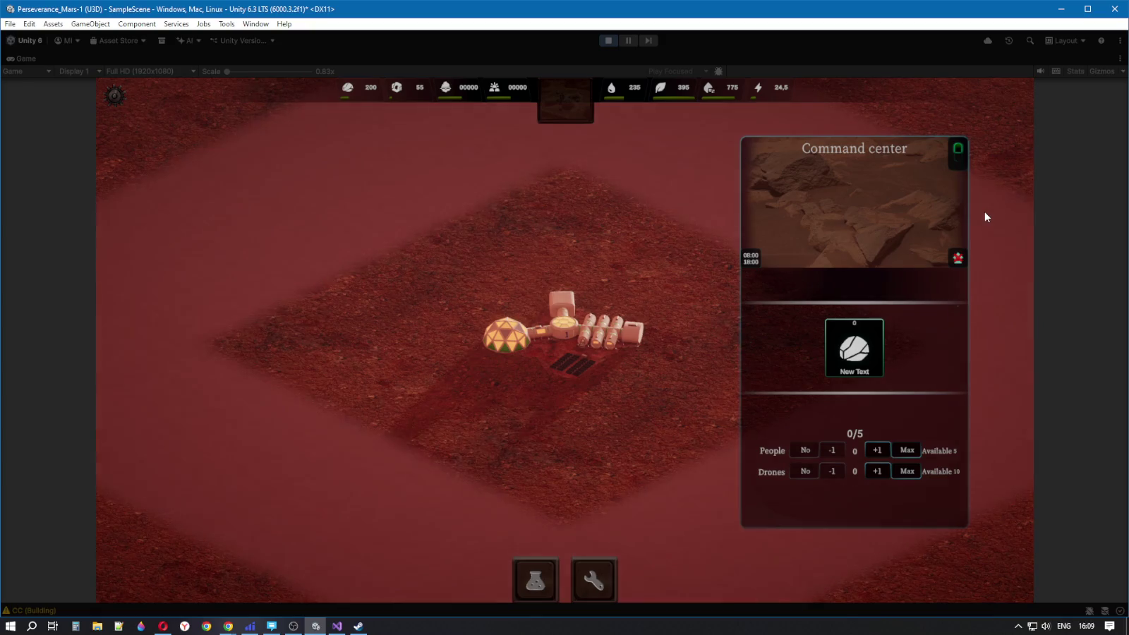
left_click(958, 161)
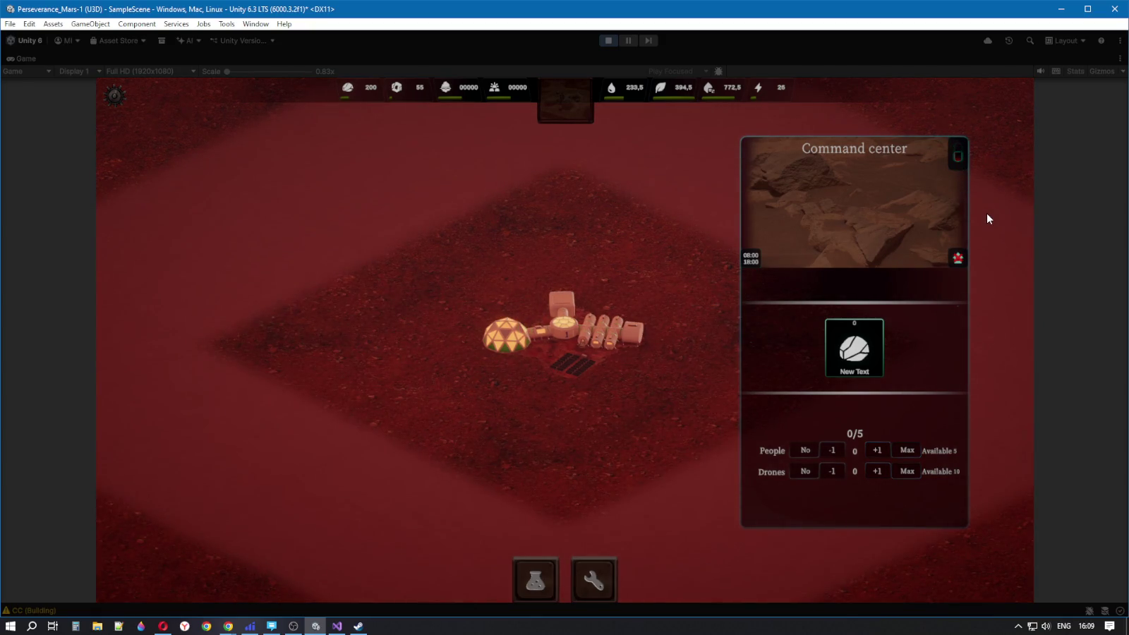
left_click(958, 162)
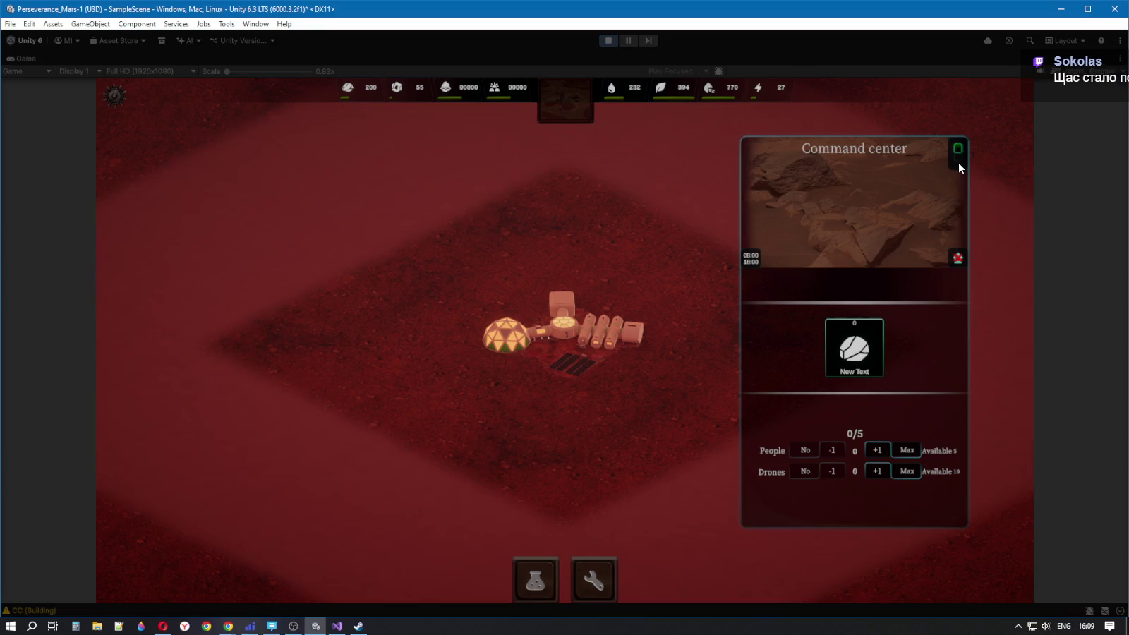
left_click(958, 162)
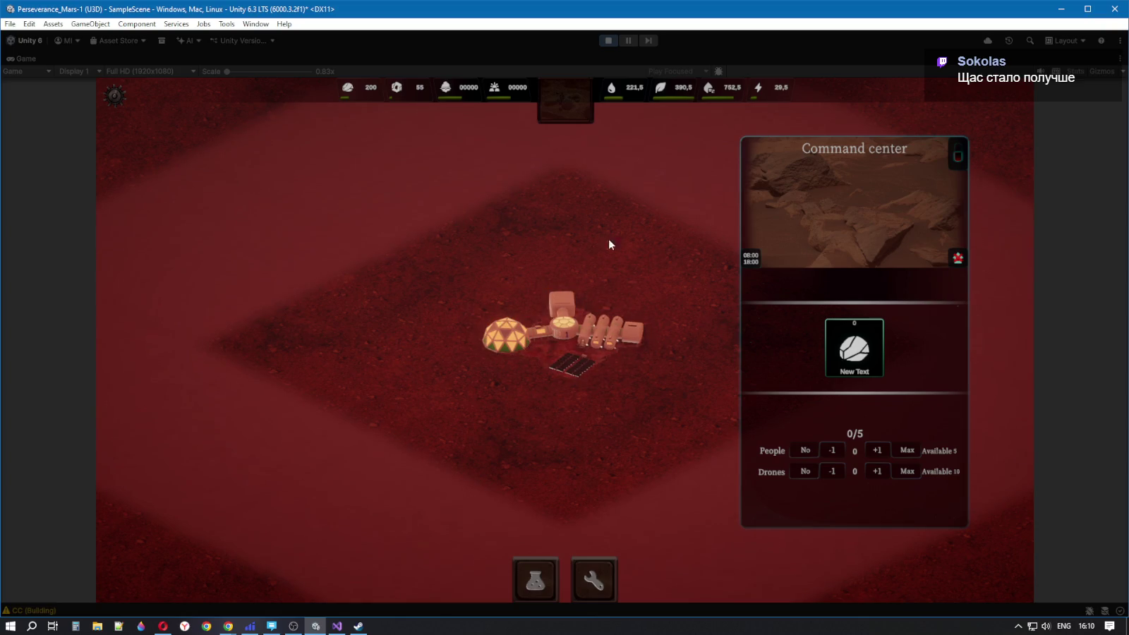
left_click(958, 158)
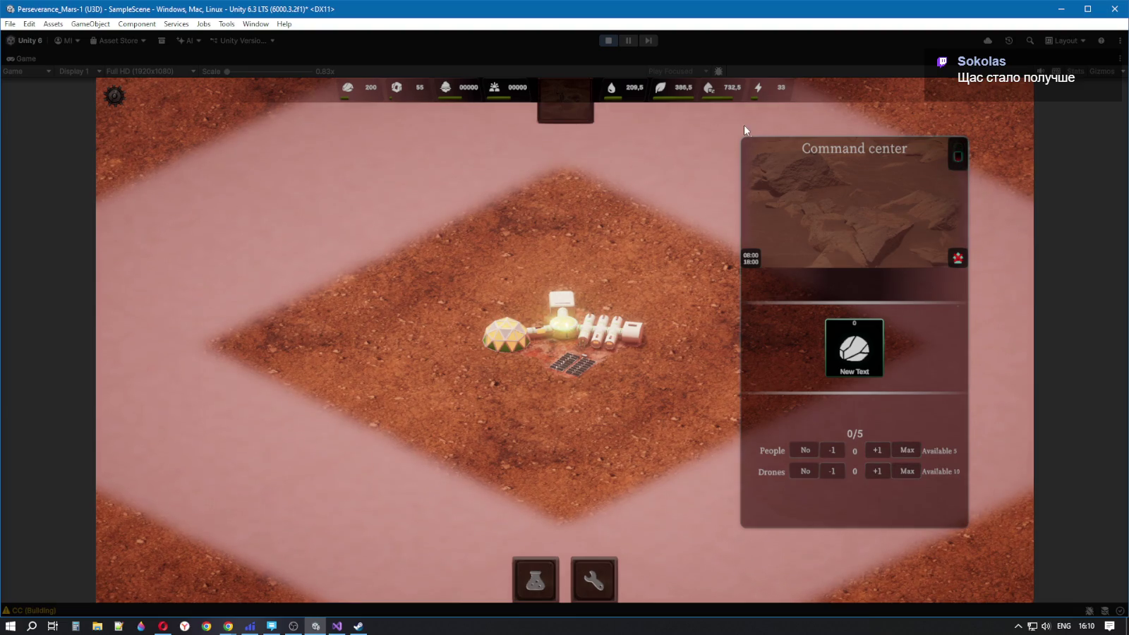
left_click(610, 41)
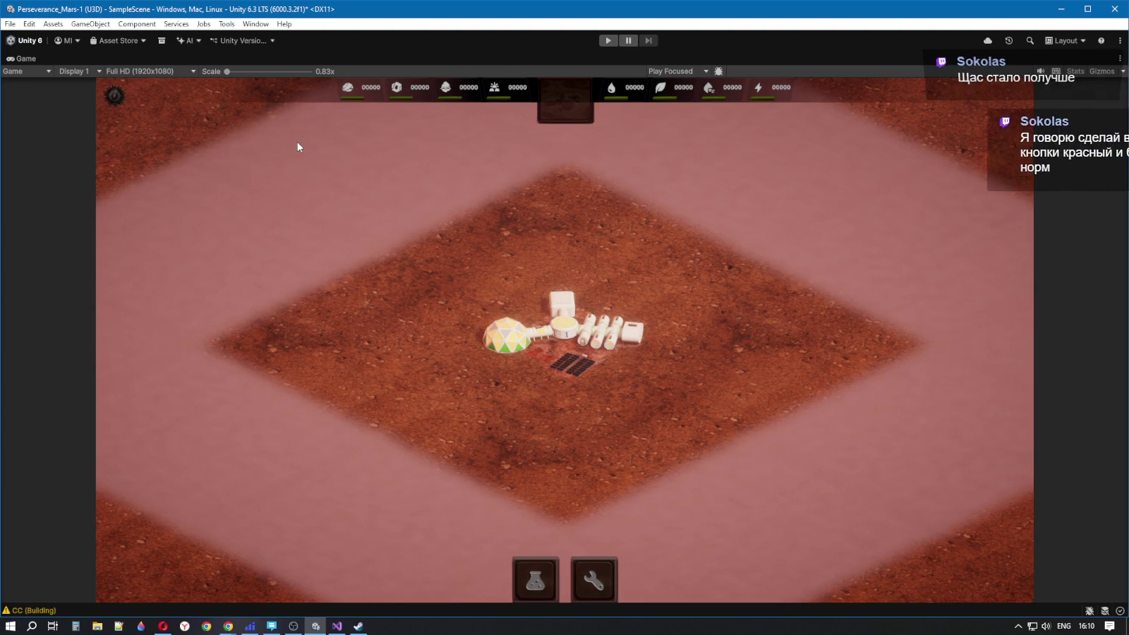
key("shift+space")
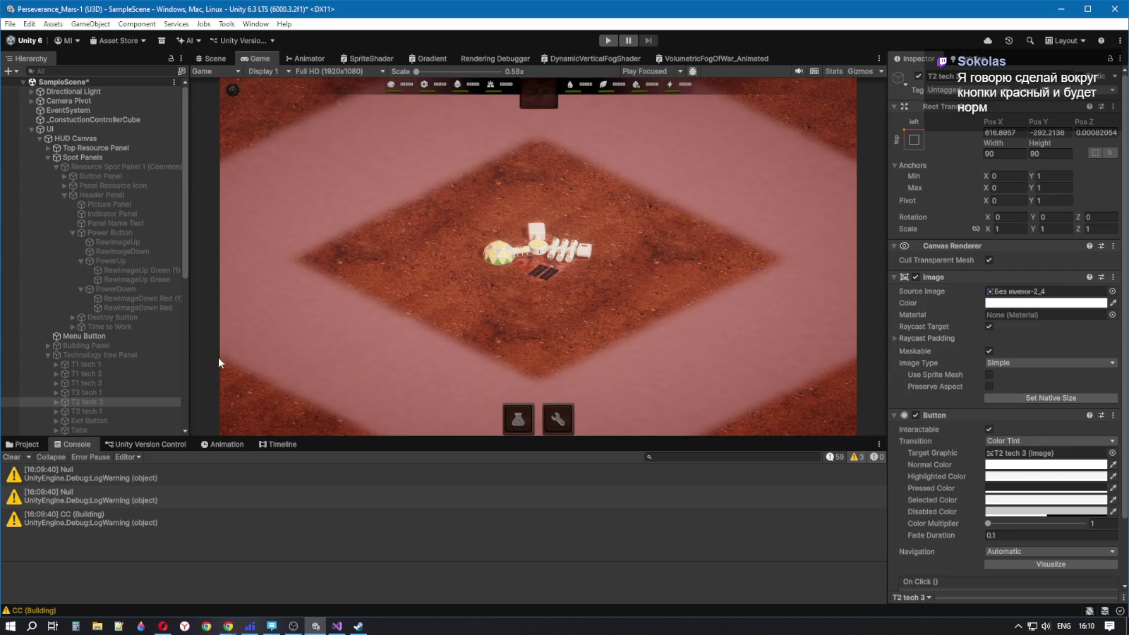
Re-enable Resource Spot Panel 1 (Common)
left_click(152, 307)
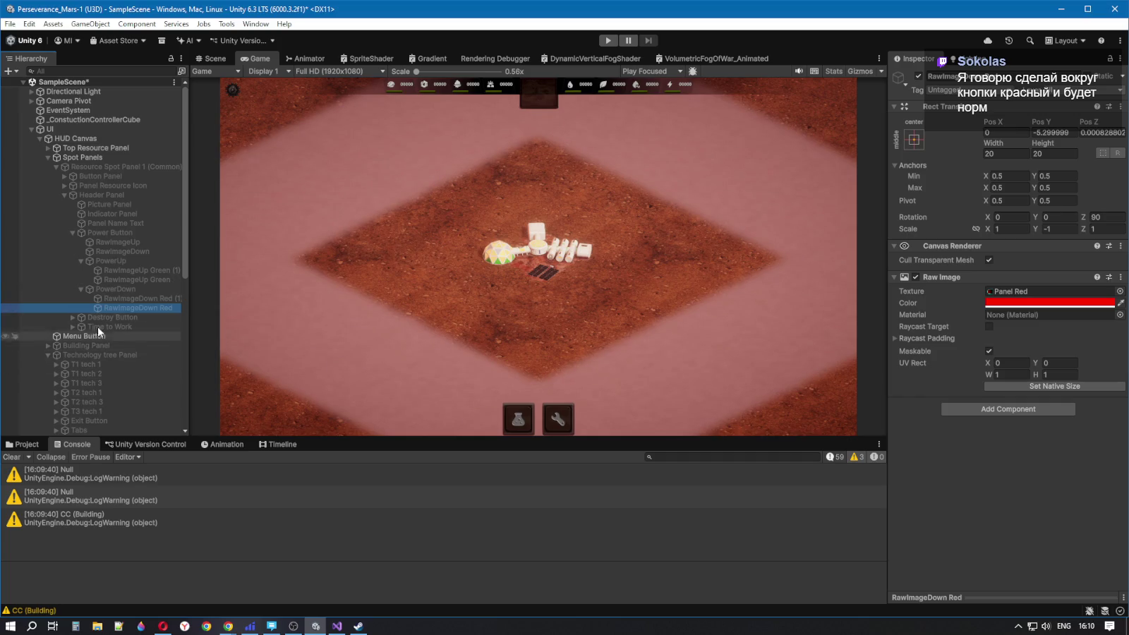
left_click(88, 167)
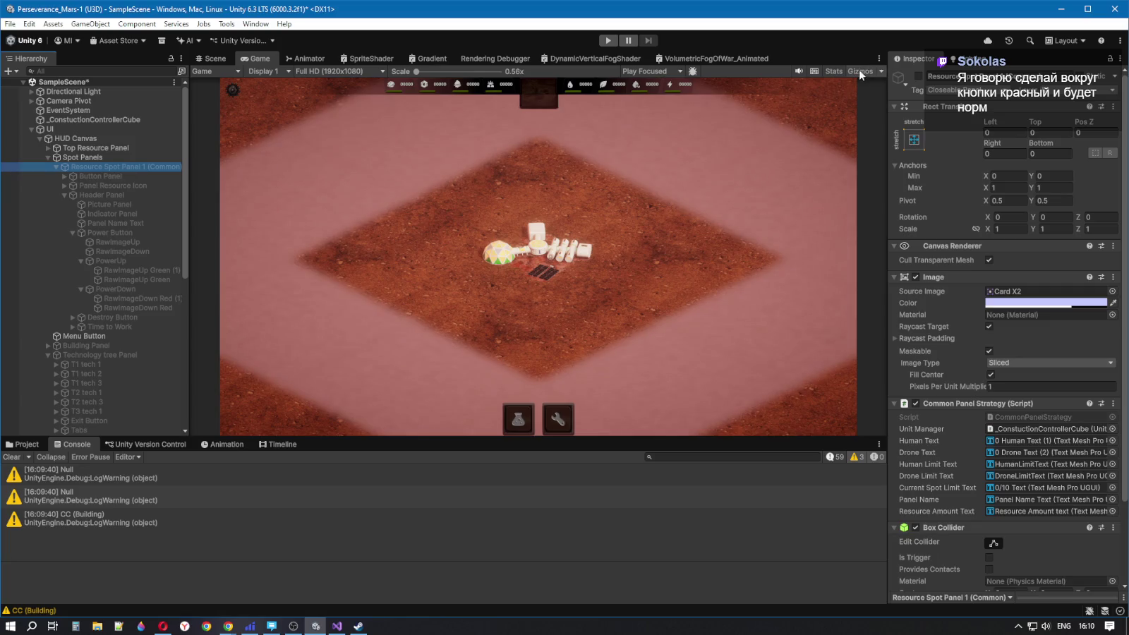
left_click(918, 76)
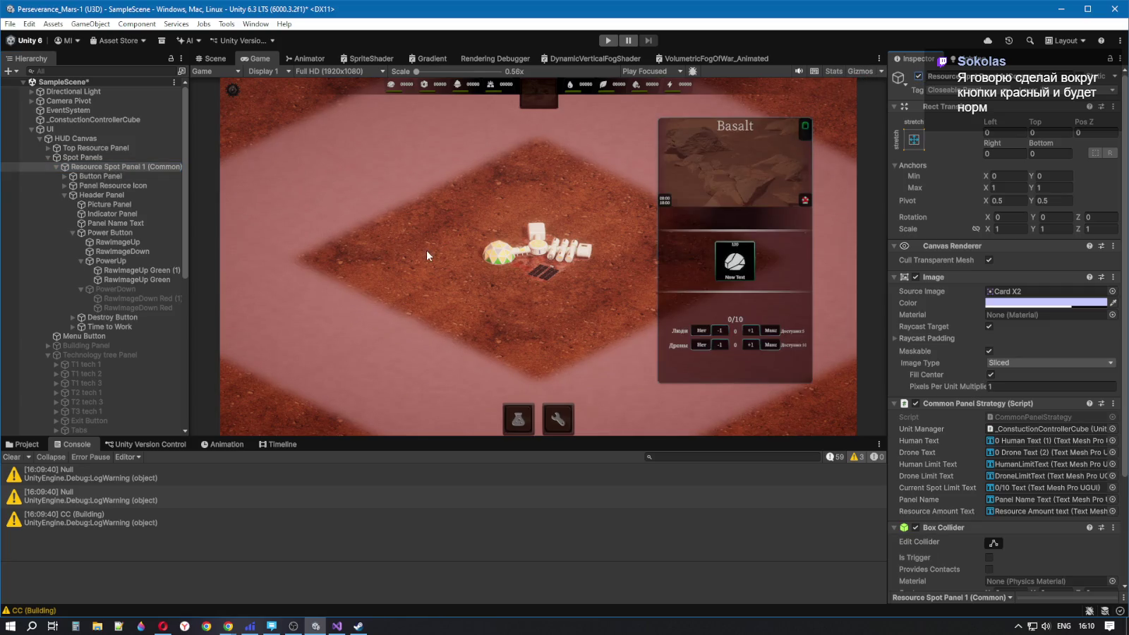
In the Scene view, enable PowerDown to show the red lower half
left_click(134, 280)
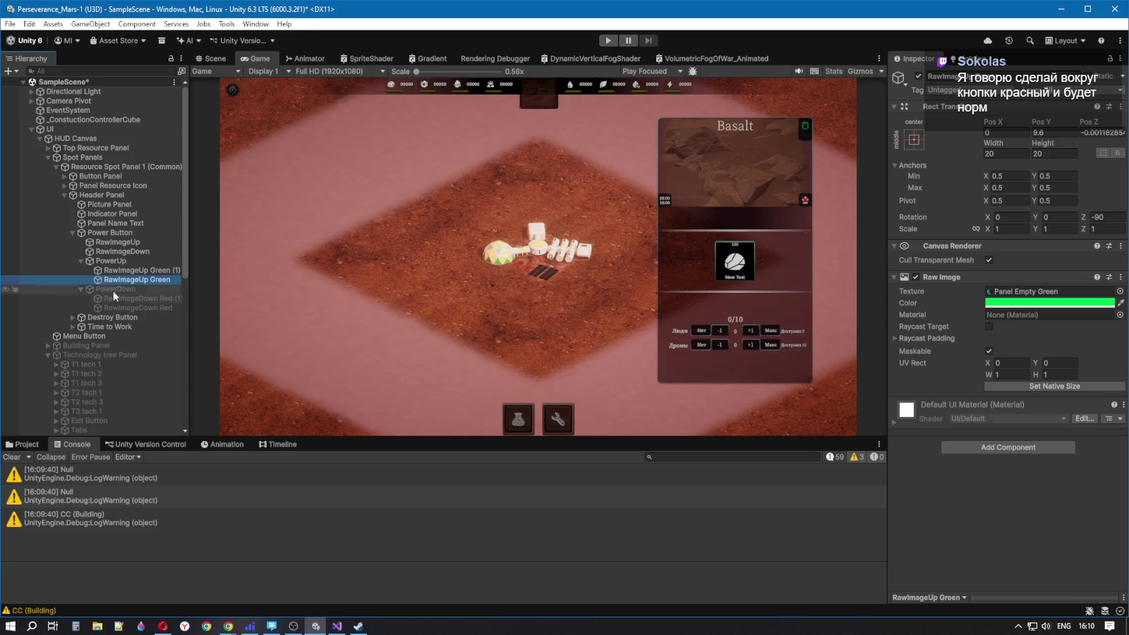
left_click(113, 290)
left_click(222, 58)
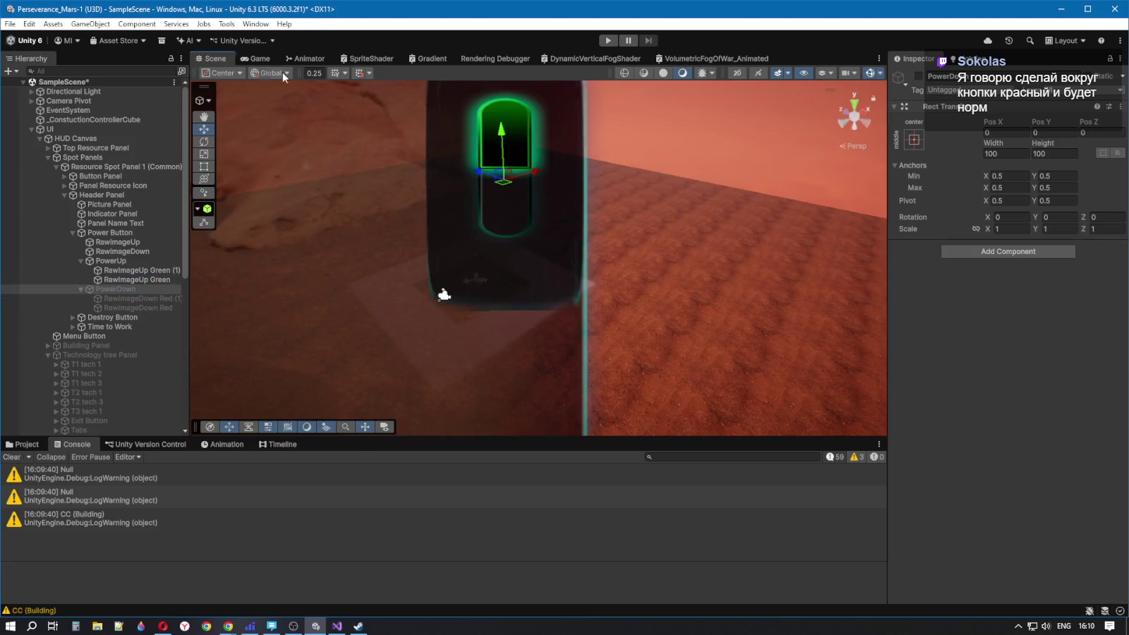
left_click(918, 76)
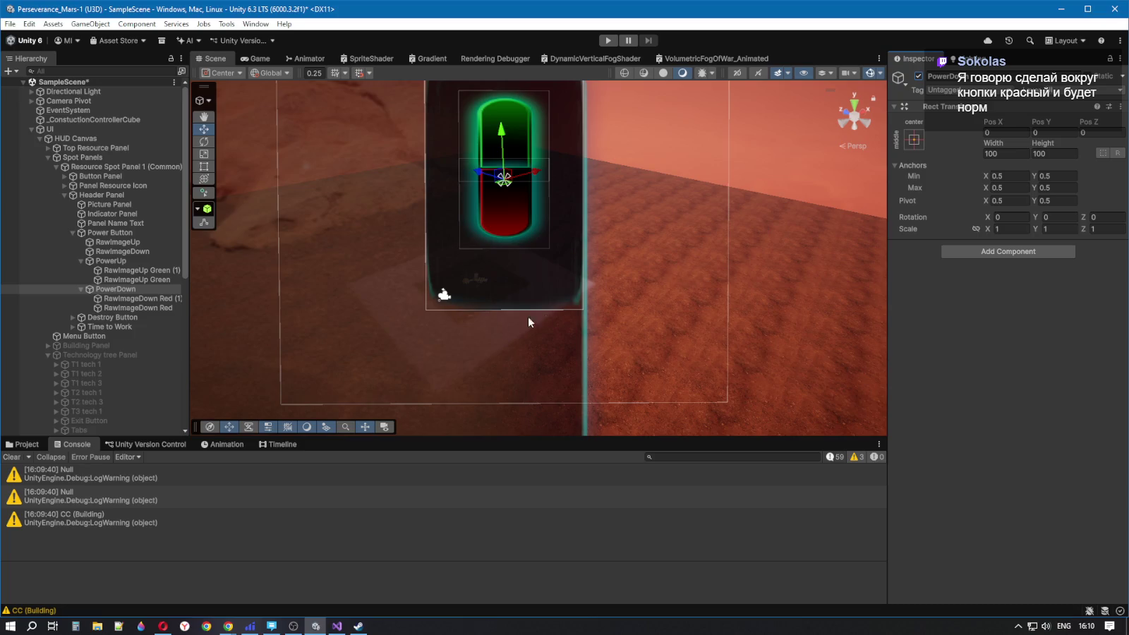
Tint RawImageDown Red (1) pure red FF0000
left_click(141, 299)
left_click(1043, 303)
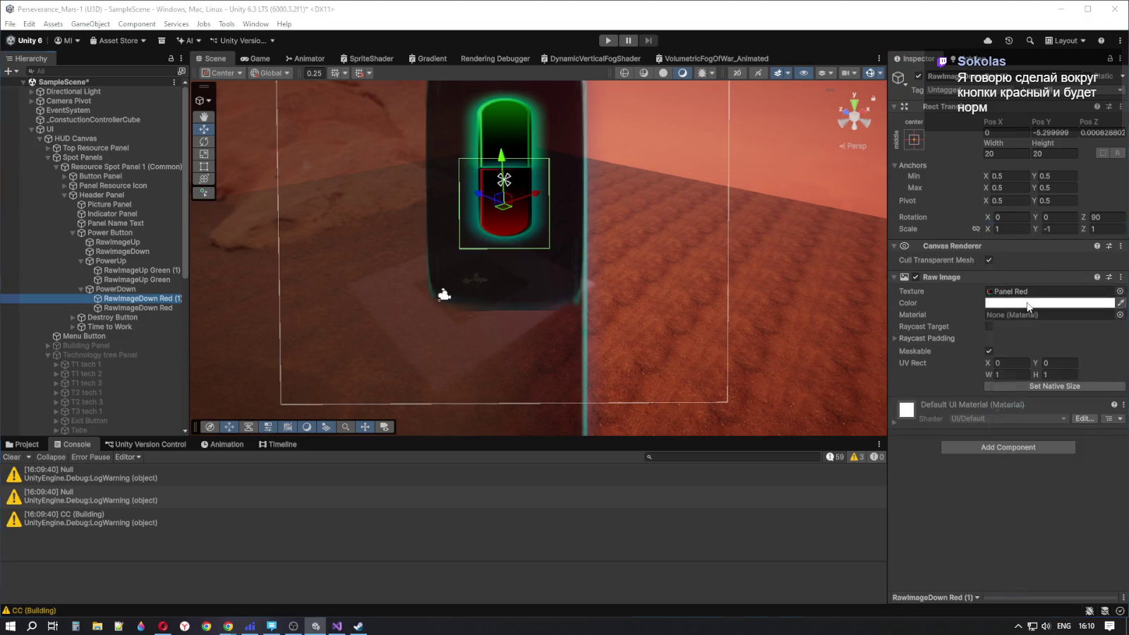
left_click_drag(1043, 311, 1097, 290)
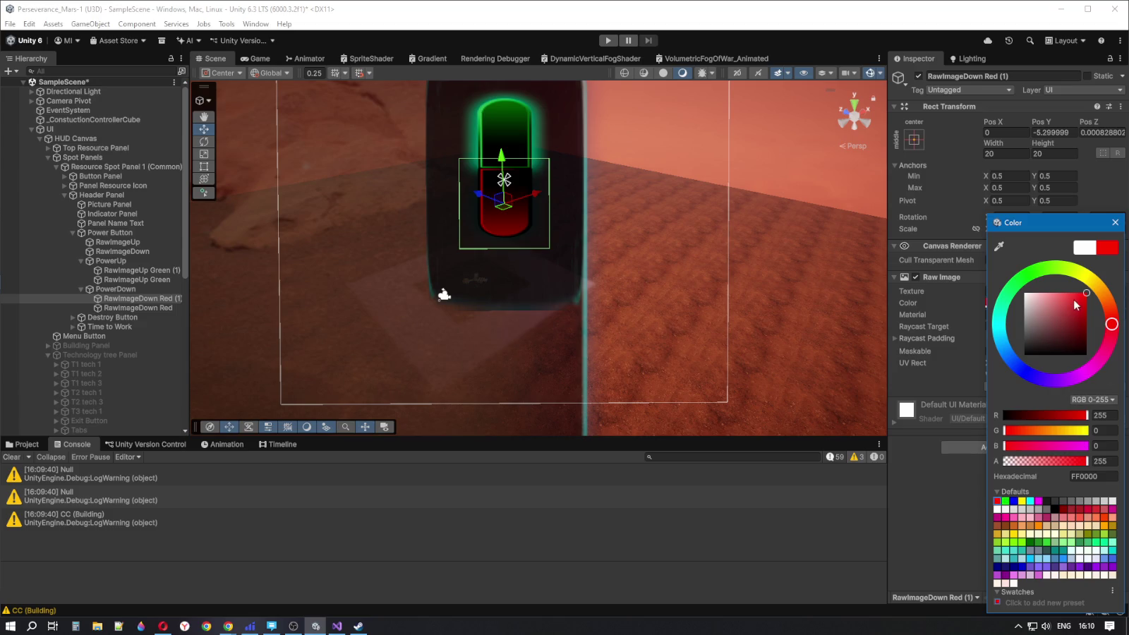
Lighten the red lower half's tint to light pink FFBBBB and reselect RawImageDown Red (1)
mouse_move(1075, 301)
left_mouse_down()
mouse_move(1040, 294)
mouse_move(1053, 302)
mouse_move(1060, 296)
mouse_move(1046, 282)
mouse_move(1062, 282)
mouse_move(1029, 289)
mouse_move(1018, 280)
left_mouse_up()
left_click(1115, 223)
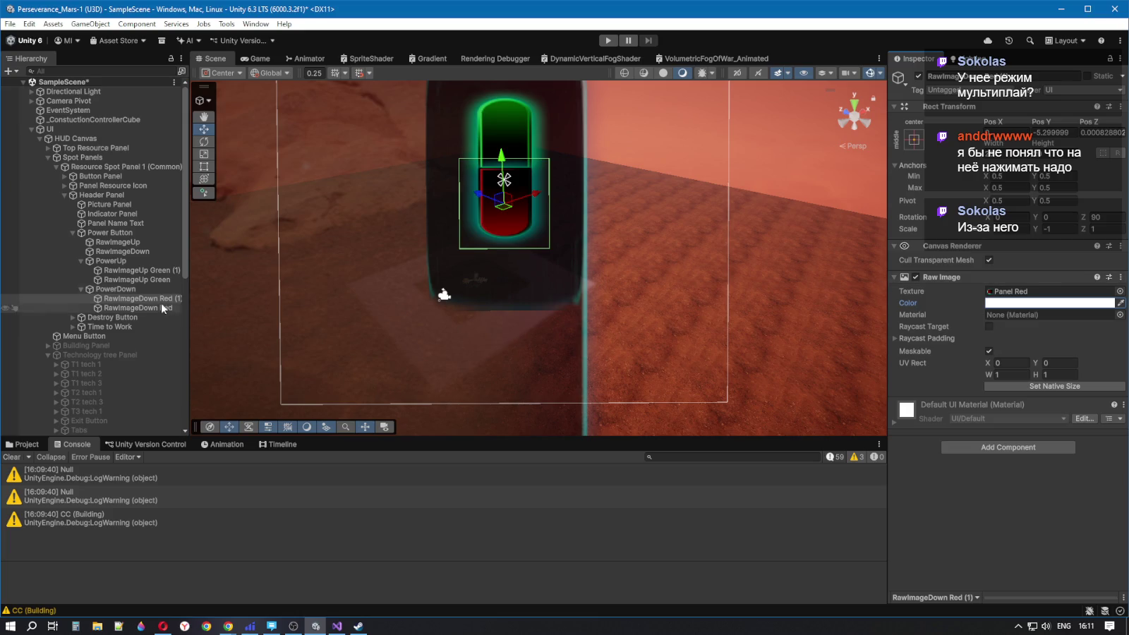
left_click(121, 300)
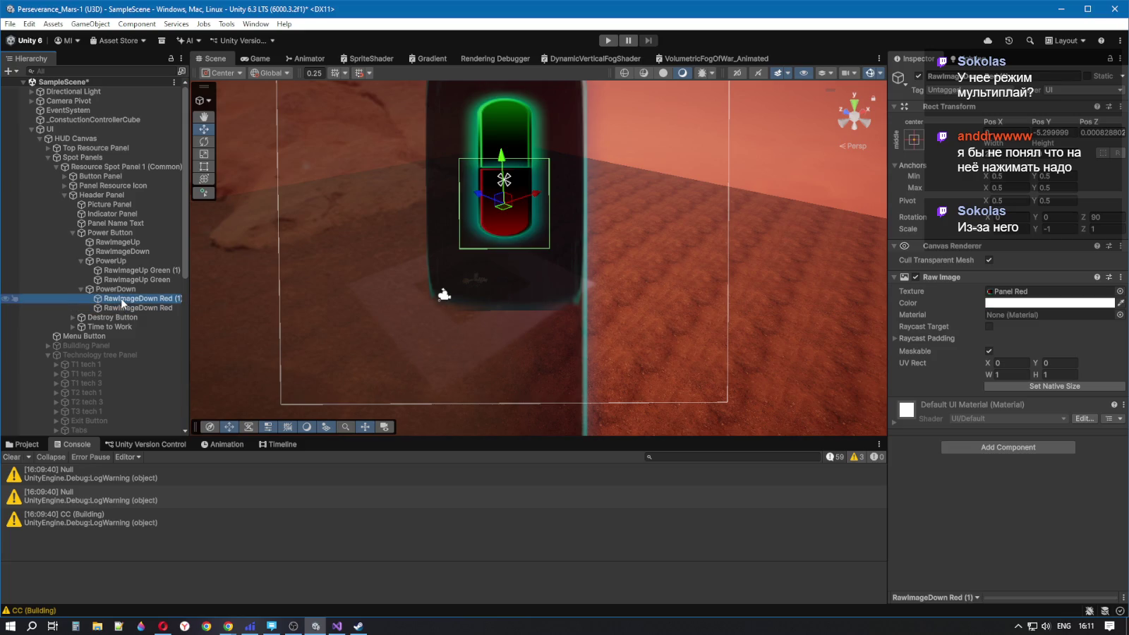
Keep the Panel Red texture on RawImageDown Red (1) and show the Assets/Games/Scripts/Spots folder
left_click(1031, 299)
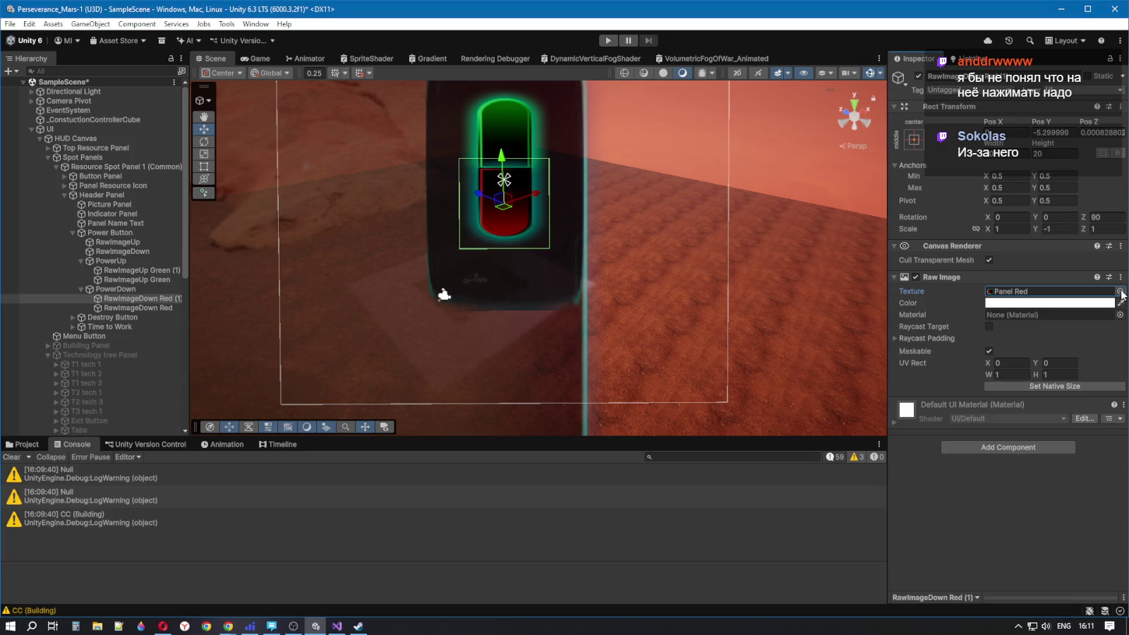
left_click(1121, 293)
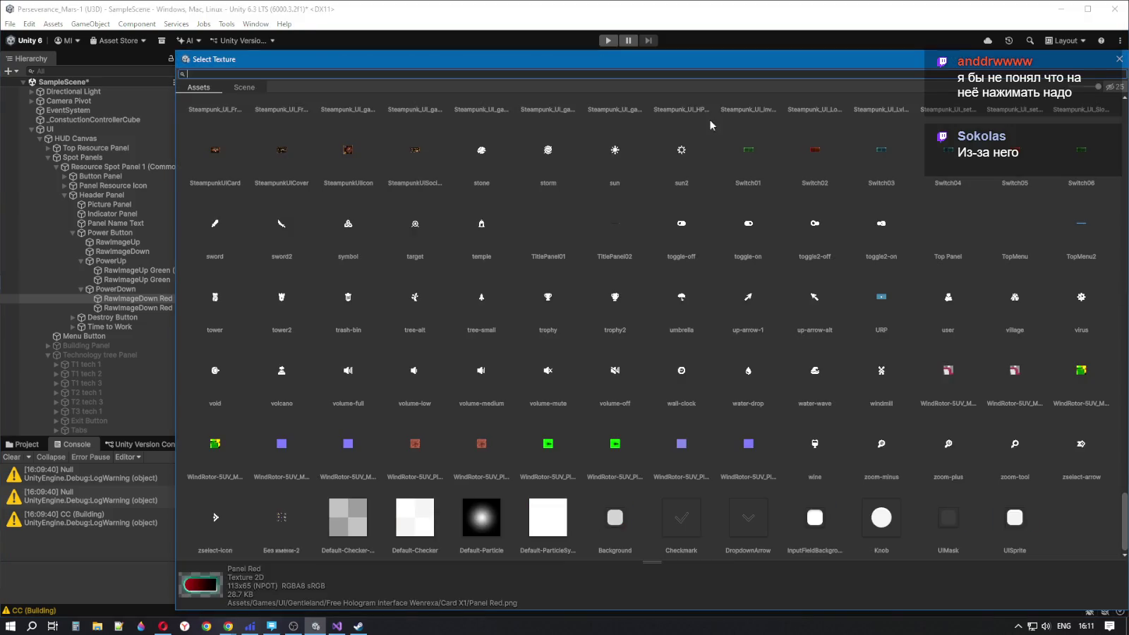
left_click(1118, 62)
left_click(23, 443)
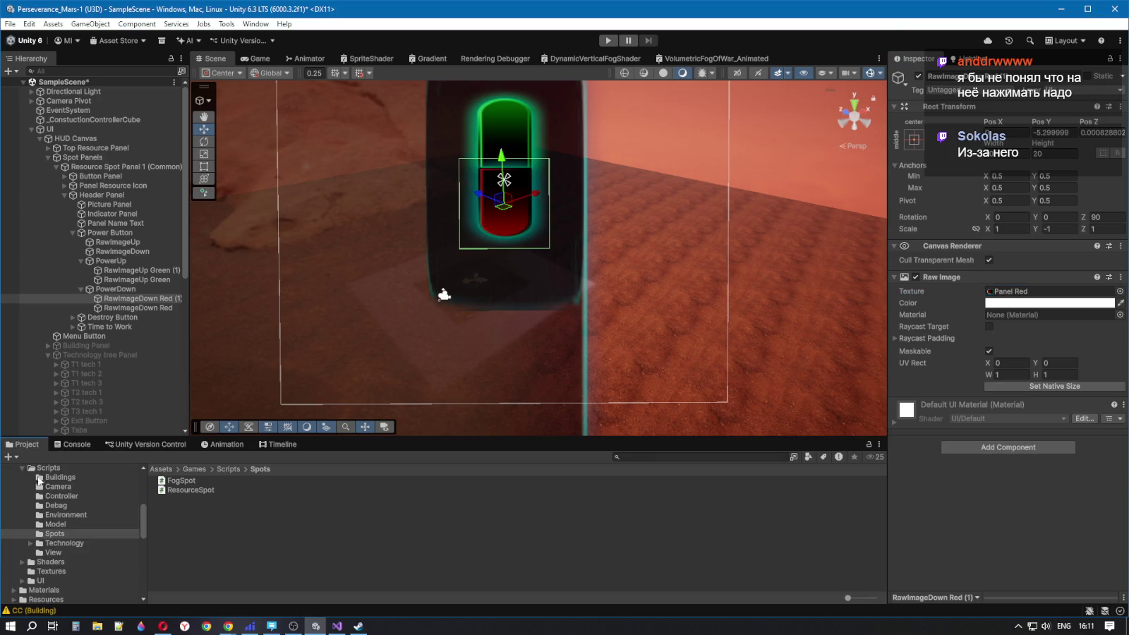
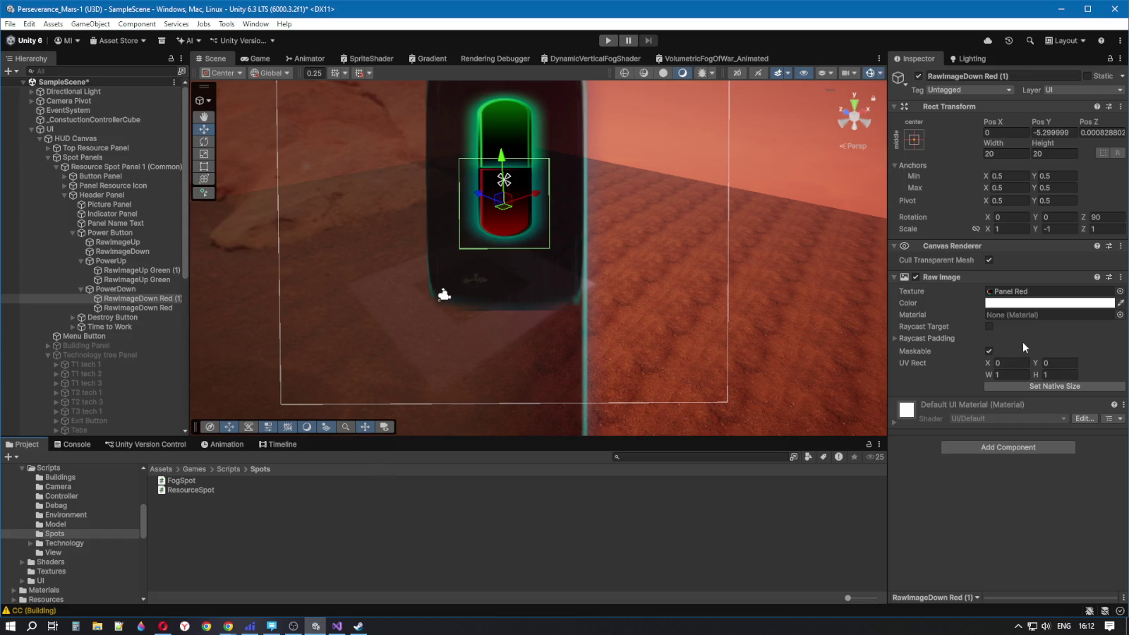
Tint RawImageDown Red (1) a strong red and adjust its transparency
left_click(156, 309)
left_click(151, 299)
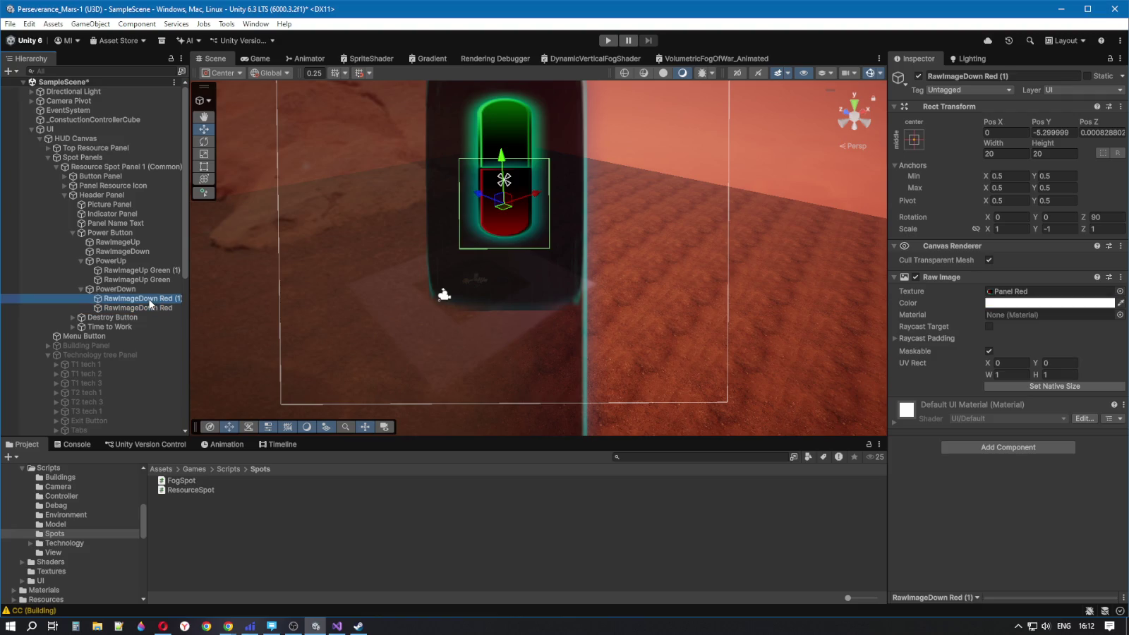
left_click(1065, 303)
left_click_drag(1067, 304, 1085, 291)
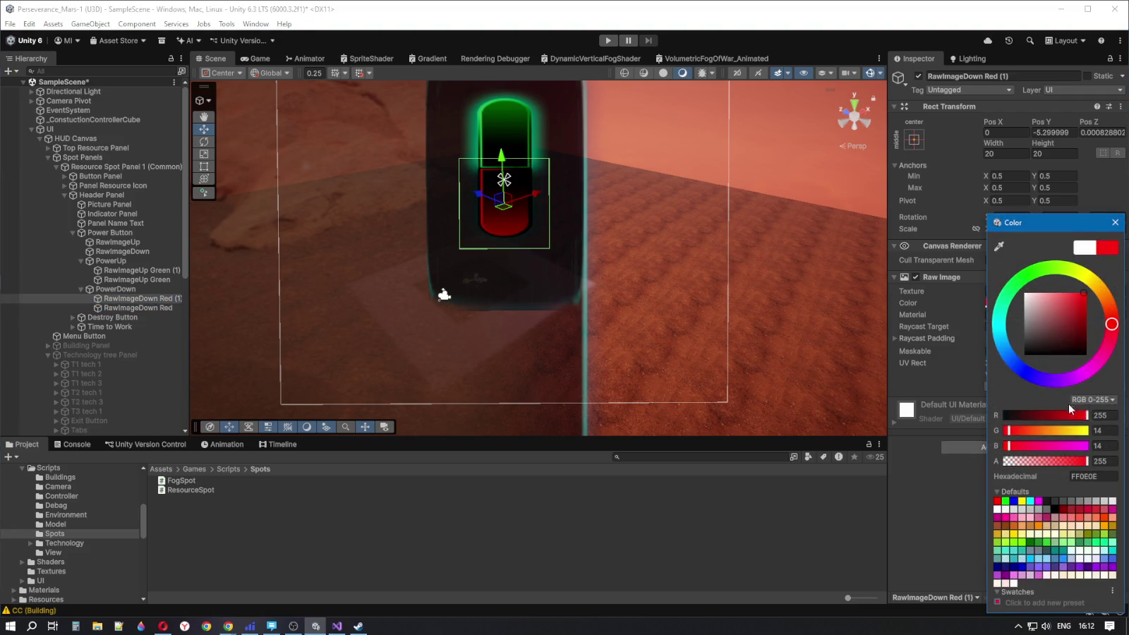
mouse_move(1067, 463)
left_mouse_down()
mouse_move(964, 460)
mouse_move(1102, 461)
left_mouse_up()
left_click(161, 299)
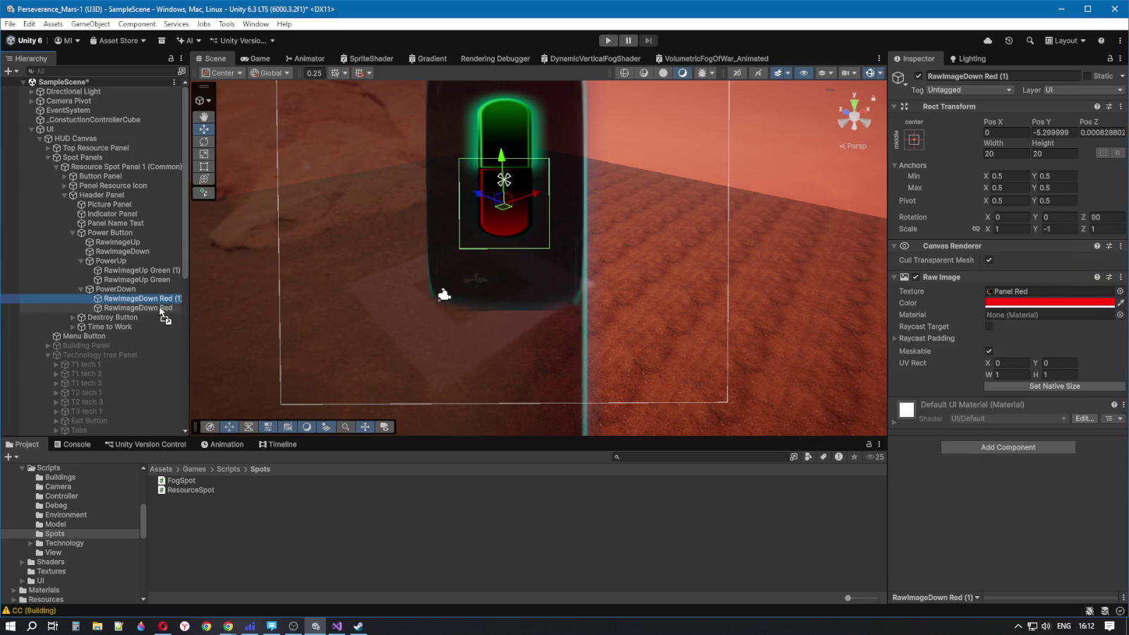
mouse_move(161, 317)
left_mouse_down()
mouse_move(159, 294)
mouse_move(166, 300)
left_mouse_up()
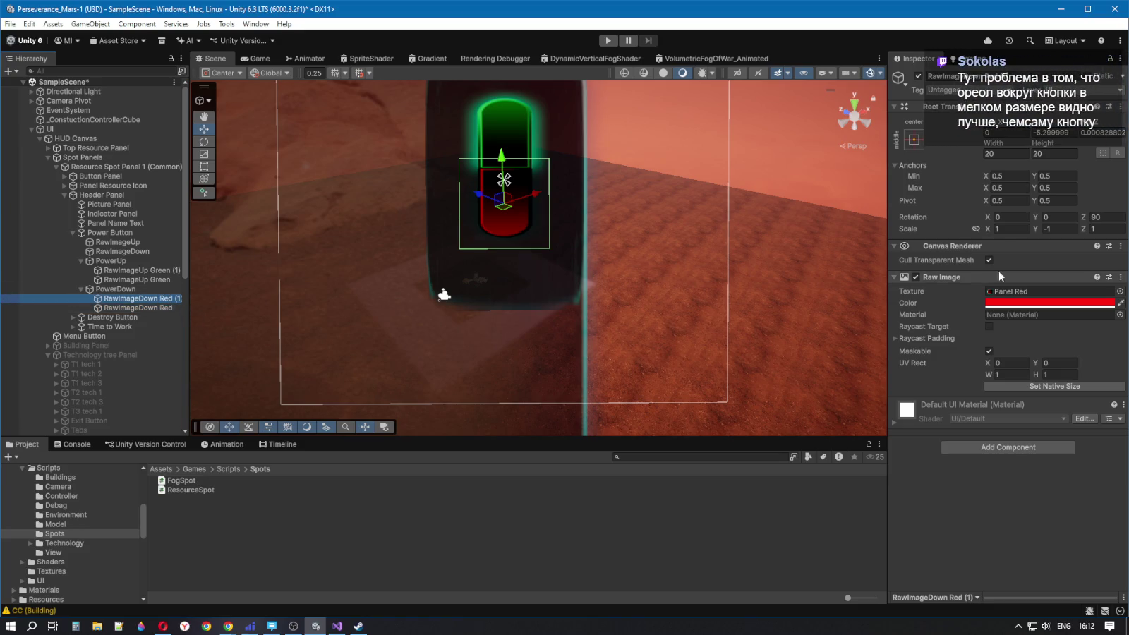
left_click(1041, 303)
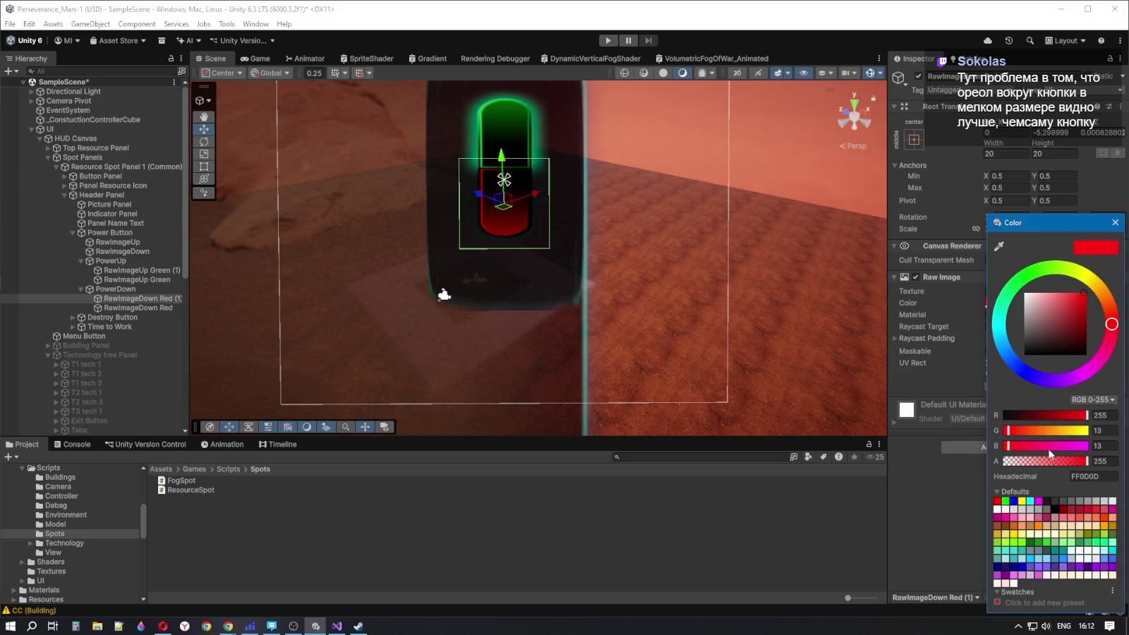
Shift RawImageDown Red's tint to orange-red FF6E00, adjusting its opacity along the way
left_click(125, 309)
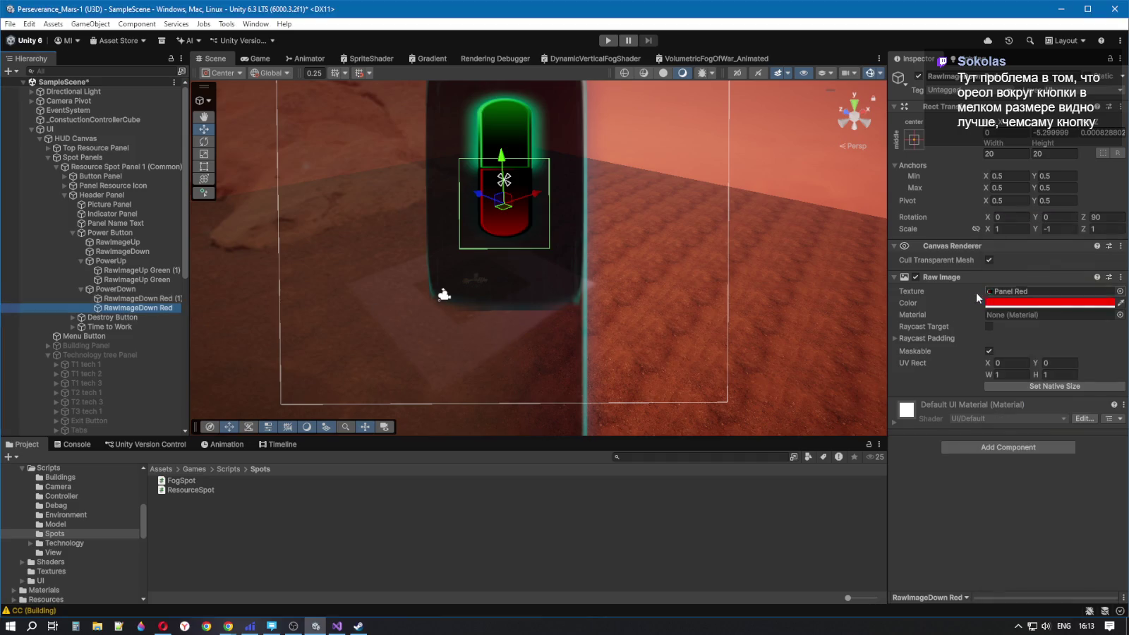
left_click(1014, 305)
mouse_move(1085, 462)
left_mouse_down()
mouse_move(1045, 462)
mouse_move(1097, 460)
left_mouse_up()
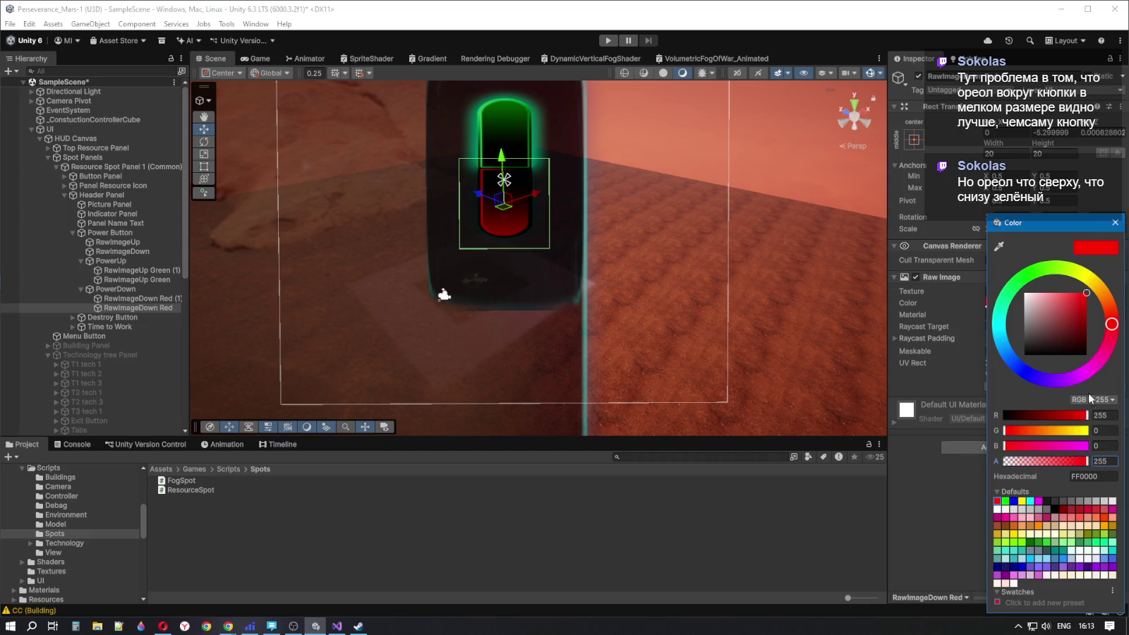
mouse_move(1080, 304)
left_mouse_down()
mouse_move(1047, 281)
mouse_move(1058, 295)
mouse_move(1090, 284)
left_mouse_up()
left_click_drag(1113, 326, 1110, 338)
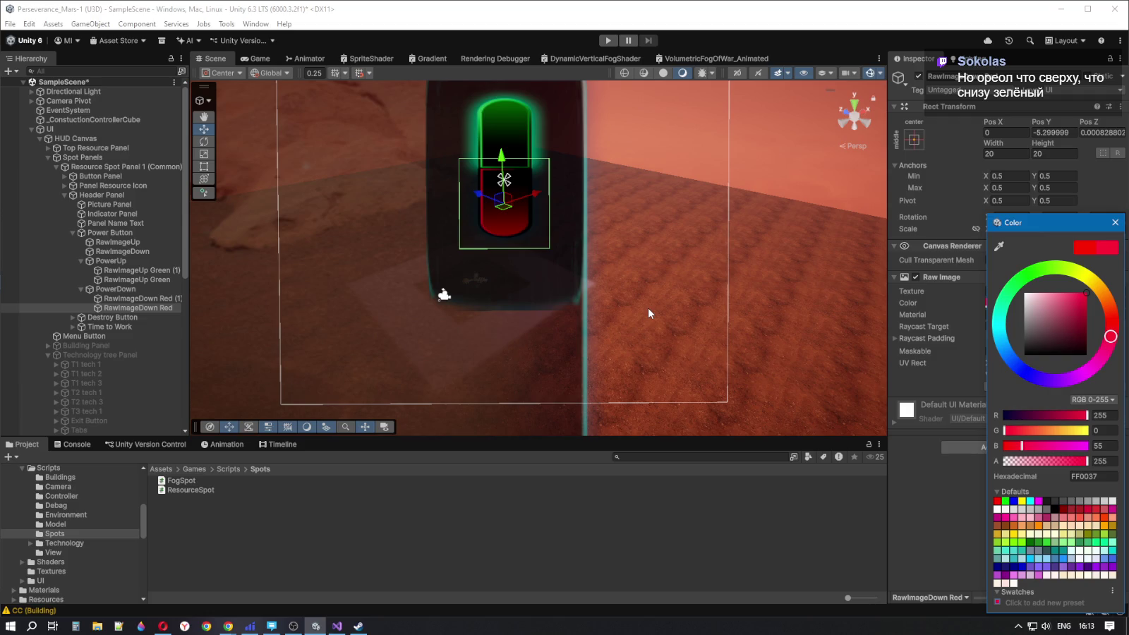
left_click_drag(1111, 337, 1115, 301)
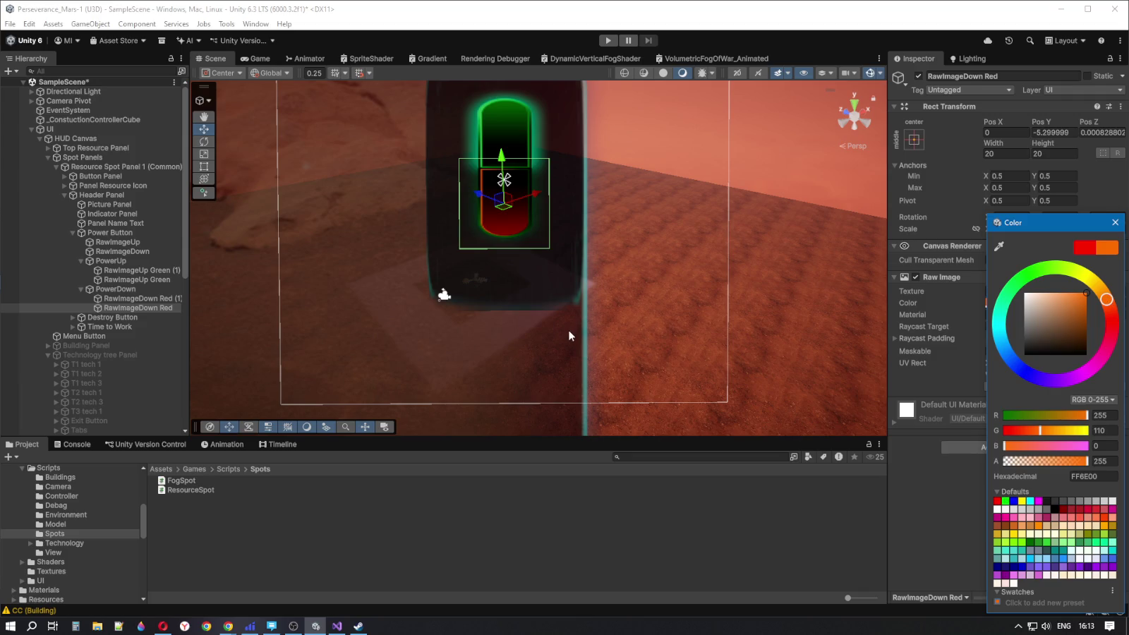
left_click(138, 299)
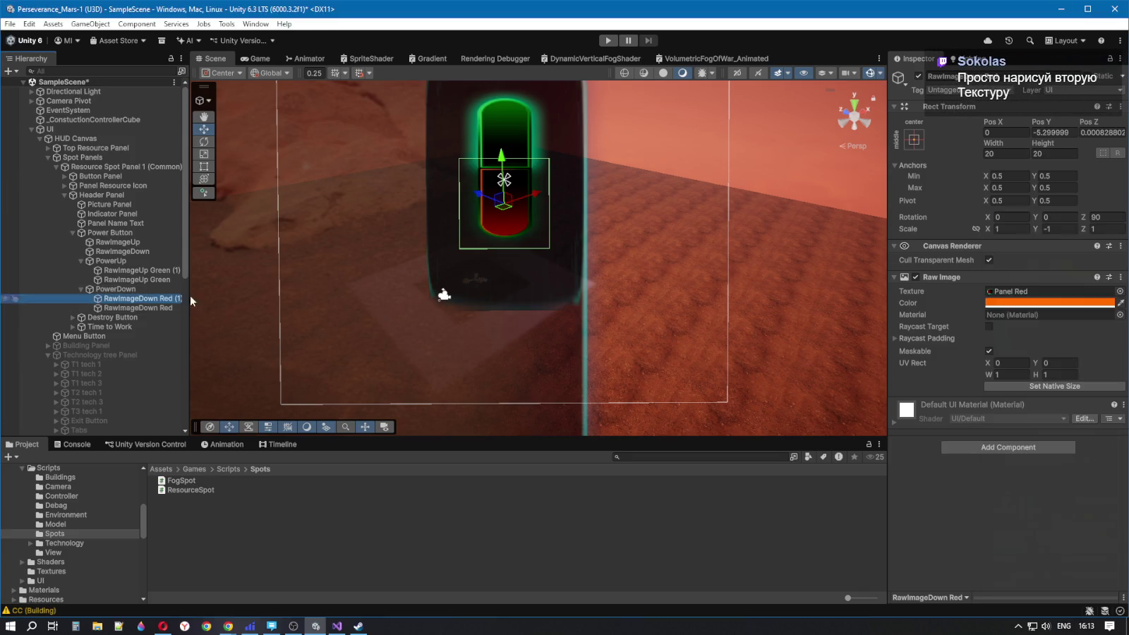
Return RawImageDown Red (1)'s tint to pure white, FFFFFF
left_click(1060, 303)
left_click_drag(1076, 329, 1029, 290)
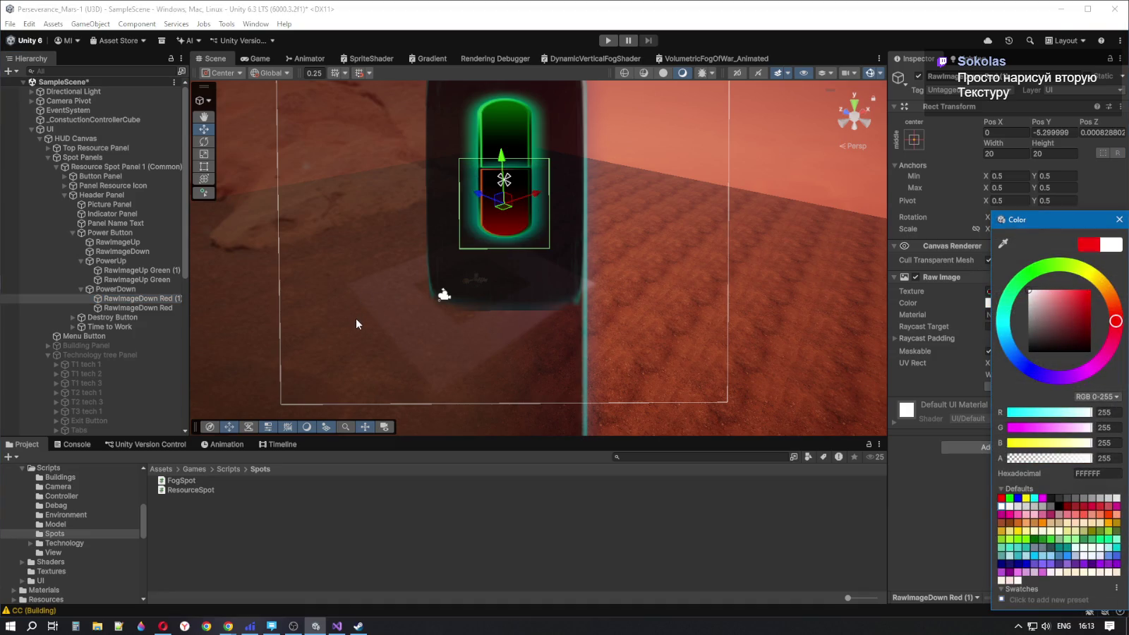
mouse_move(1056, 290)
left_mouse_down()
mouse_move(1114, 308)
mouse_move(1111, 290)
mouse_move(1121, 343)
mouse_move(1126, 327)
left_mouse_up()
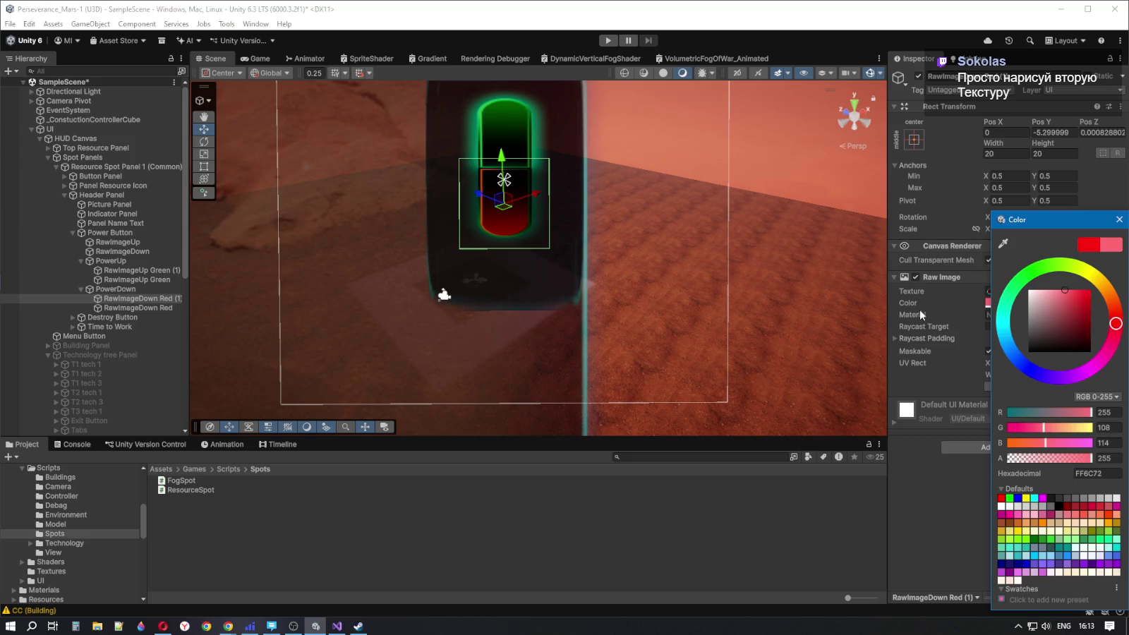
left_click_drag(1058, 288, 1018, 285)
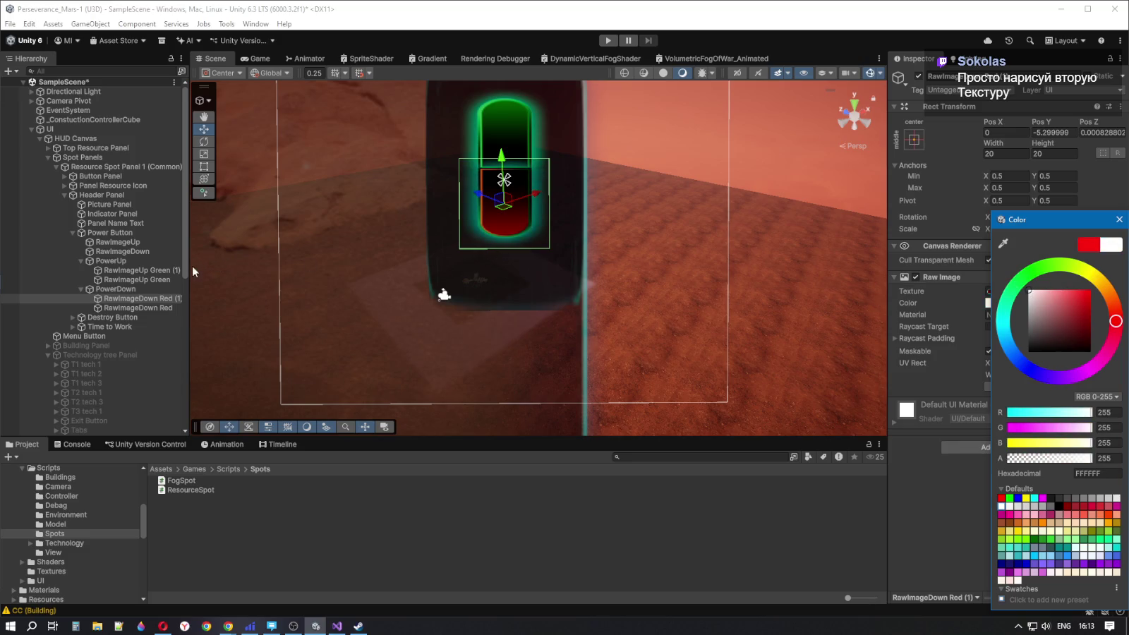
Move RawImageDown Red's hue to a lighter orange, FF8C00
left_click(154, 308)
left_click(1056, 303)
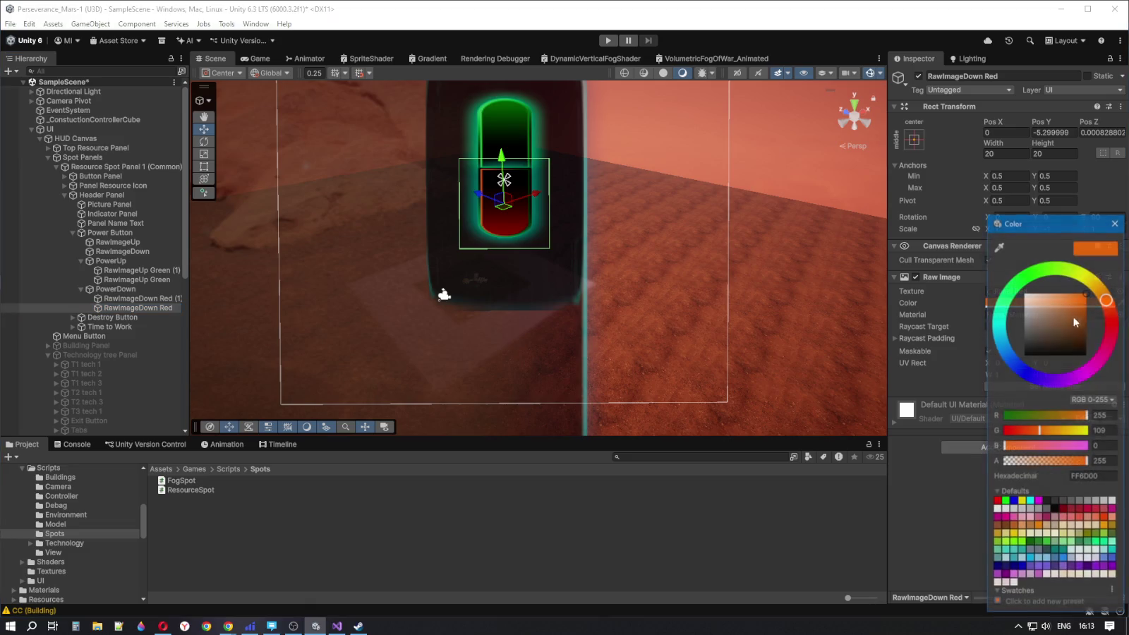
left_click_drag(1107, 303, 1115, 326)
left_click_drag(1115, 333, 1118, 306)
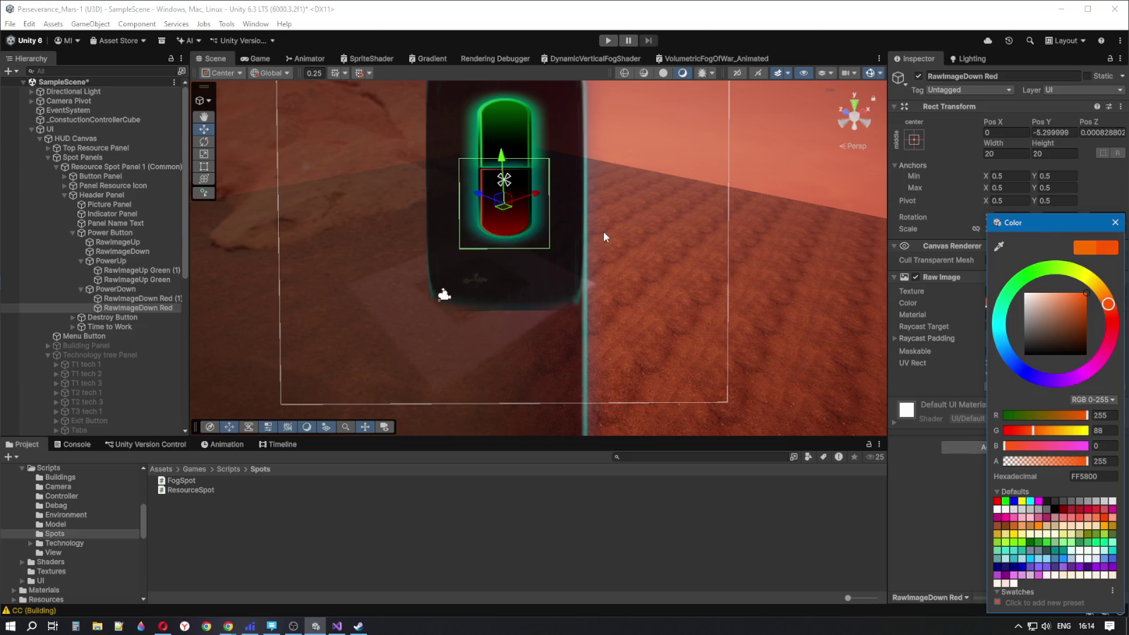
mouse_move(1109, 304)
left_mouse_down()
mouse_move(1092, 277)
mouse_move(1105, 288)
left_mouse_up()
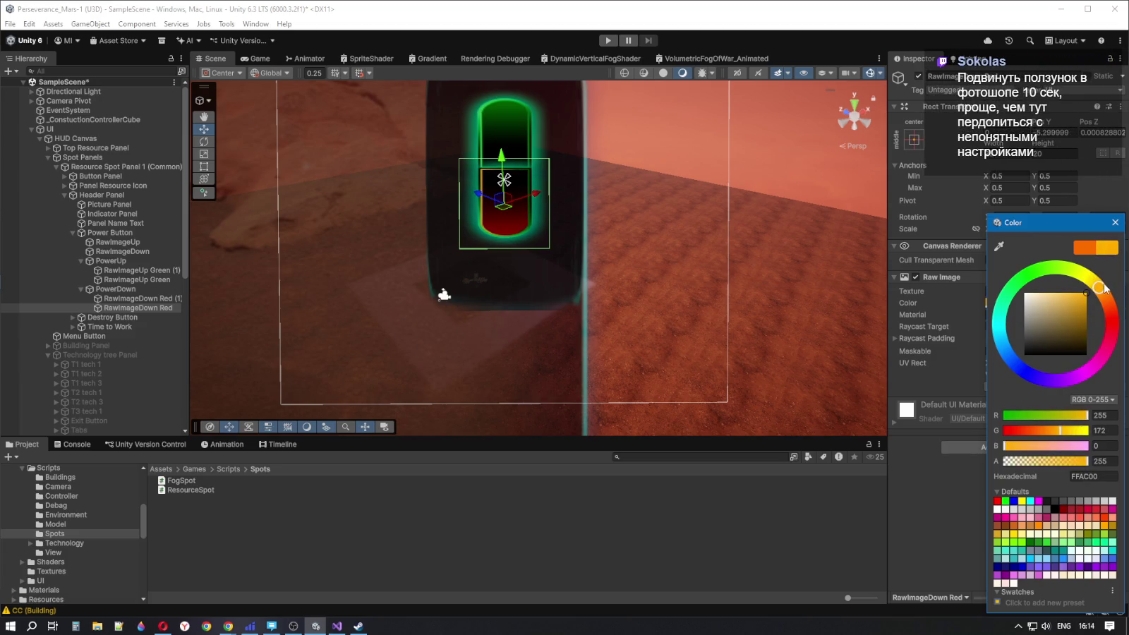
left_click_drag(1105, 288, 1114, 294)
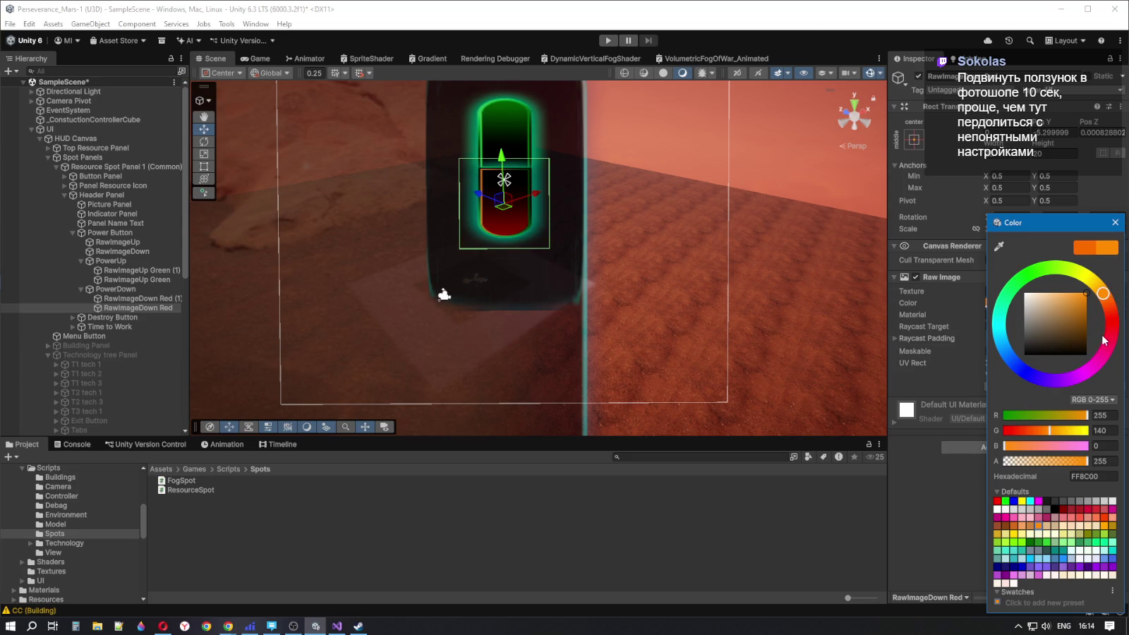
left_click(123, 291)
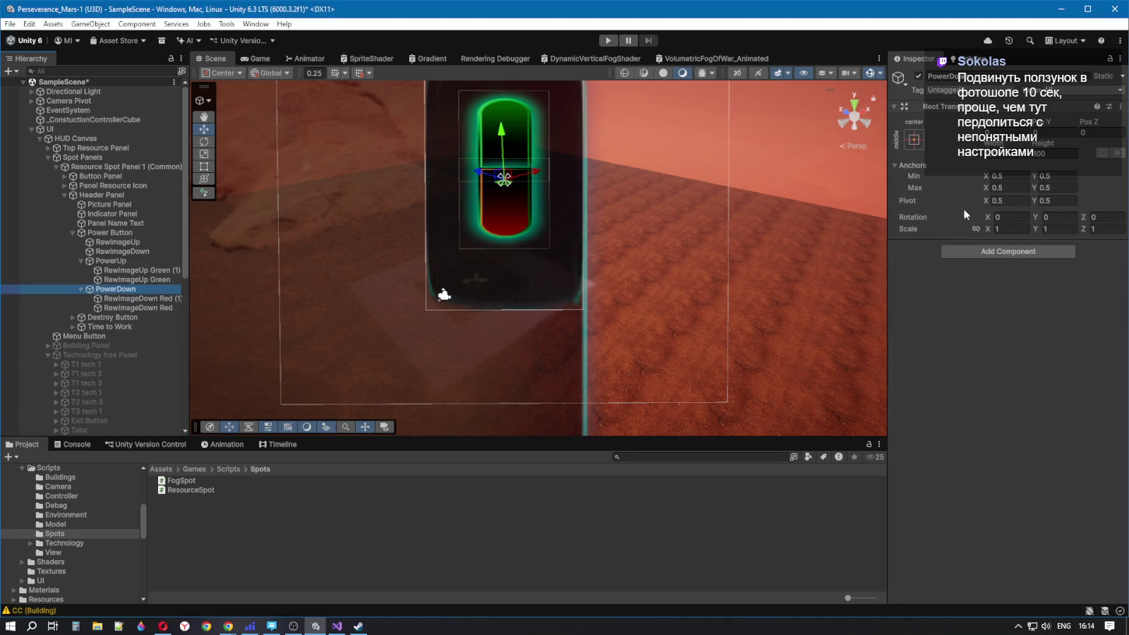
Hide the PowerDown group and Resource Spot Panel 1 (Common)
left_click(918, 75)
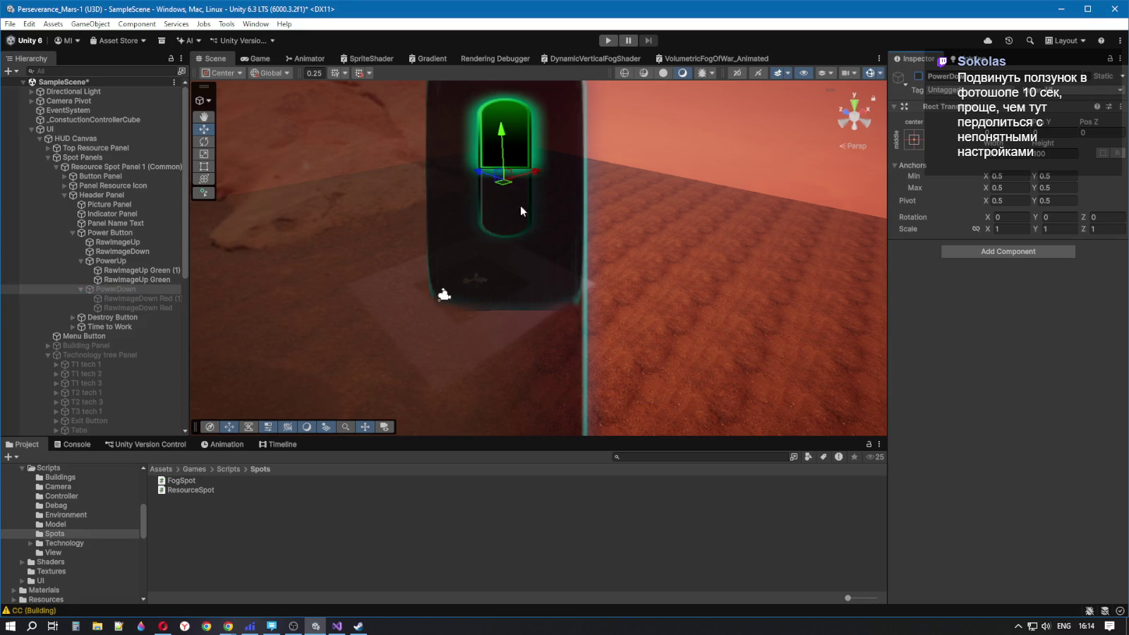
left_click(120, 166)
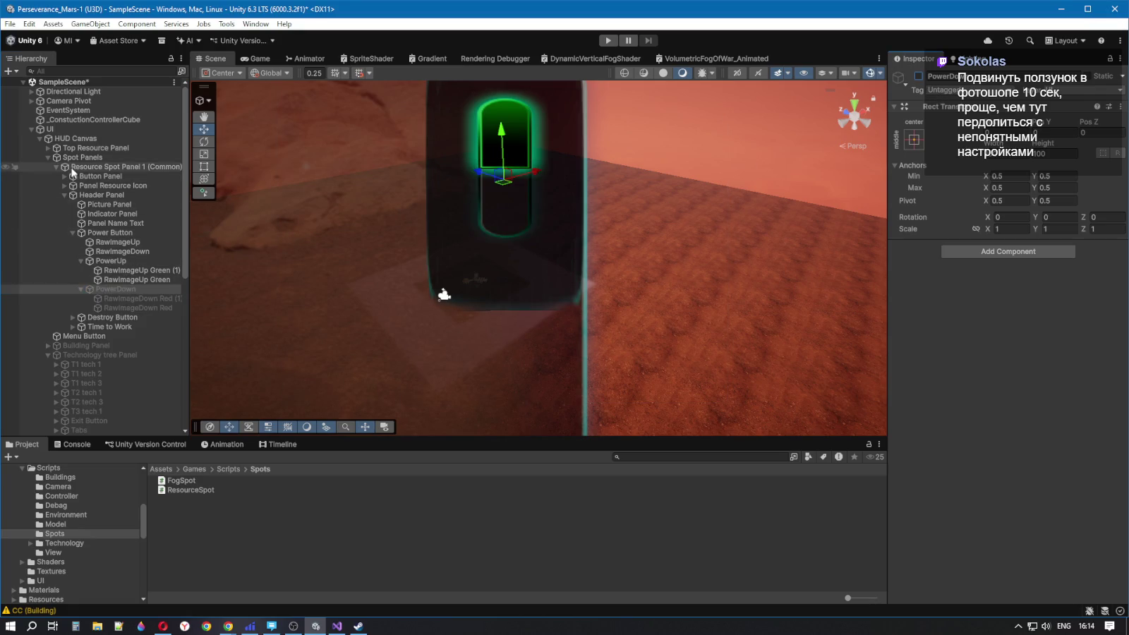
left_click(918, 76)
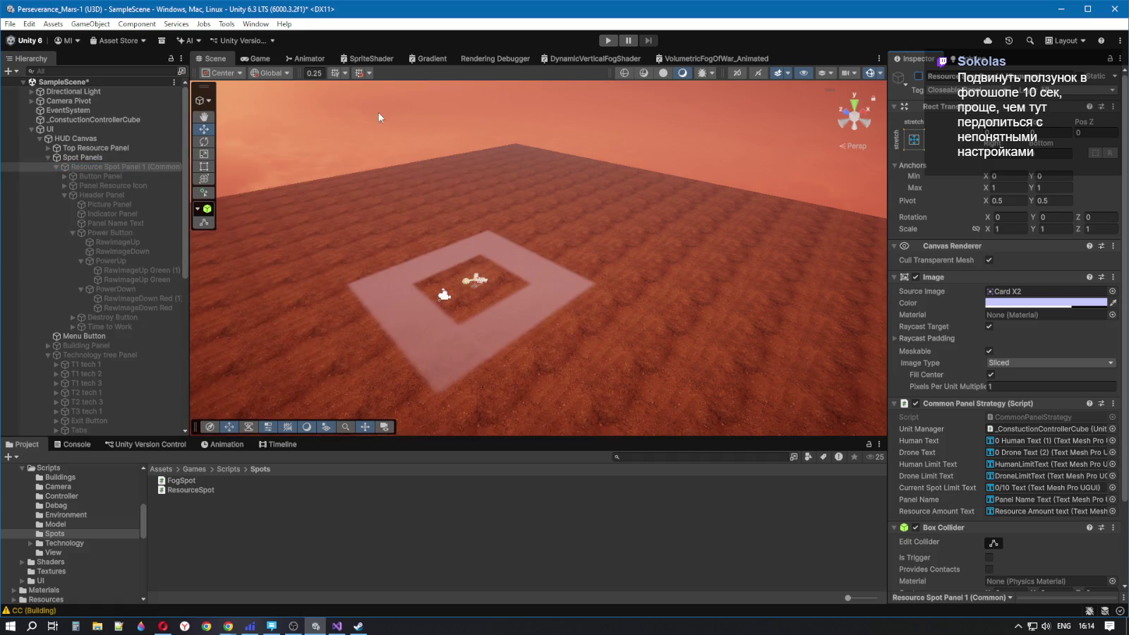
Play the game in an enlarged Game view and toggle the Command center's power
left_click(256, 59)
key("shift+space")
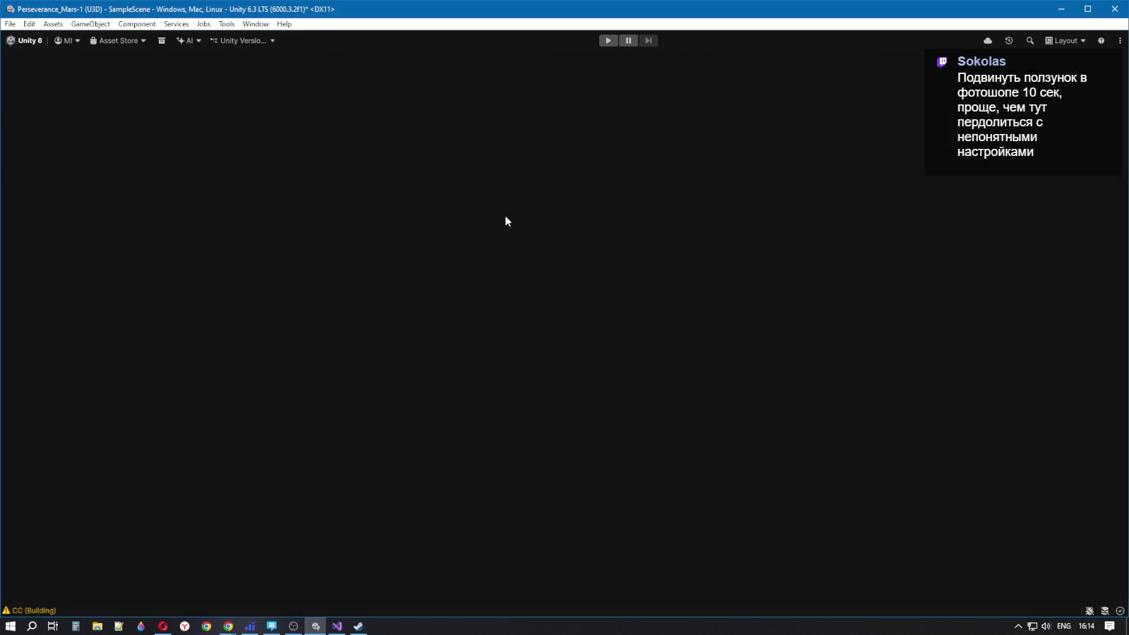
left_click(608, 41)
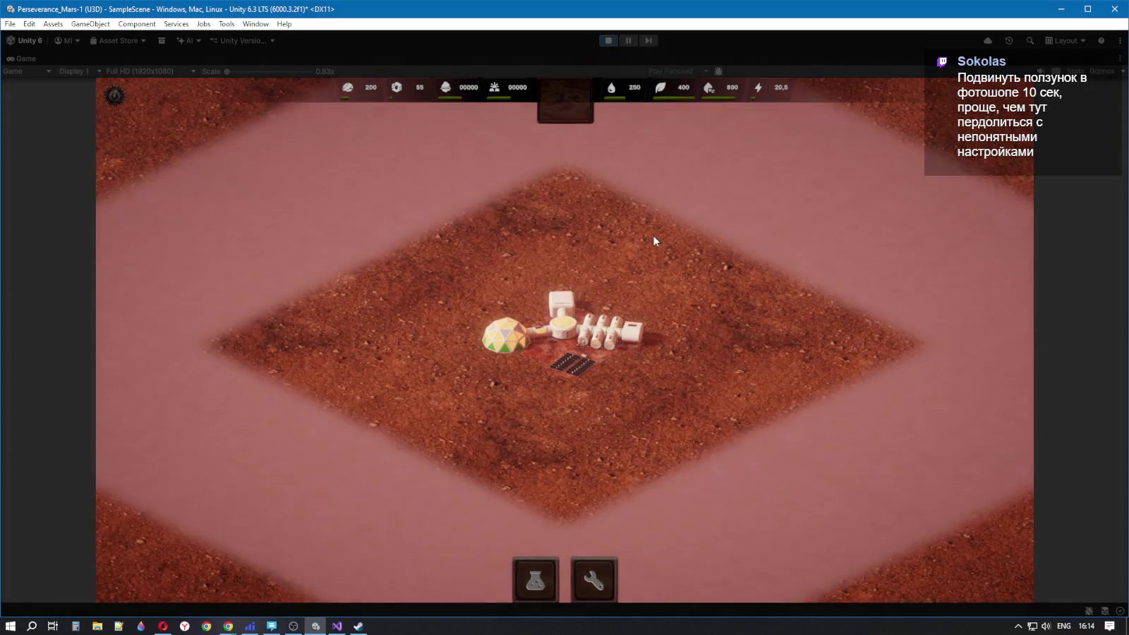
left_click(600, 345)
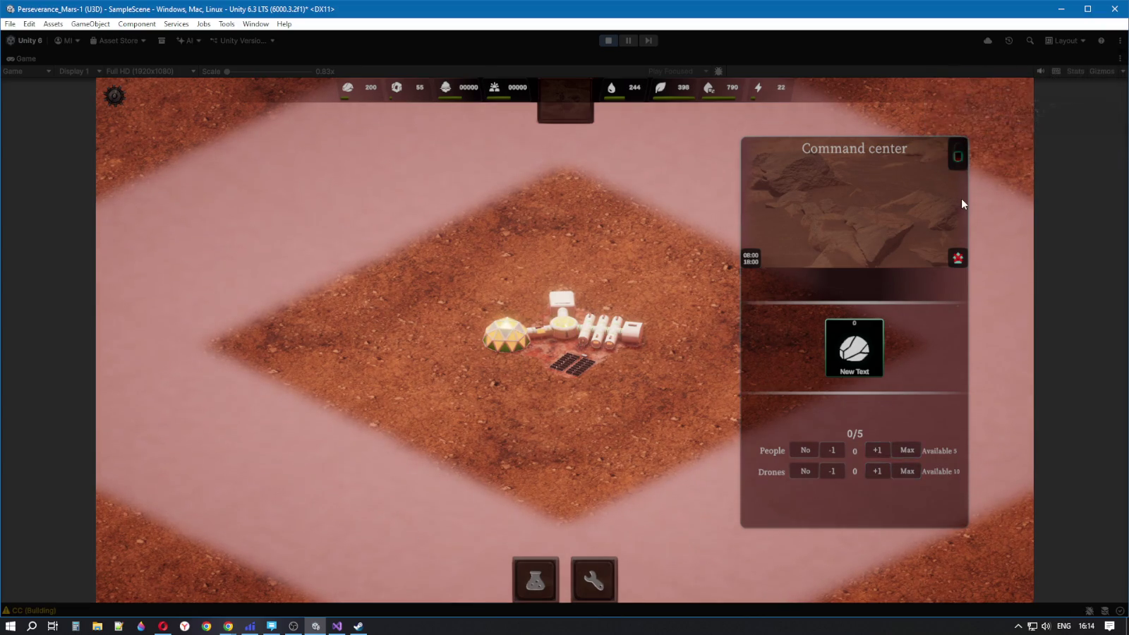
left_click(956, 156)
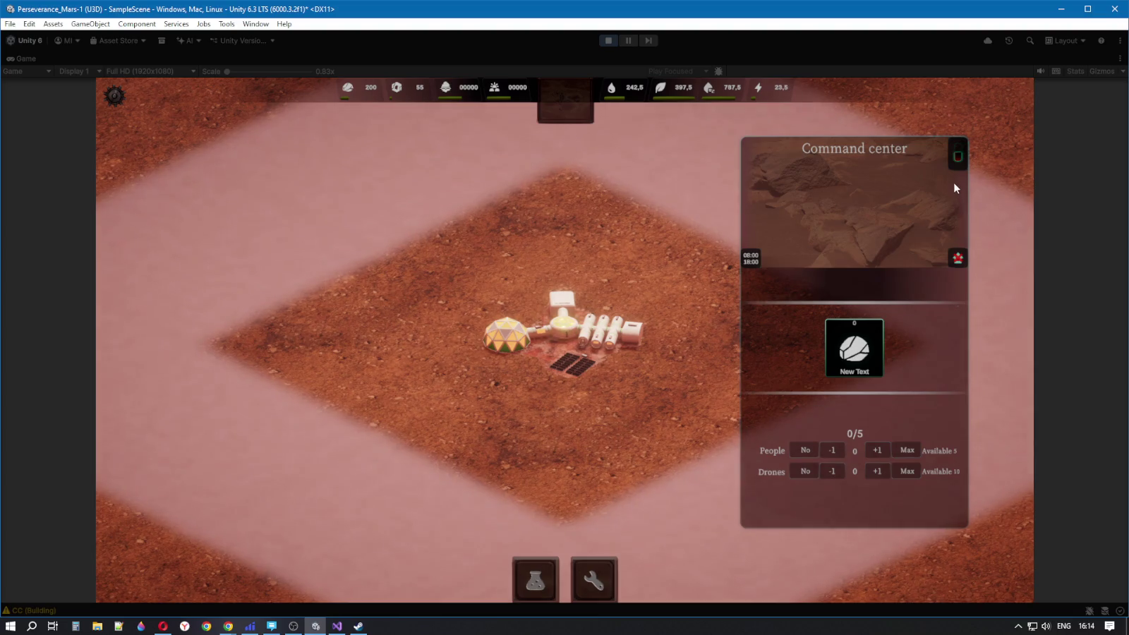
left_click(637, 235)
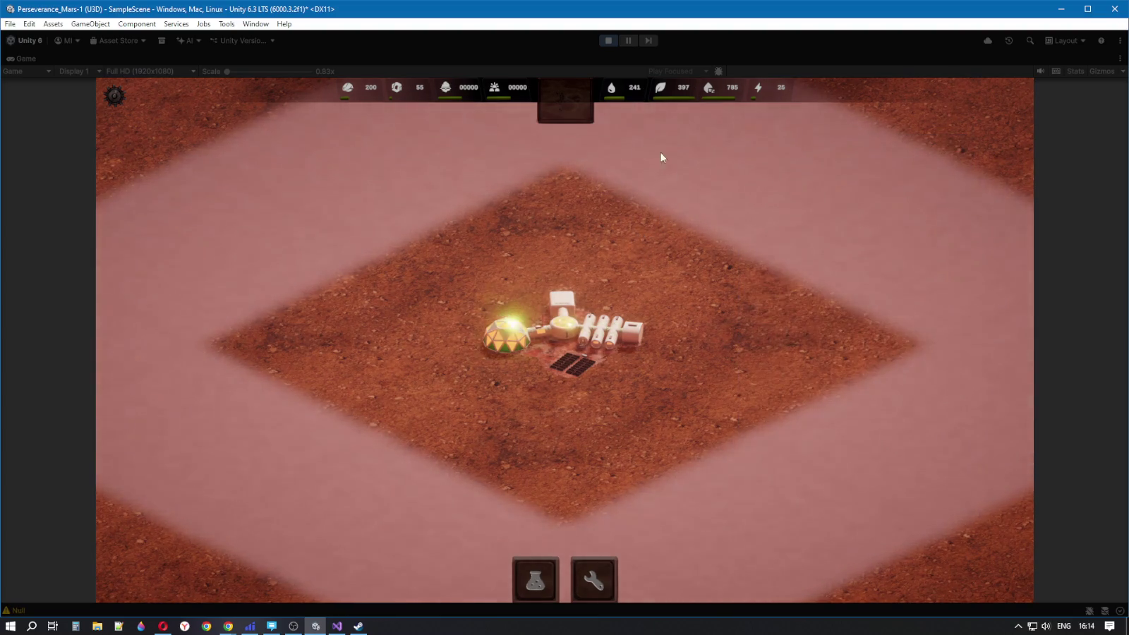
Assign and remove Command center workers, then stop play and restore the editor layout
left_click(558, 324)
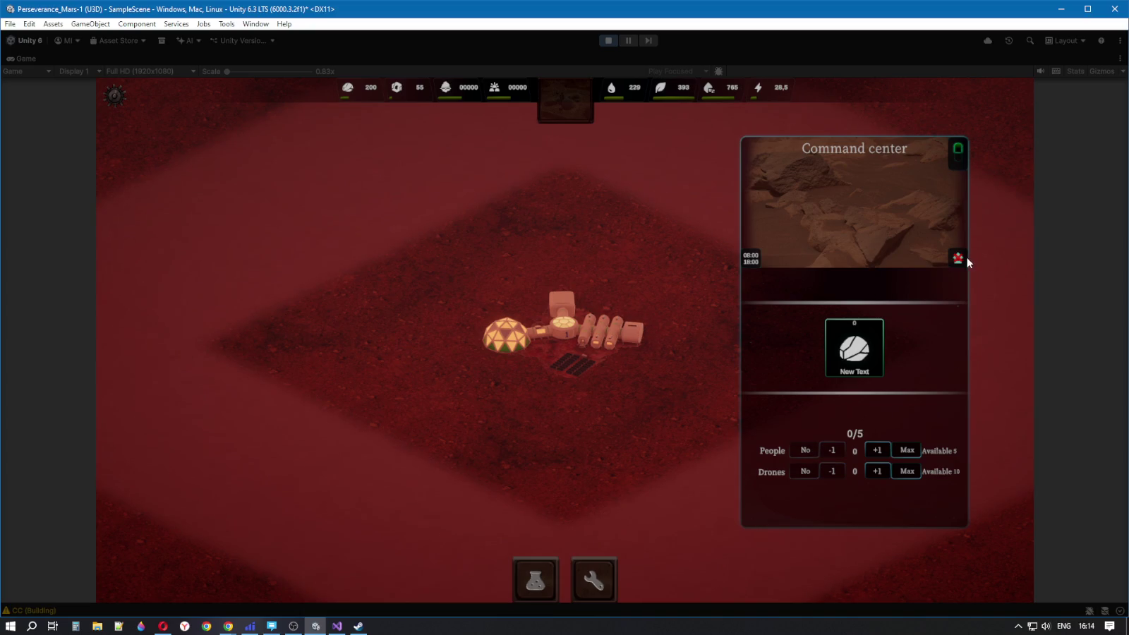
left_click(876, 450)
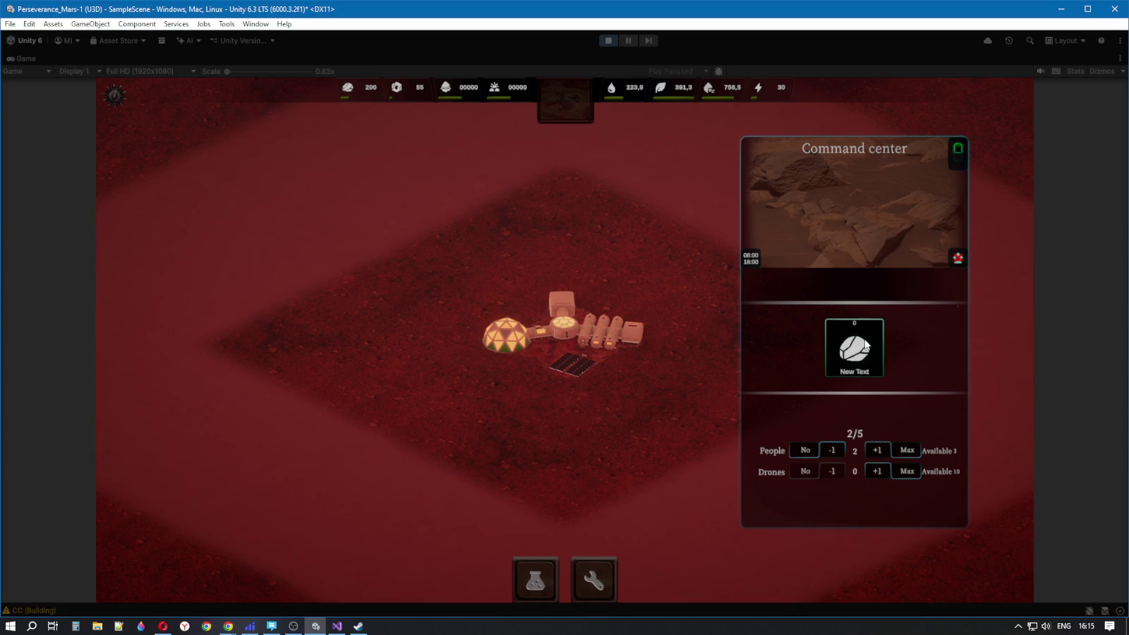
left_click(833, 452)
left_click(832, 452)
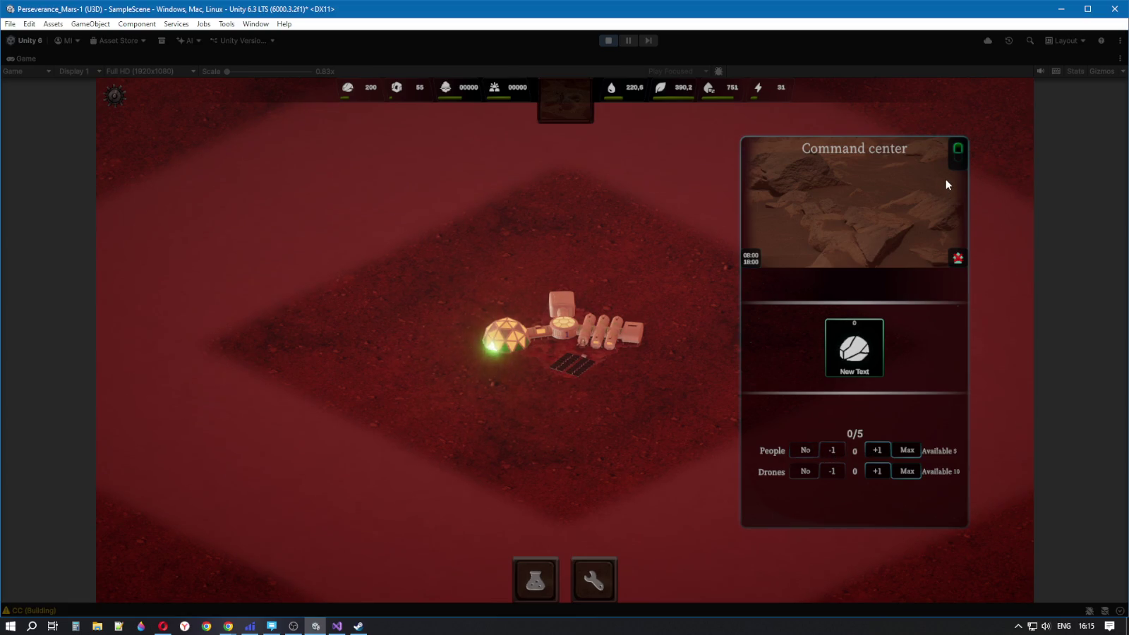
left_click(609, 41)
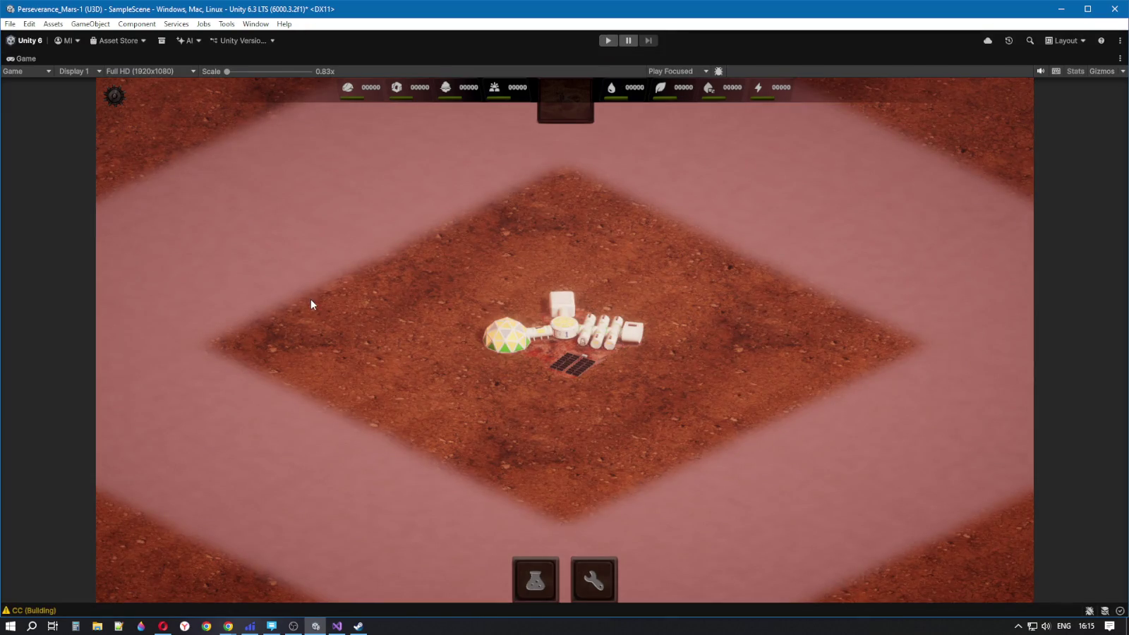
key("shift+space")
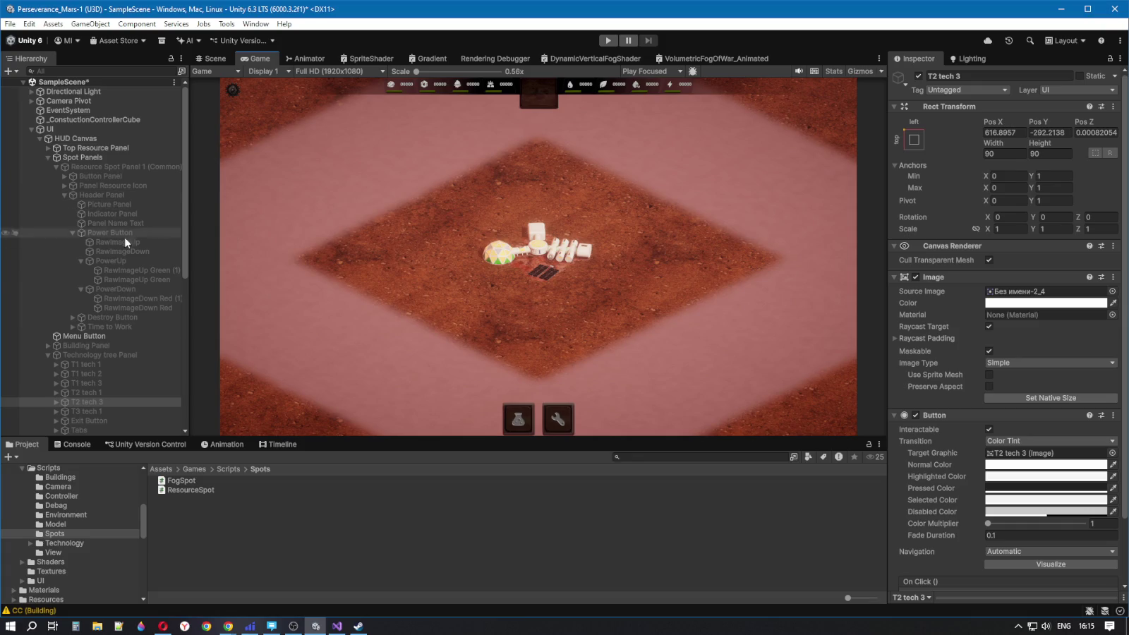
Enable Resource Spot Panel 1 (Common) and the PowerDown element in the Scene view
left_click(215, 59)
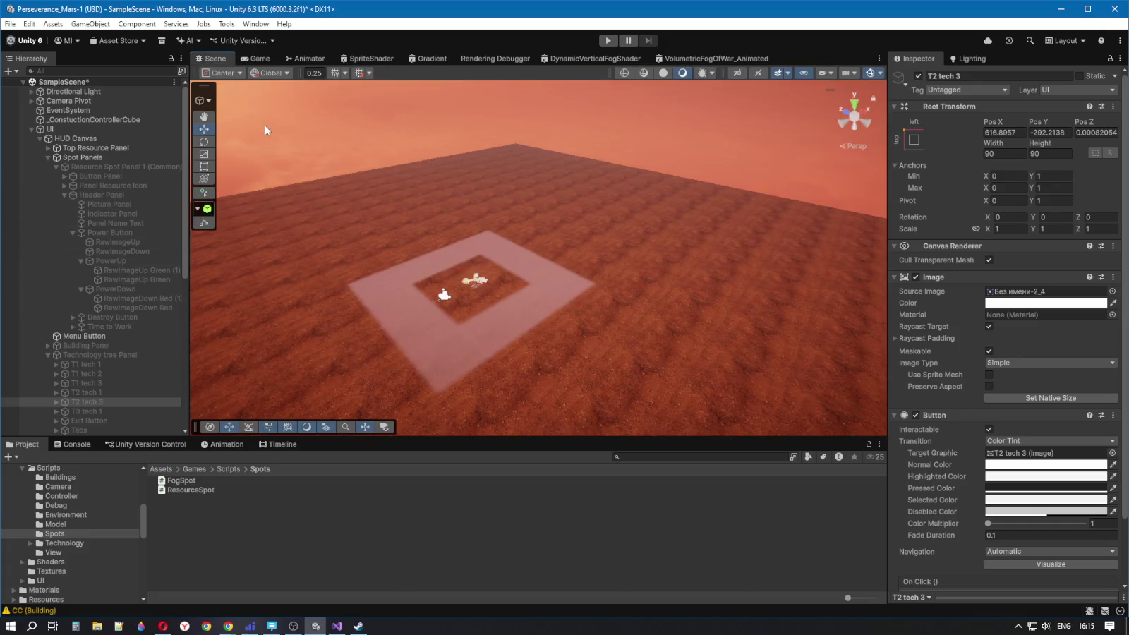
left_click(98, 166)
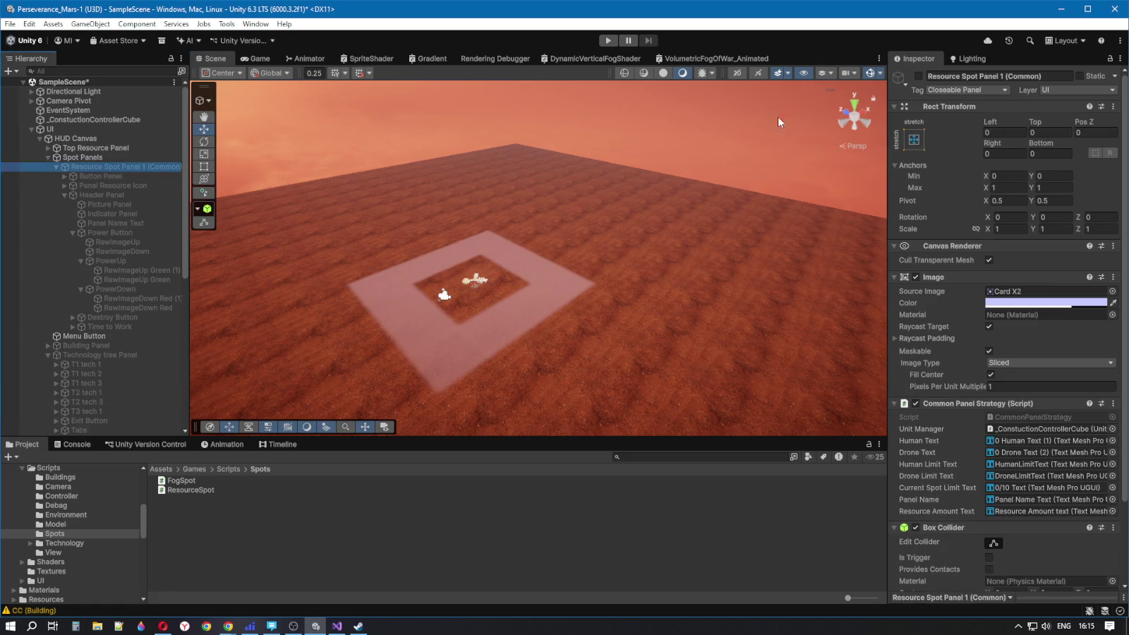
left_click(918, 76)
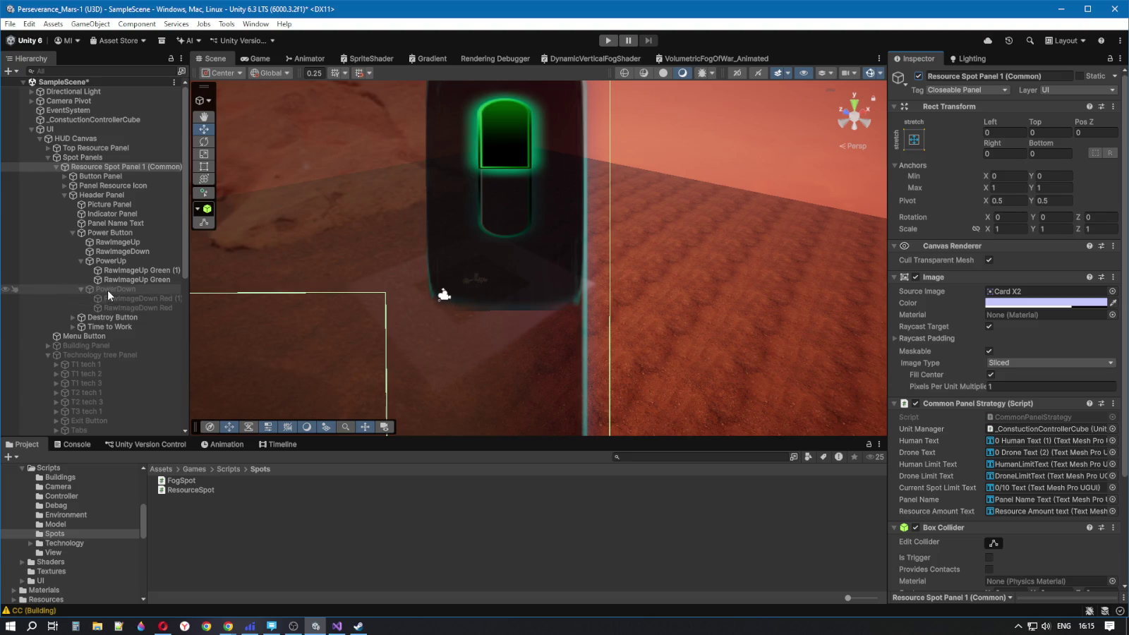
left_click(107, 290)
left_click(916, 76)
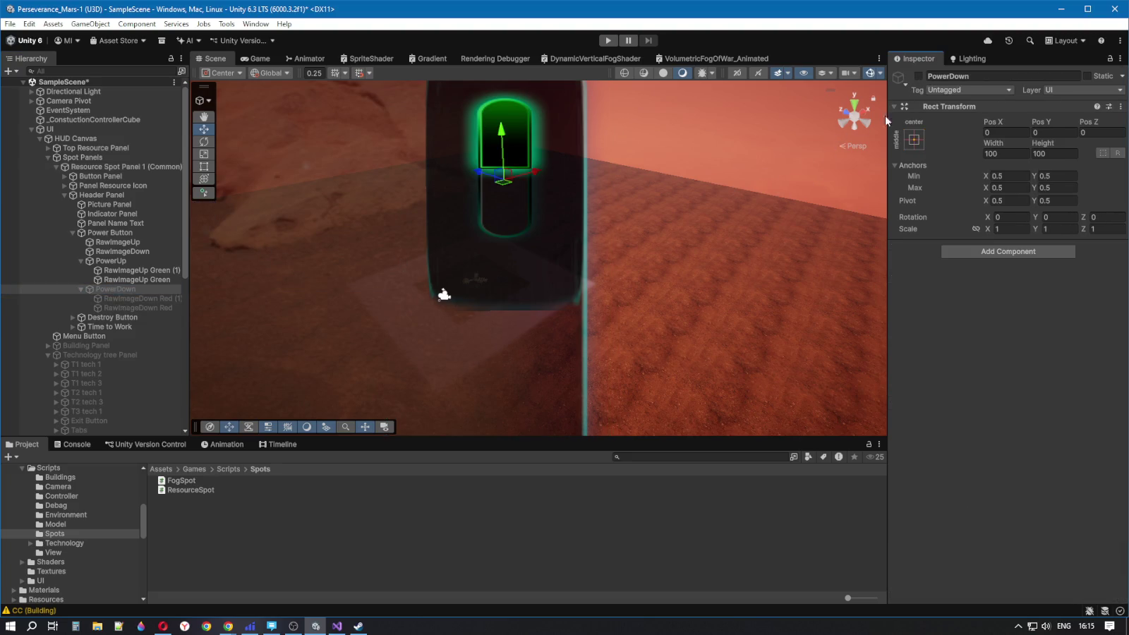
left_click(918, 76)
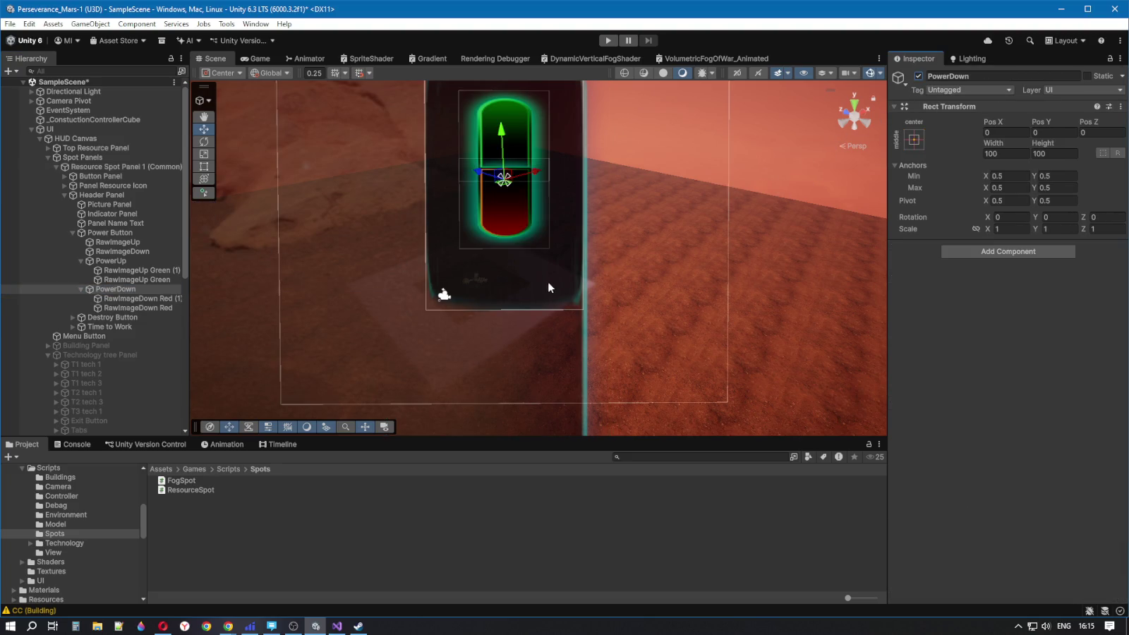
Tint RawImageDown Red a deeper red, FF4400
left_click(141, 308)
left_click(1065, 304)
left_click_drag(1109, 299, 1117, 307)
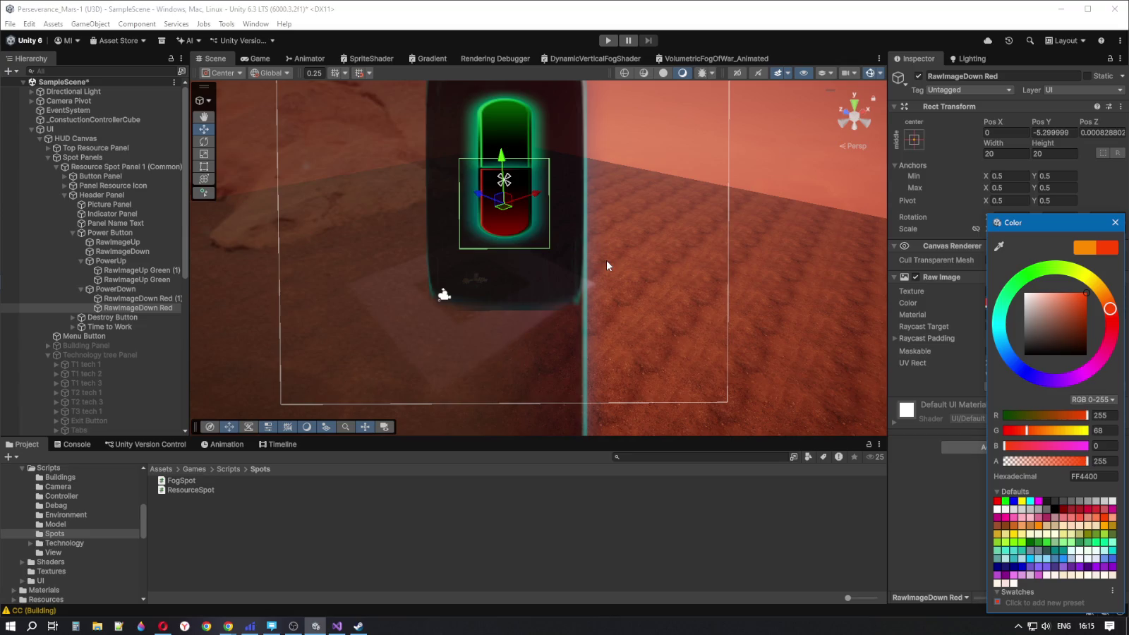
left_click(1115, 223)
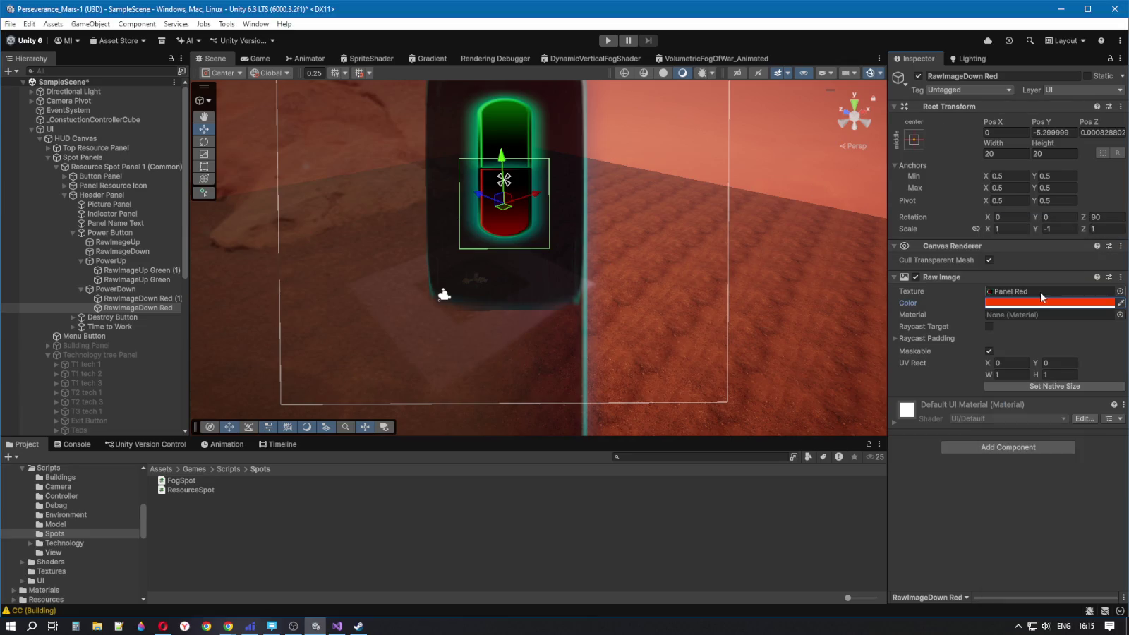
left_click(894, 423)
left_click(894, 423)
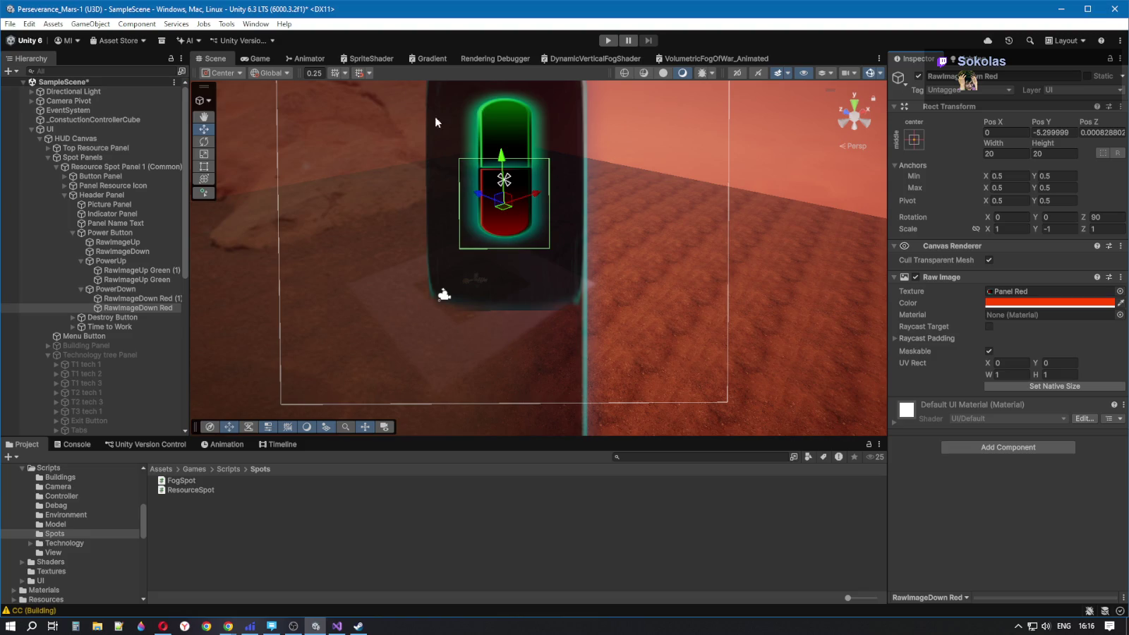
left_click(255, 58)
key("shift+space")
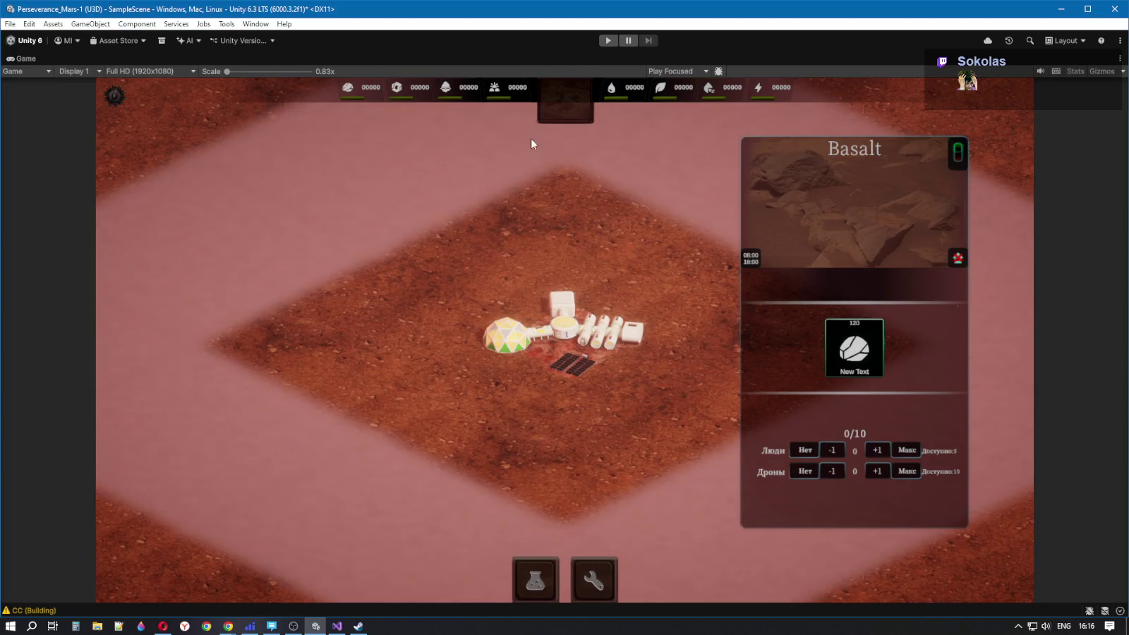
key("shift+space")
left_click(116, 289)
key("alt+shift+a")
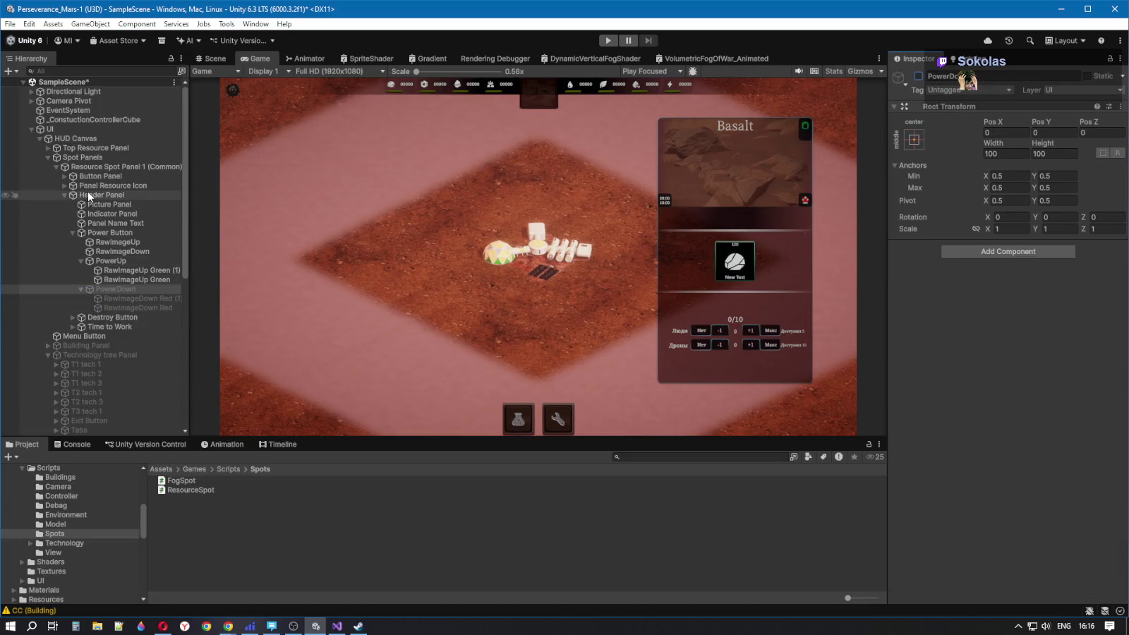
left_click(99, 167)
left_click(918, 76)
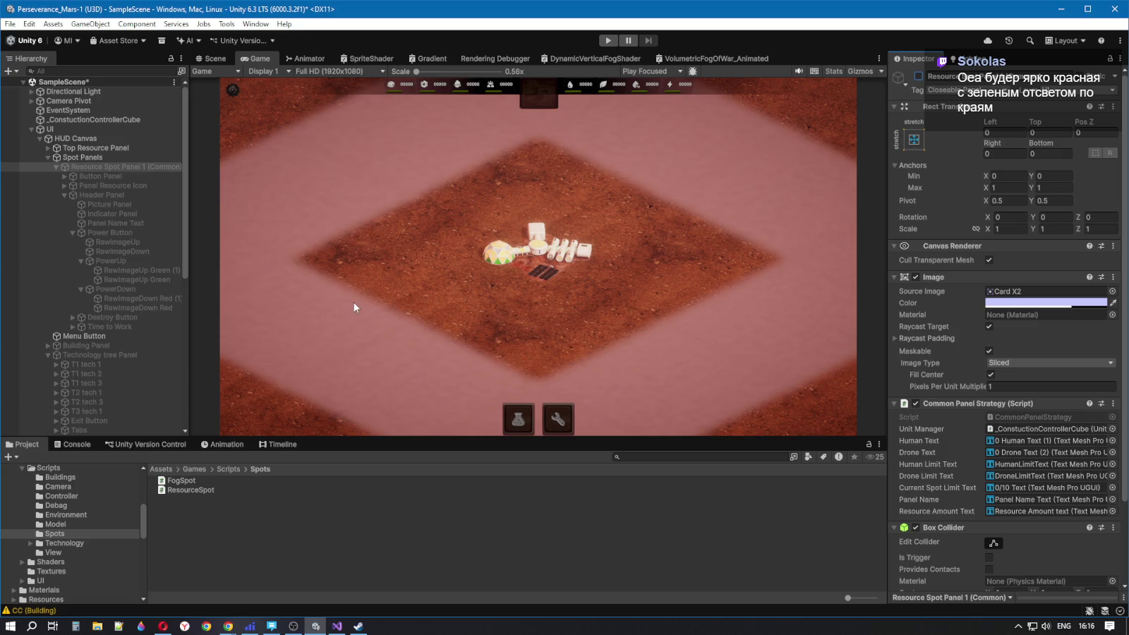
left_click(91, 193)
left_click(101, 168)
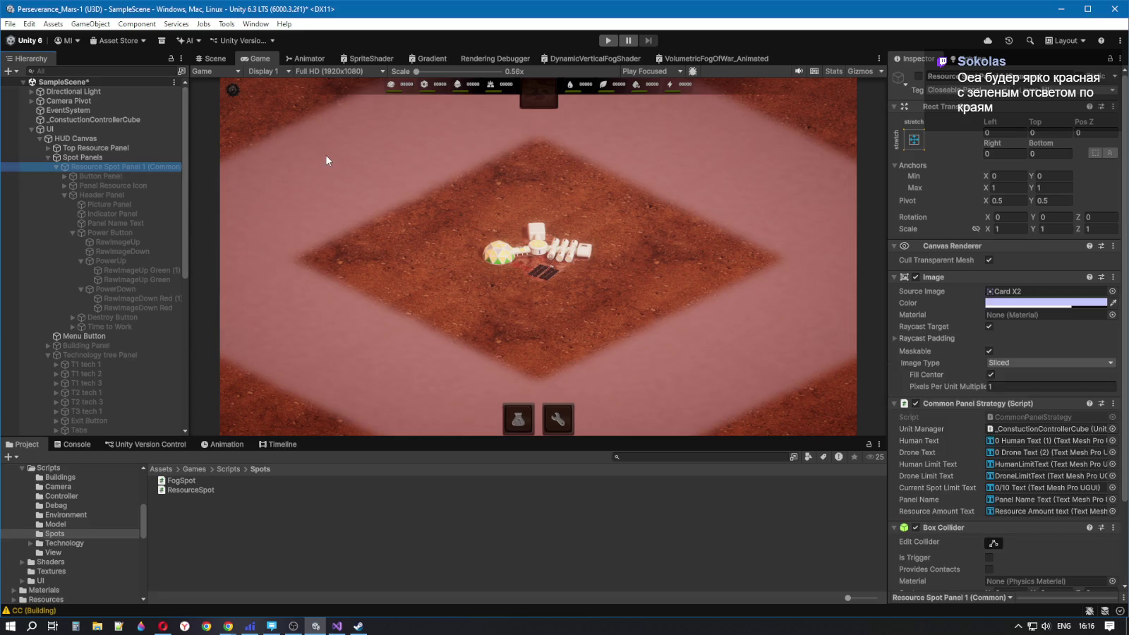
left_click(915, 73)
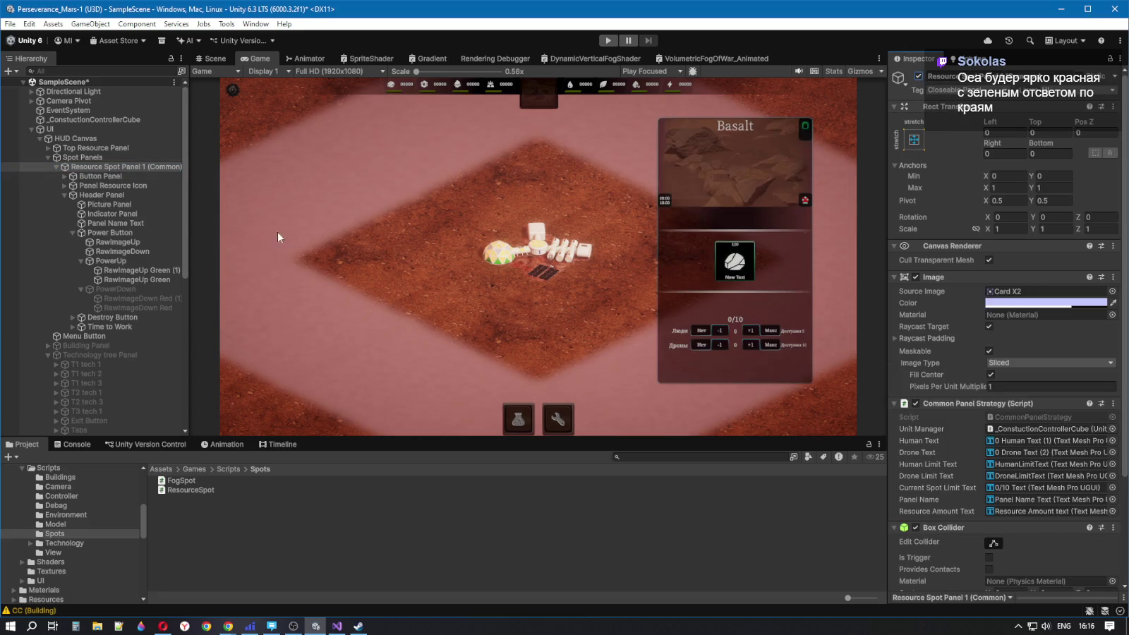
left_click(125, 288)
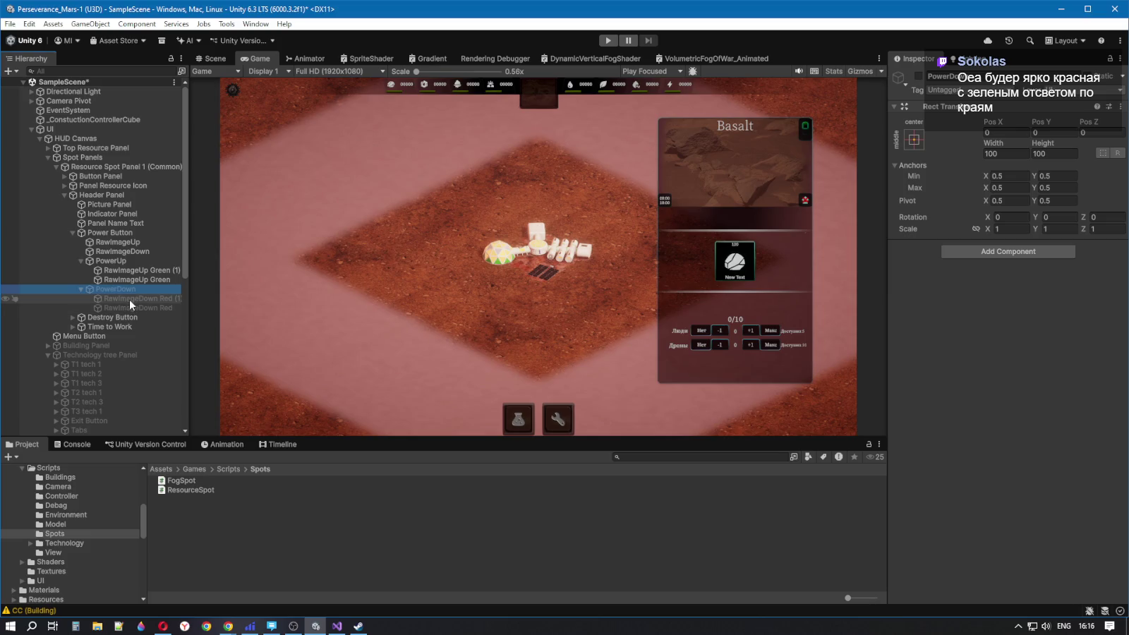
left_click(919, 75)
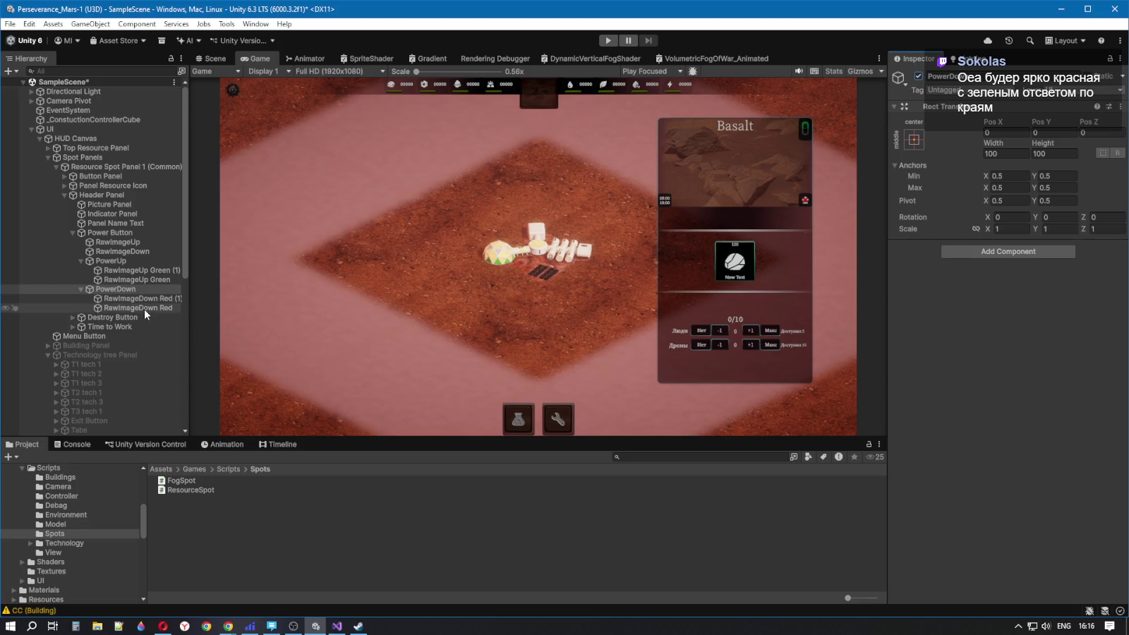
left_click(216, 57)
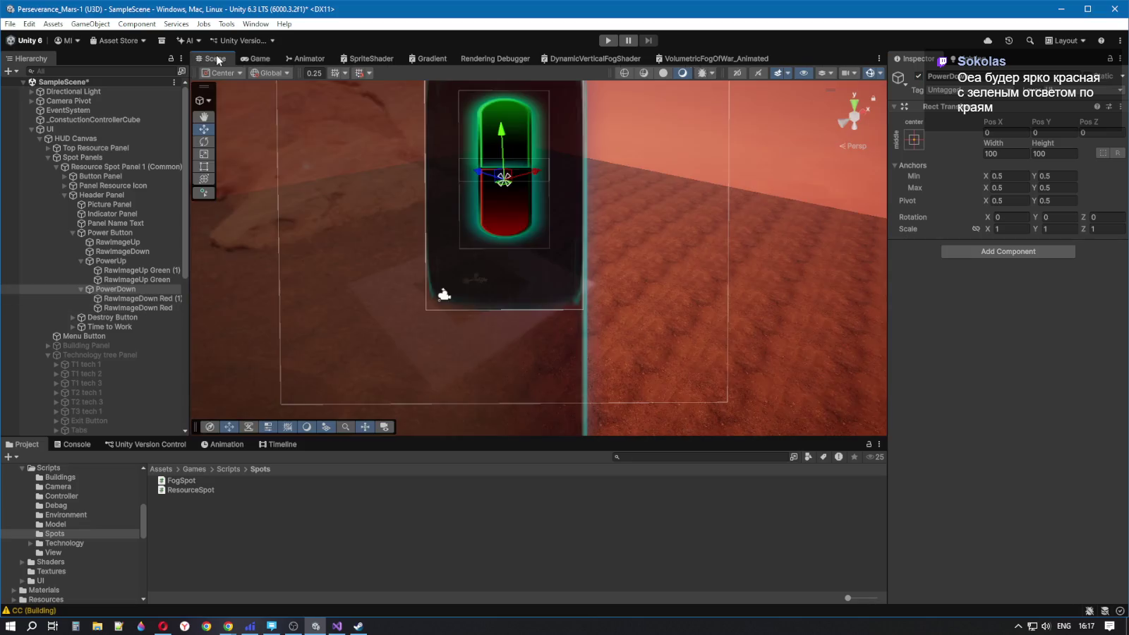
Set RawImageDown Red (1)'s tint alpha to 0 so it is fully transparent
left_click(141, 299)
left_click(1030, 304)
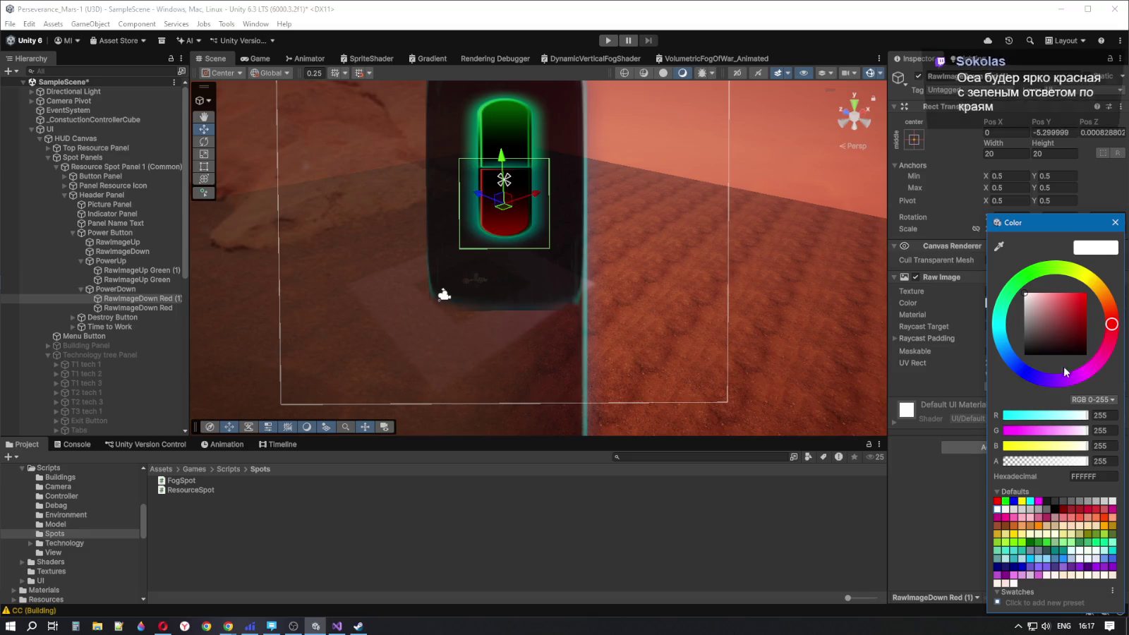
left_click_drag(1085, 462, 1011, 465)
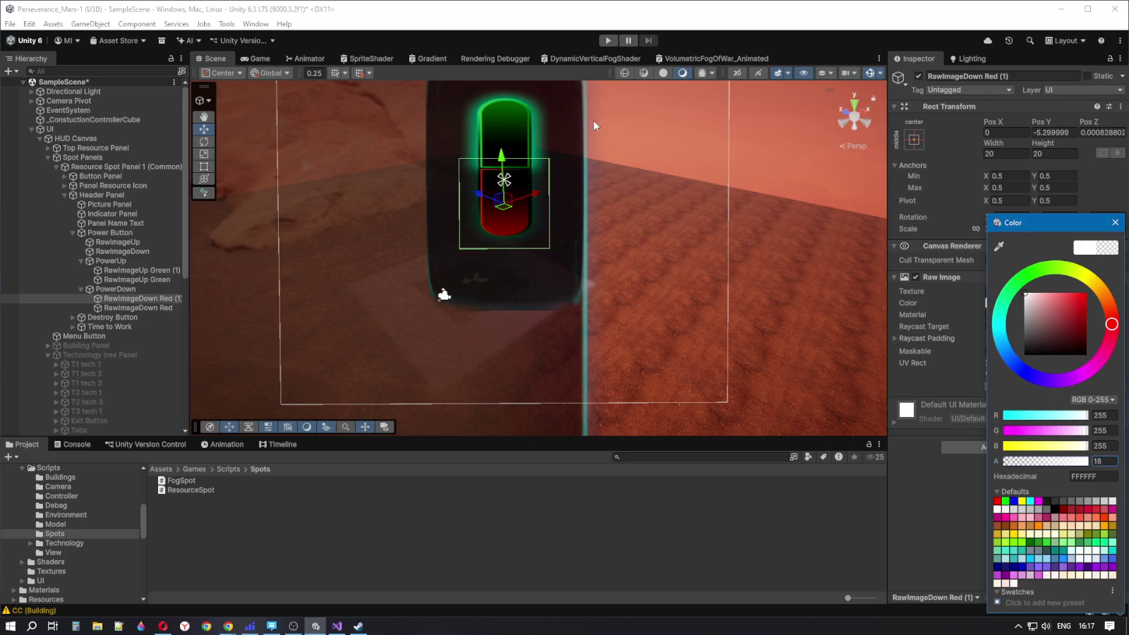
left_click_drag(1011, 463, 968, 463)
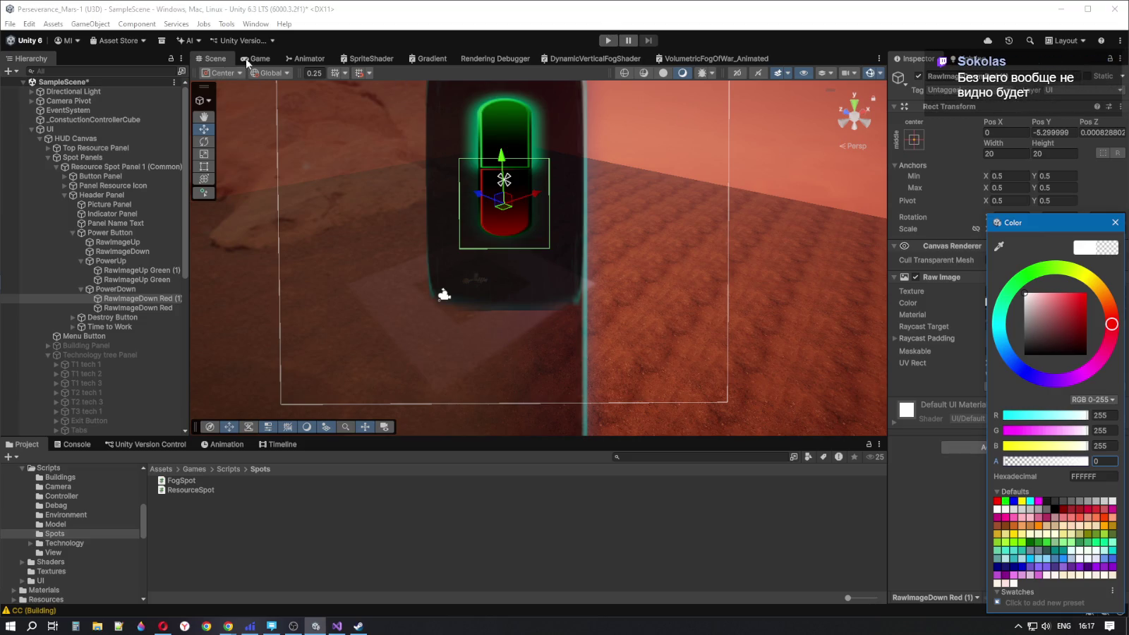
Deactivate PowerDown and Resource Spot Panel 1 (Common) again
left_click(124, 290)
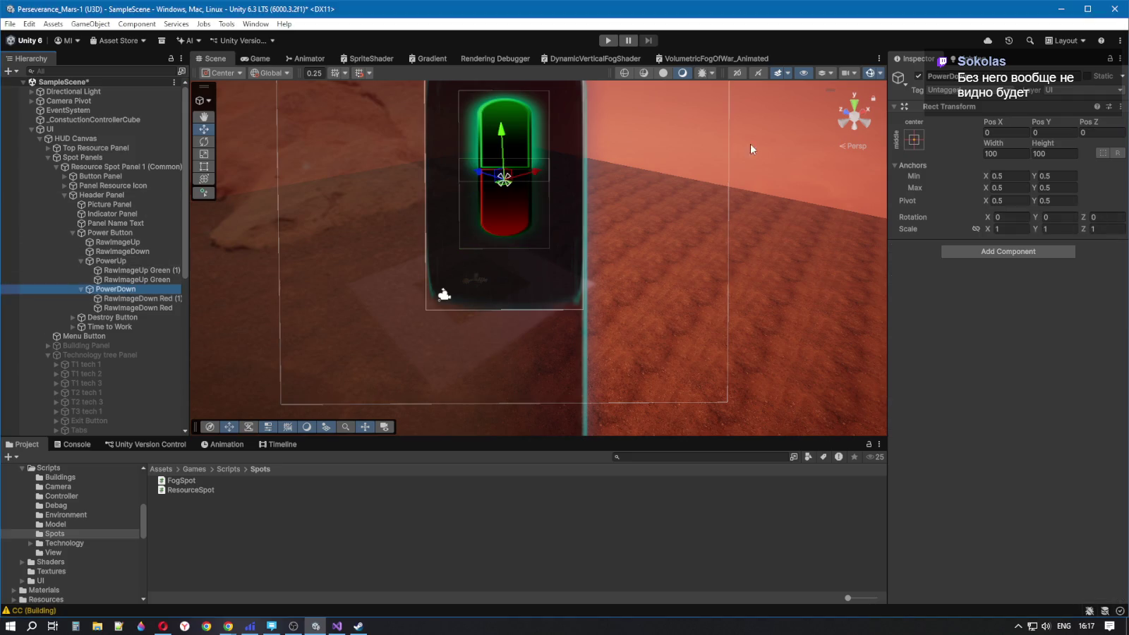
left_click(918, 76)
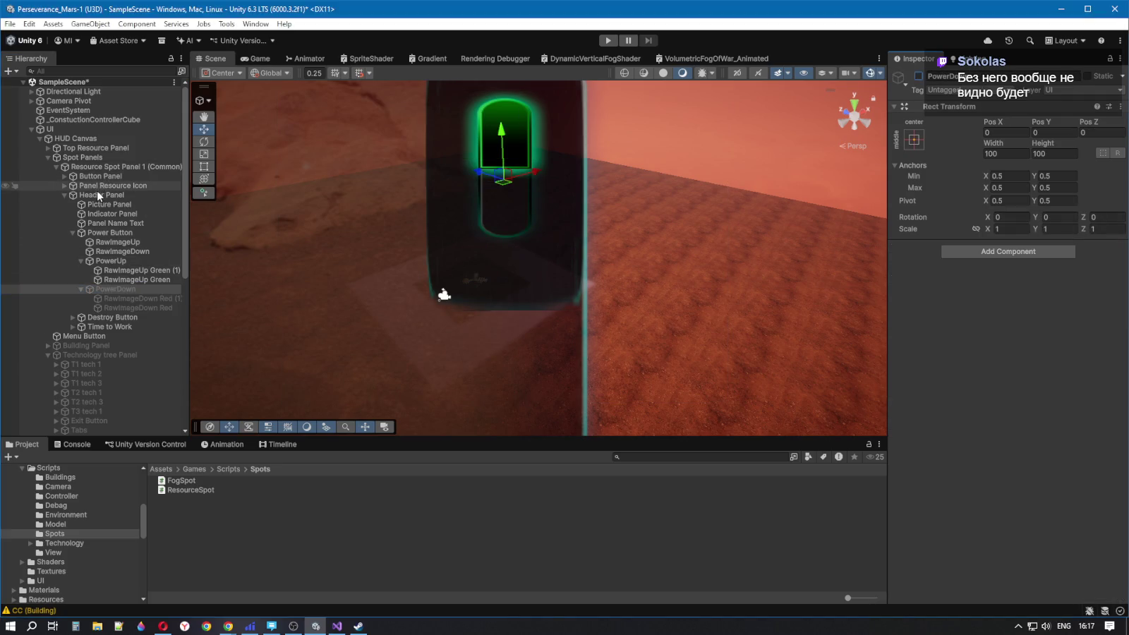
left_click(98, 166)
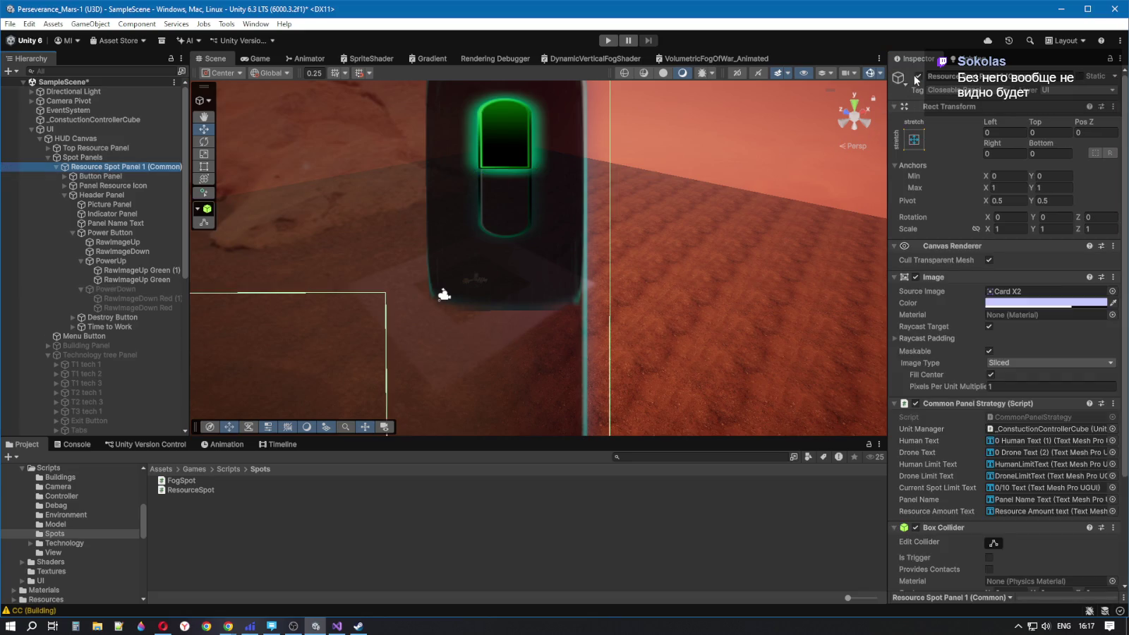
left_click(917, 77)
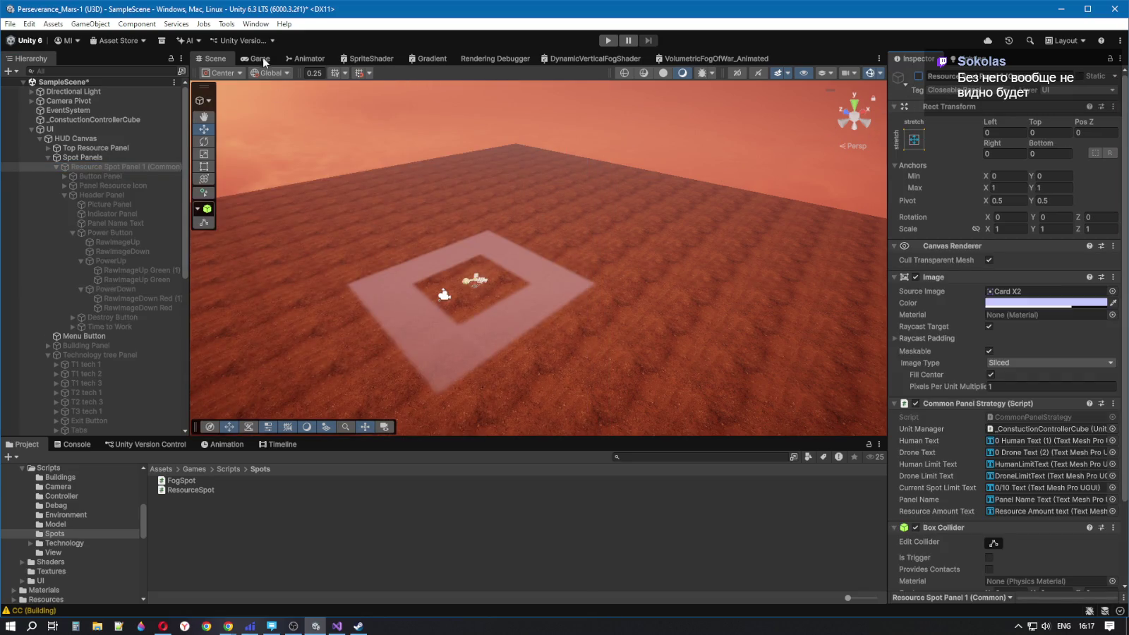
Start the game in an enlarged Game view with the Command center panel open
left_click(259, 59)
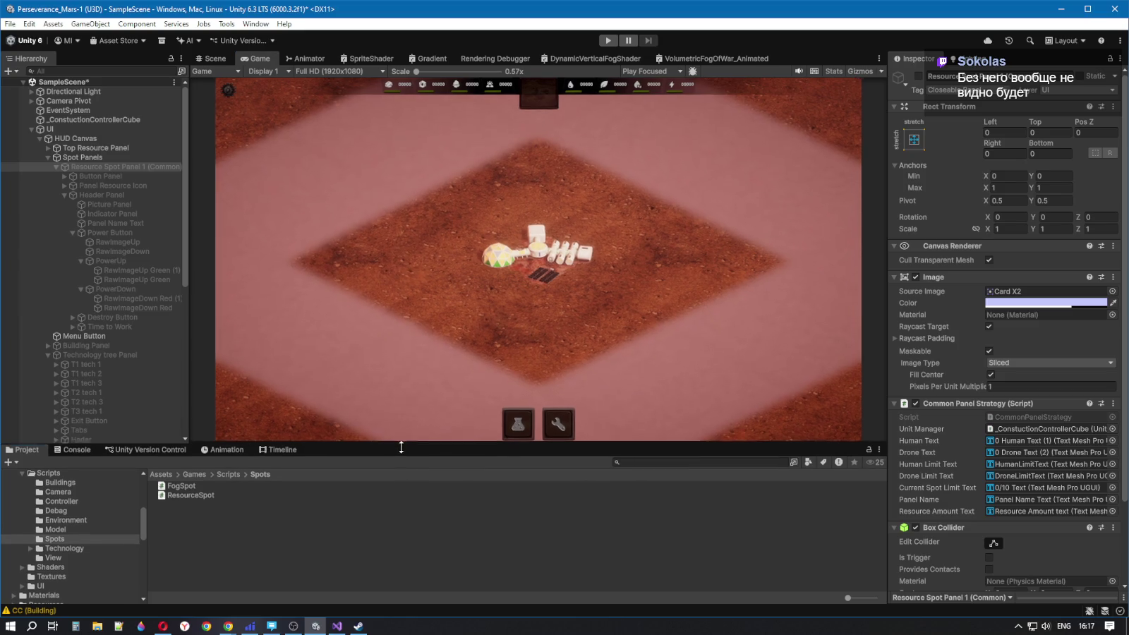
key("shift+space")
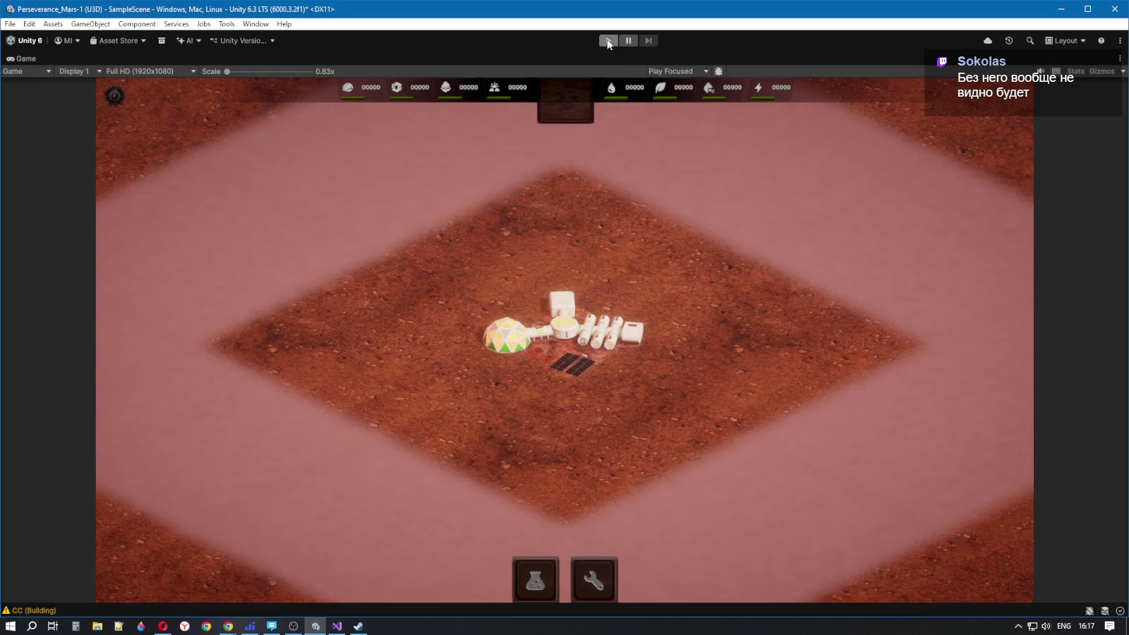
left_click(608, 40)
left_click(561, 325)
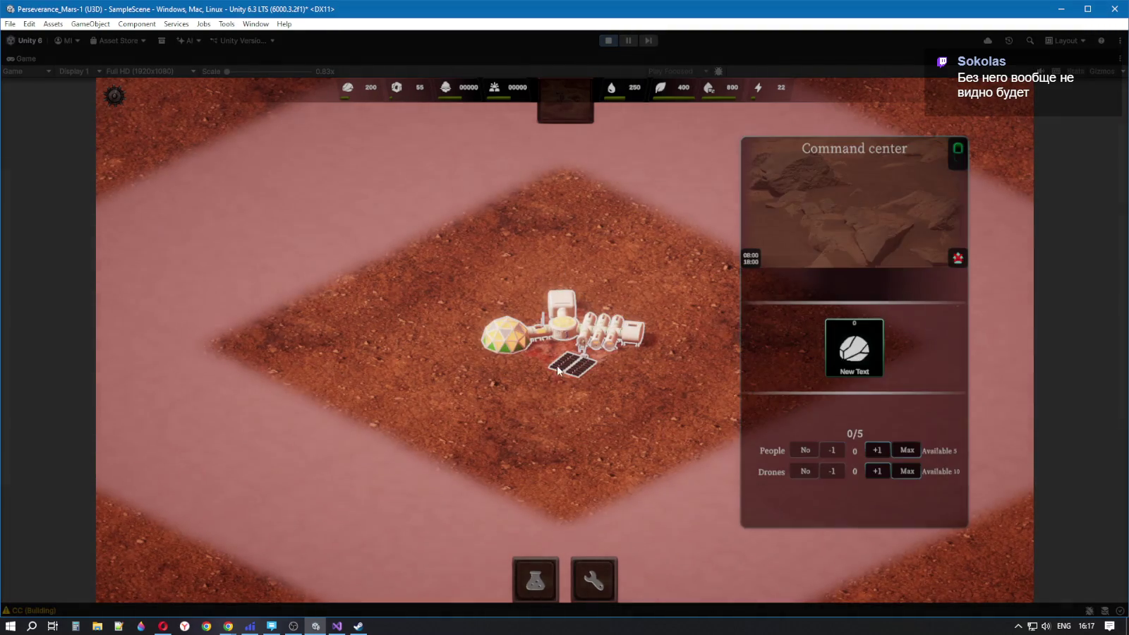
Switch the Command center's power on and off several times, then stop play
left_click(953, 160)
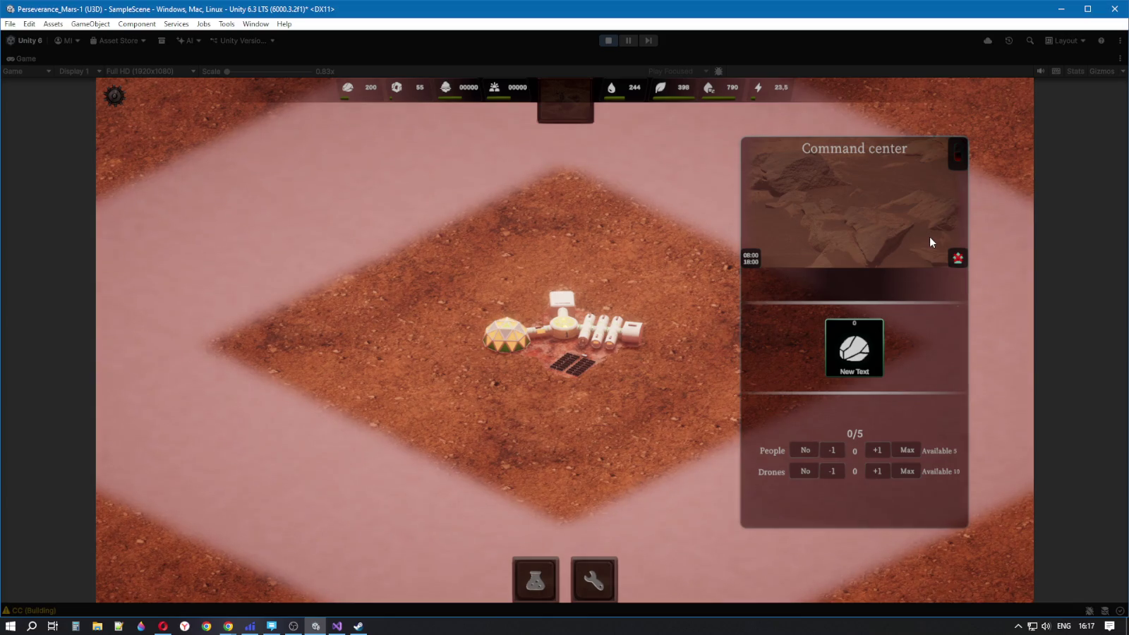
left_click(960, 166)
left_click(956, 163)
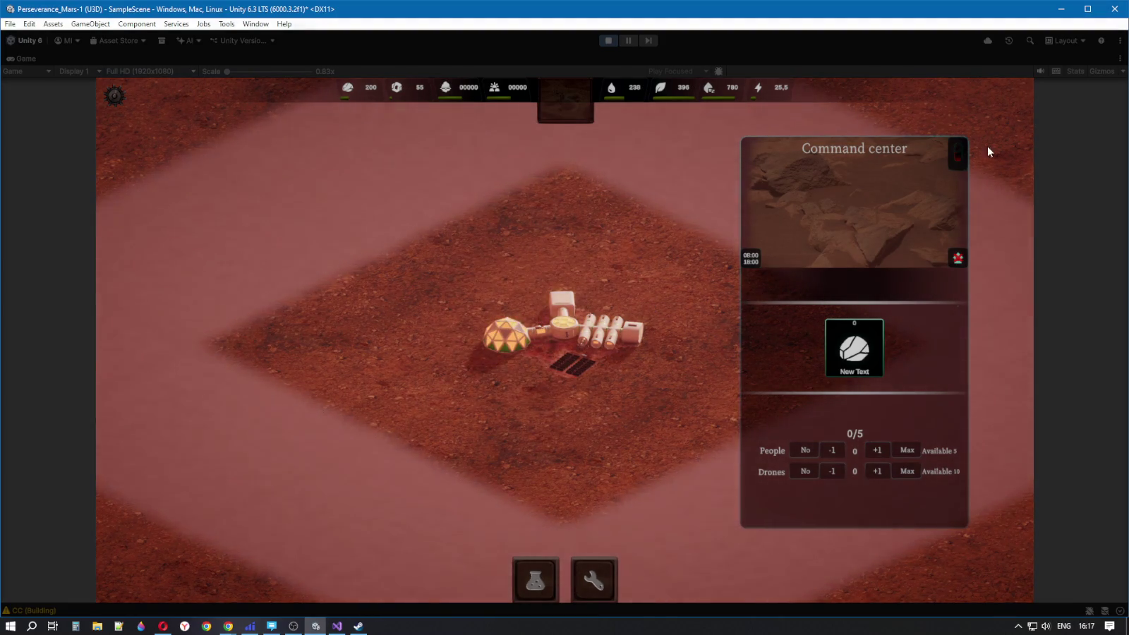
left_click(955, 156)
left_click(951, 156)
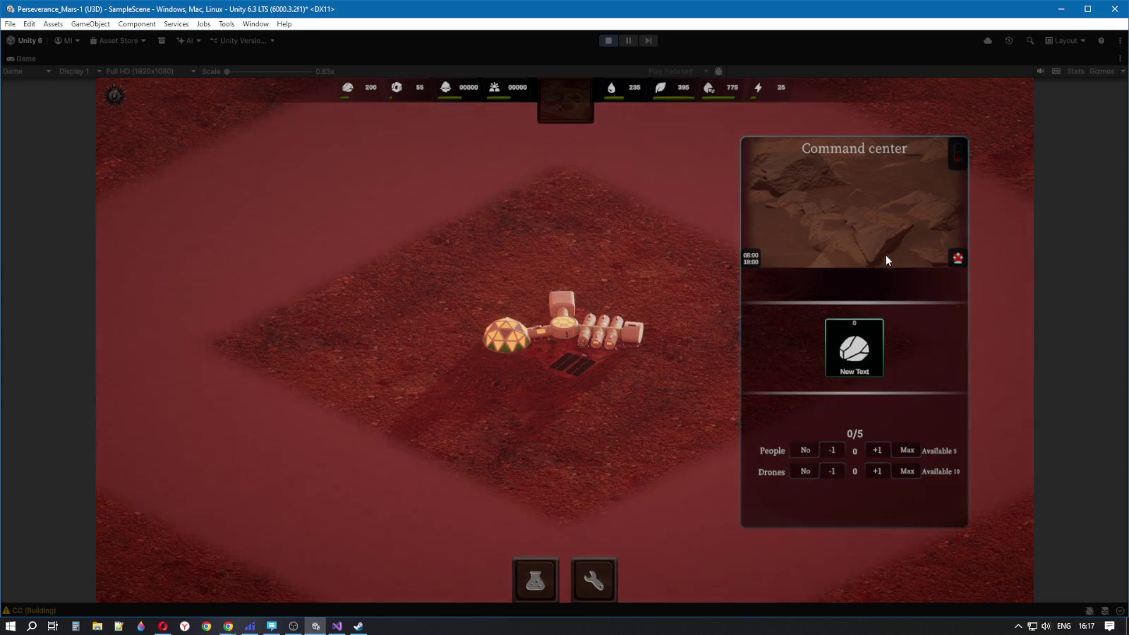
left_click(608, 41)
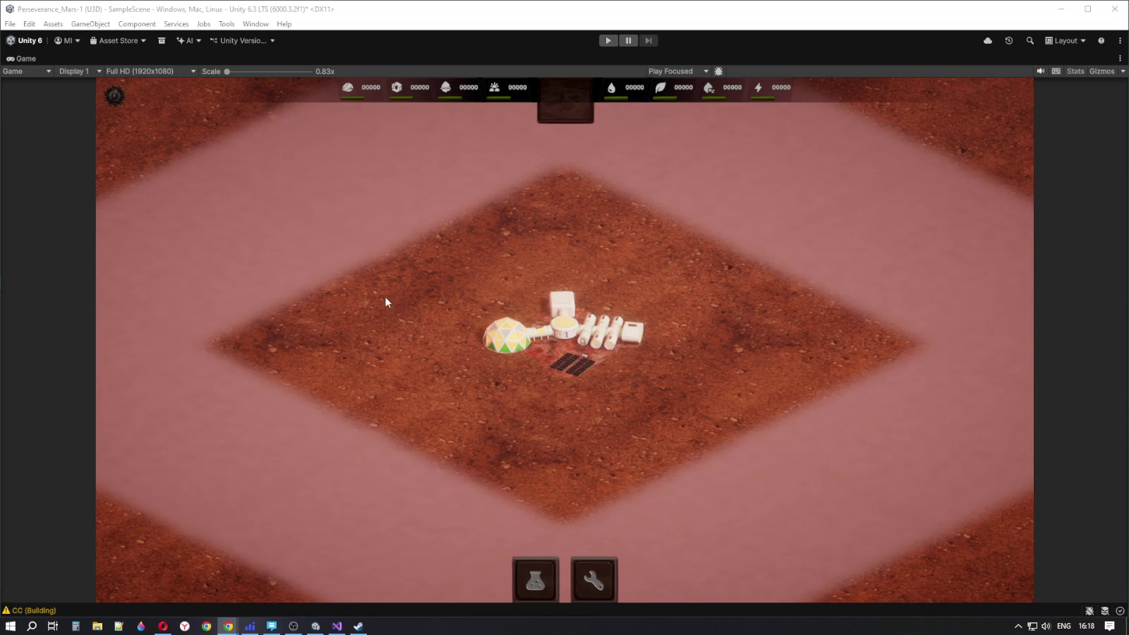
left_click(400, 318)
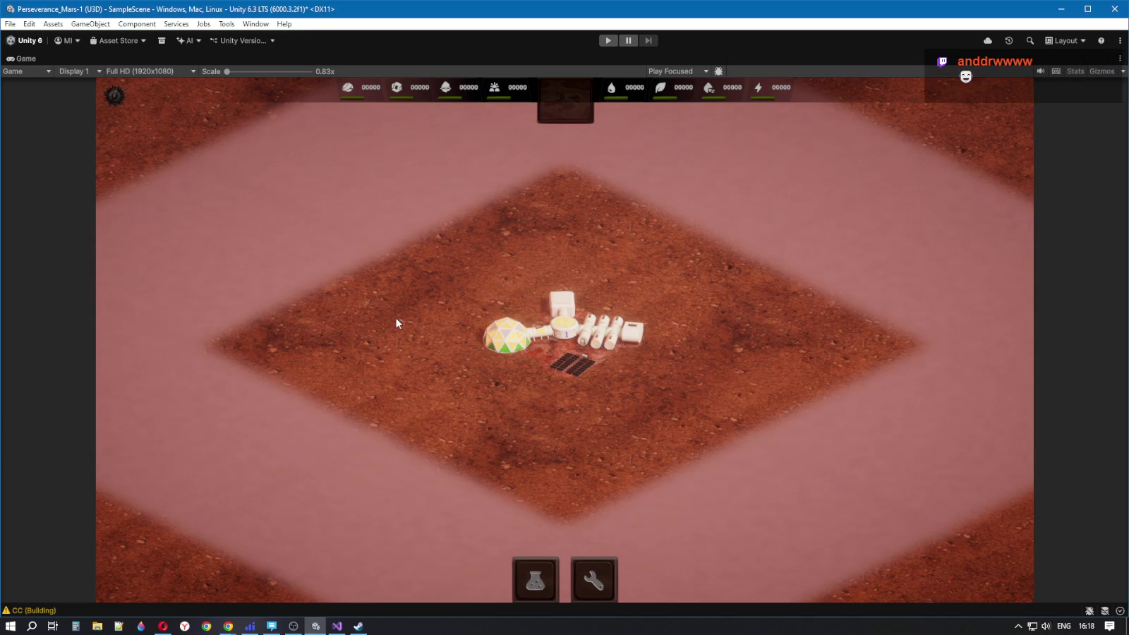
Restore Unity's full editor layout and bring up File Explorer
key("shift+space")
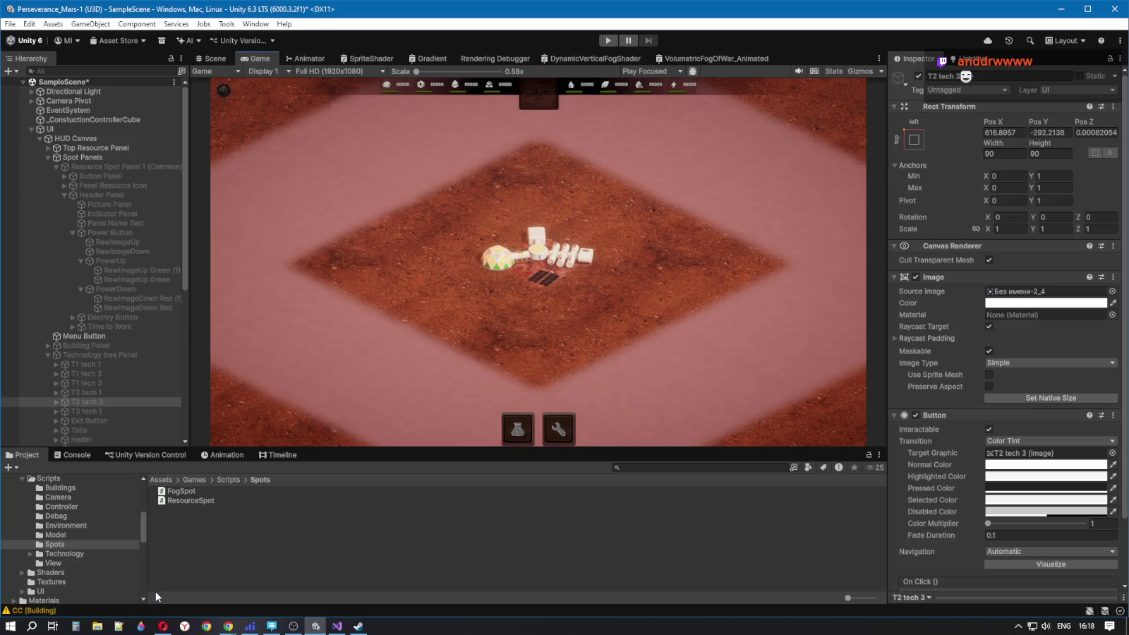
left_click(96, 627)
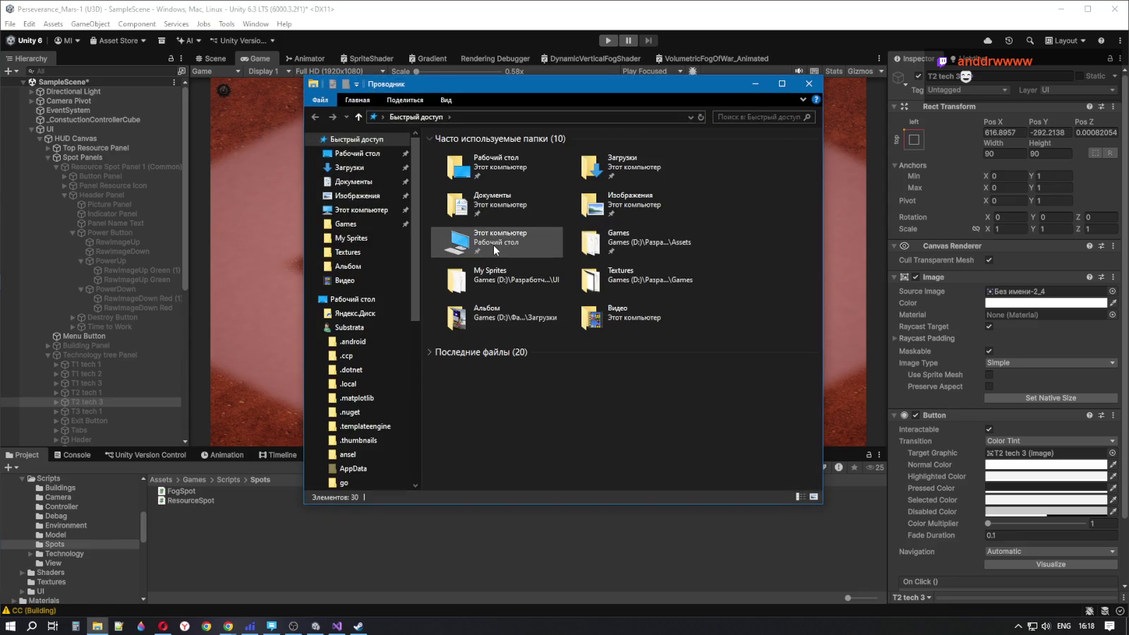
Search Quick Access for 'System' and scroll through the results
left_click(742, 122)
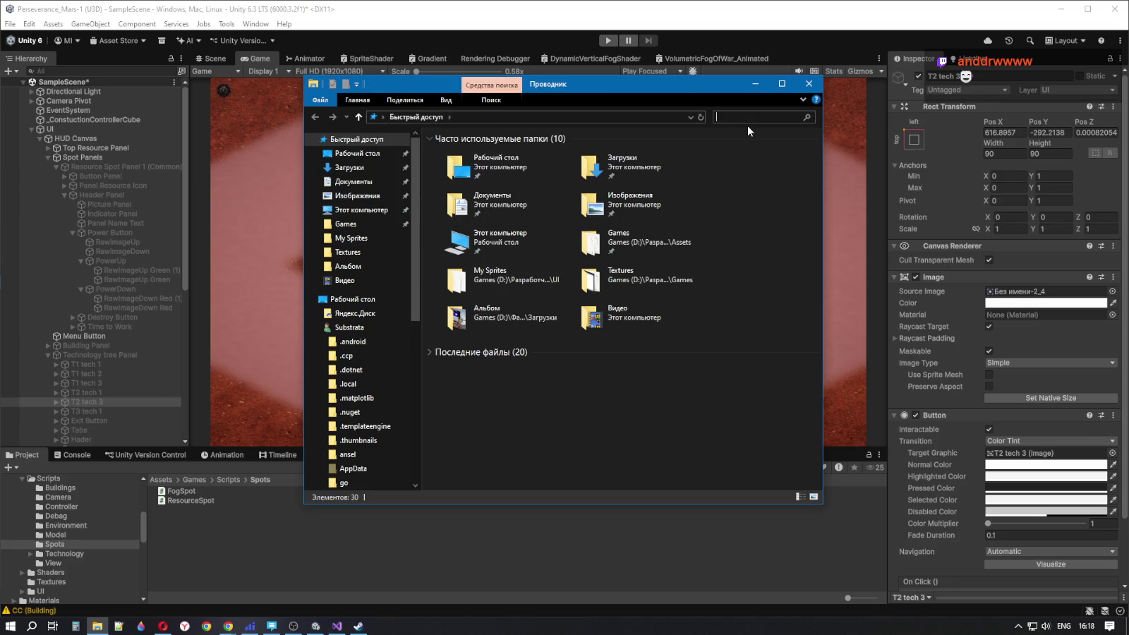
type("Sys")
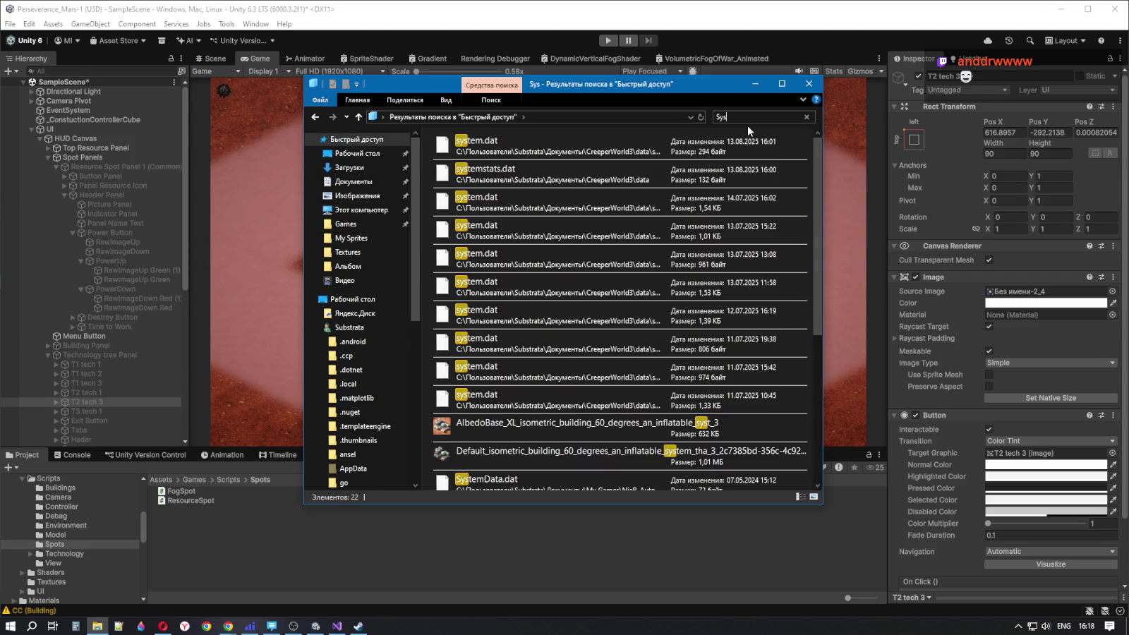
type("tem")
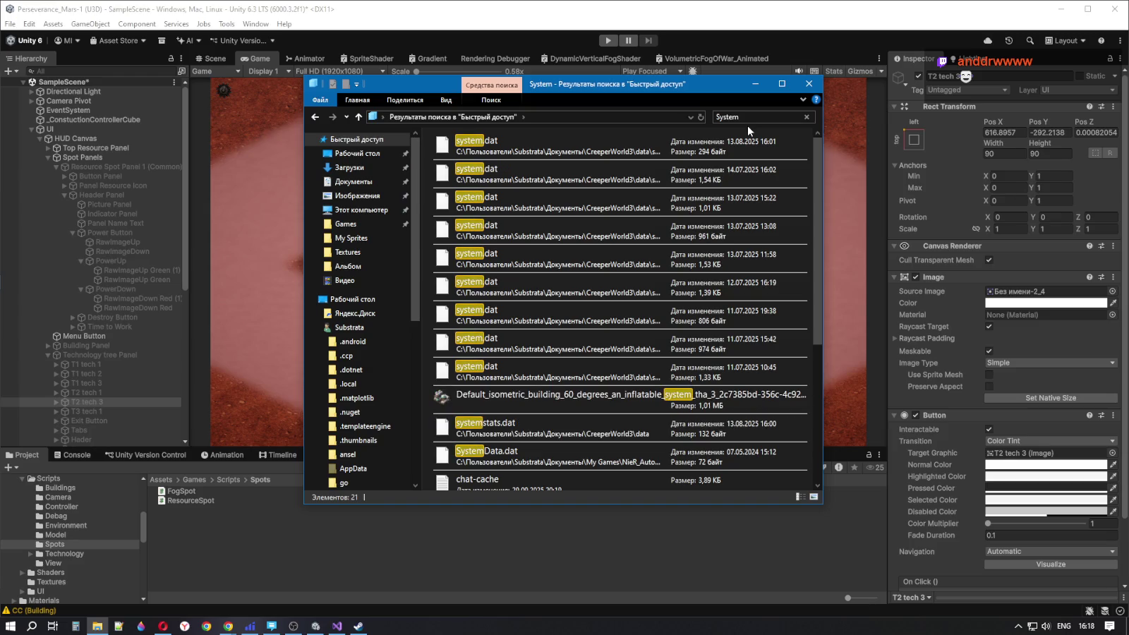
scroll(716, 327, "down", 3)
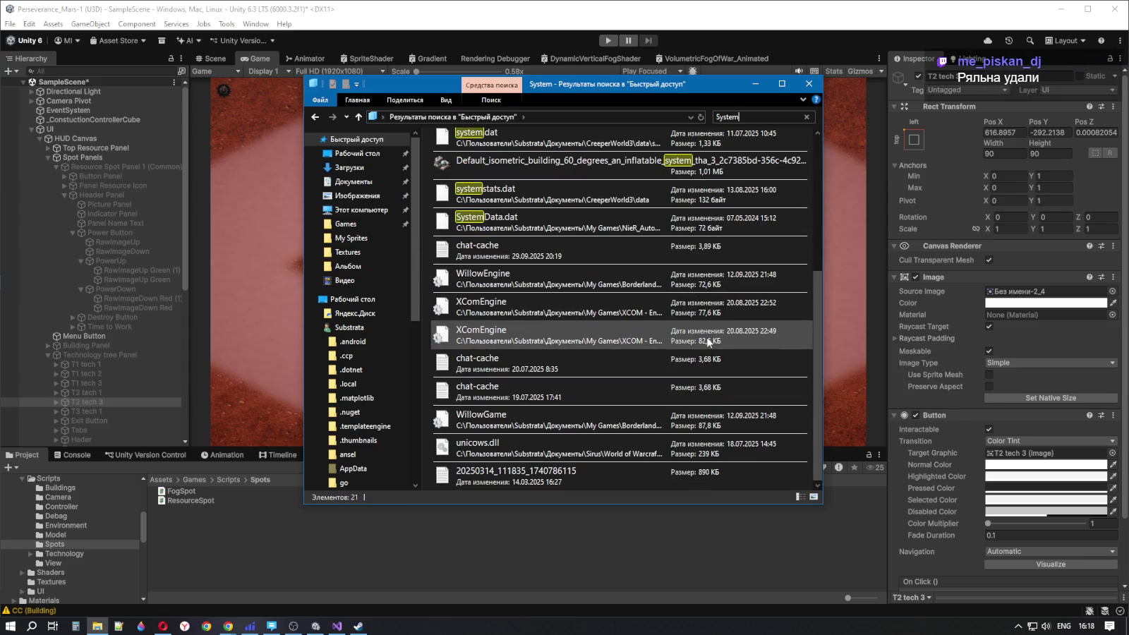
scroll(708, 342, "up", 3)
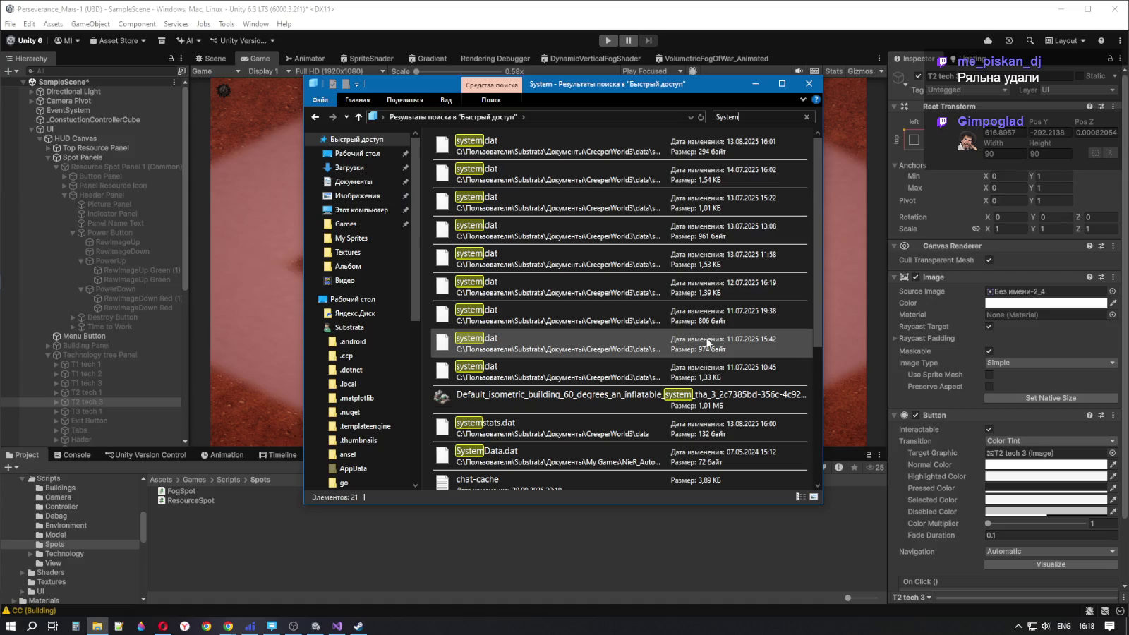
scroll(708, 344, "down", 3)
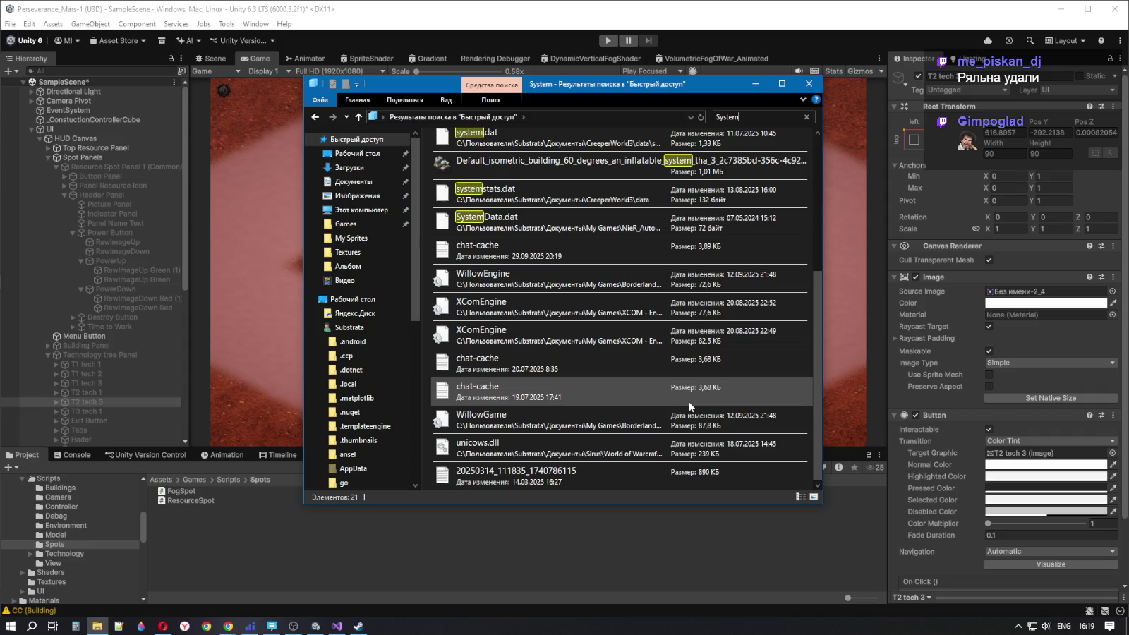
scroll(405, 393, "down", 2)
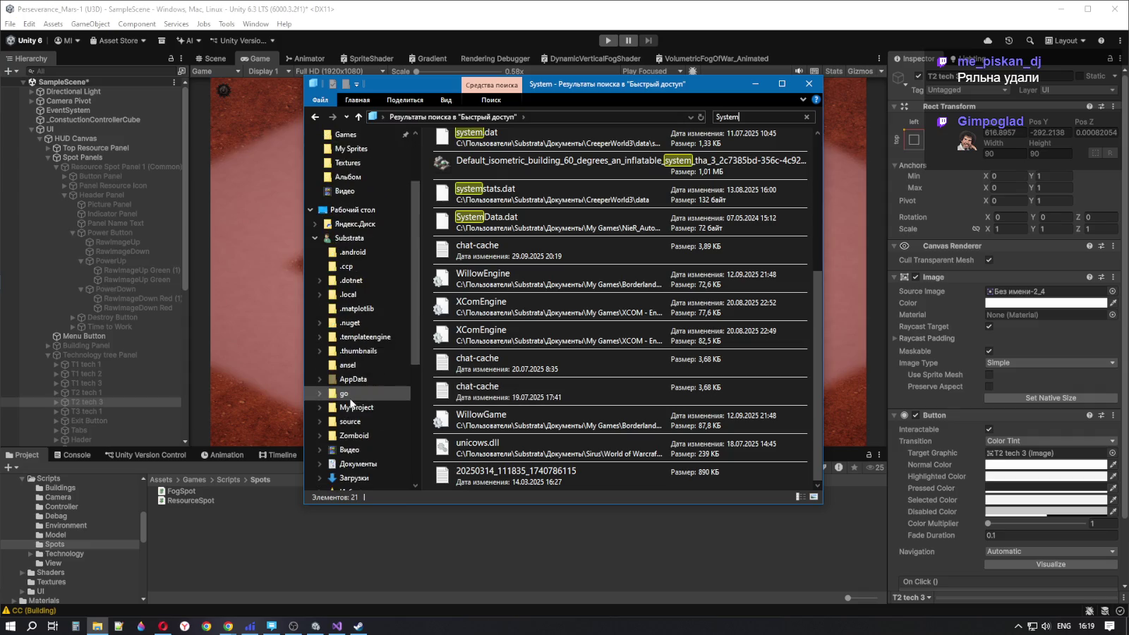
scroll(410, 391, "up", 1)
scroll(556, 396, "up", 4)
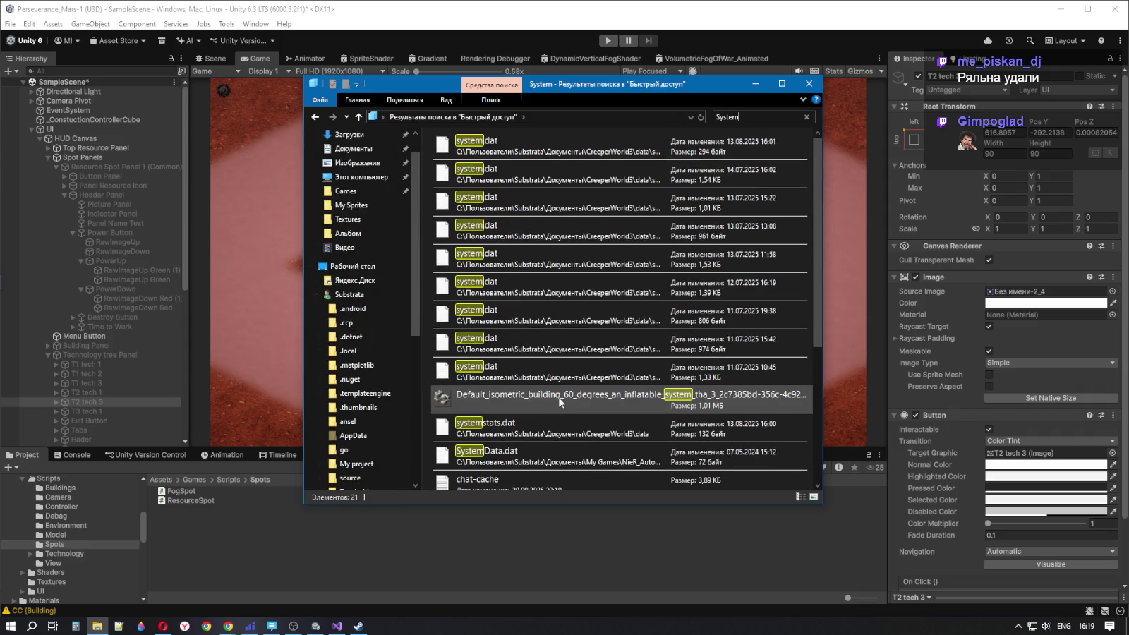
Refine the search to System32, then Sys32, clear it and close File Explorer
type("32")
double_click(749, 117)
left_click(736, 117)
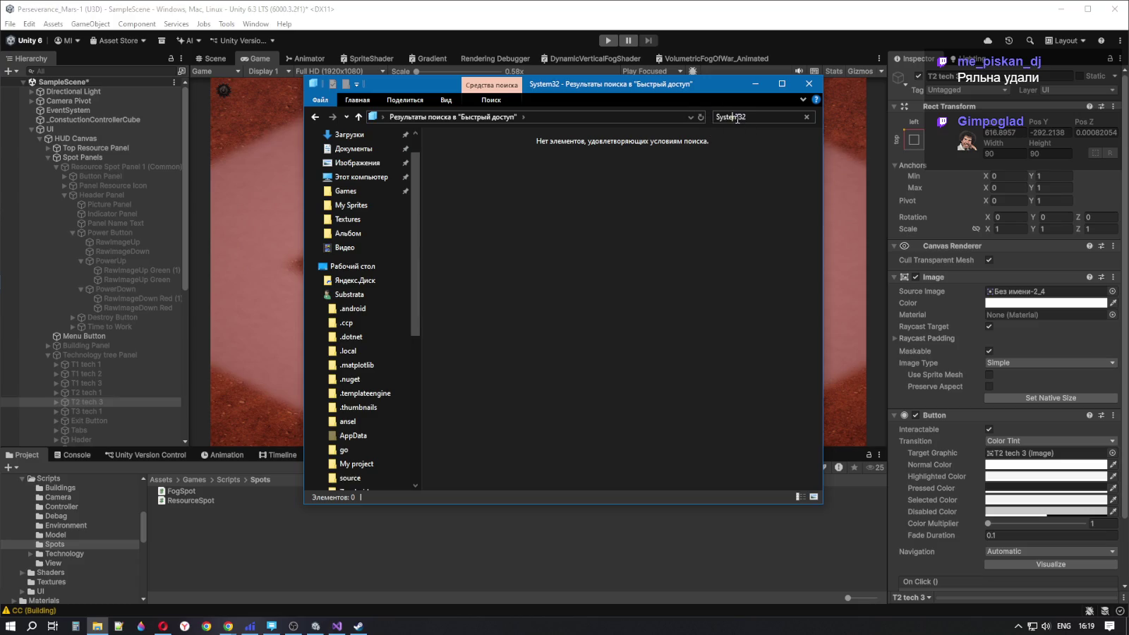
key("BackSpace")
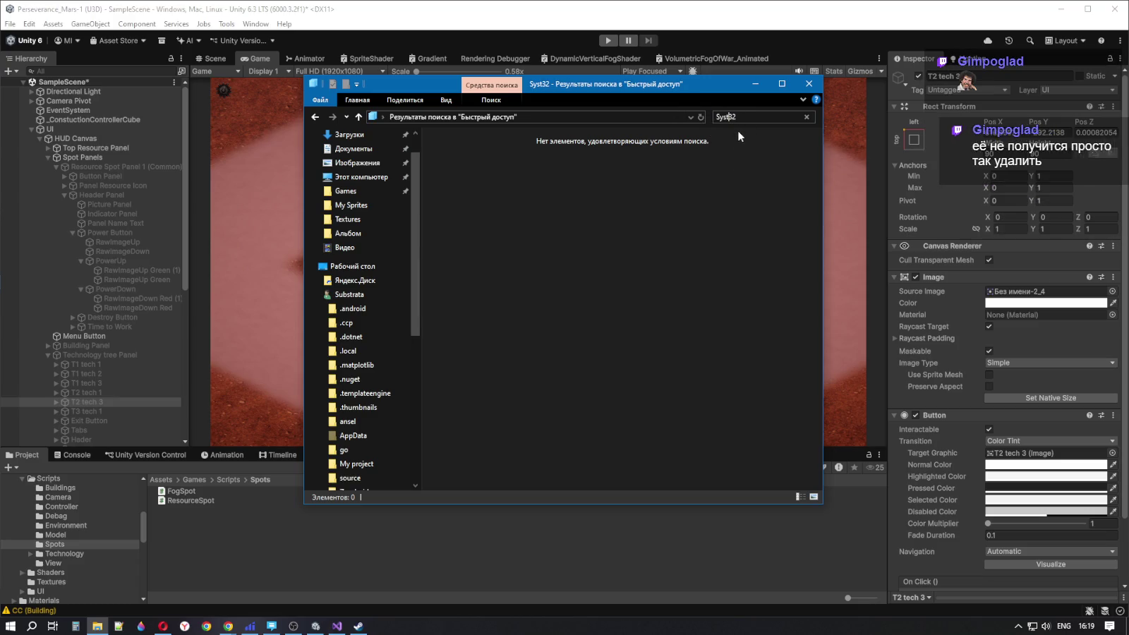
key("BackSpace")
key("BackSpace")
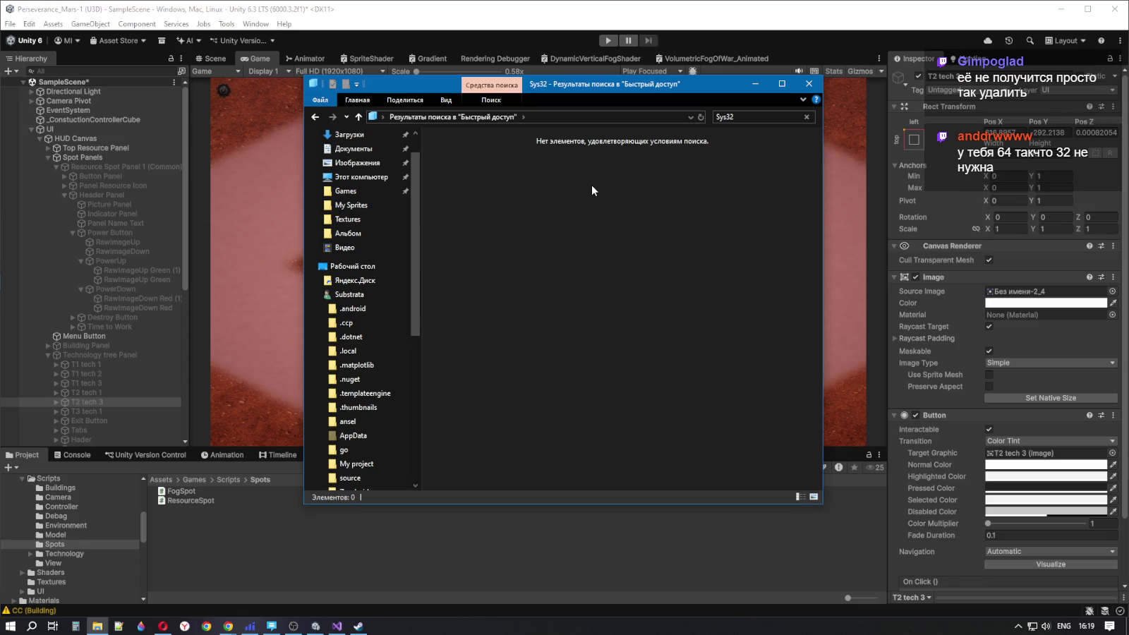
left_click_drag(714, 118, 814, 122)
left_click(806, 117)
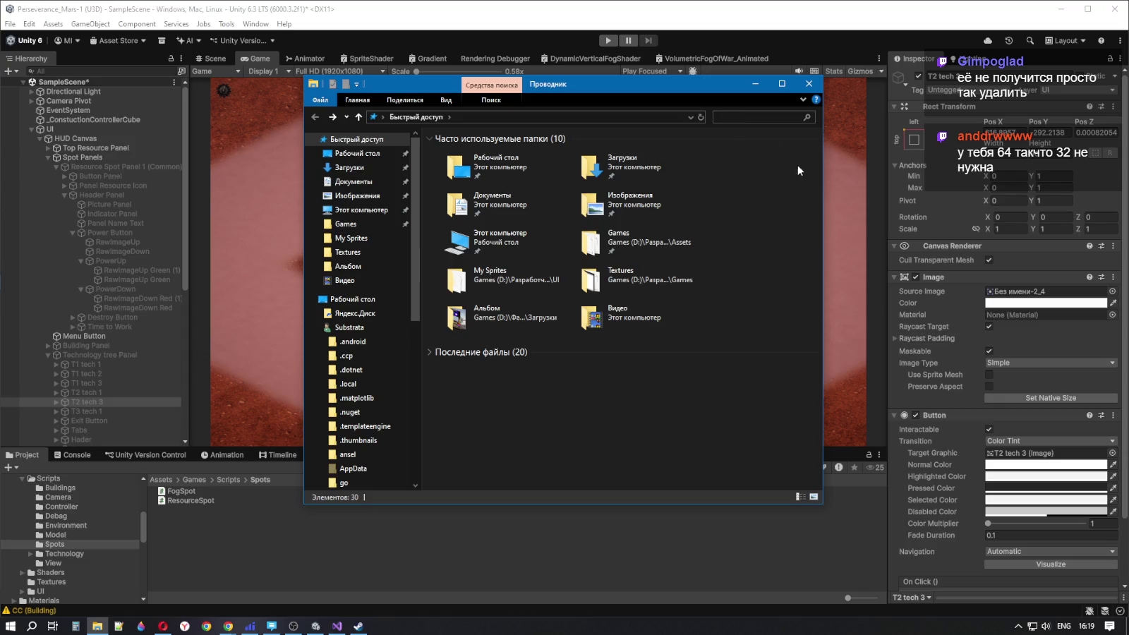
left_click(809, 84)
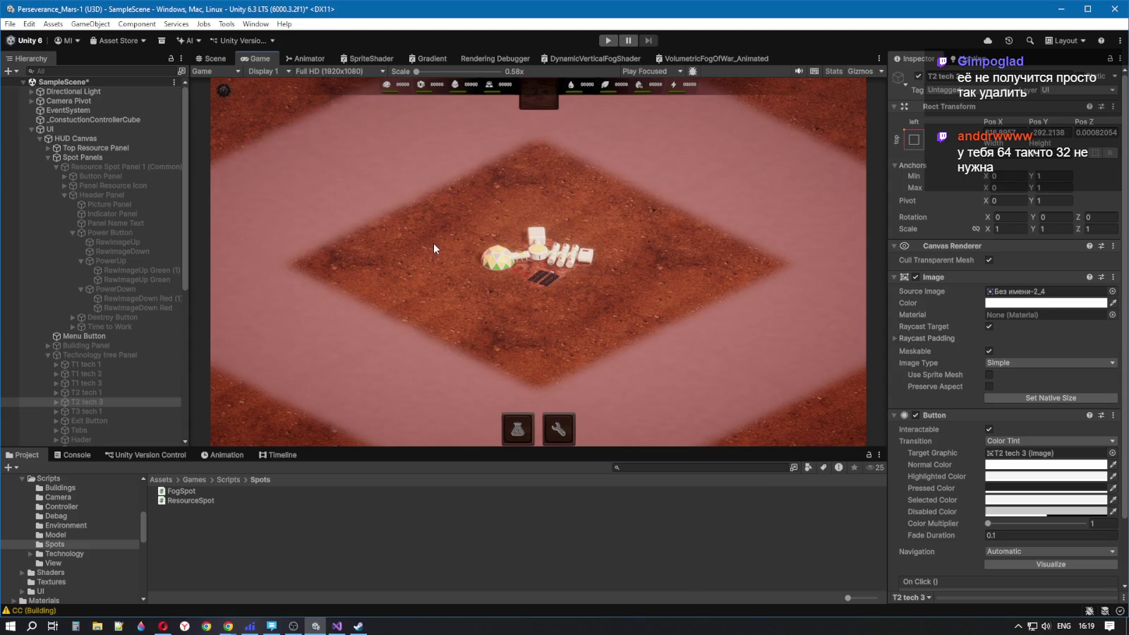
Re-enable Resource Spot Panel 1 (Common) and PowerDown so the panel shows
left_click(213, 56)
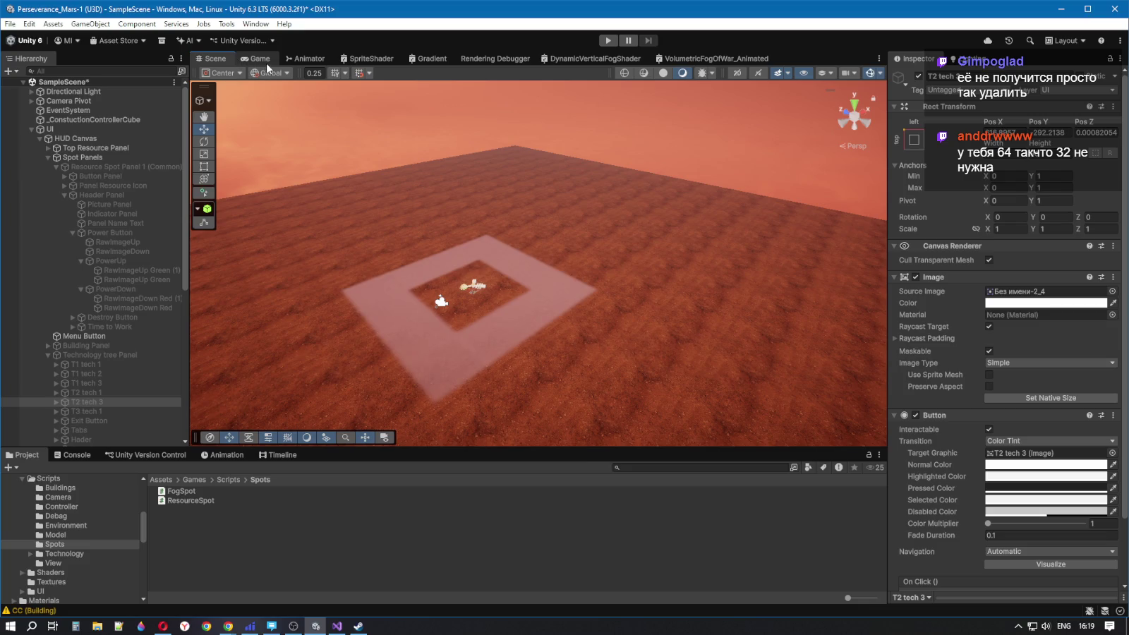
left_click(267, 63)
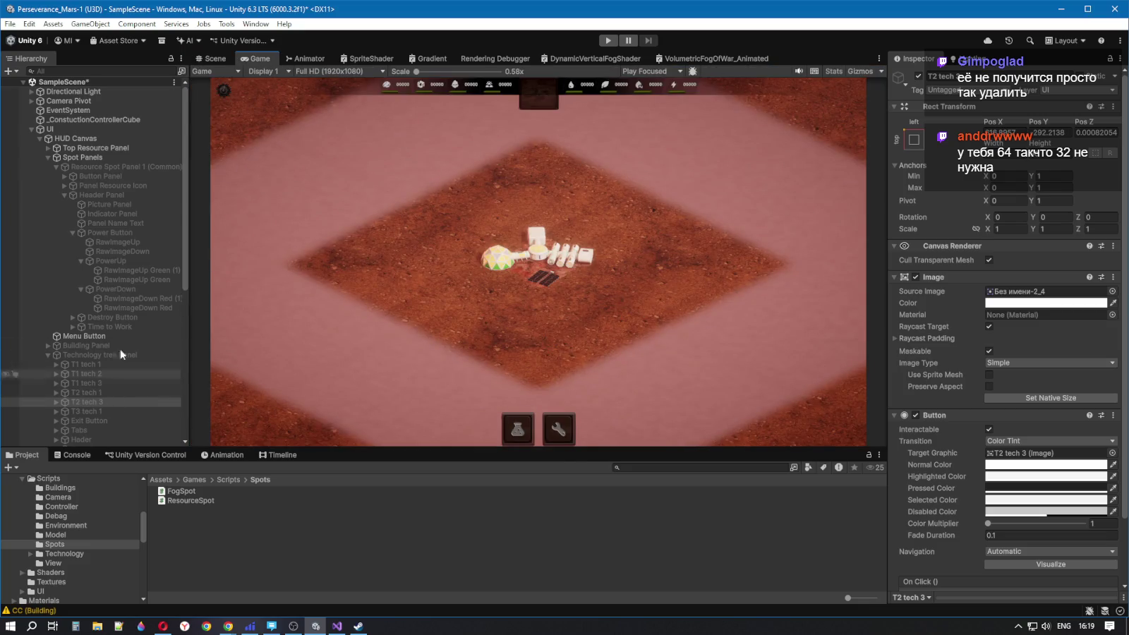
left_click(134, 166)
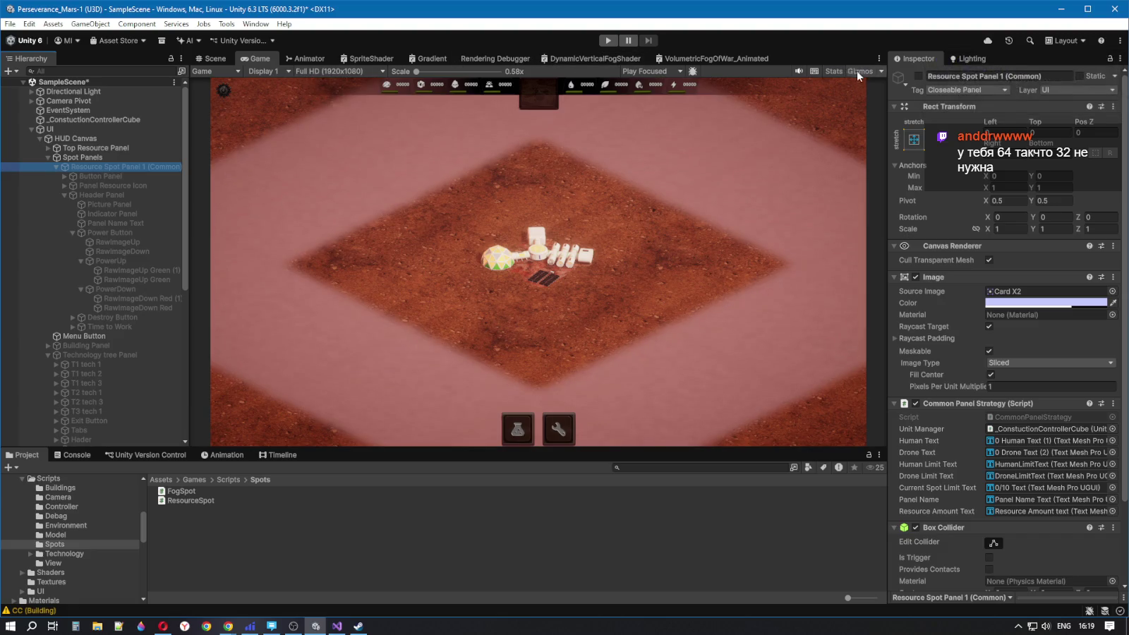
left_click(918, 76)
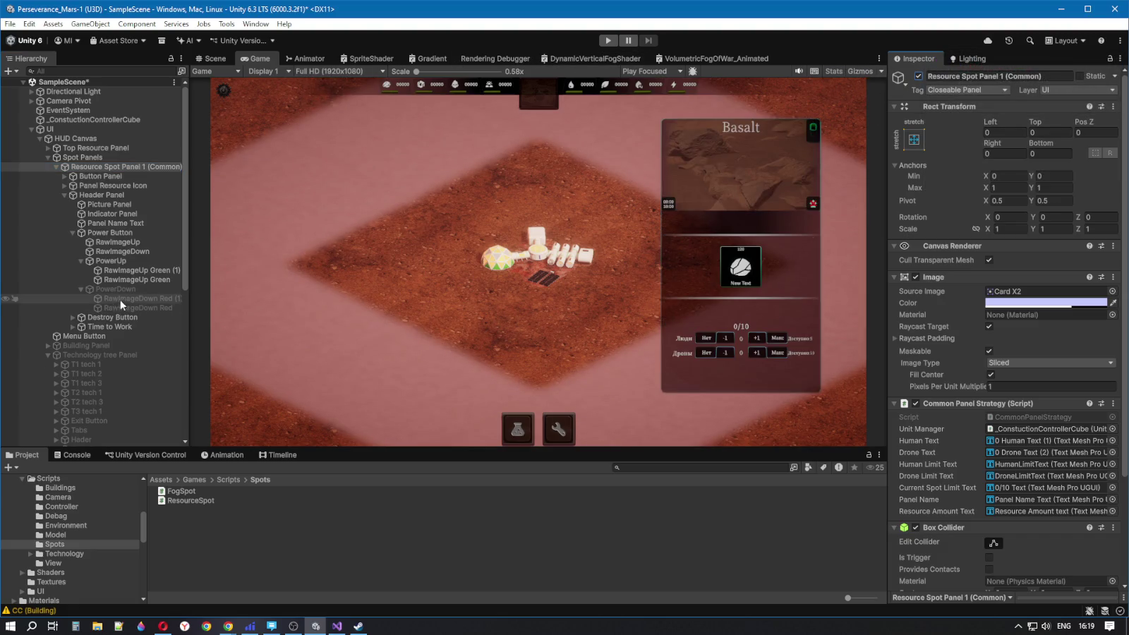
left_click(128, 290)
left_click(918, 76)
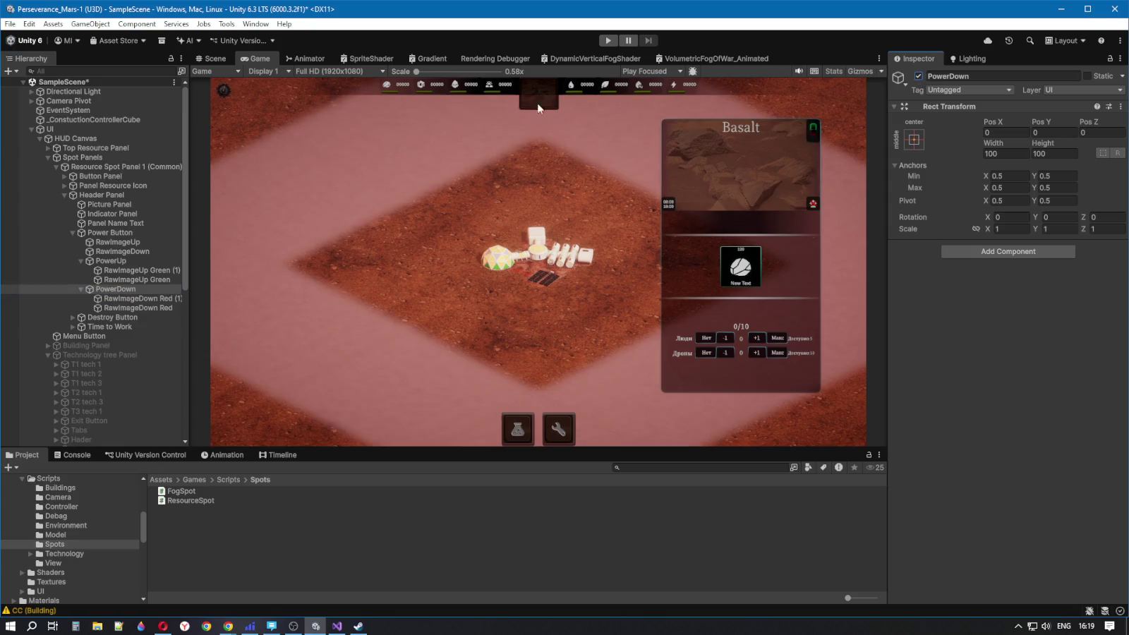
left_click(212, 59)
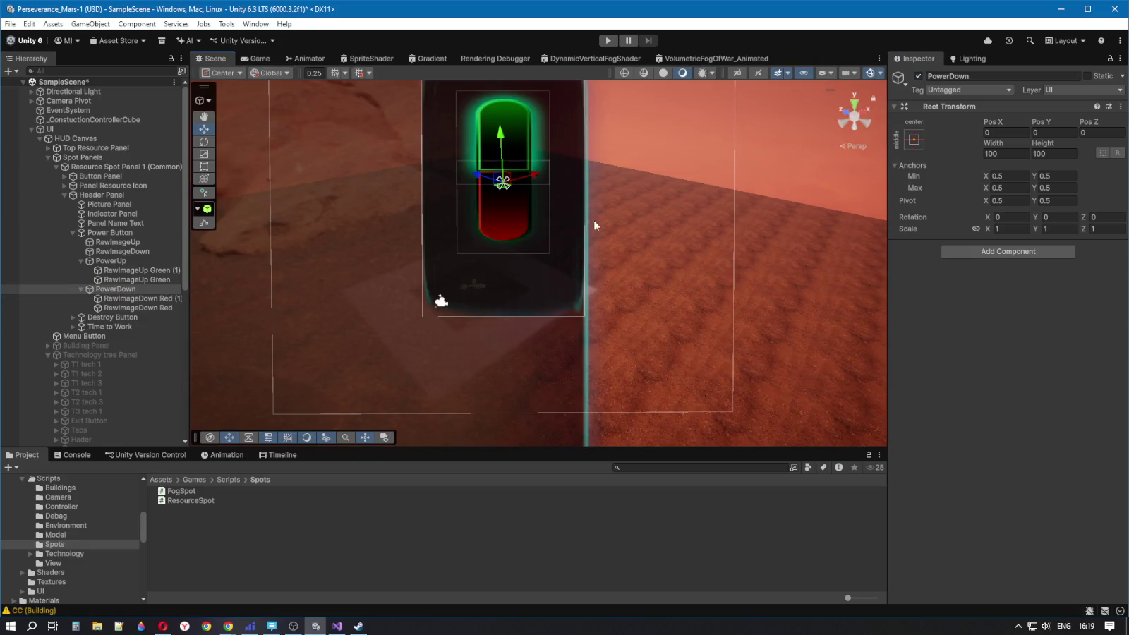
Lower RawImageDown Red (1)'s colour alpha to 76
left_click(137, 308)
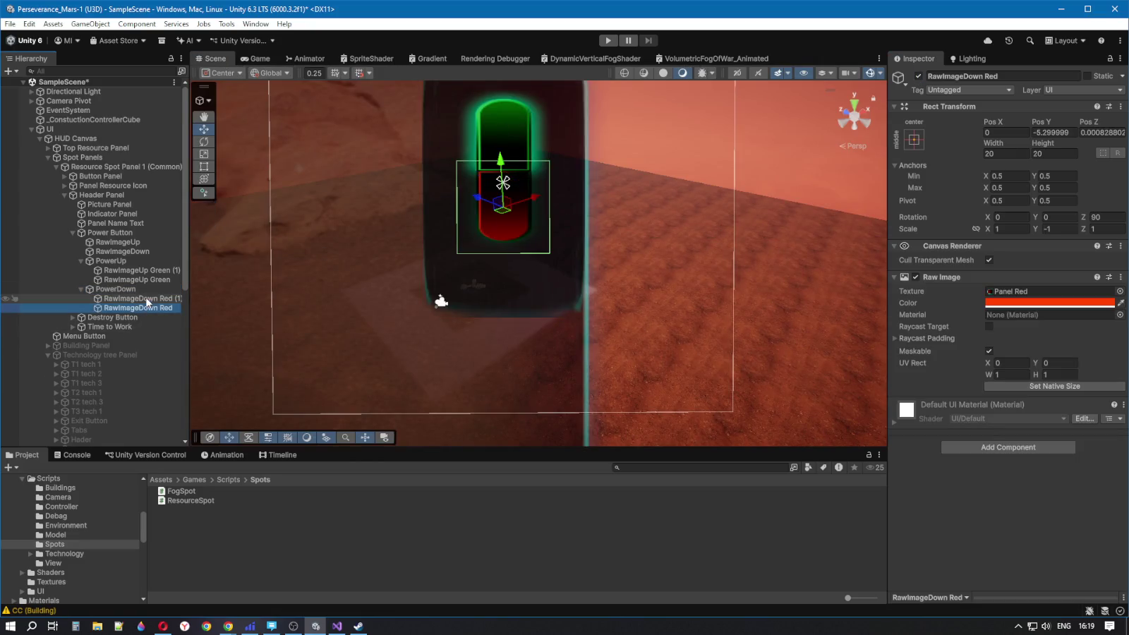
key("Up")
left_click(1025, 309)
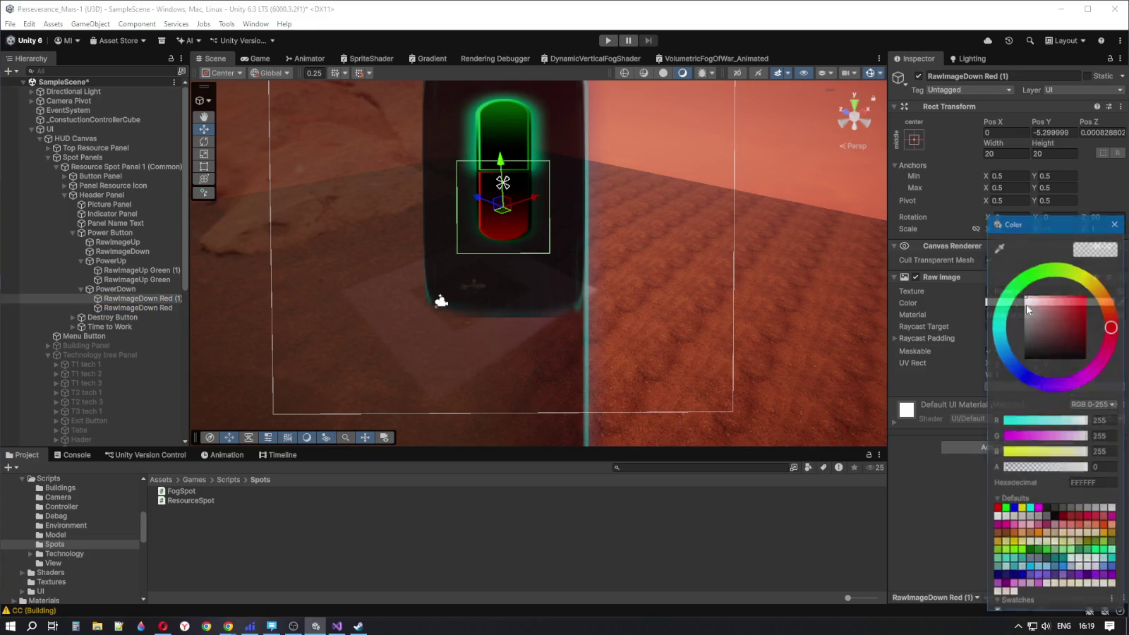
mouse_move(1027, 462)
left_mouse_down()
mouse_move(1018, 464)
mouse_move(1029, 463)
left_mouse_up()
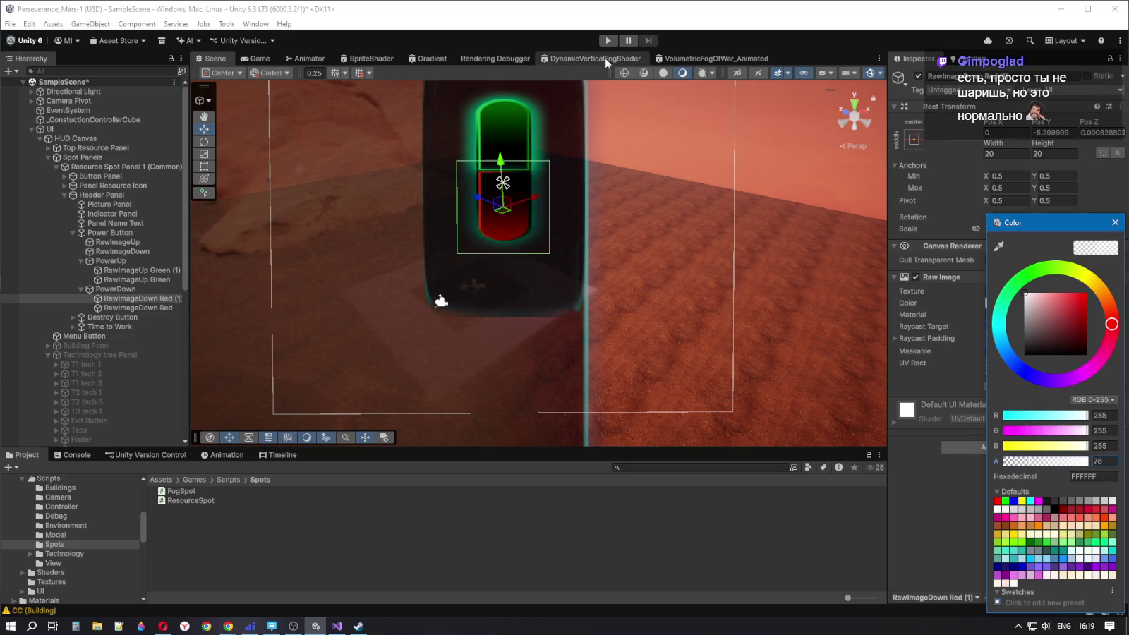
left_click(257, 60)
left_click(222, 56)
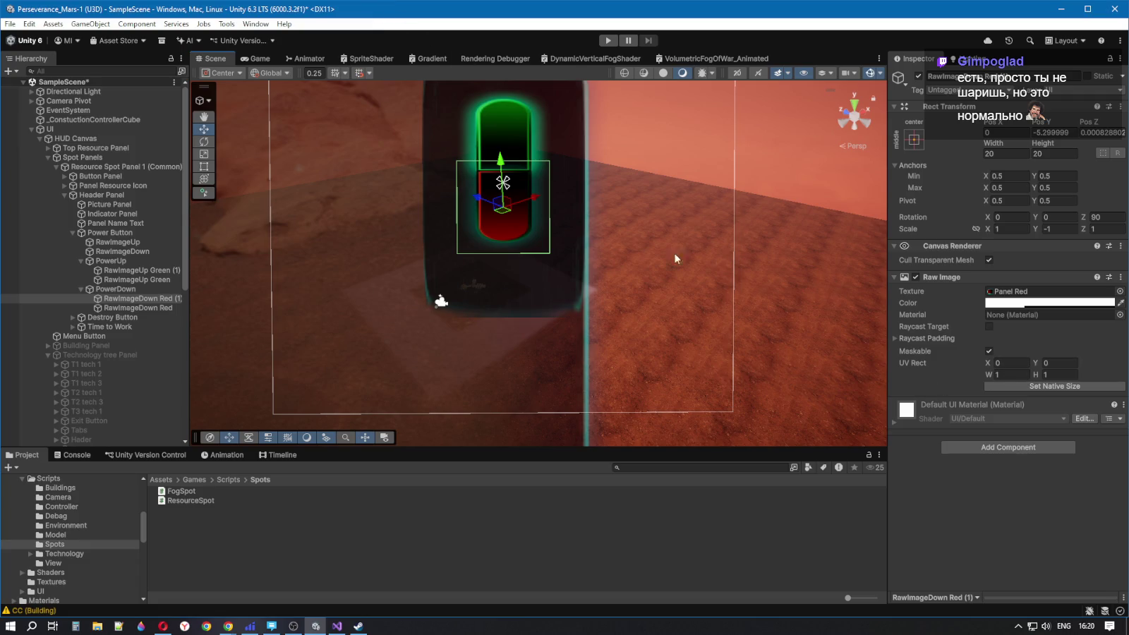
Nudge RawImageDown Red (1)'s alpha up to 81
left_click(1044, 302)
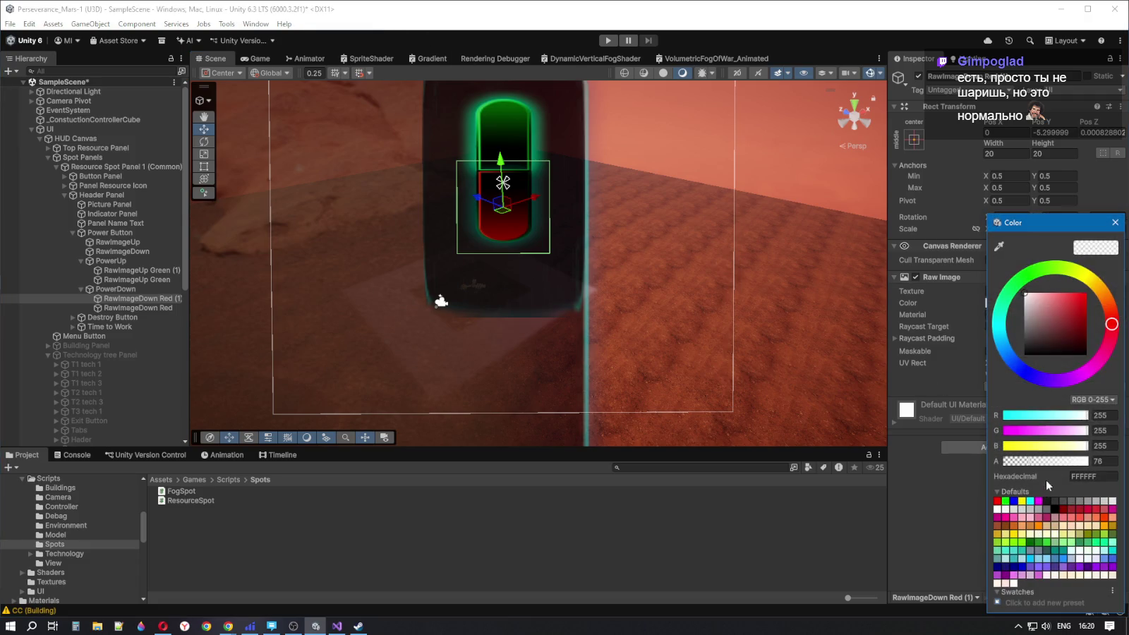
left_click(1030, 463)
left_click(1115, 222)
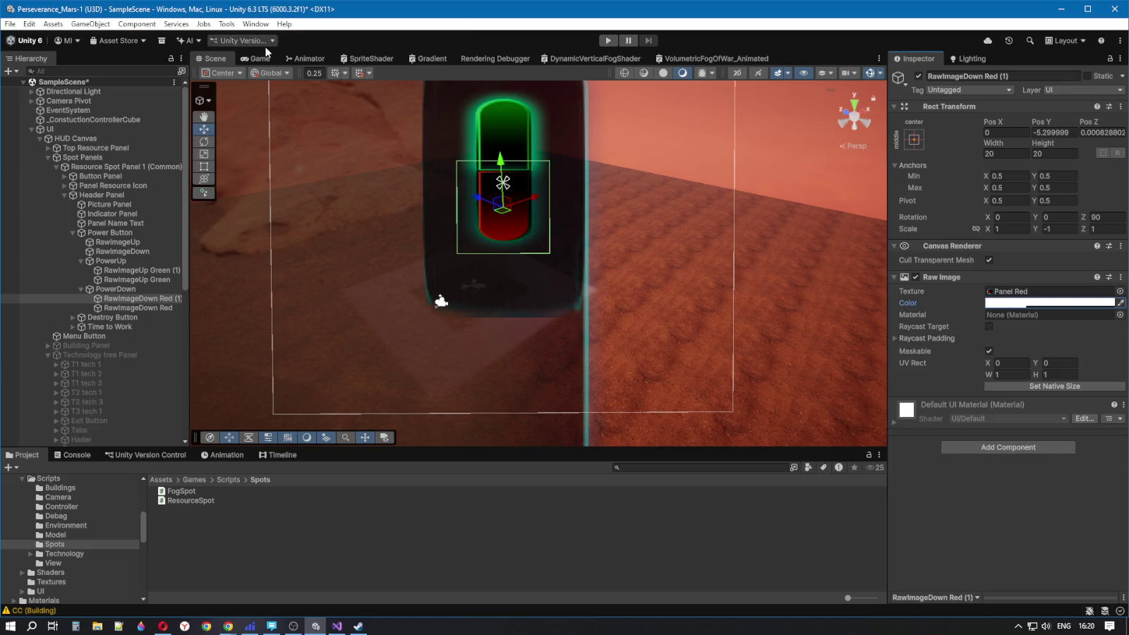
Switch off the PowerDown group so its red image disappears
left_click(148, 280)
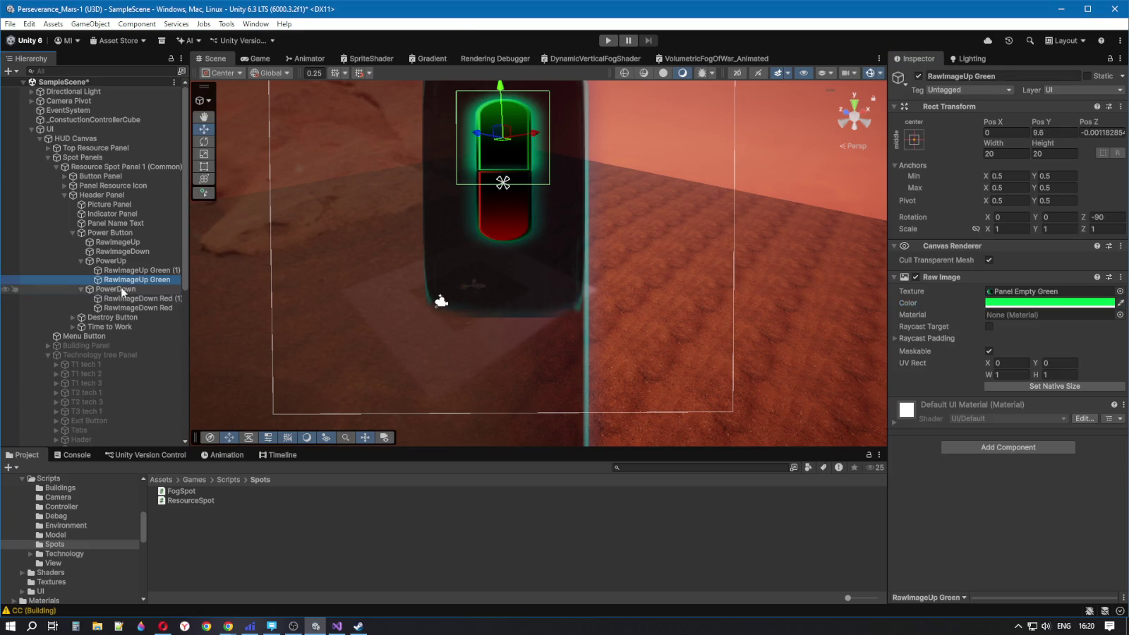
left_click(116, 290)
left_click(918, 76)
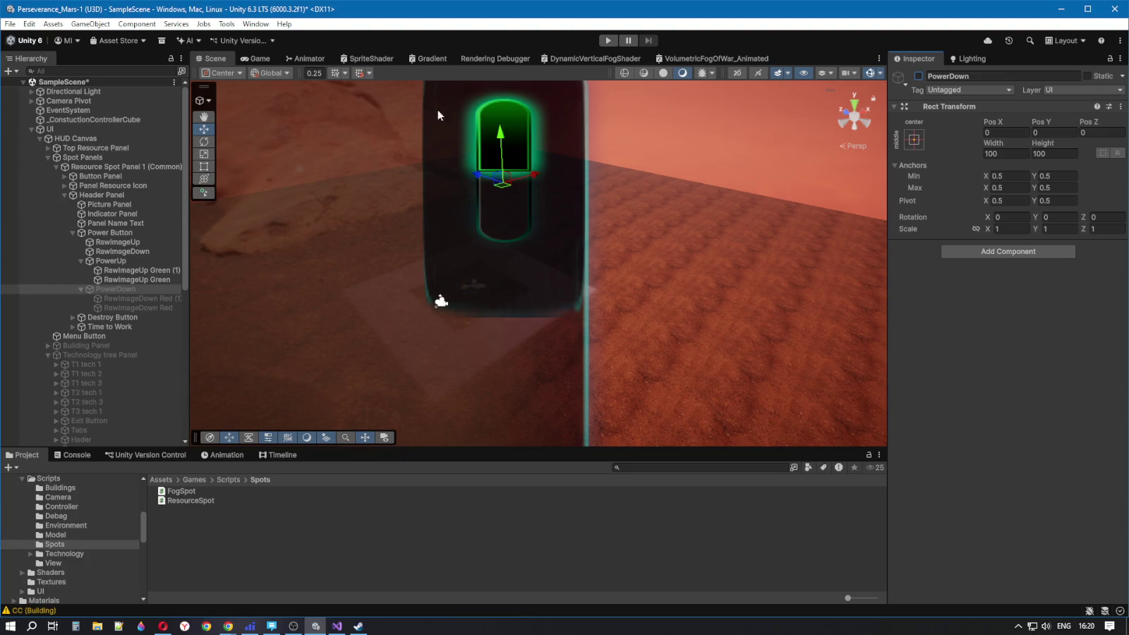
Deactivate and collapse Resource Spot Panel 1 (Common), then show the Game view
left_click(78, 158)
left_click(77, 168)
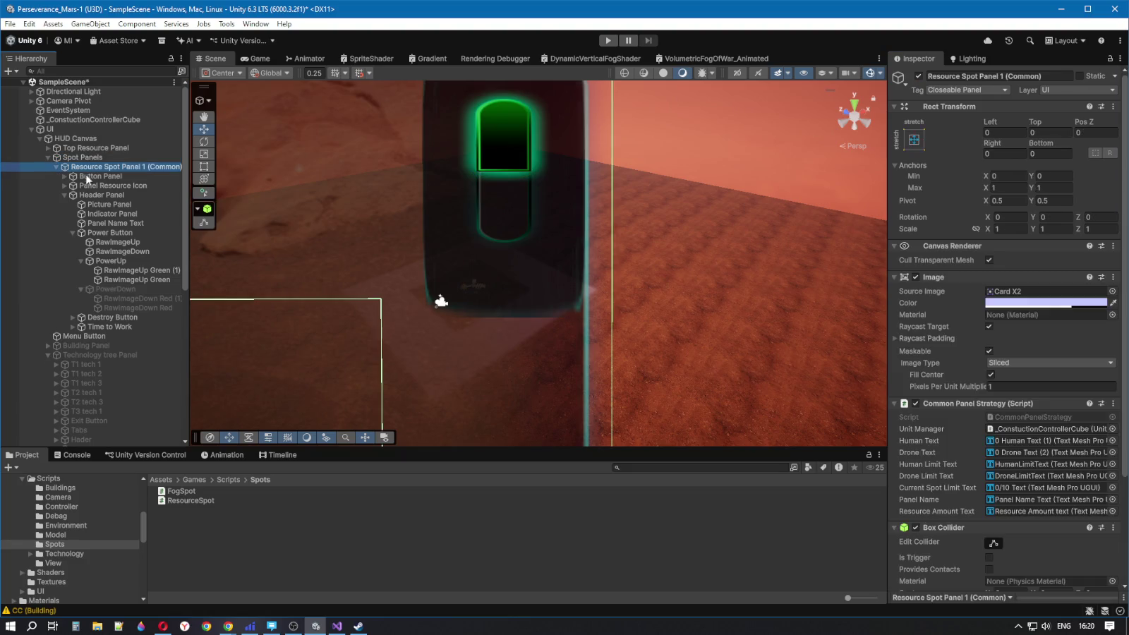
left_click(918, 76)
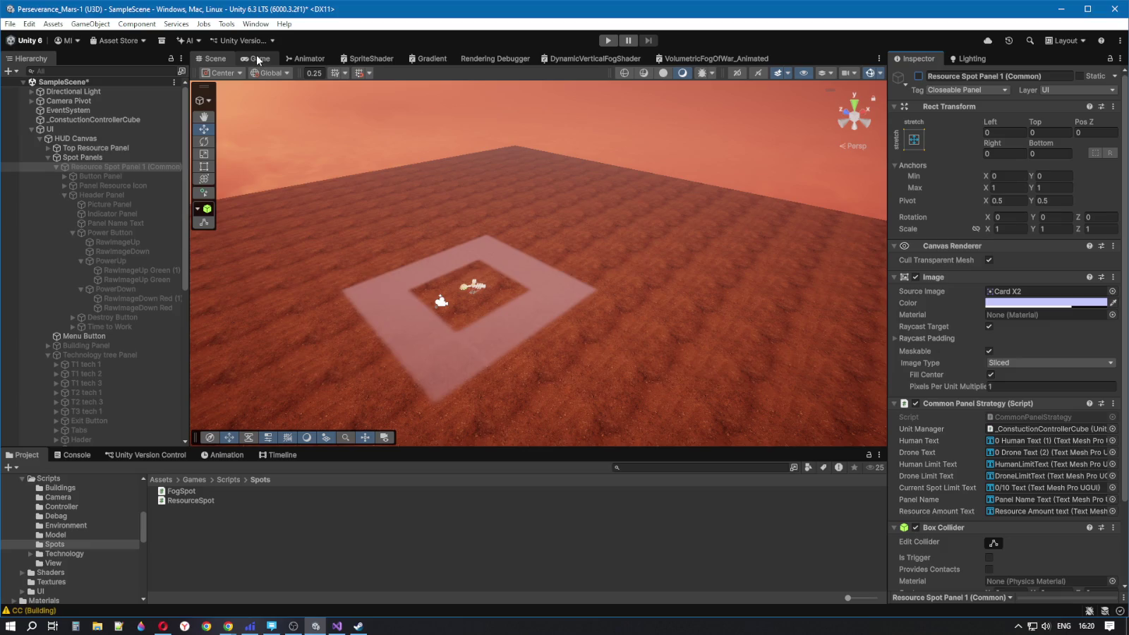
left_click(56, 168)
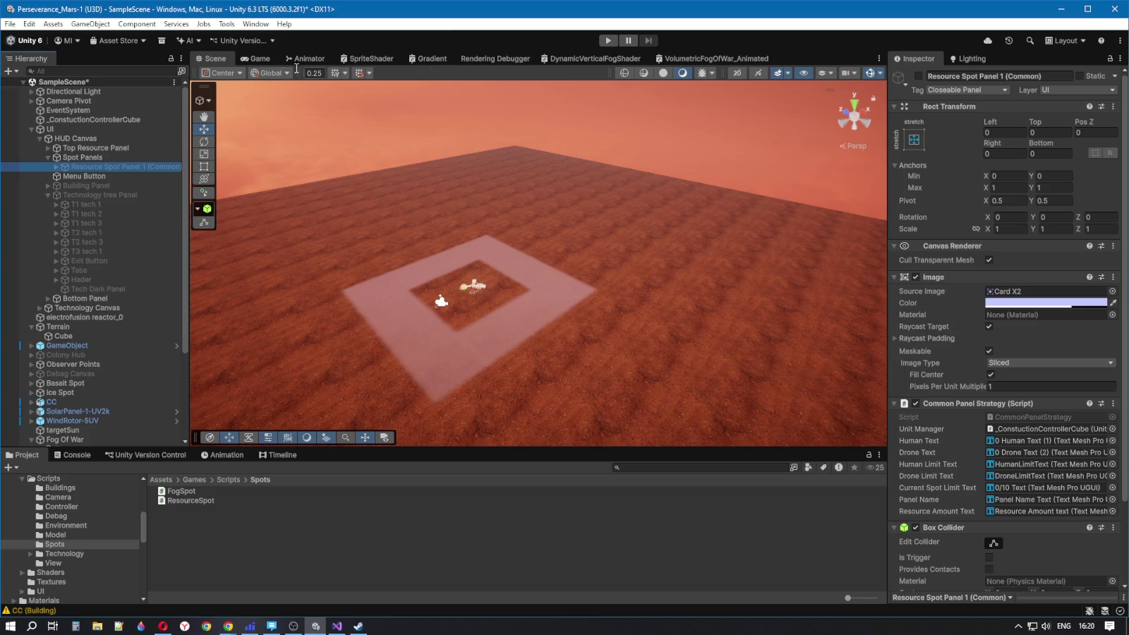
left_click(260, 58)
left_click(222, 56)
left_click(258, 59)
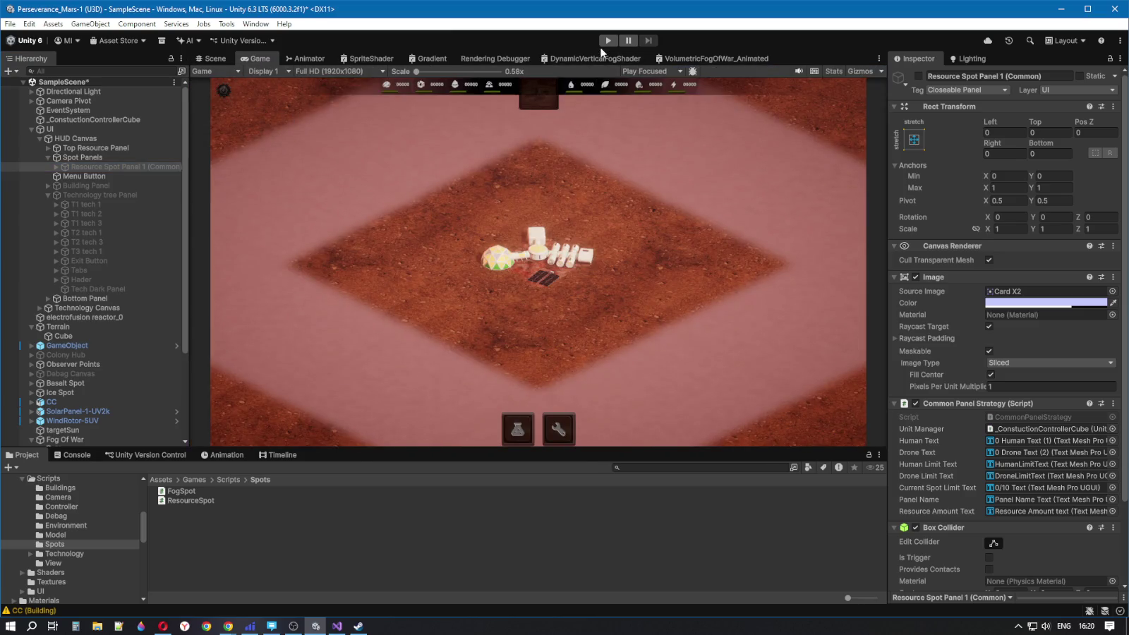
left_click(607, 41)
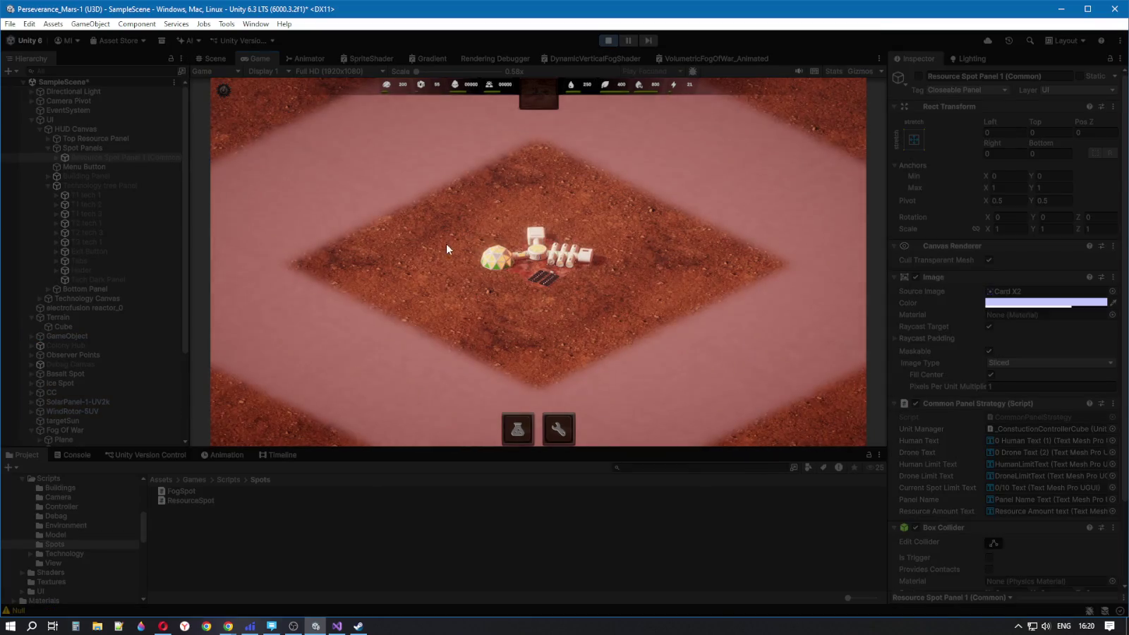
left_click(497, 256)
left_click(77, 455)
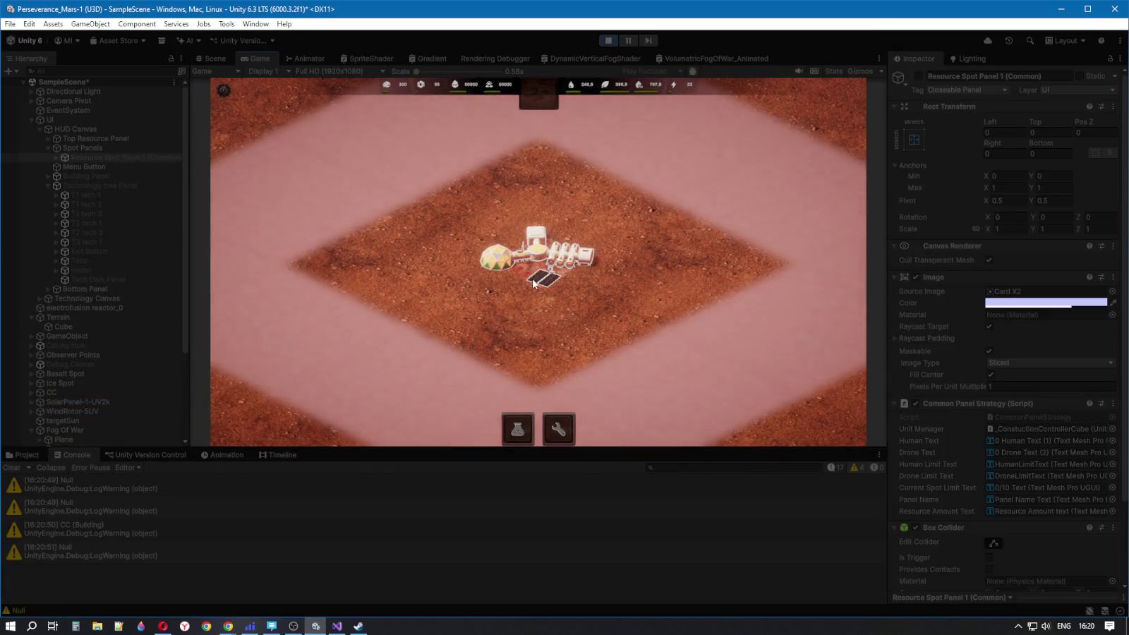
left_click(756, 338)
left_click(757, 338)
left_click(757, 353)
left_click(724, 338)
left_click(724, 338)
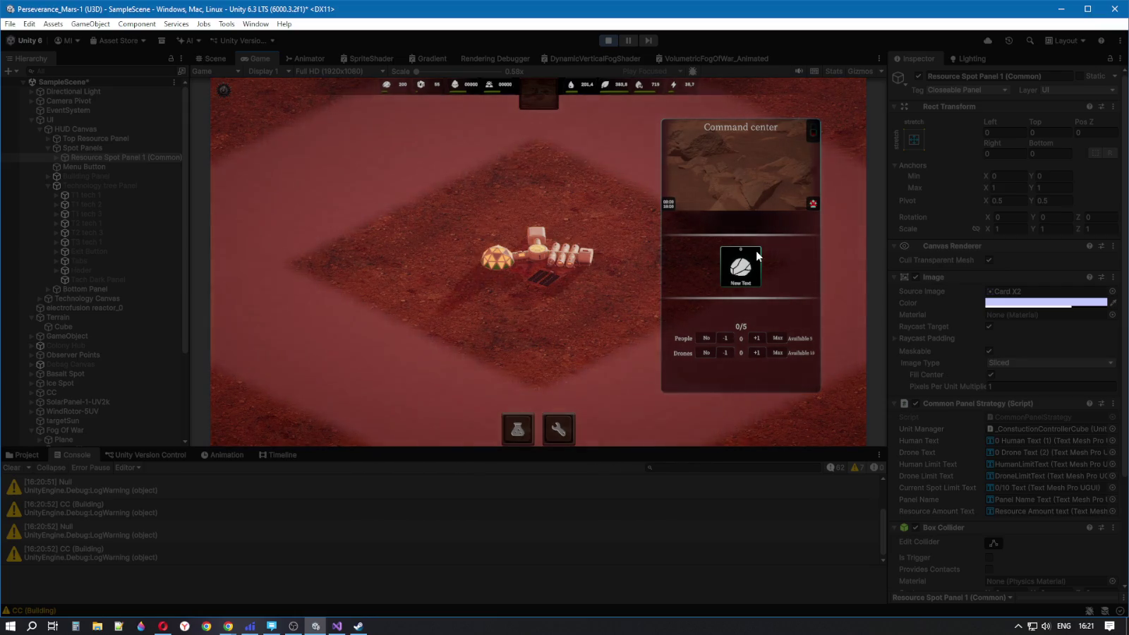
left_click(814, 132)
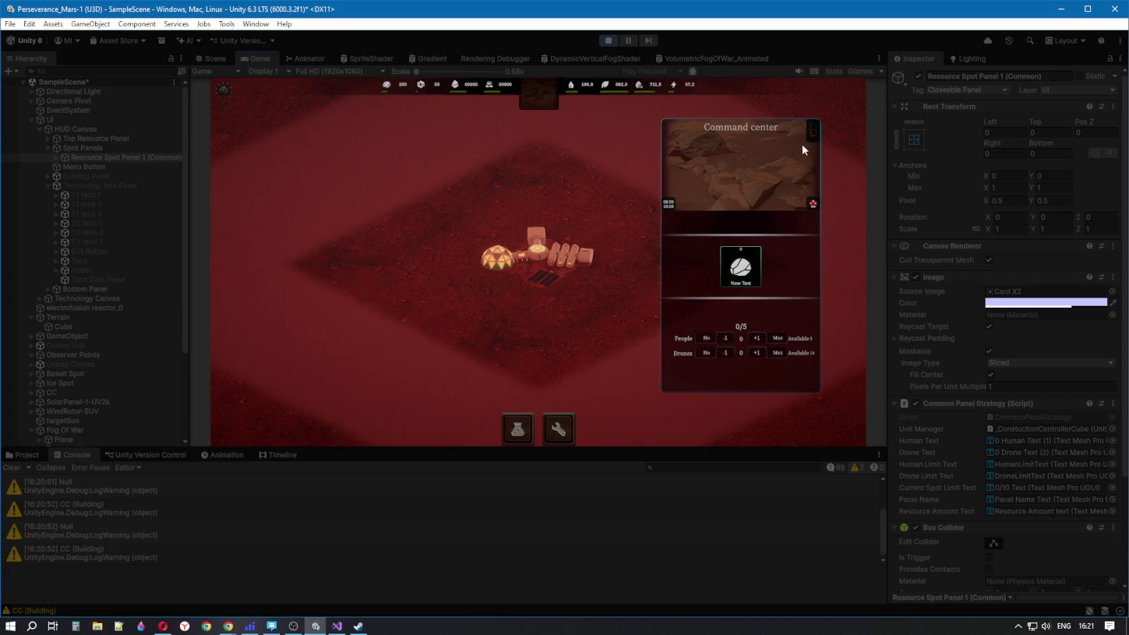
left_click(577, 164)
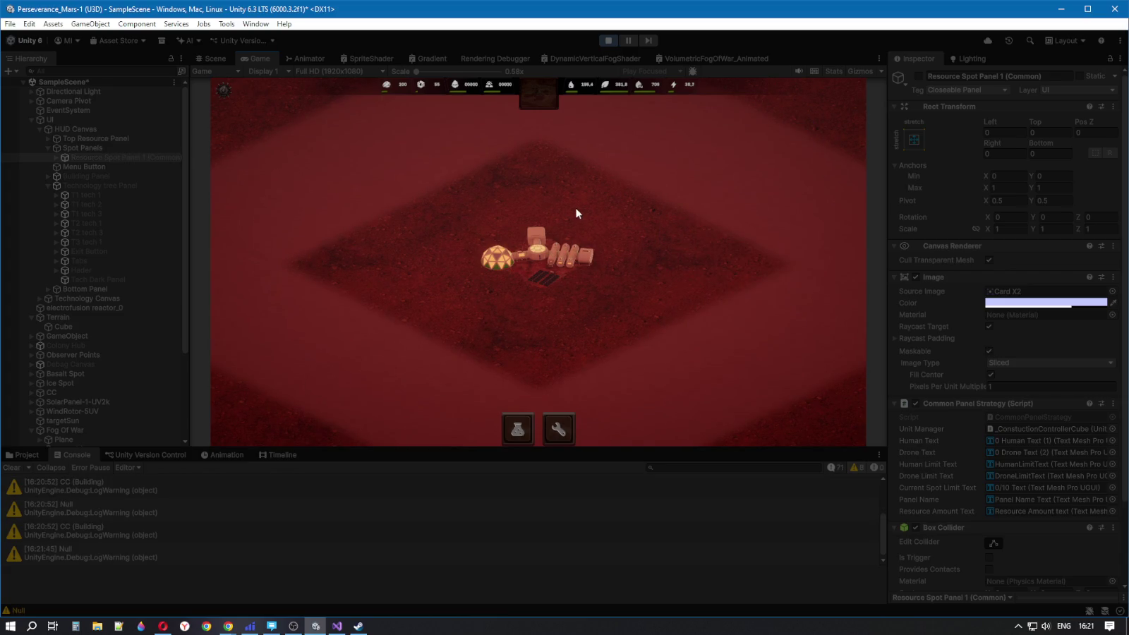
left_click(572, 252)
left_click(815, 131)
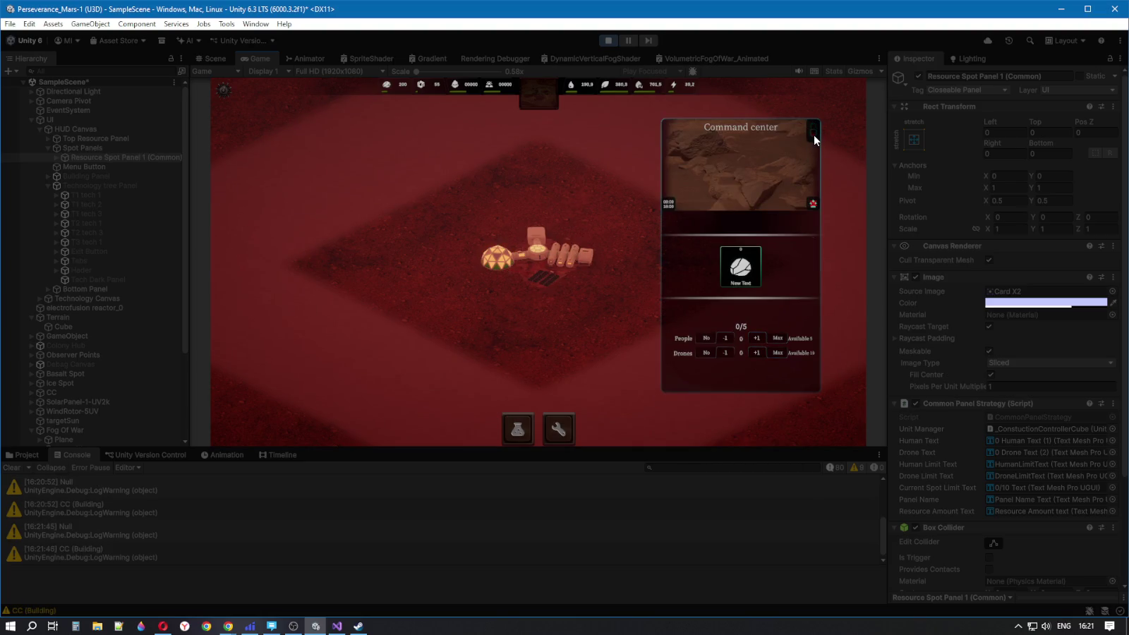
left_click(607, 41)
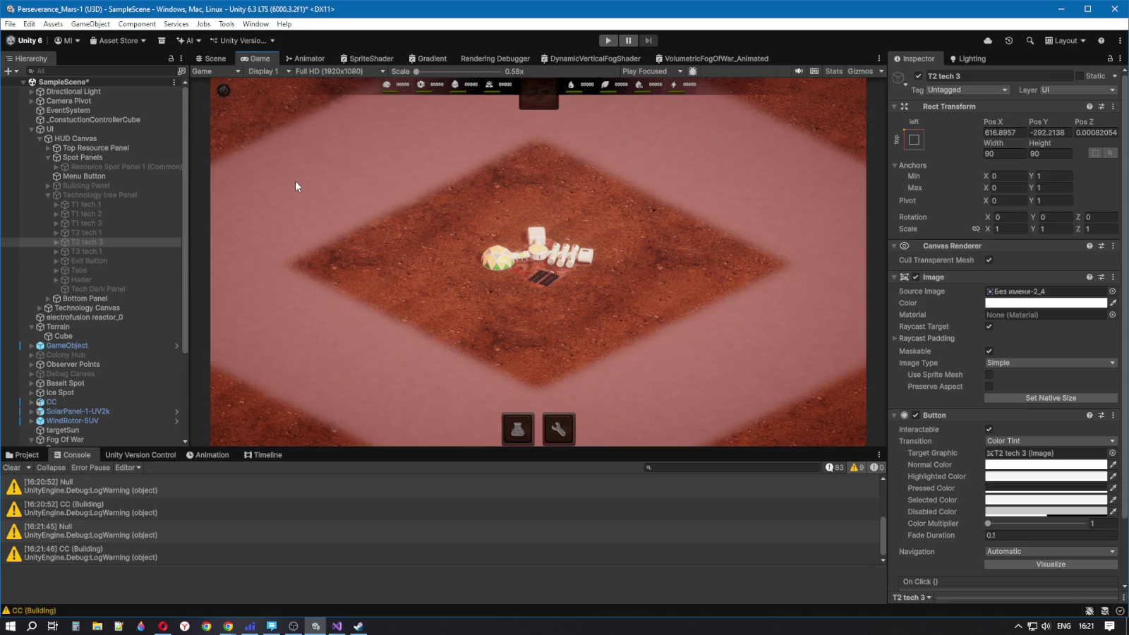
left_click(21, 455)
Open FogSpot.cs in Visual Studio and delete its Start and Update method stubs
left_click(181, 491)
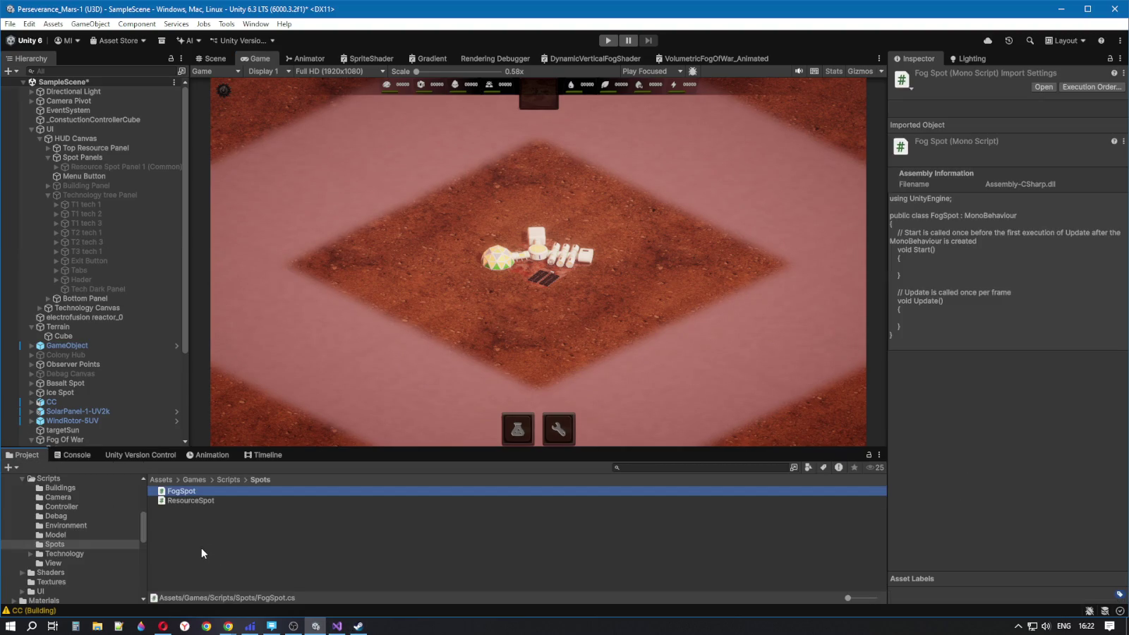
double_click(211, 494)
left_click(191, 273)
mouse_move(160, 283)
left_mouse_down()
mouse_move(113, 227)
mouse_move(80, 153)
left_mouse_up()
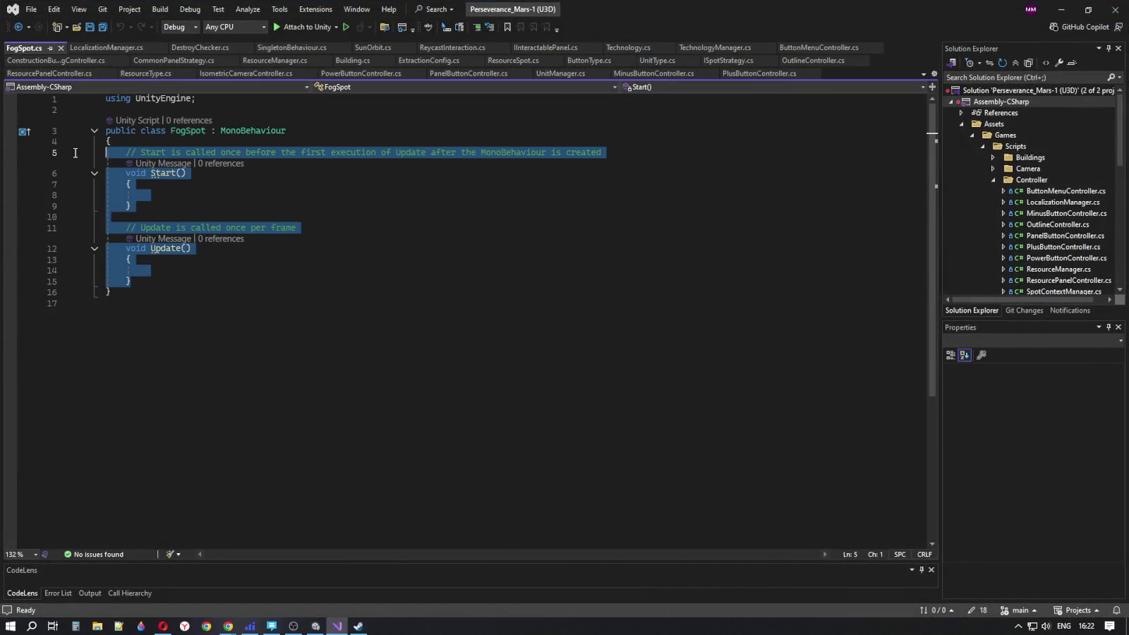
key("Delete")
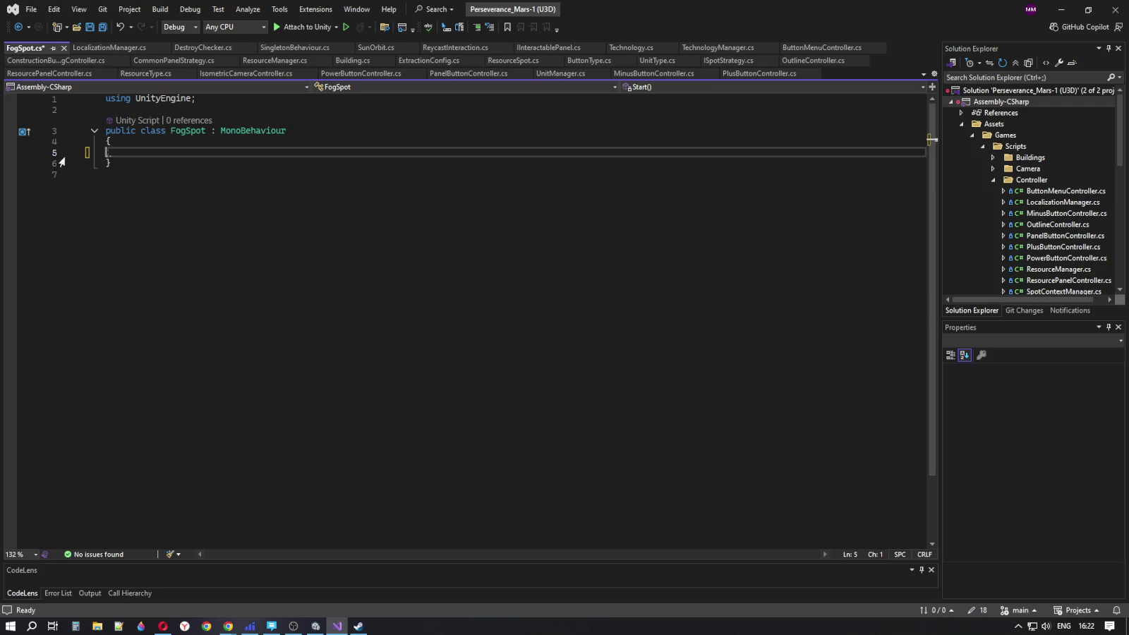
Copy Building.cs's fields and methods and paste them into the FogSpot class
left_click(344, 63)
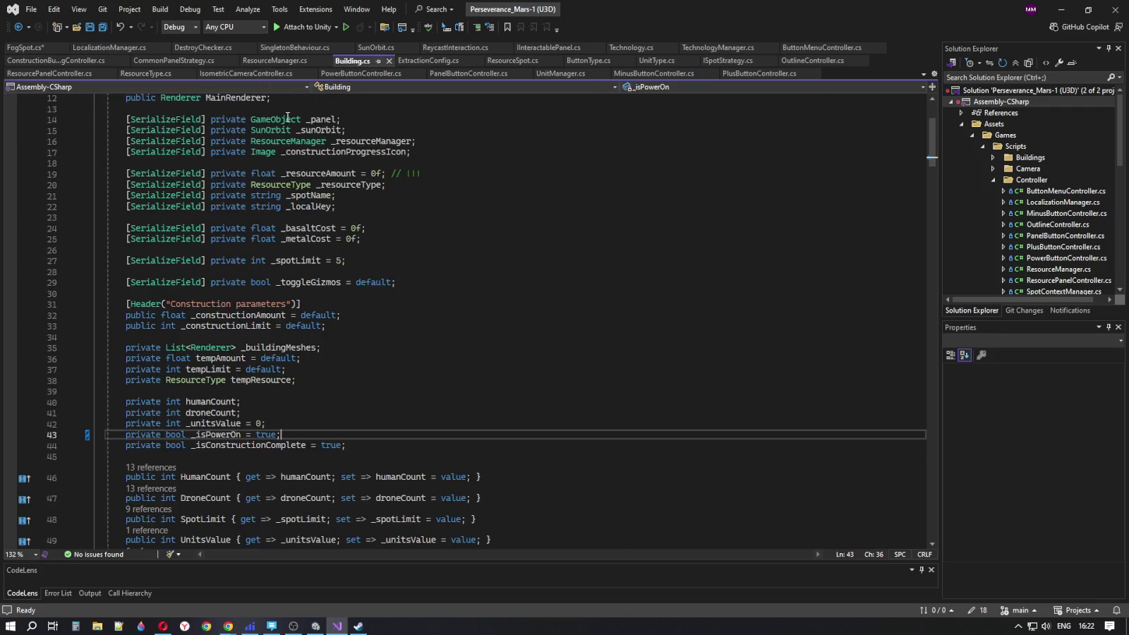
scroll(240, 264, "up", 4)
mouse_move(129, 200)
left_mouse_down()
mouse_move(169, 565)
mouse_move(203, 632)
mouse_move(232, 587)
mouse_move(251, 456)
left_mouse_up()
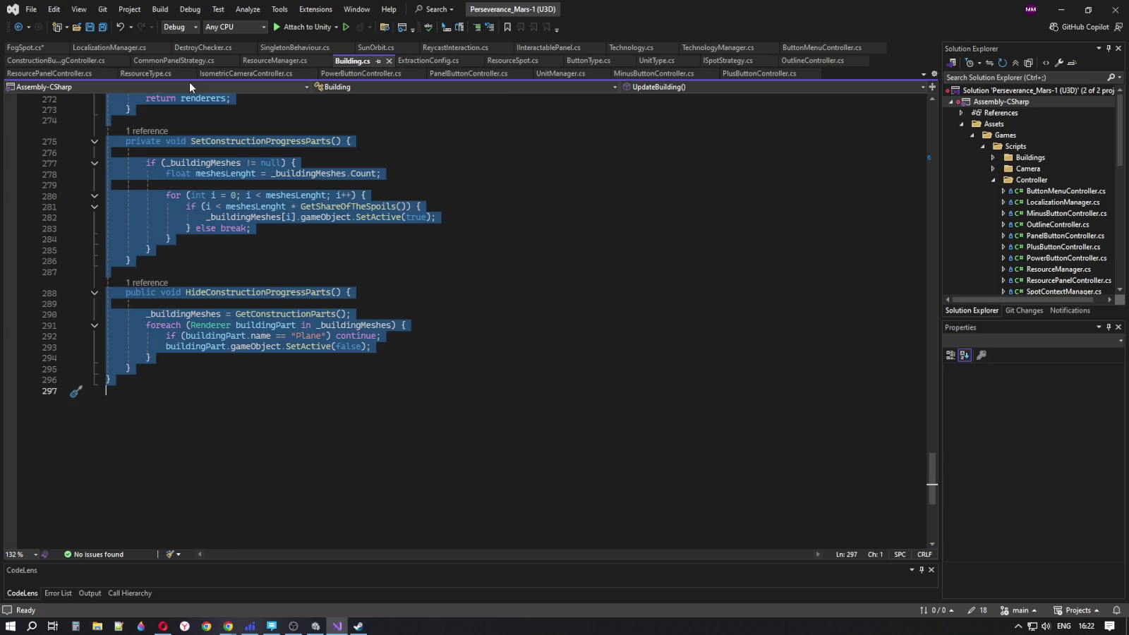
left_click(23, 48)
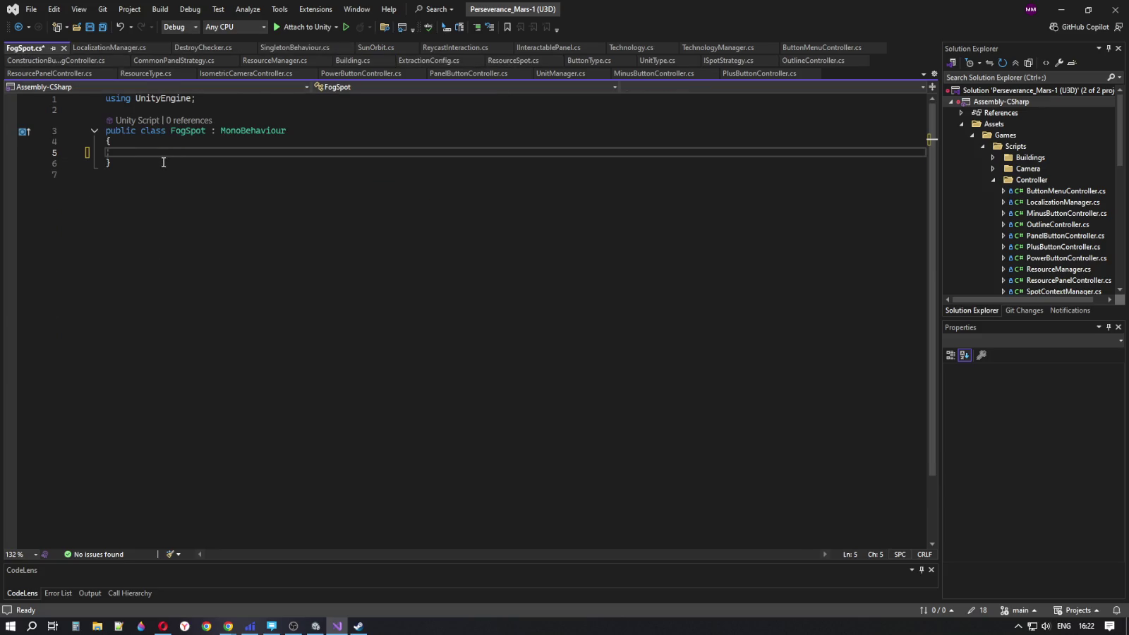
key("ctrl+v")
Review the pasted code, checking the Math call and the unresolved Image type
scroll(471, 443, "up", 7)
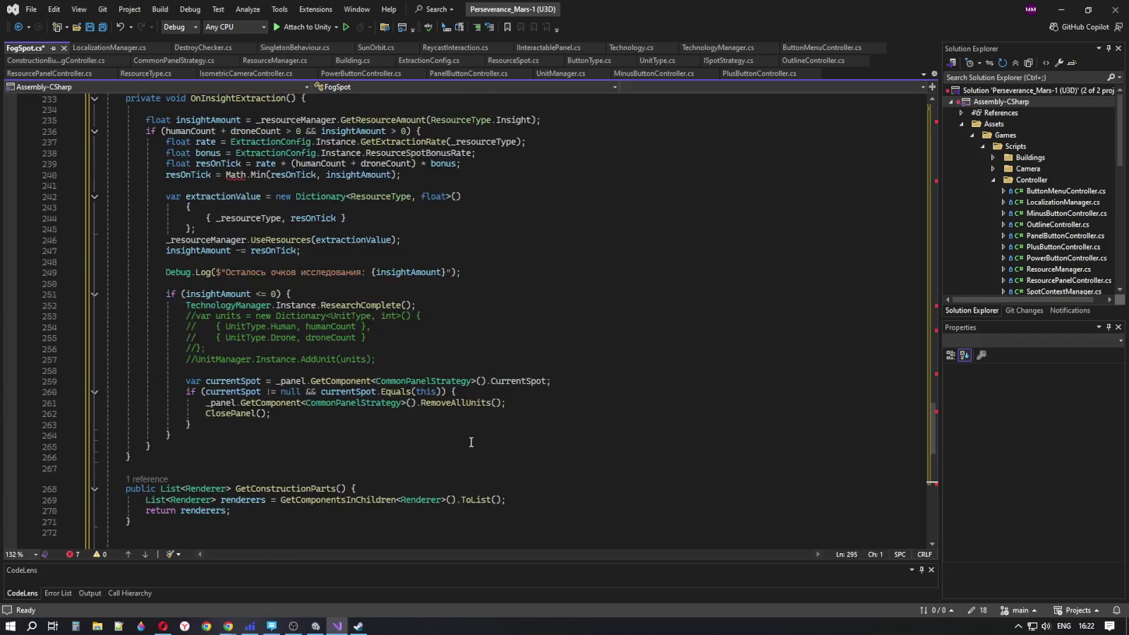
scroll(471, 443, "up", 7)
double_click(234, 404)
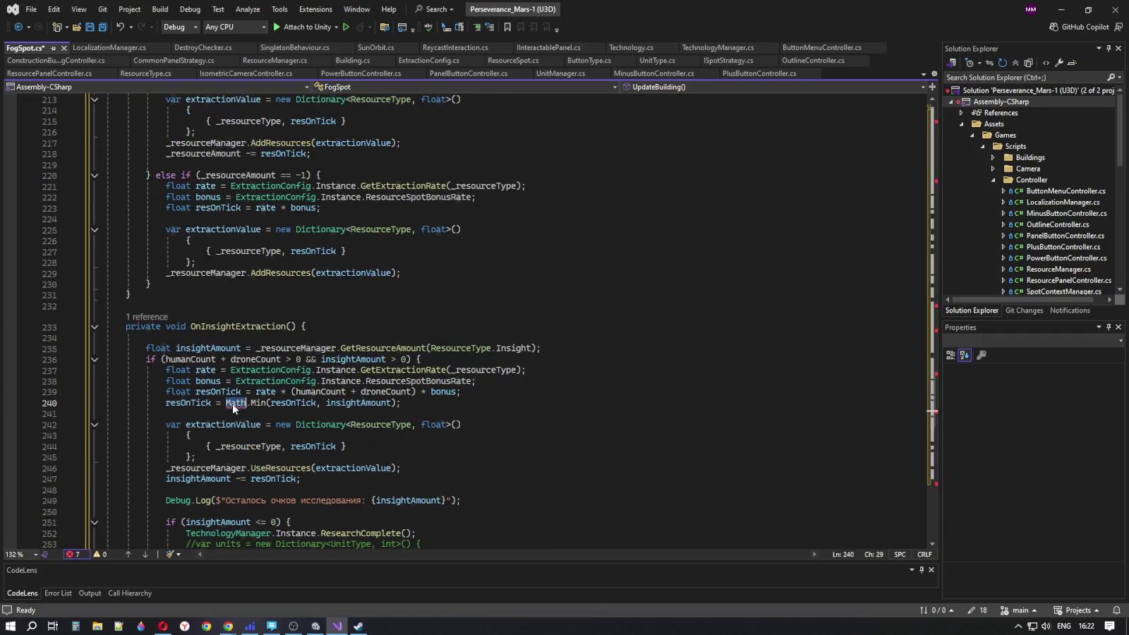
scroll(233, 408, "up", 15)
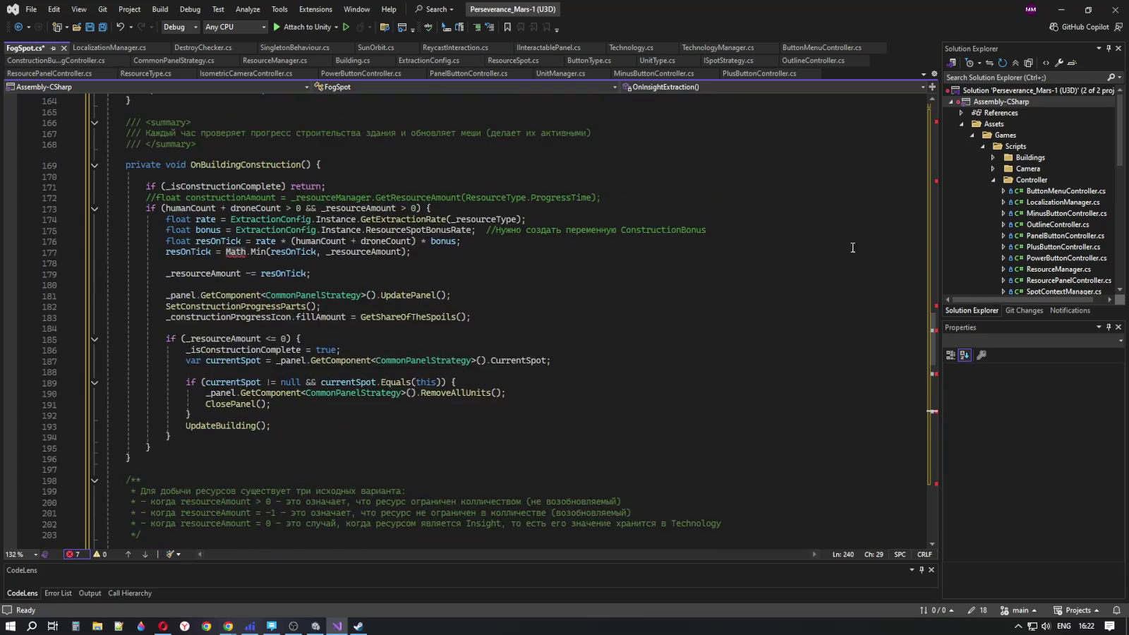
left_click_drag(935, 360, 934, 118)
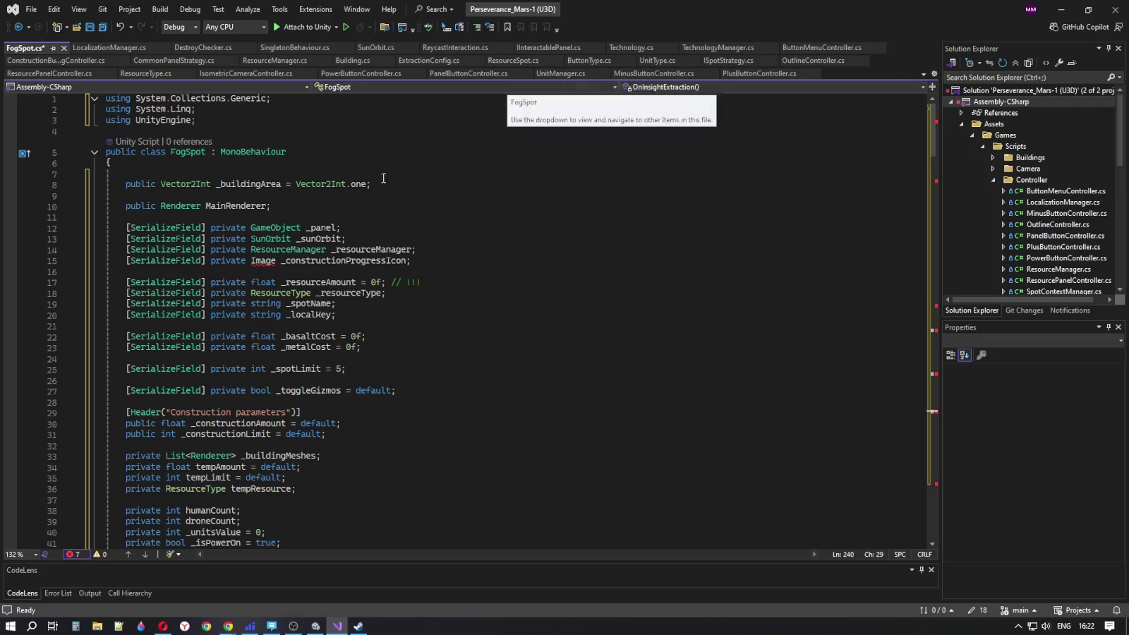
mouse_move(265, 263)
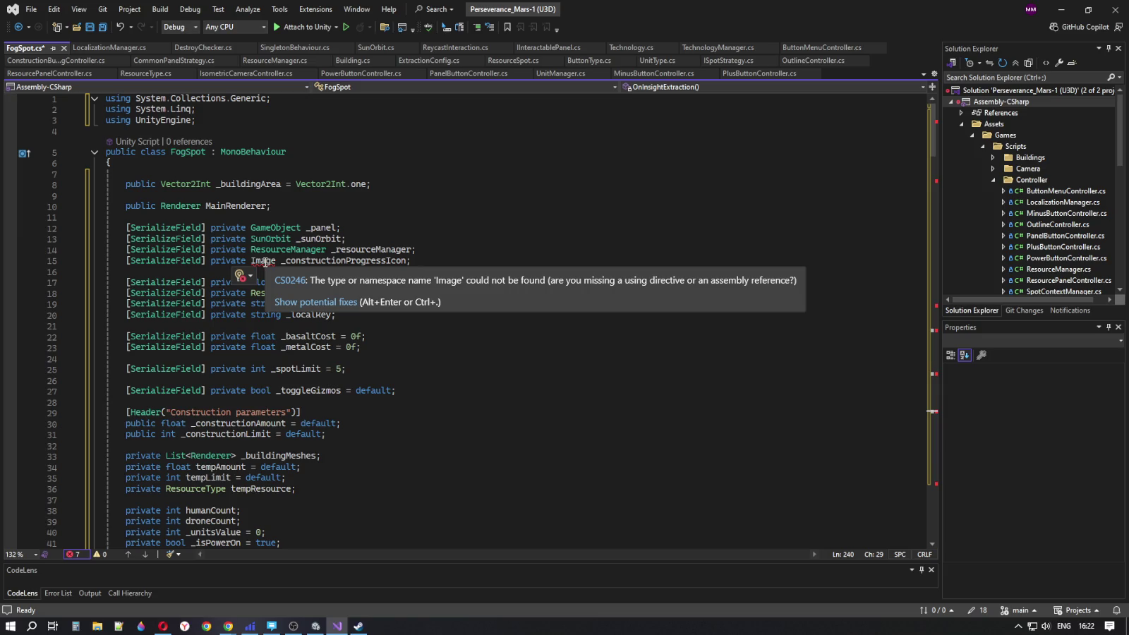
left_click(265, 261)
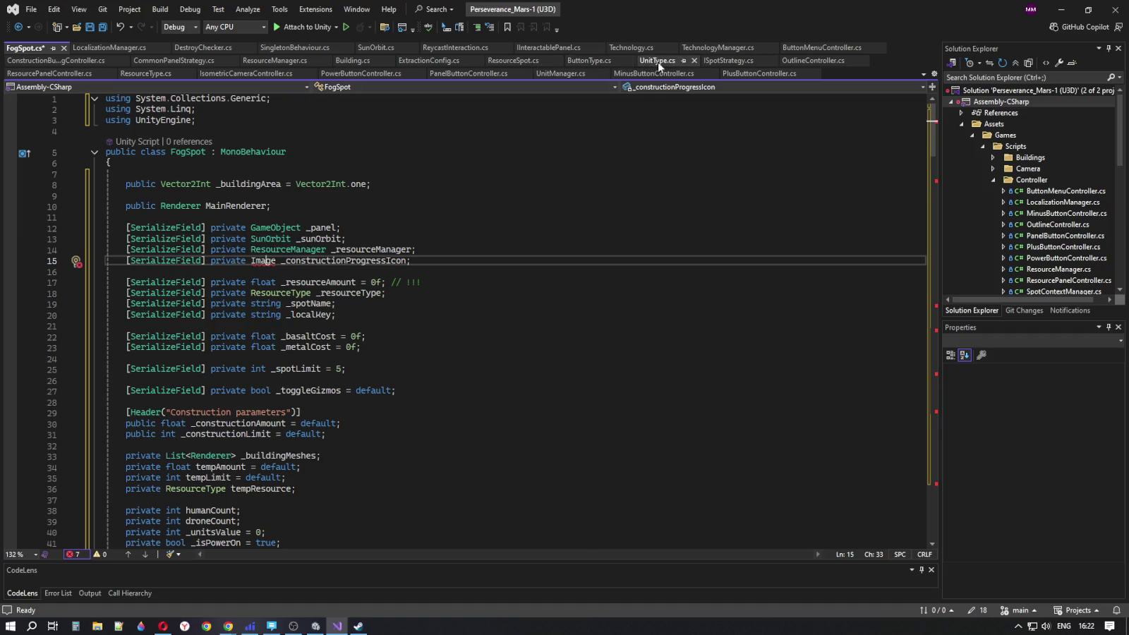
left_click(352, 61)
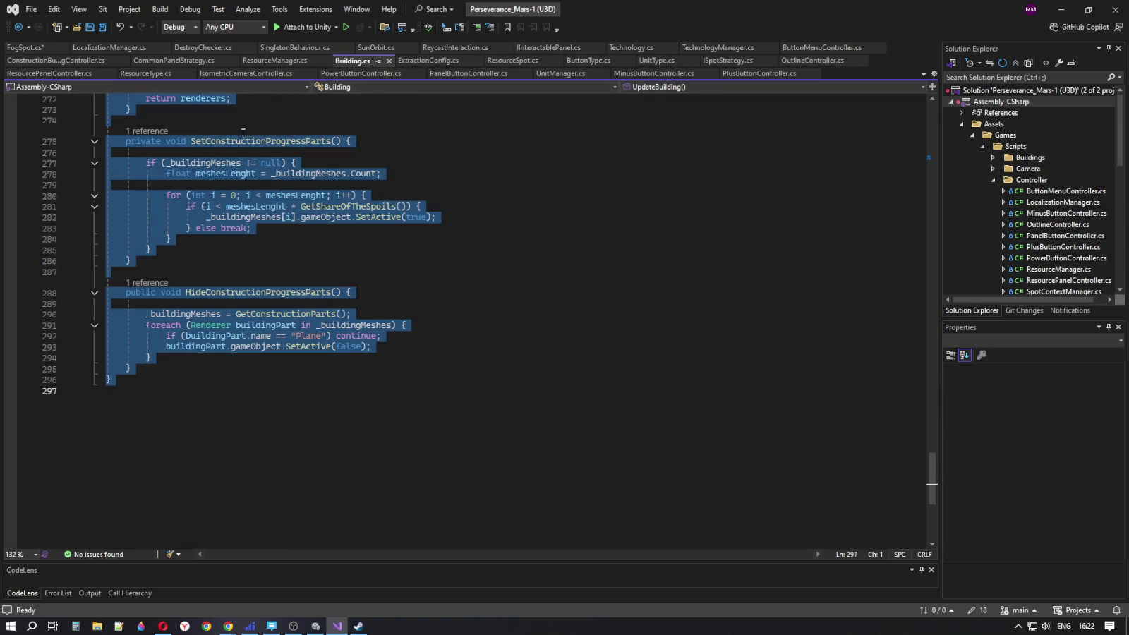
Select the 'using UnityEngine.UI;' line in Building.cs
scroll(242, 133, "up", 20)
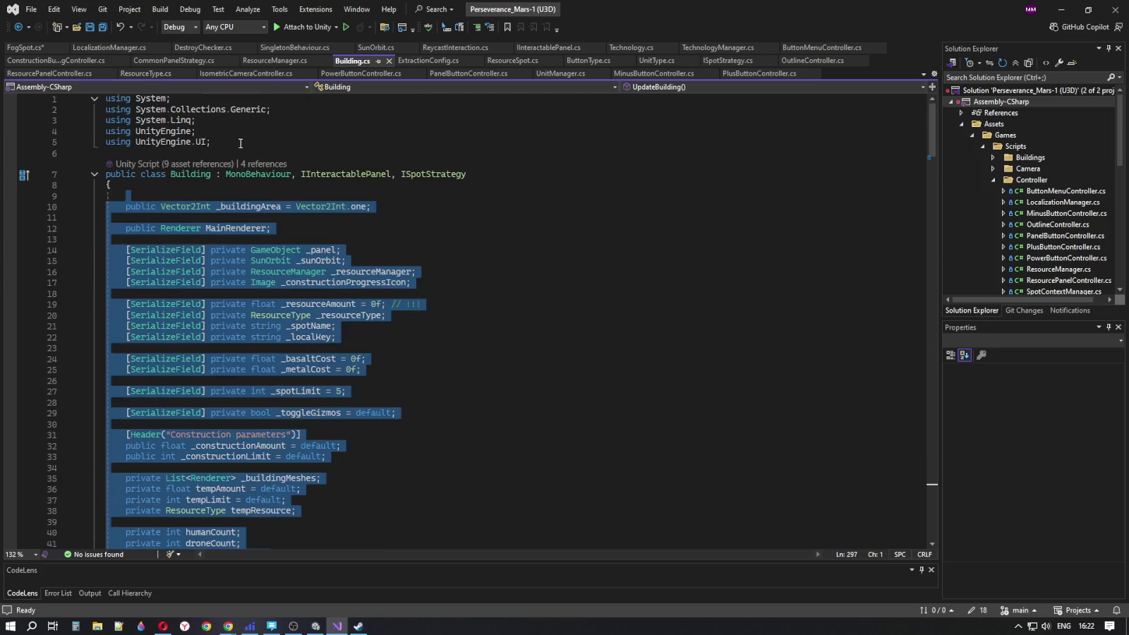
left_click(240, 144)
left_click_drag(221, 142, 100, 103)
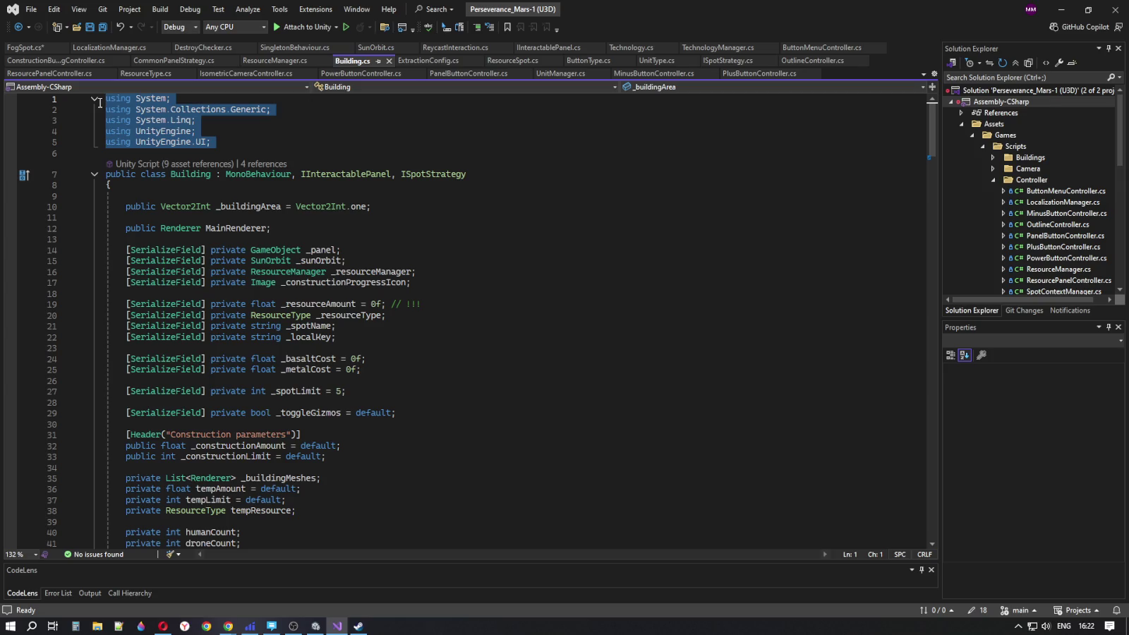
left_click(198, 120)
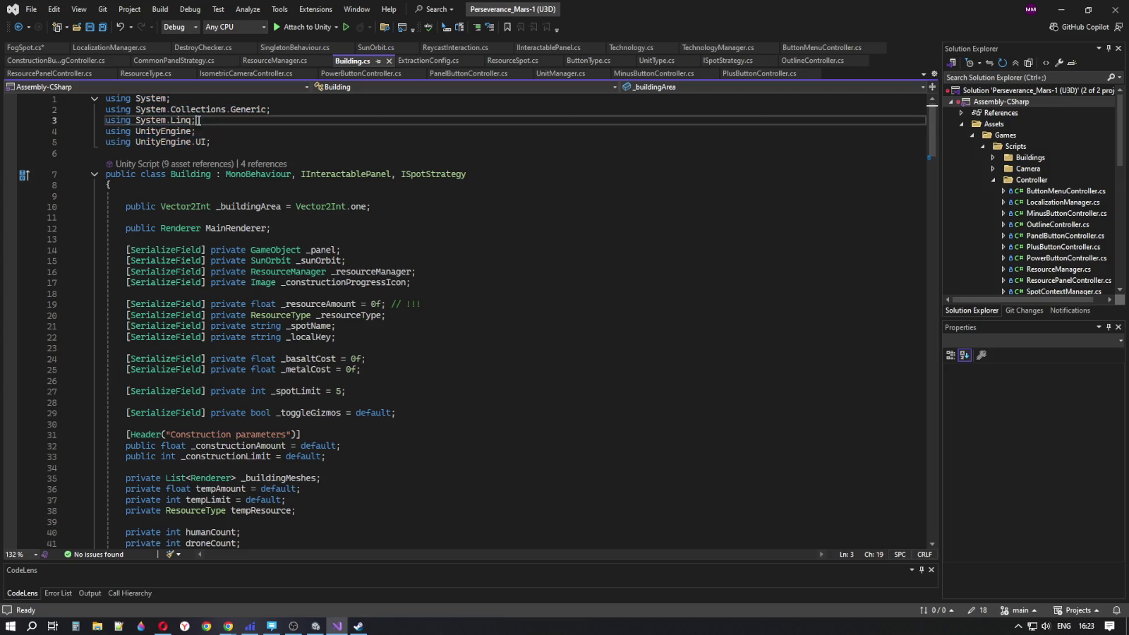
left_click(197, 131)
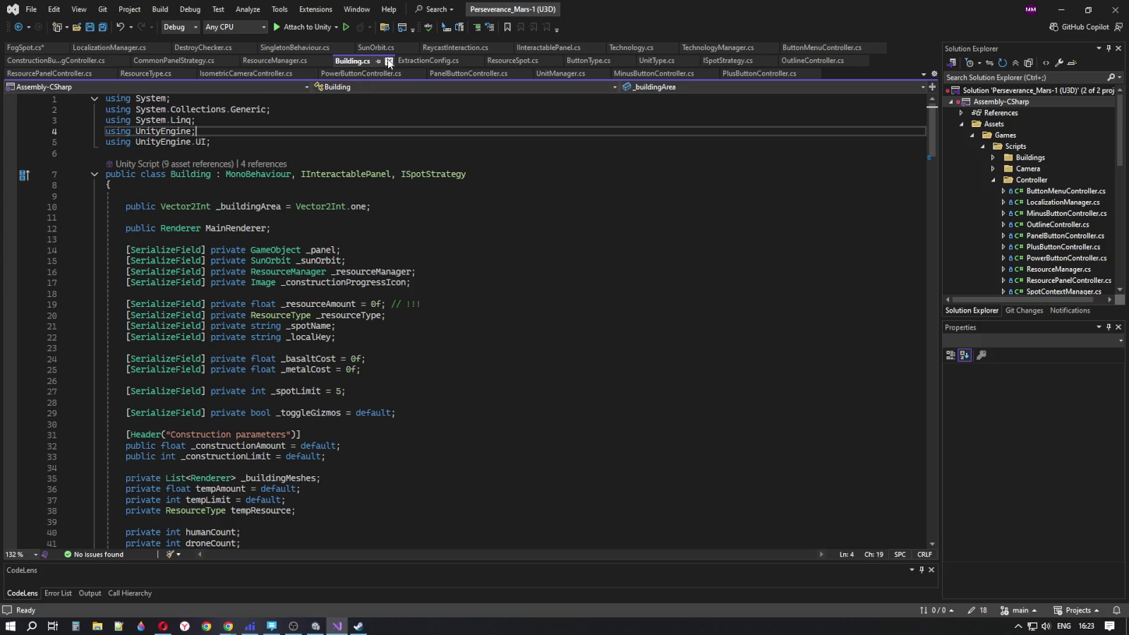
left_click(21, 48)
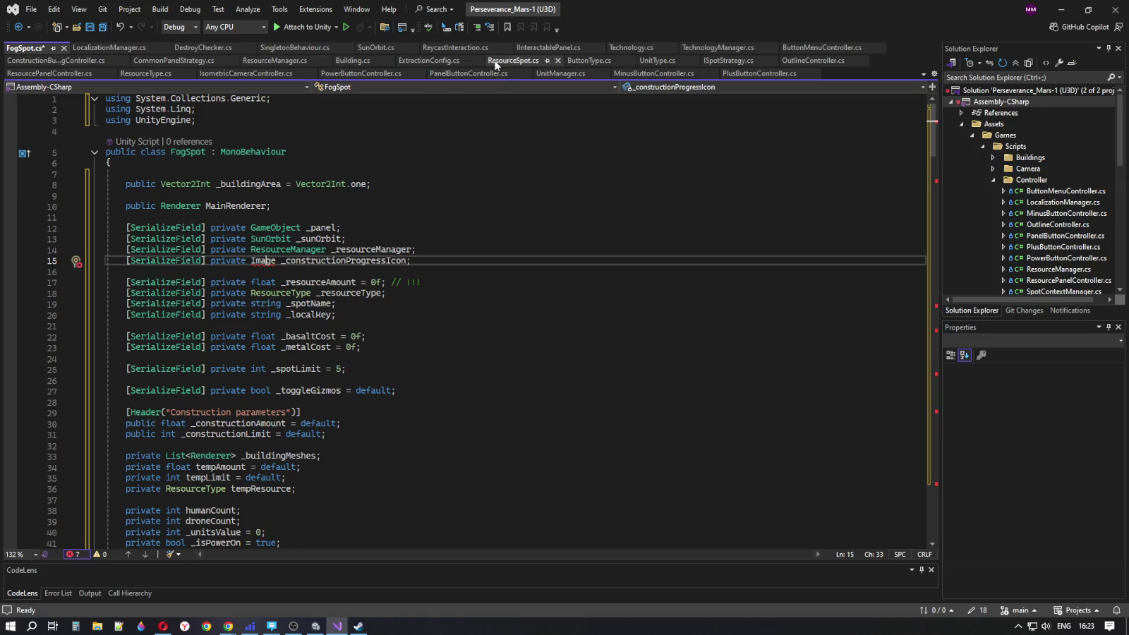
left_click(374, 63)
left_click(164, 141)
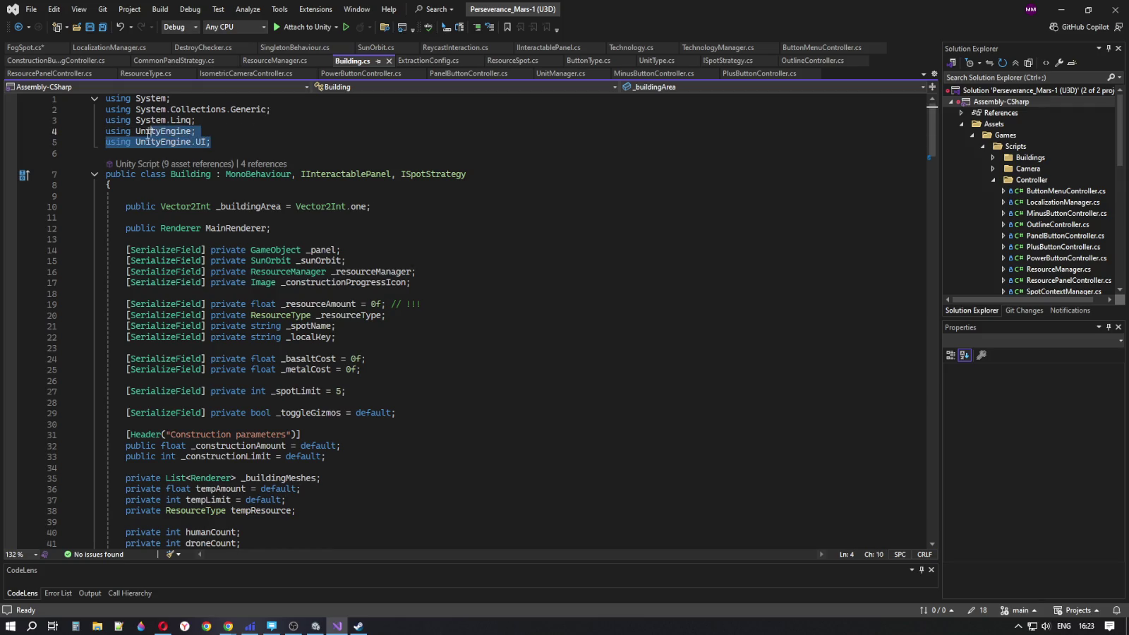
left_click(170, 144)
left_click_drag(210, 141, 105, 142)
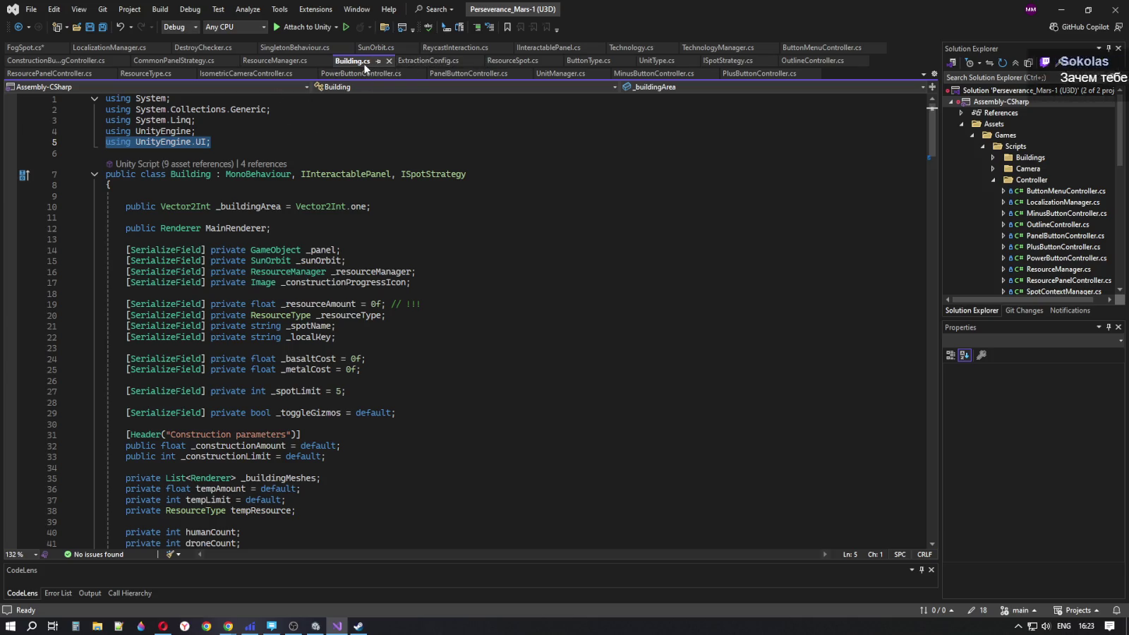
Paste 'using UnityEngine.UI;' into FogSpot.cs below its UnityEngine using
left_click(25, 48)
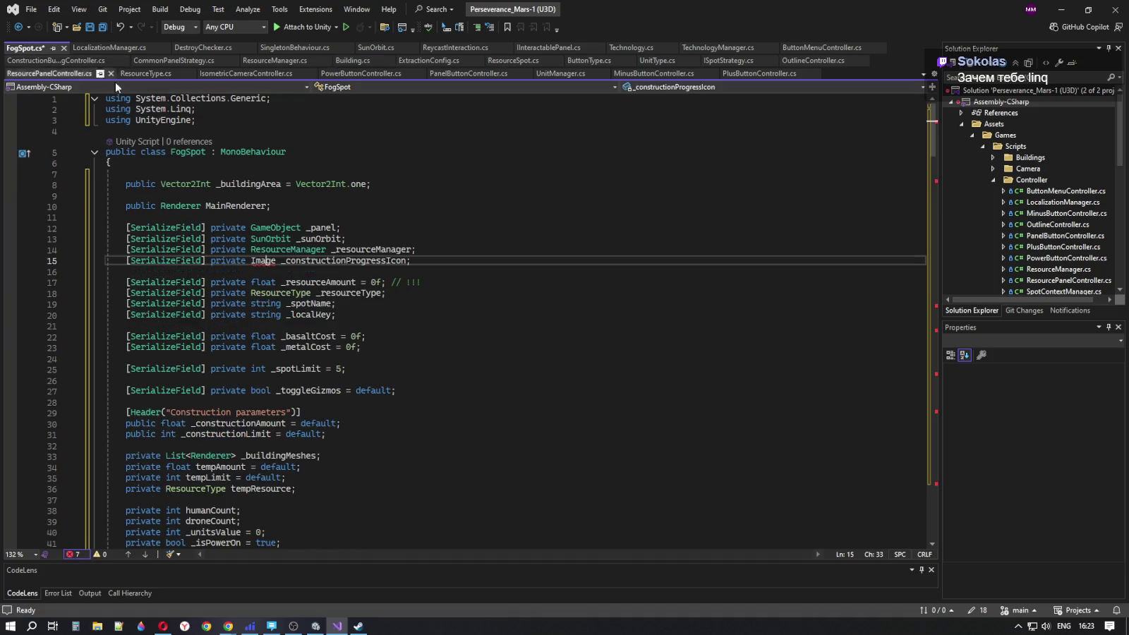
left_click(211, 121)
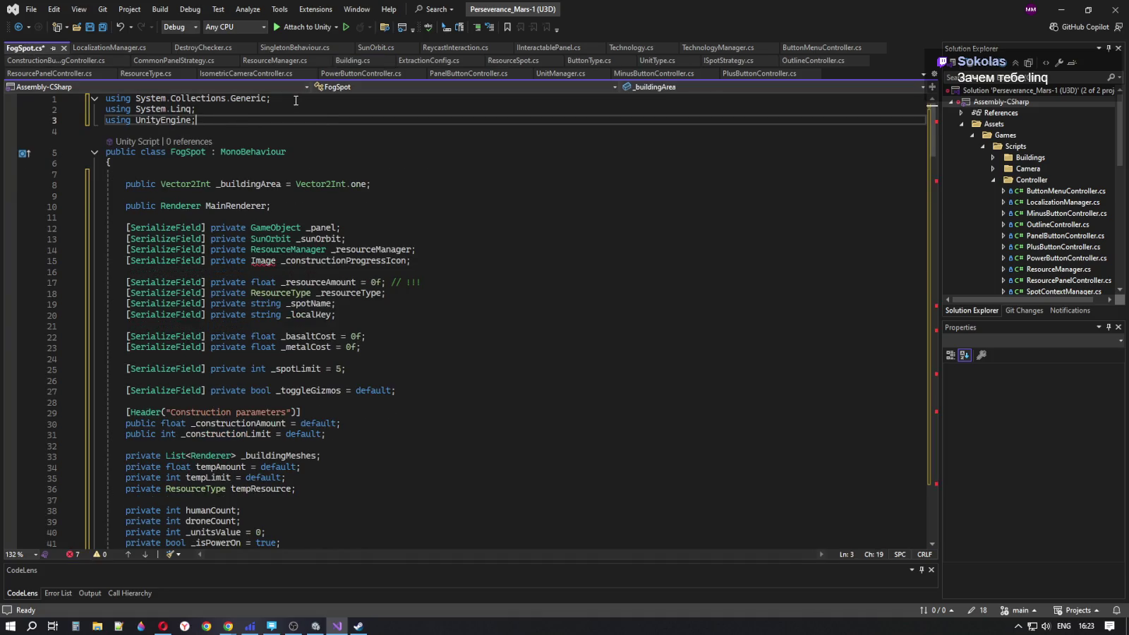
key("Return")
key("Tab")
Comment out the 'using System.Linq;' line in FogSpot.cs
left_click(216, 108)
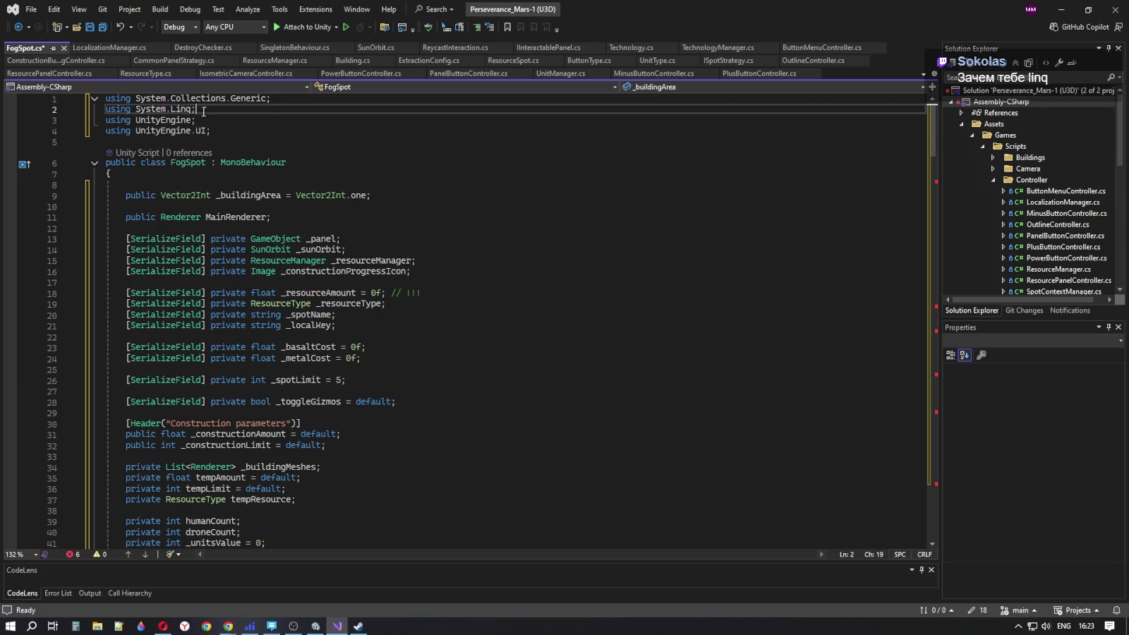
left_click(107, 110)
key("ctrl+k")
key("ctrl+c")
Inspect the Math.Min call in OnInsightExtraction, then return to the using directives
left_click(300, 131)
scroll(485, 265, "down", 15)
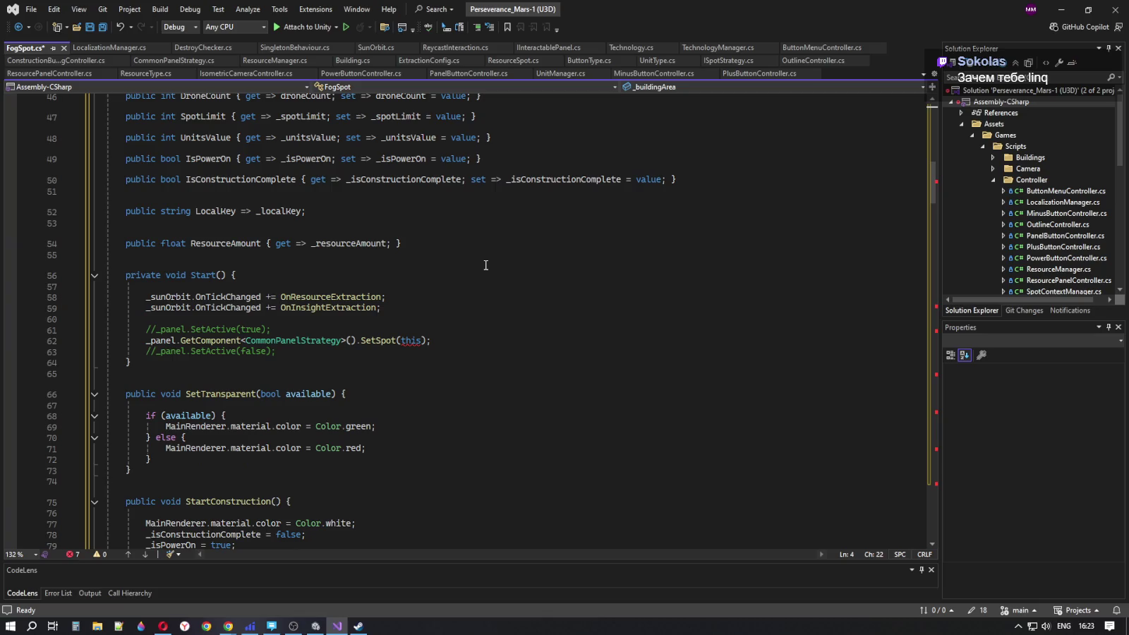
left_click_drag(933, 198, 920, 426)
left_click(236, 261)
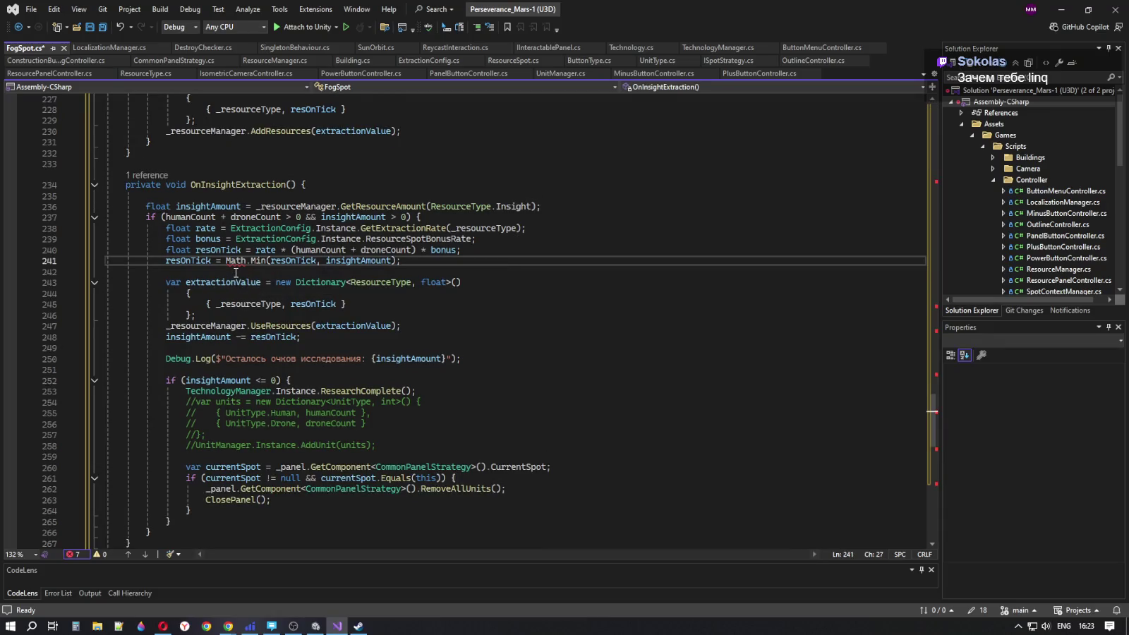
left_click_drag(939, 429, 933, 106)
left_click(278, 134)
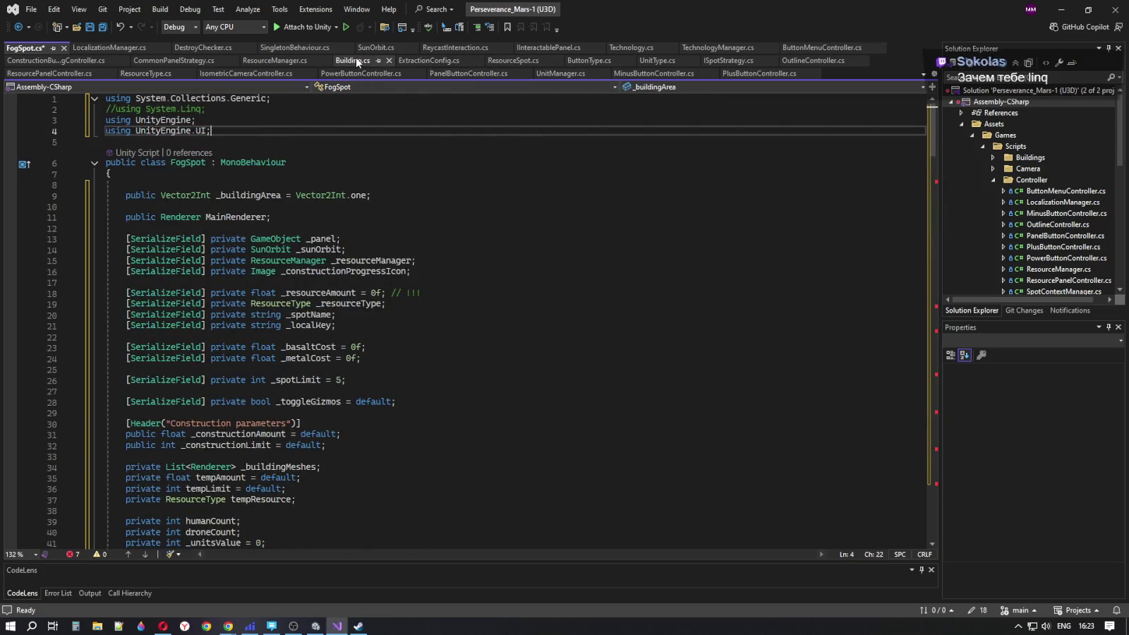
Compare the using directives in Building.cs, ButtonType.cs and SingletonBehaviour.cs
left_click(359, 62)
left_click(214, 131)
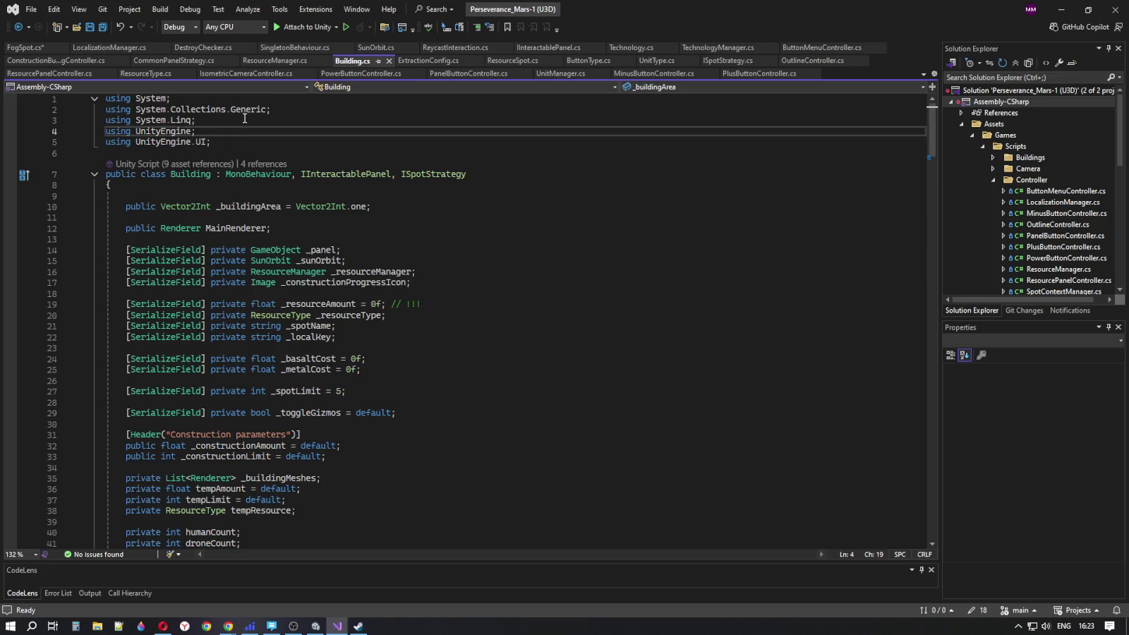
key("Up")
key("Up")
key("Up")
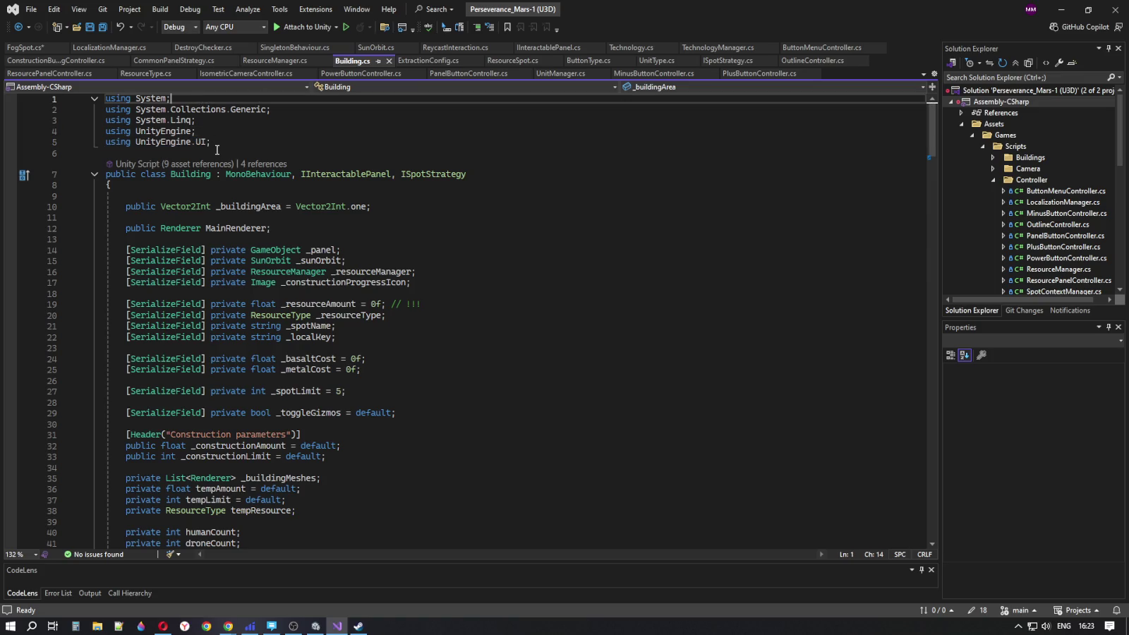
left_click(593, 62)
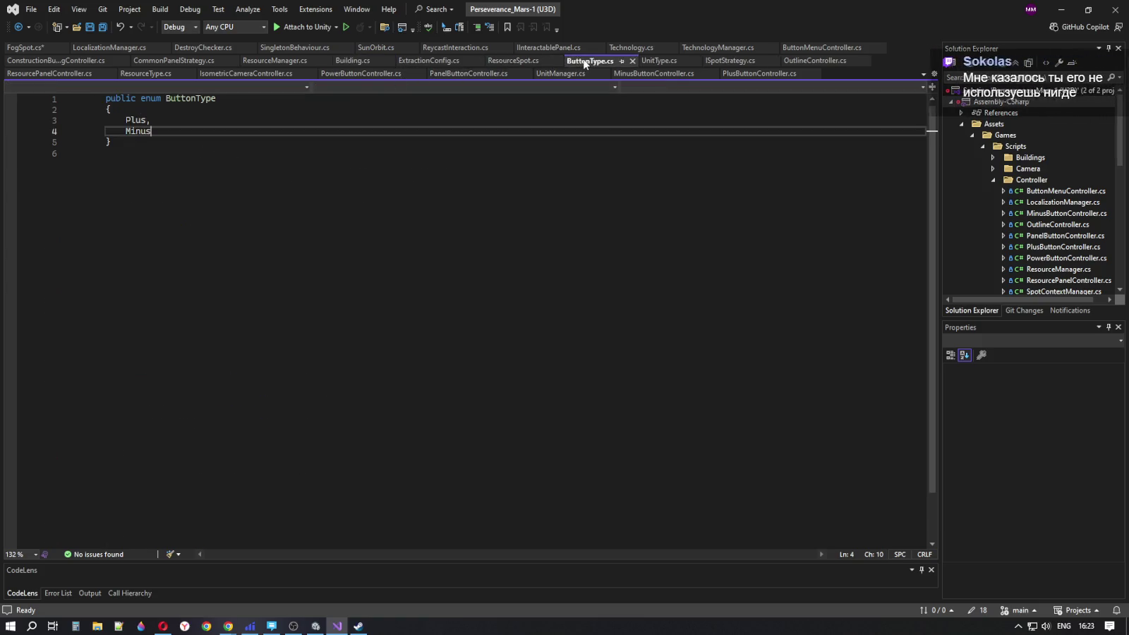
left_click(349, 48)
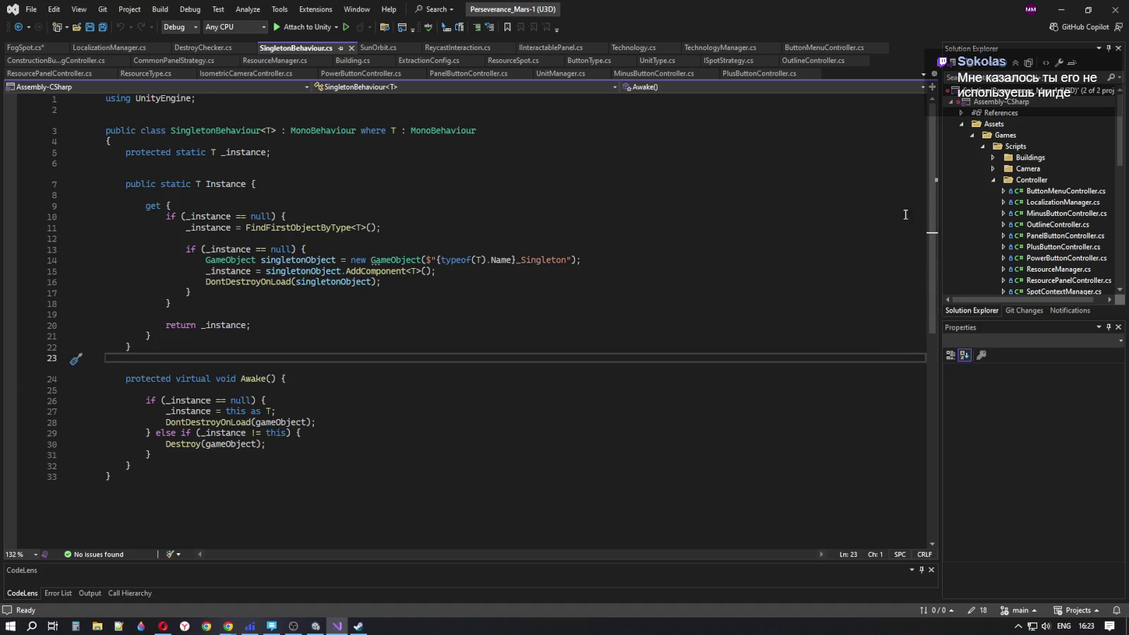
left_click(41, 49)
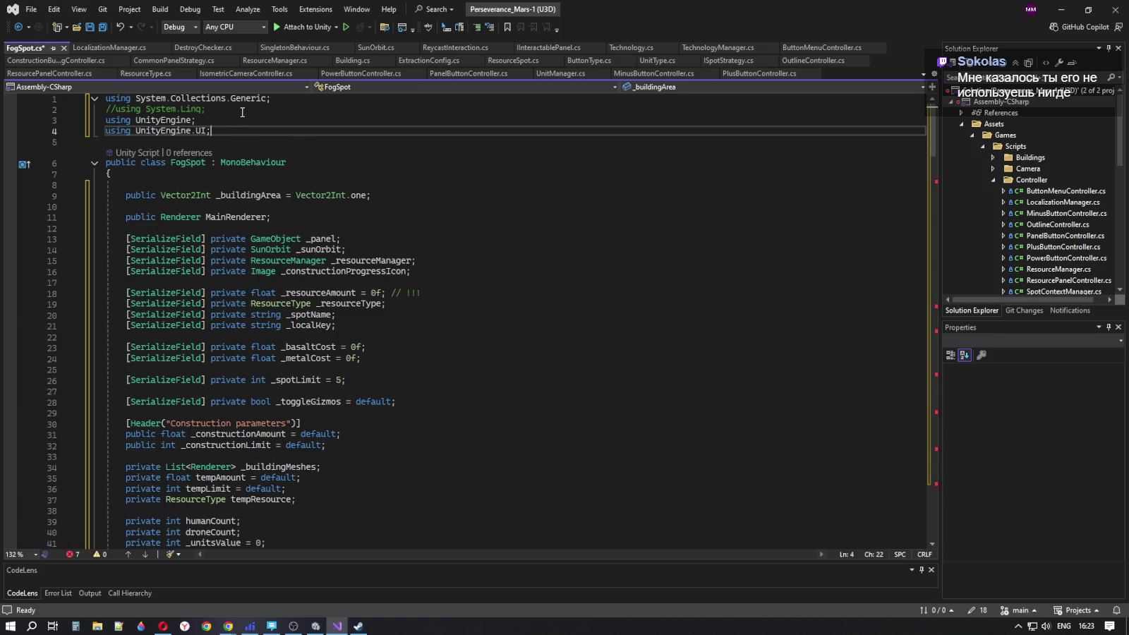
Add 'using System;' below the UnityEngine.UI using in FogSpot.cs
key("Return")
type("using System;")
key("Return")
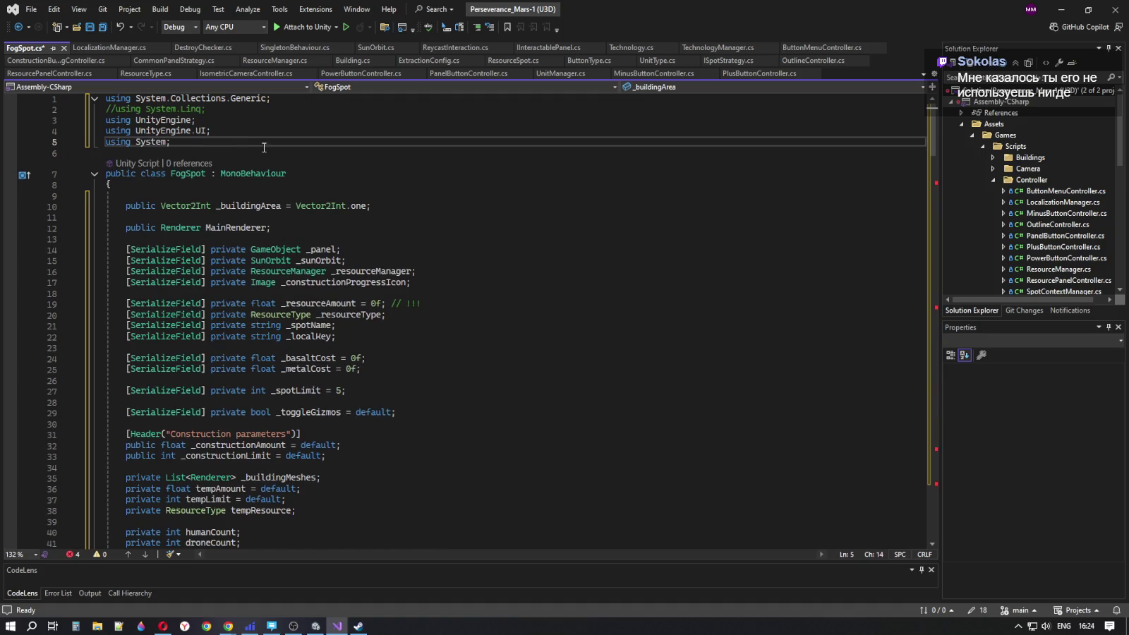
left_click(310, 153)
left_click(528, 259)
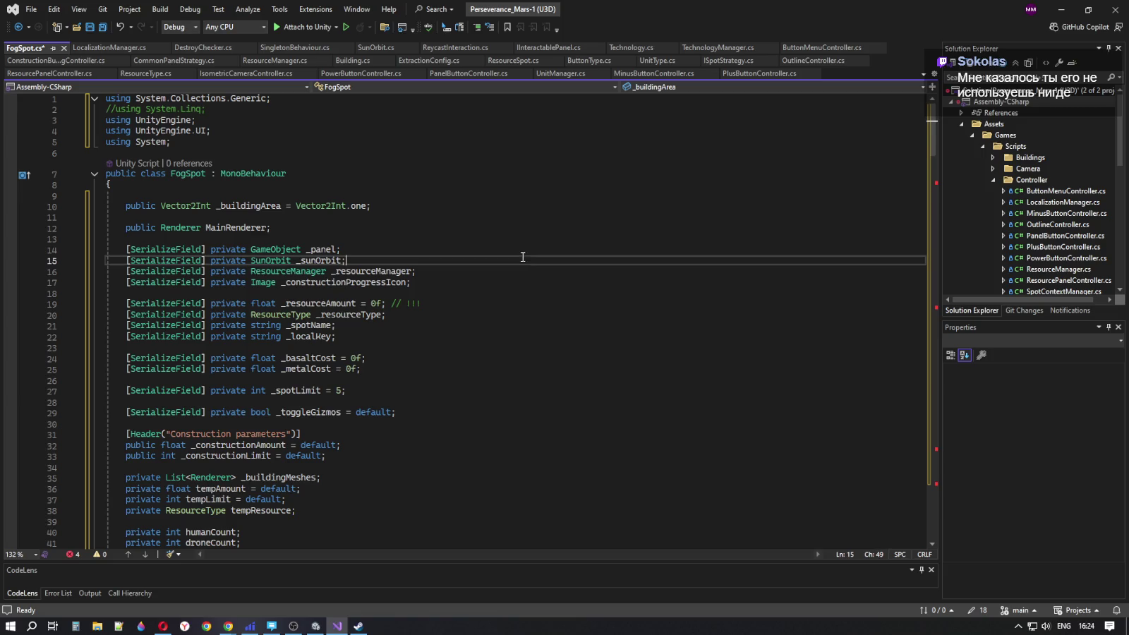
scroll(516, 302, "down", 3)
left_click(506, 328)
scroll(506, 329, "down", 20)
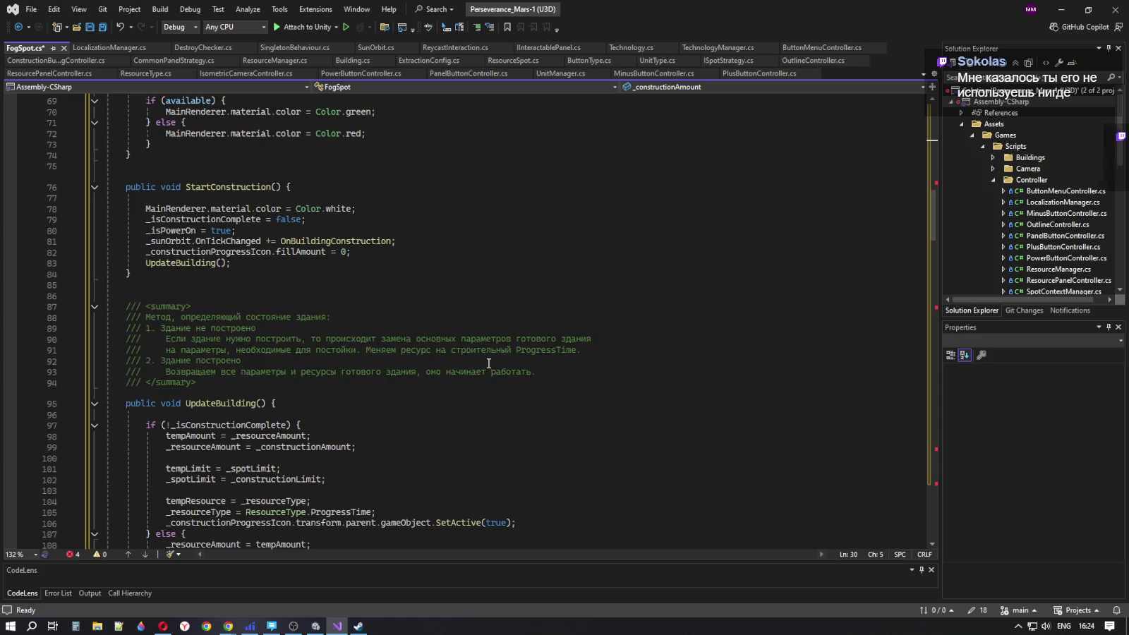
scroll(491, 329, "up", 12)
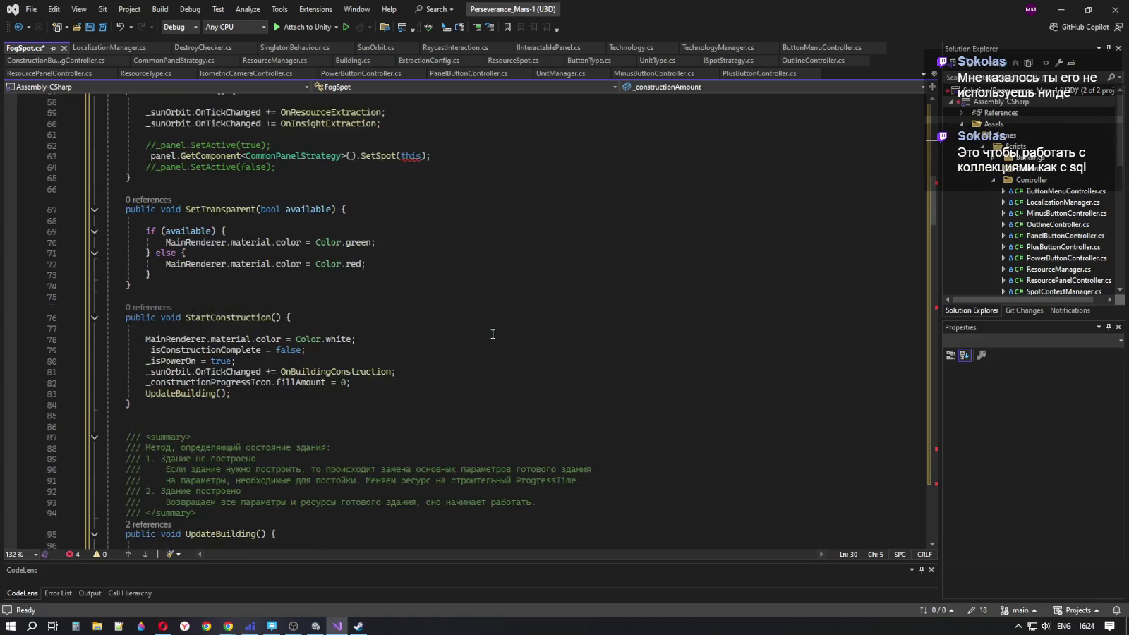
scroll(485, 355, "up", 11)
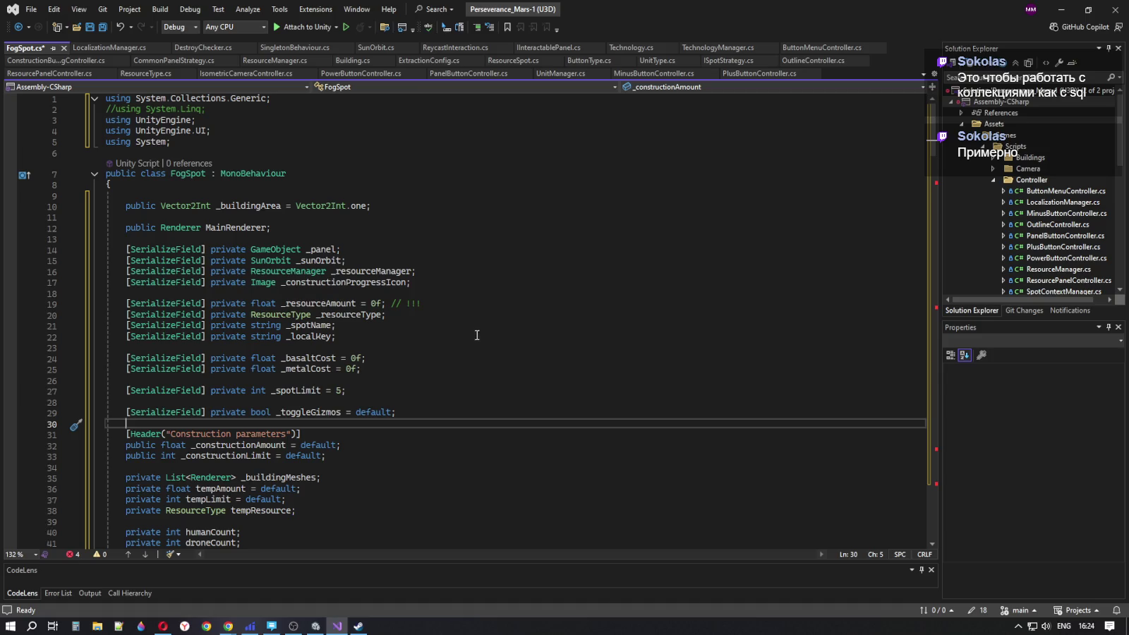
left_click(208, 113)
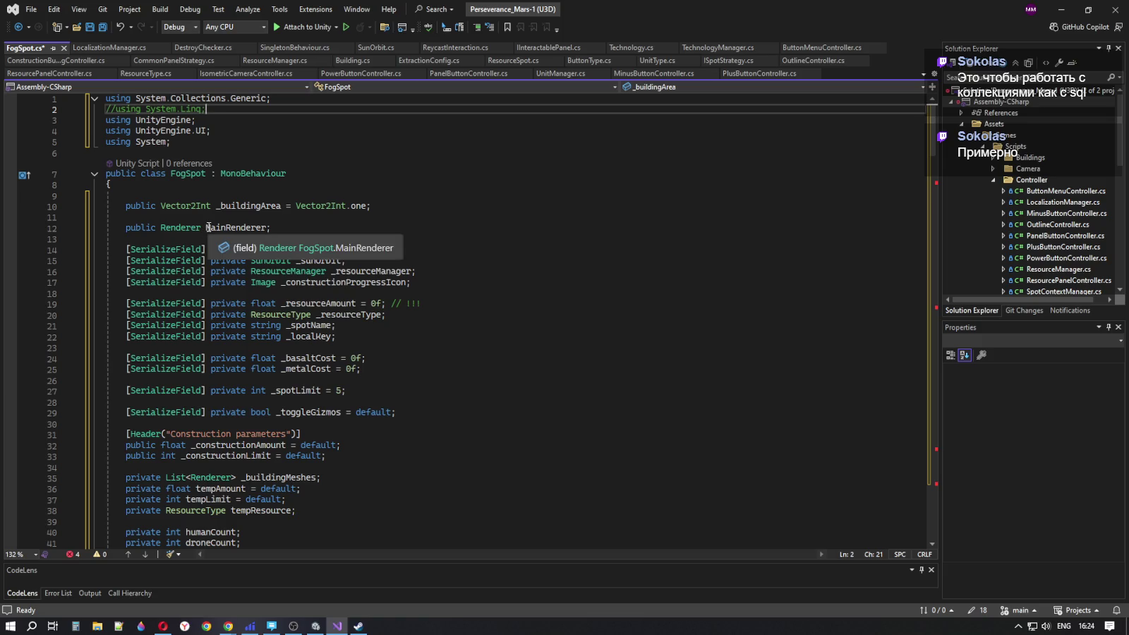
left_click(522, 195)
scroll(504, 305, "down", 11)
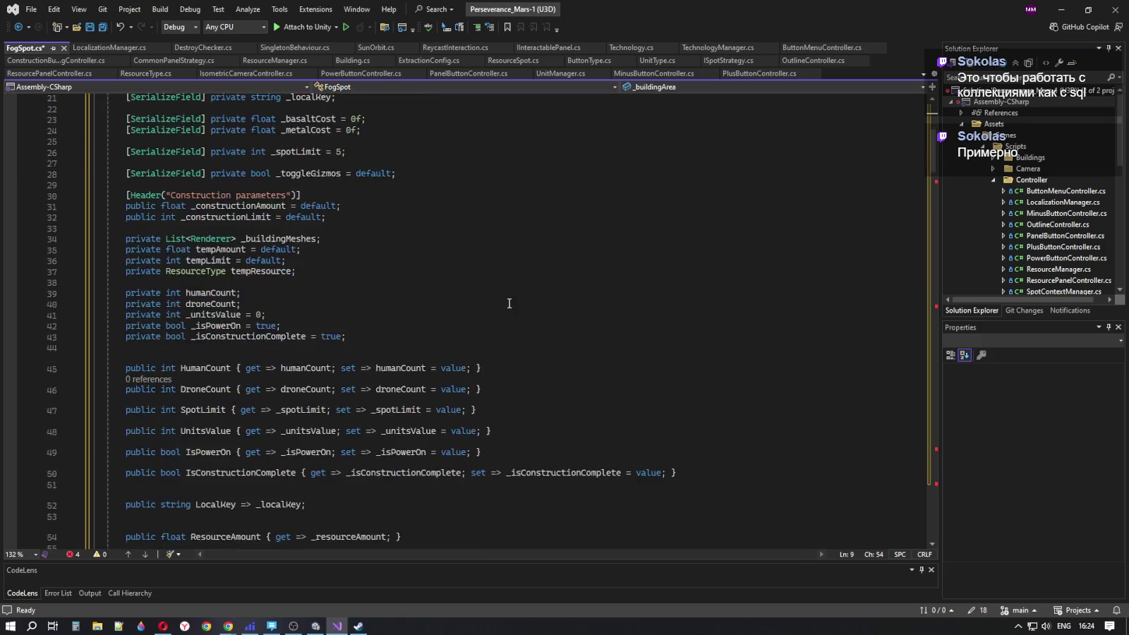
scroll(416, 251, "up", 1)
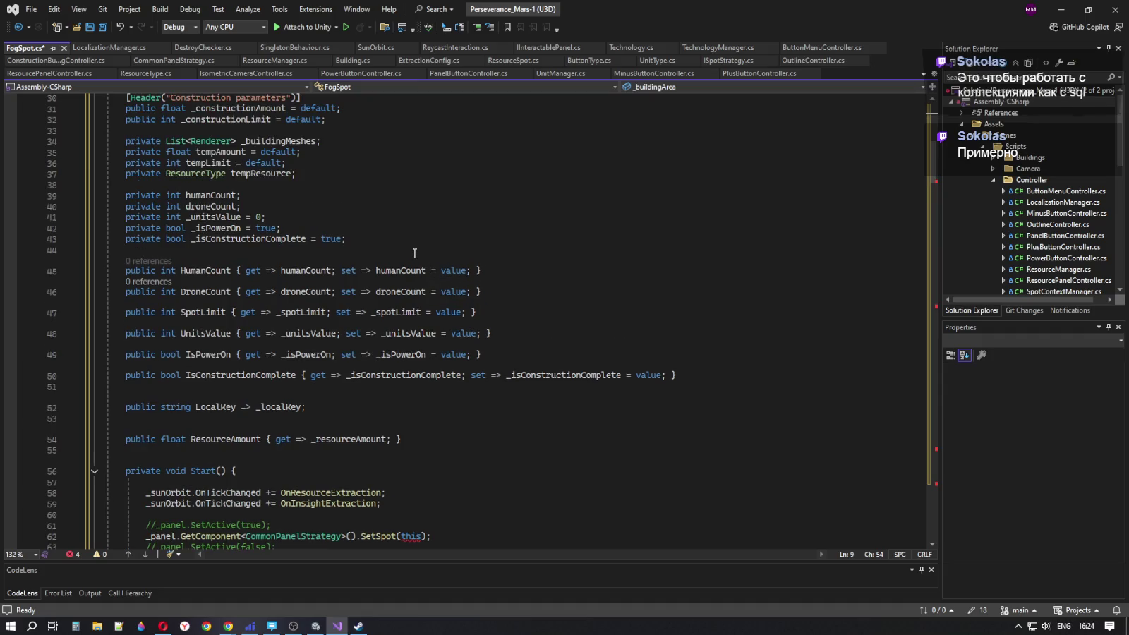
scroll(415, 252, "down", 6)
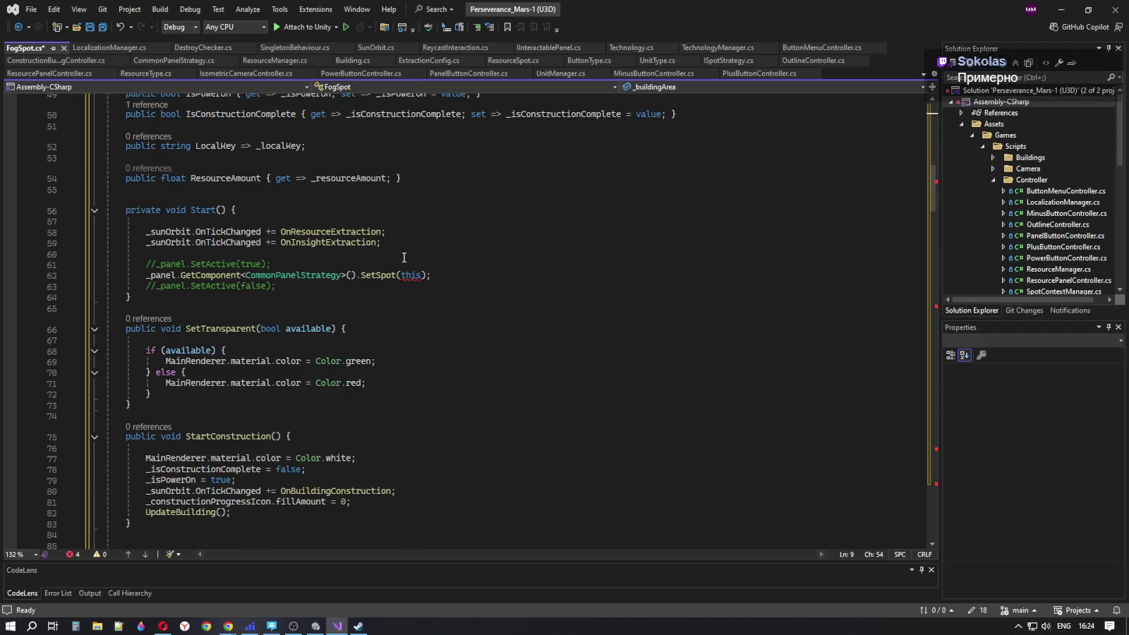
scroll(404, 257, "down", 2)
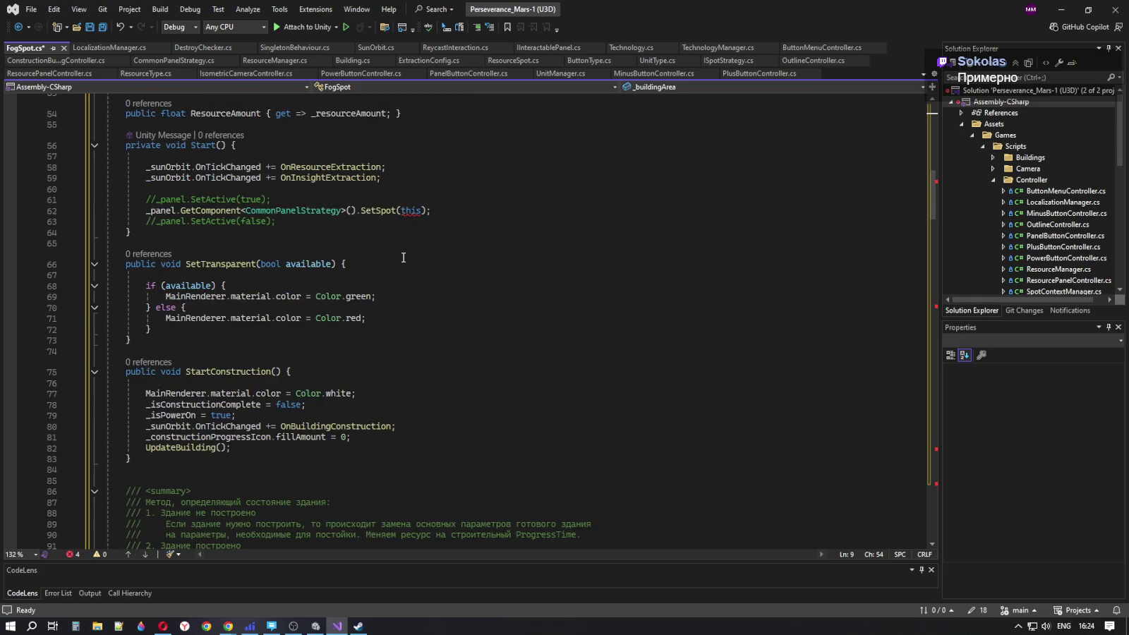
Delete the SetTransparent and StartConstruction methods from FogSpot.cs
left_click_drag(187, 265, 205, 317)
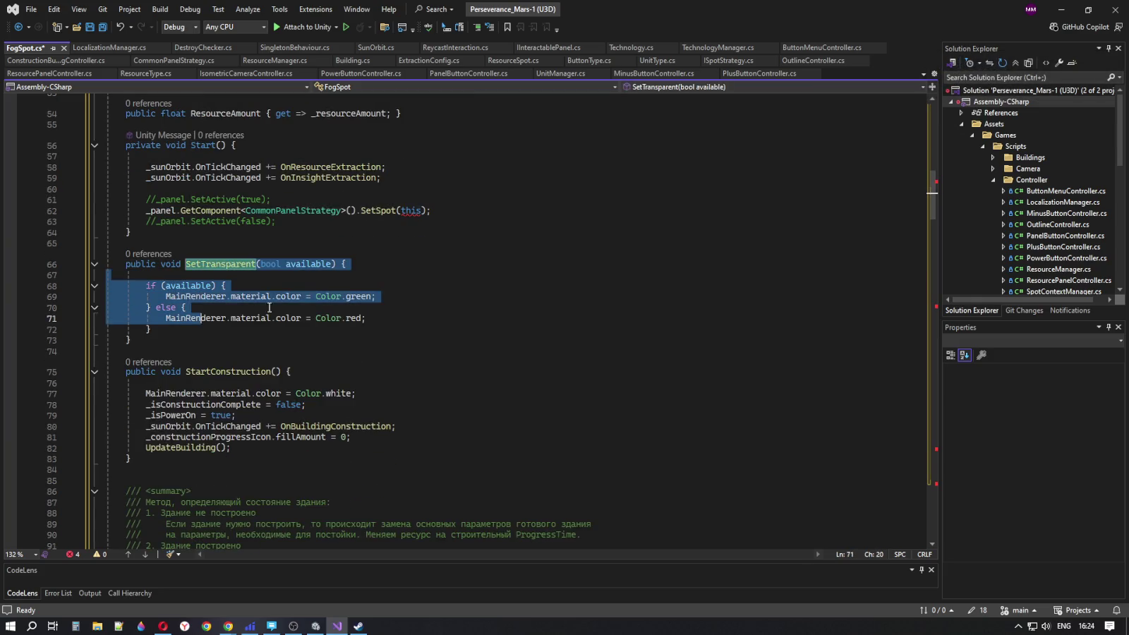
left_click(440, 317)
mouse_move(381, 296)
left_mouse_down()
mouse_move(367, 319)
mouse_move(141, 331)
mouse_move(127, 265)
left_mouse_up()
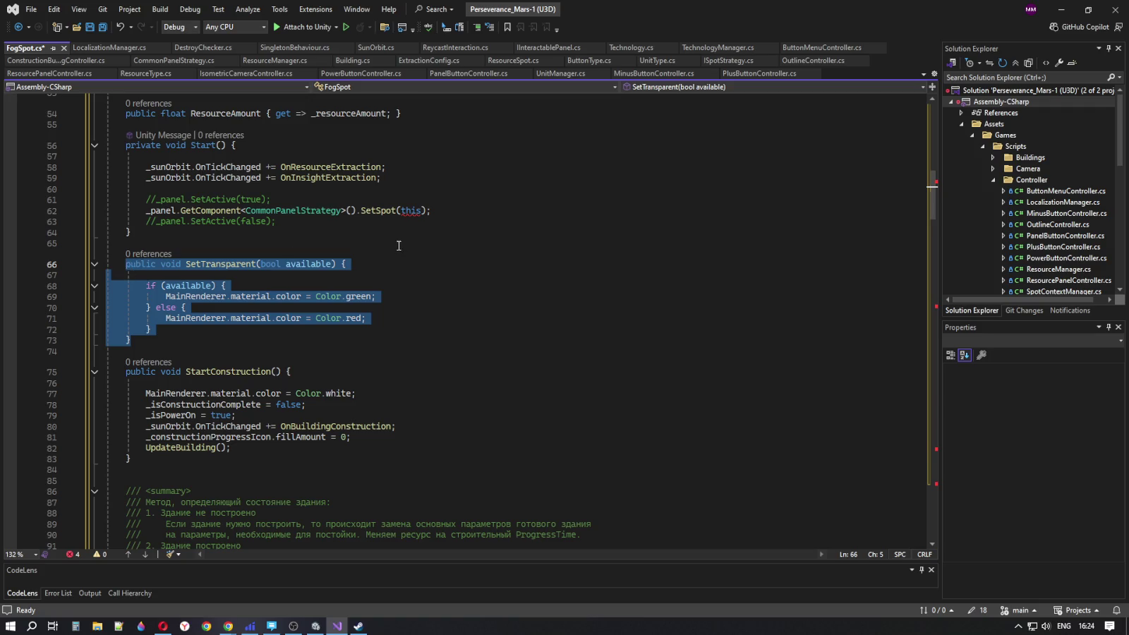
key("Delete")
left_click(388, 285)
mouse_move(188, 383)
left_mouse_down()
mouse_move(106, 332)
mouse_move(110, 268)
left_mouse_up()
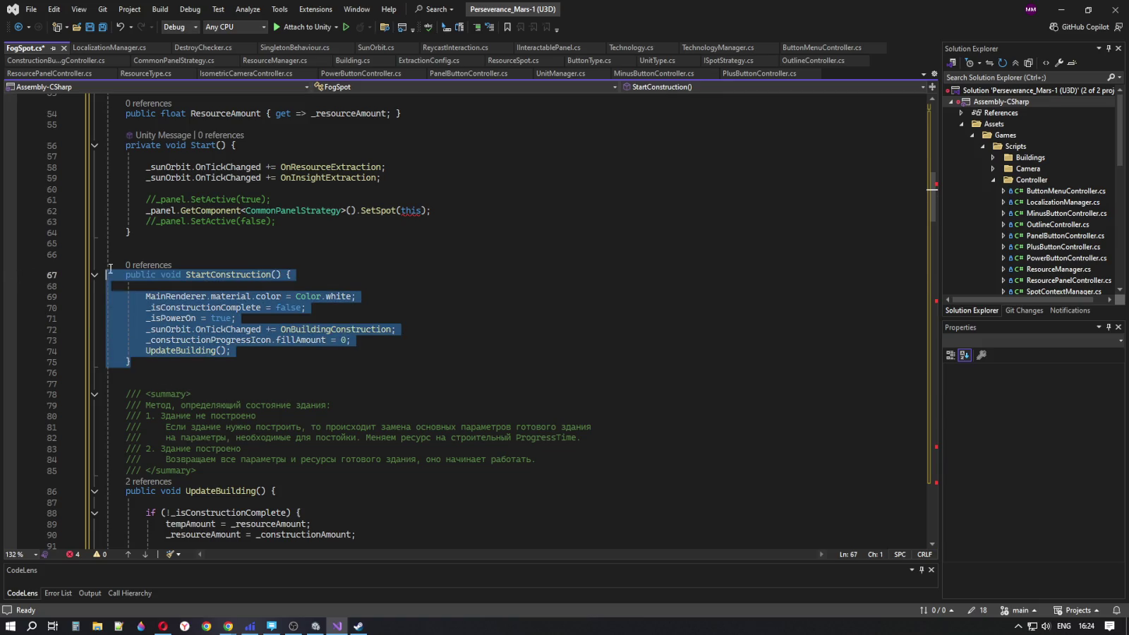
key("Delete")
key("Delete")
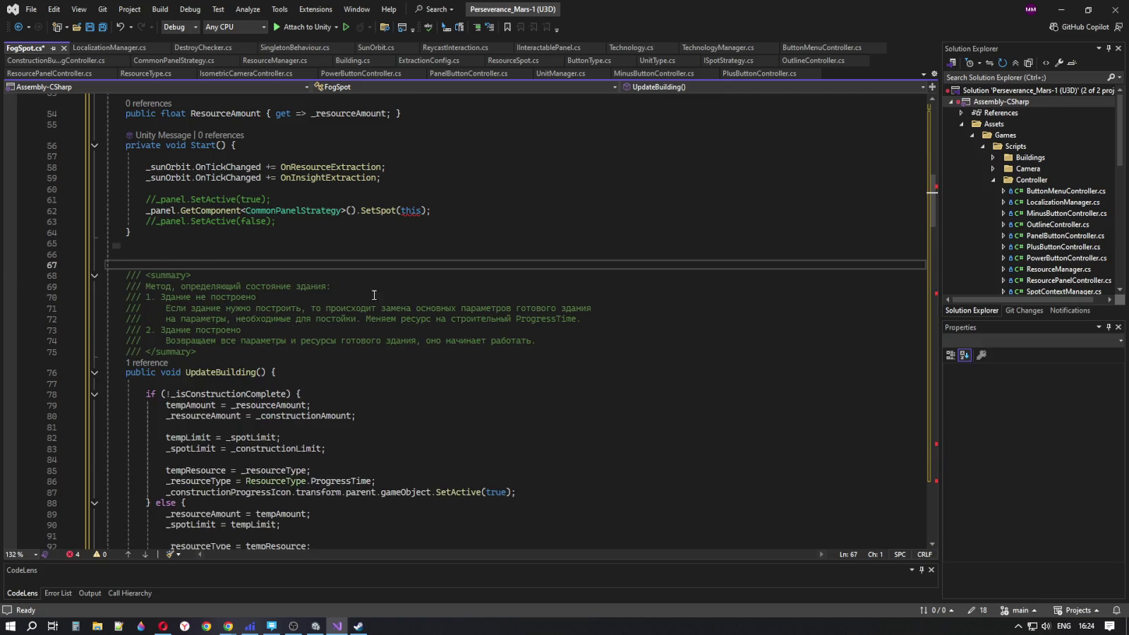
scroll(207, 307, "down", 3)
Delete the UpdateBuilding method together with its /// summary comment
left_click(230, 274)
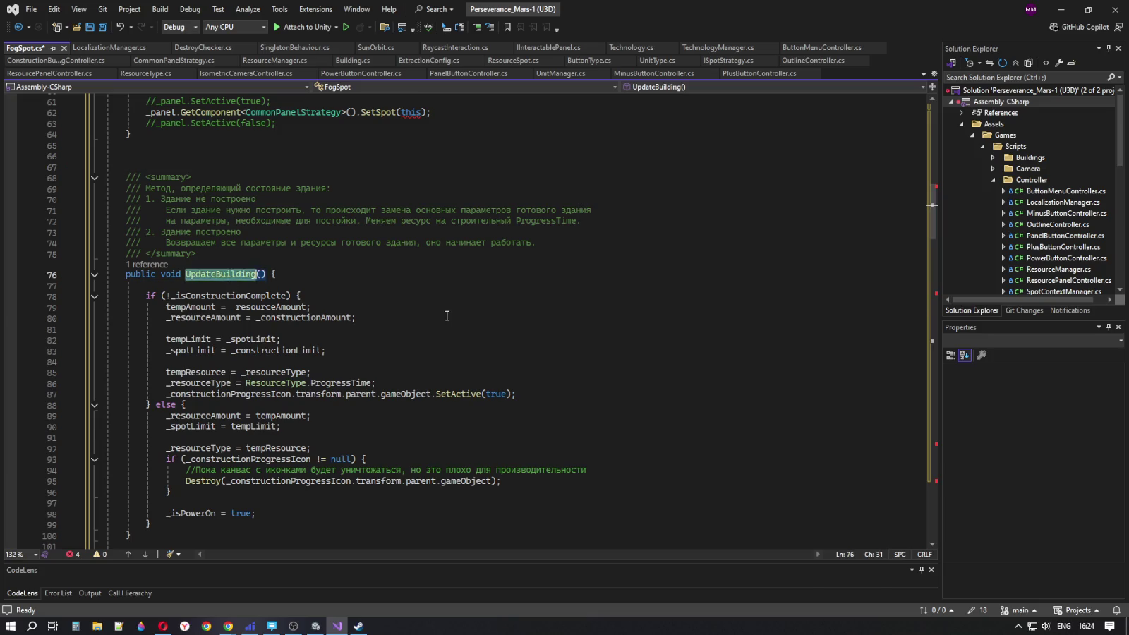
scroll(452, 300, "down", 3)
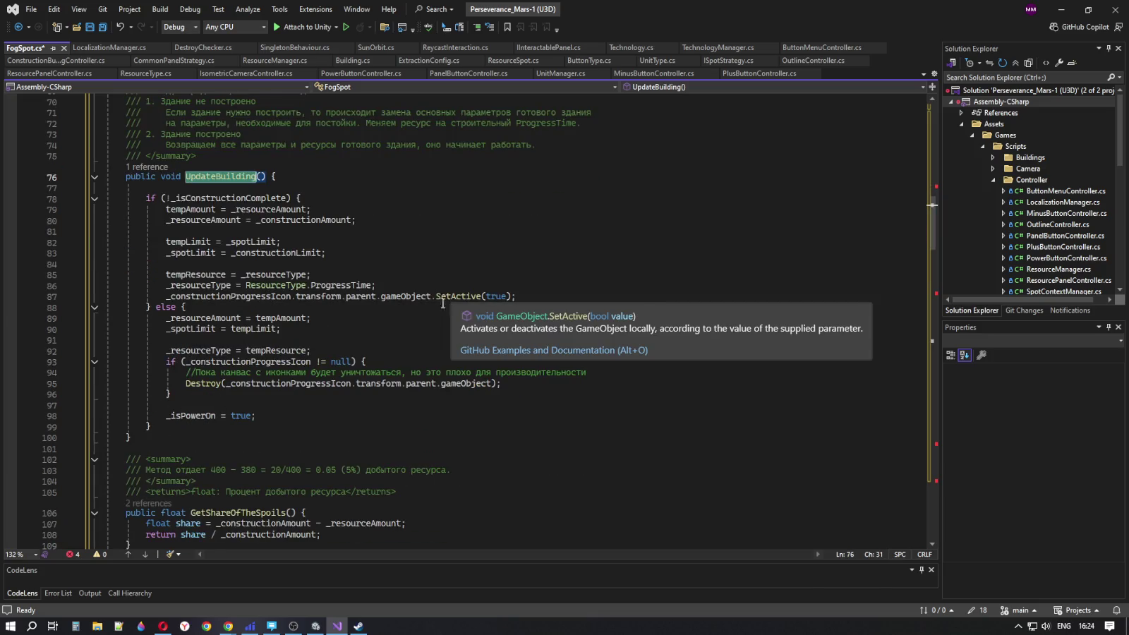
mouse_move(132, 437)
left_mouse_down()
mouse_move(98, 135)
mouse_move(96, 185)
left_mouse_up()
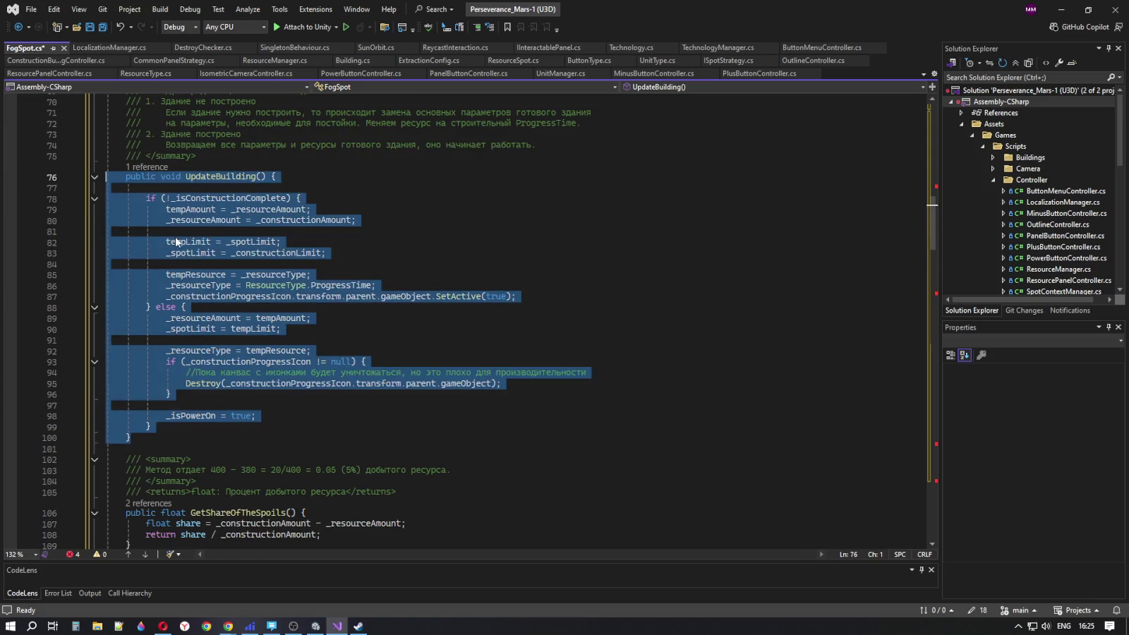
scroll(132, 459, "up", 2)
mouse_move(132, 503)
left_mouse_down()
mouse_move(19, 178)
mouse_move(17, 121)
left_mouse_up()
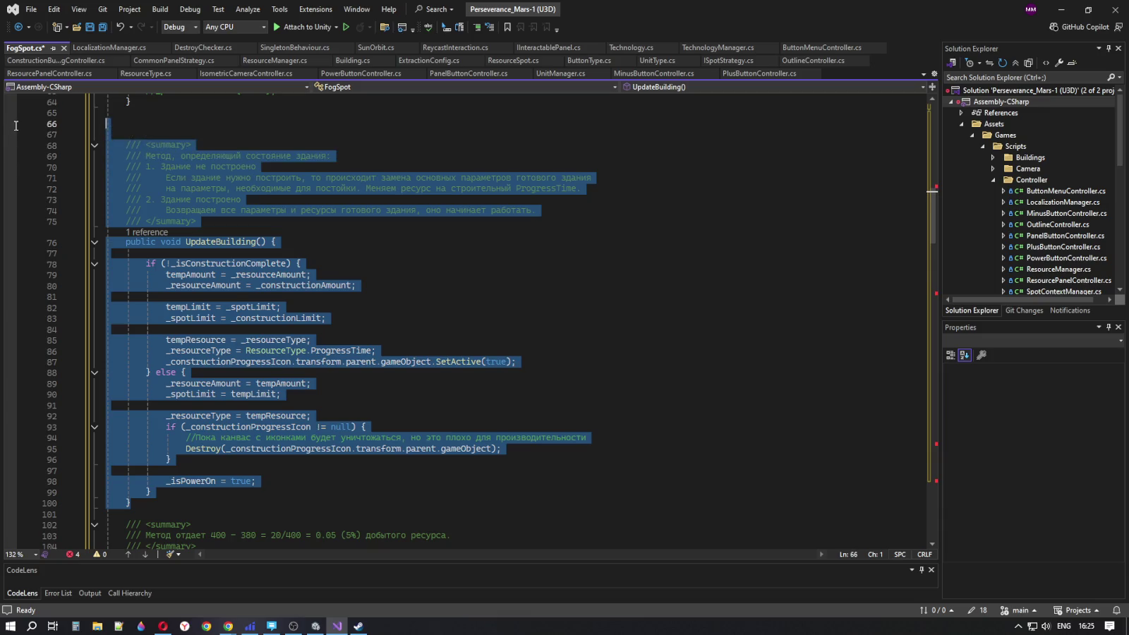
key("Delete")
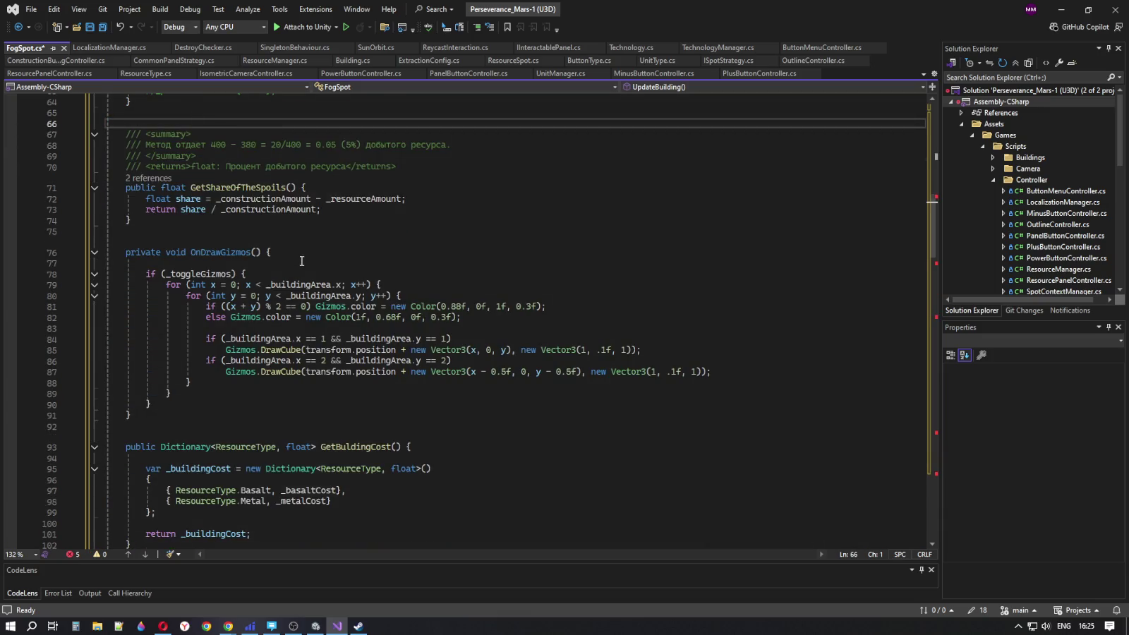
scroll(302, 261, "up", 2)
Inspect GetShareOfTheSpoils, its summary and the _resourceAmount calculation, then undo the last edit
left_click(230, 253)
left_click_drag(137, 300, 131, 185)
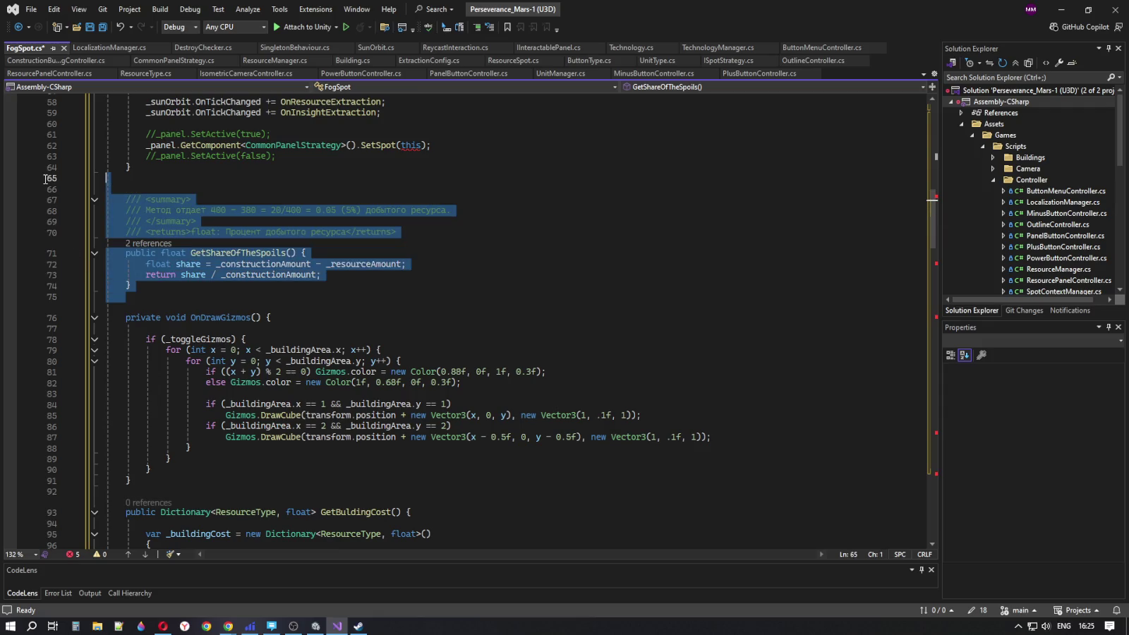
left_click(350, 277)
left_click(342, 232)
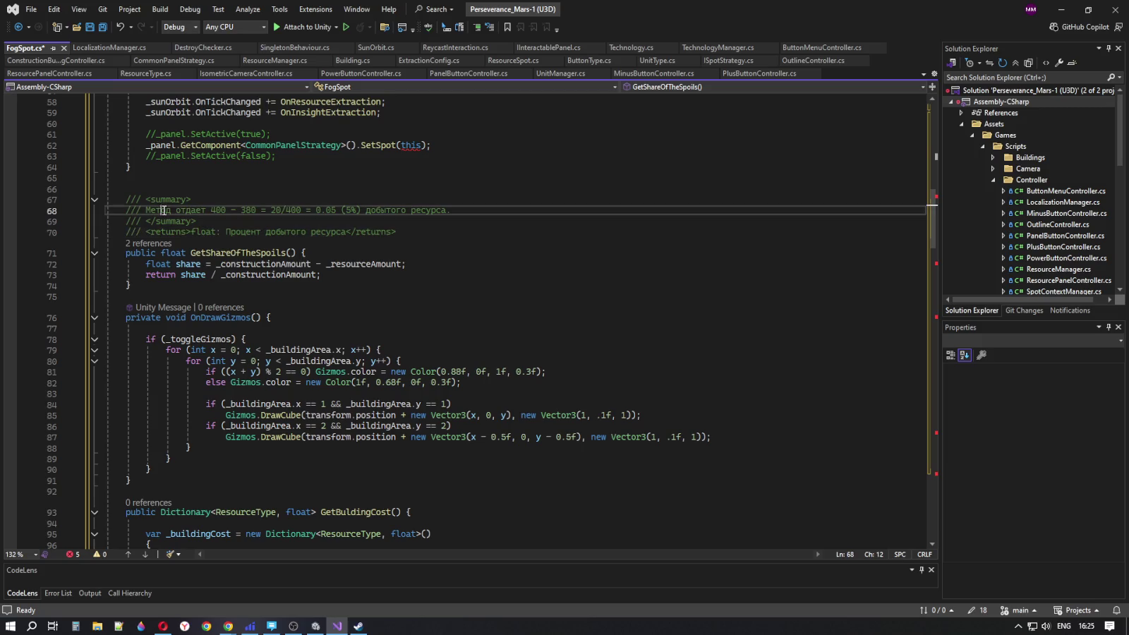
double_click(219, 211)
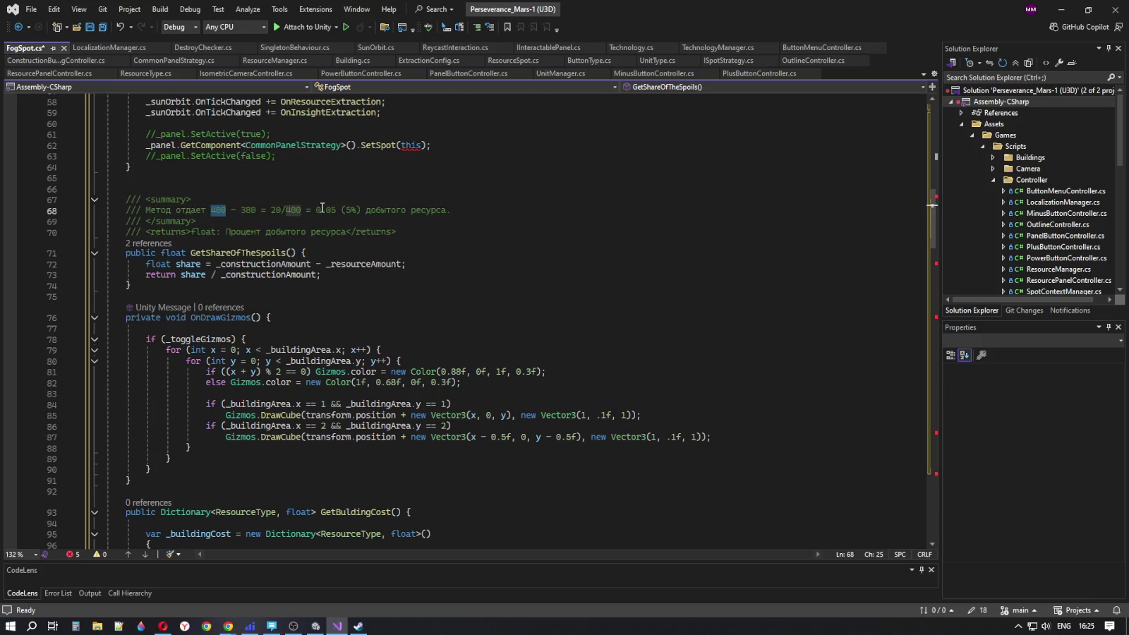
left_click_drag(451, 210, 370, 204)
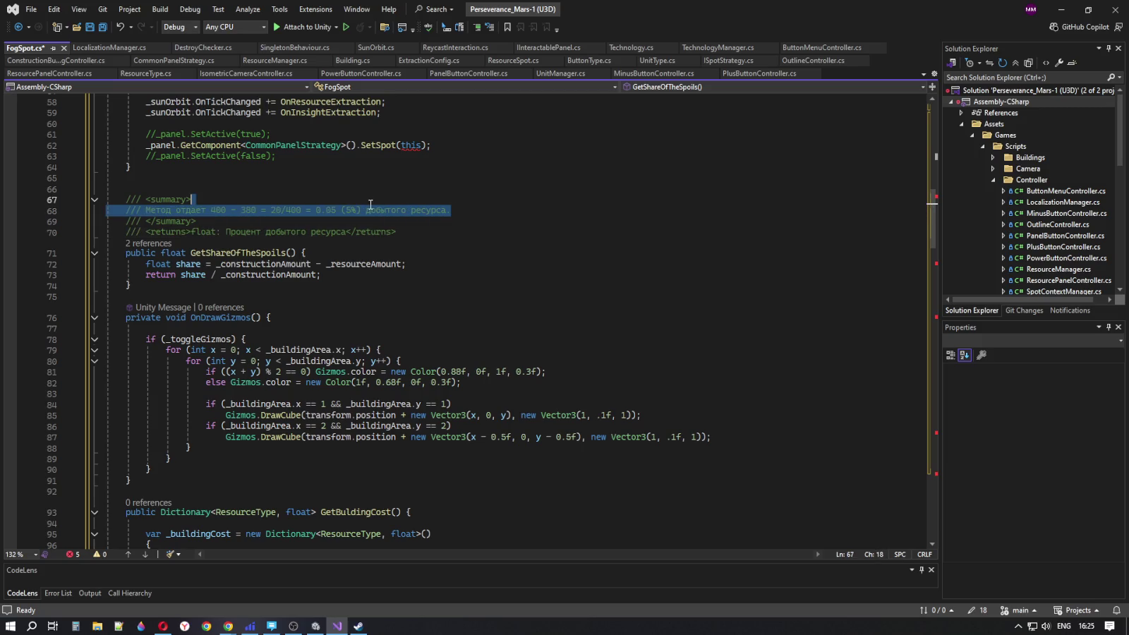
left_click(458, 236)
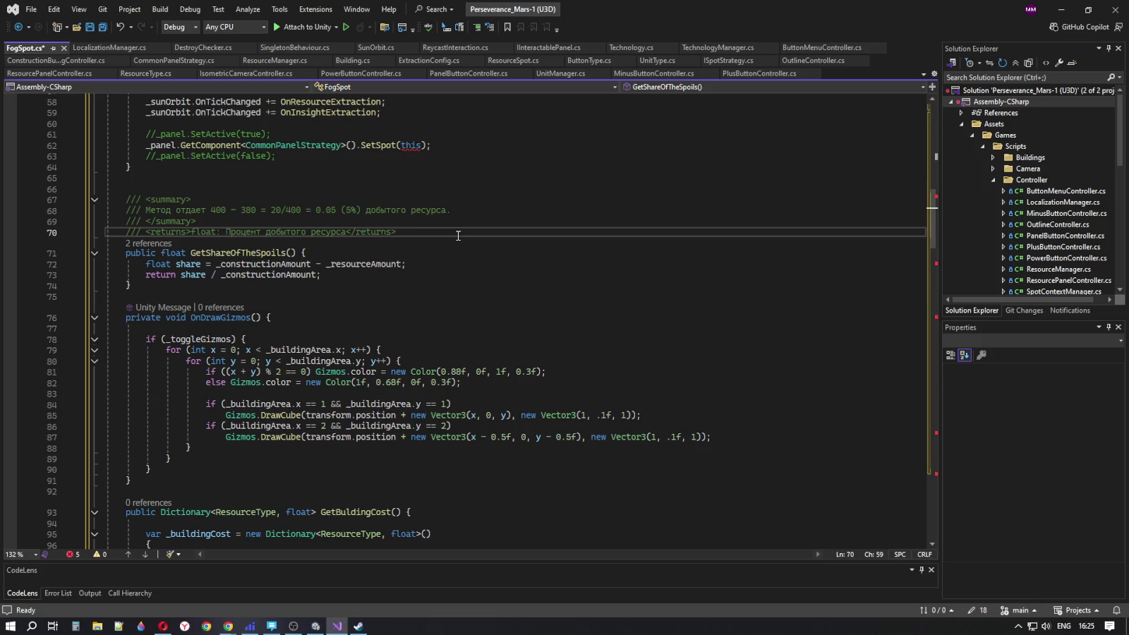
double_click(367, 264)
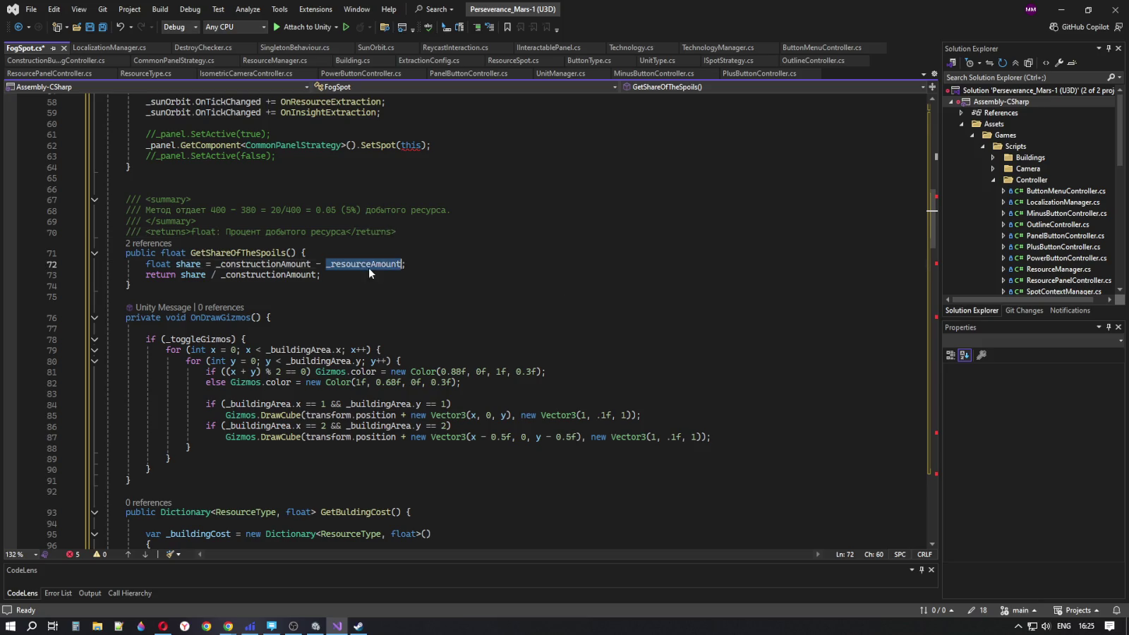
key("ctrl+z")
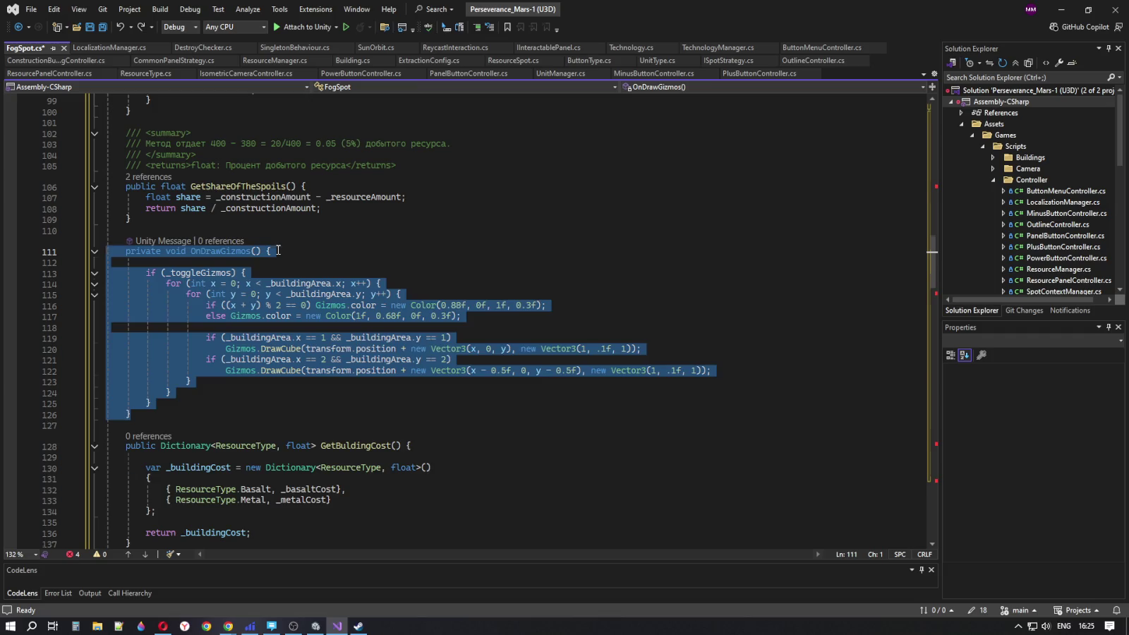
Delete the OnDrawGizmos method and check that GetBuldingCost remains intact
key("Delete")
left_click(404, 327)
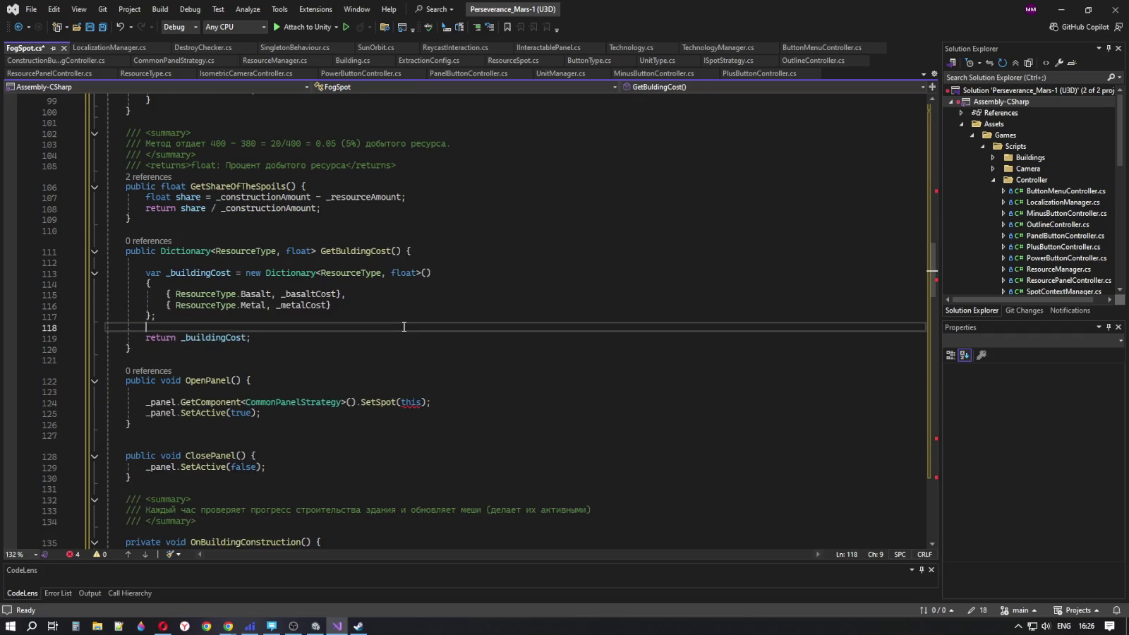
left_click(350, 250)
left_click(159, 337)
left_click(145, 348)
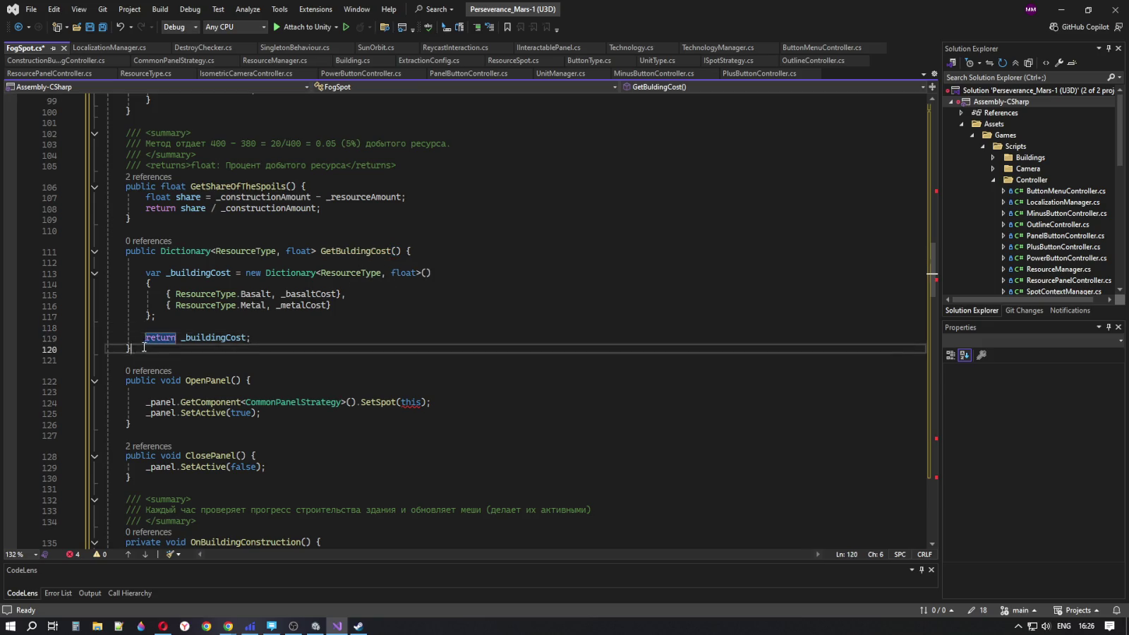
left_click_drag(144, 348, 106, 251)
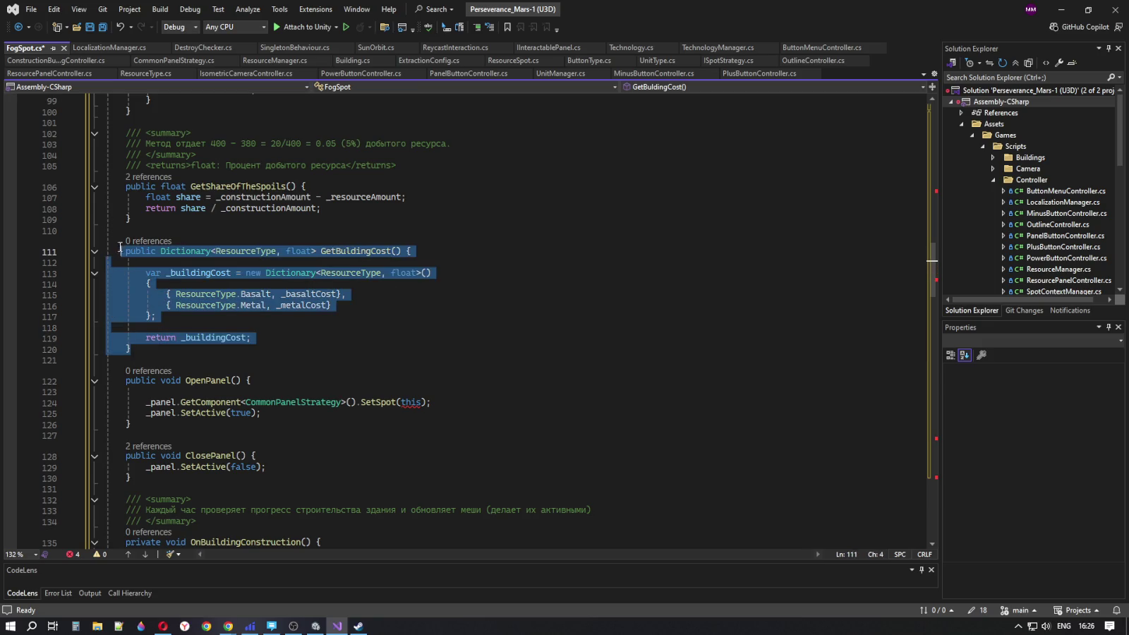
left_click(352, 326)
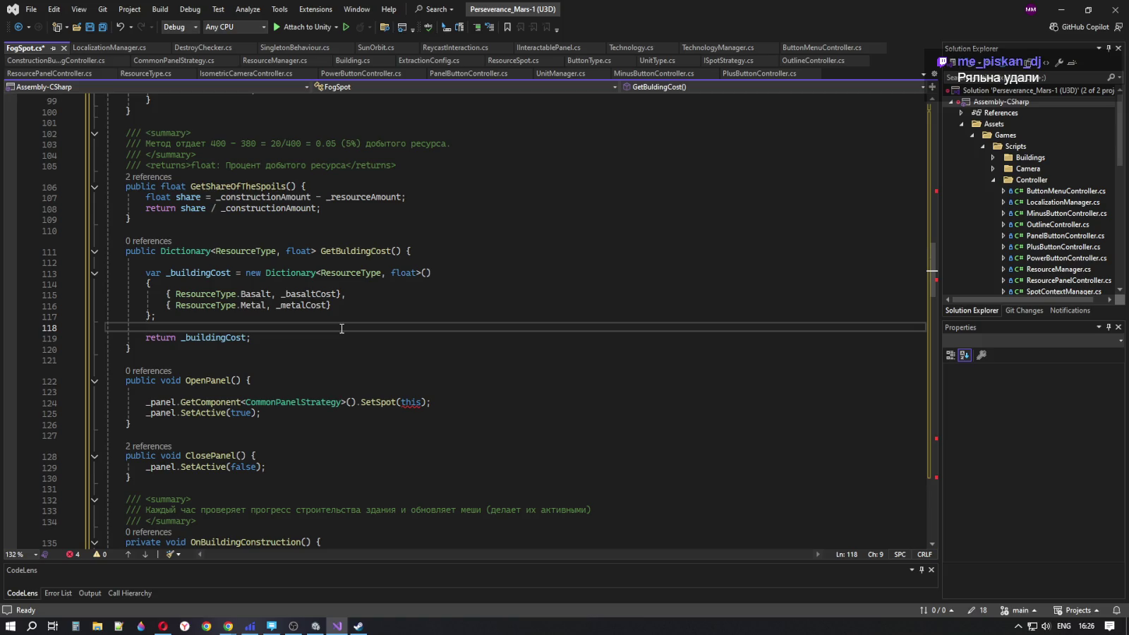
scroll(342, 329, "down", 8)
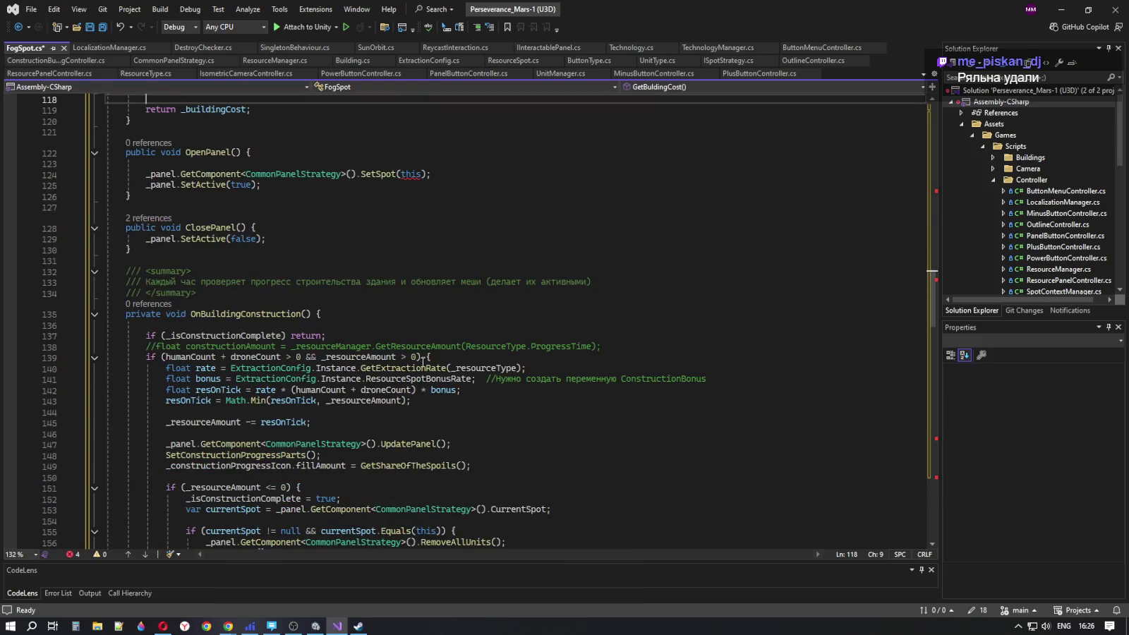
double_click(246, 250)
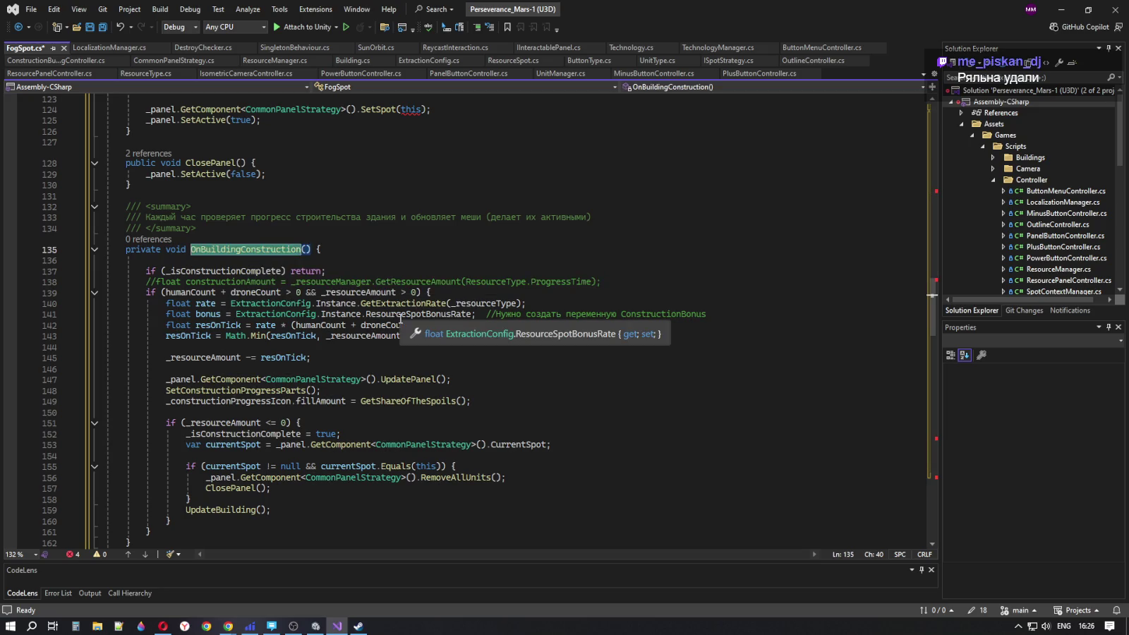
scroll(400, 318, "down", 10)
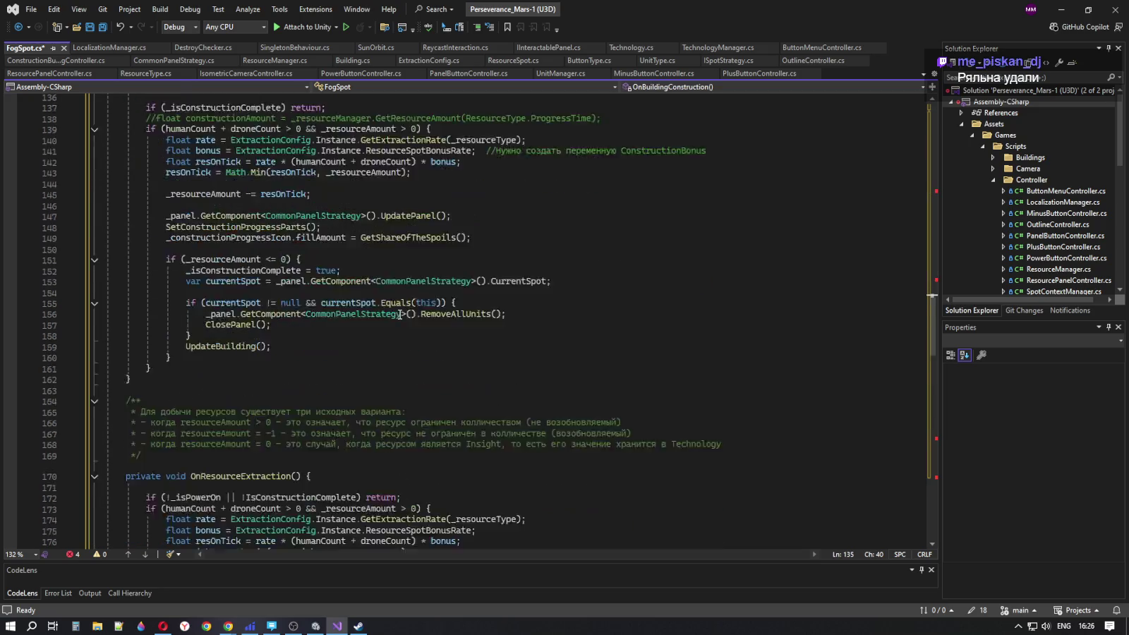
double_click(241, 280)
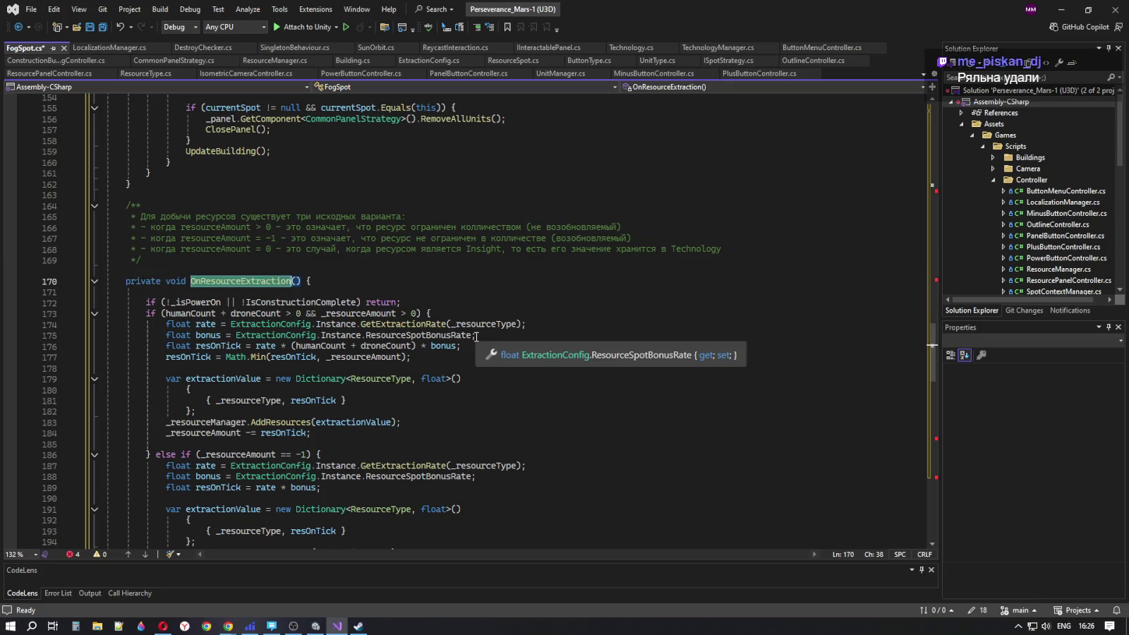
scroll(476, 335, "down", 4)
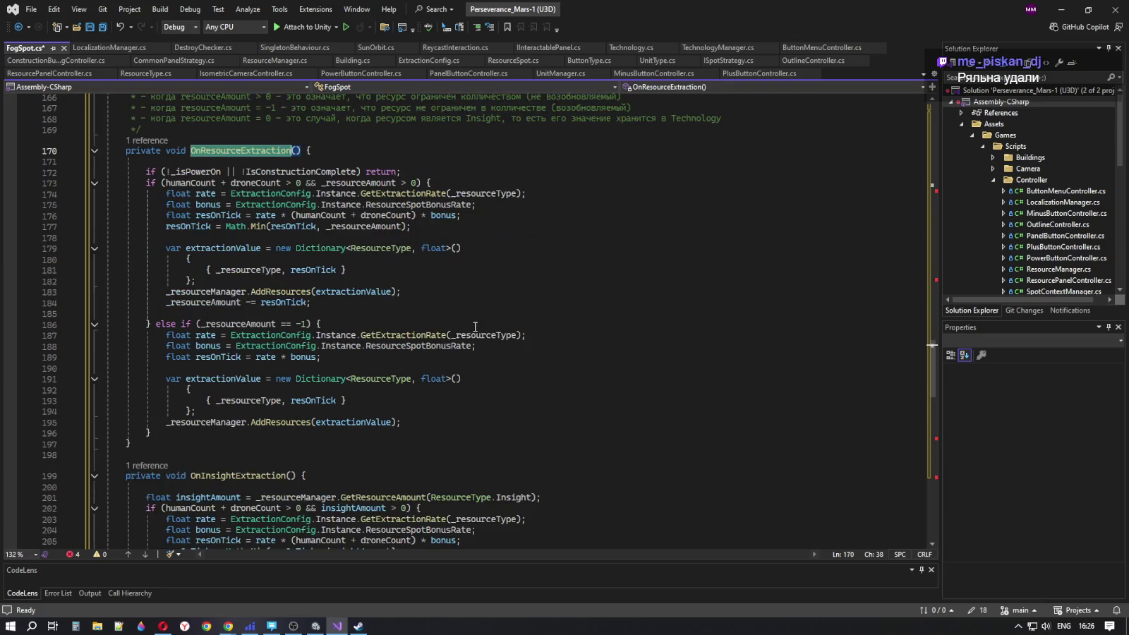
left_click(172, 171)
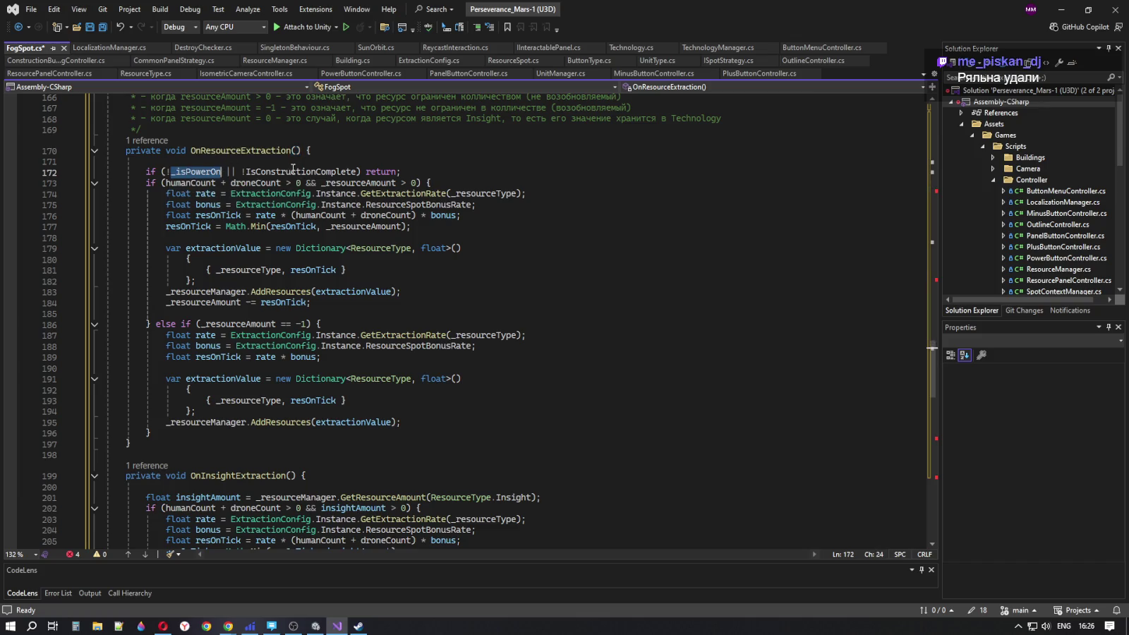
left_click_drag(237, 171, 384, 171)
scroll(420, 177, "up", 13)
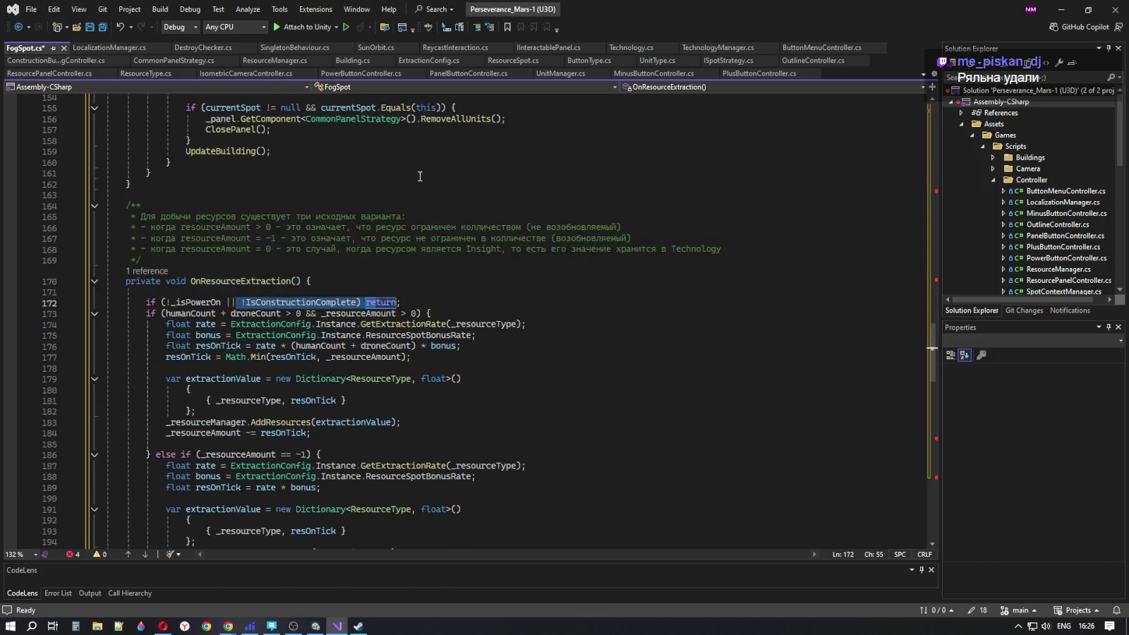
scroll(420, 176, "up", 1)
left_click(167, 238)
double_click(167, 238)
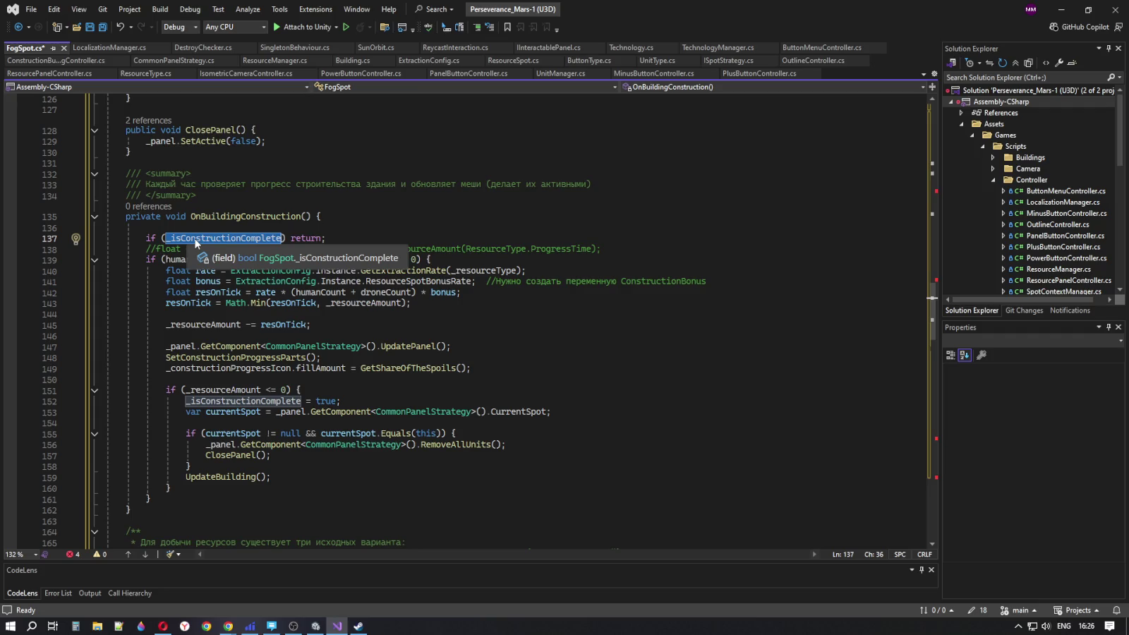
scroll(880, 240, "up", 6)
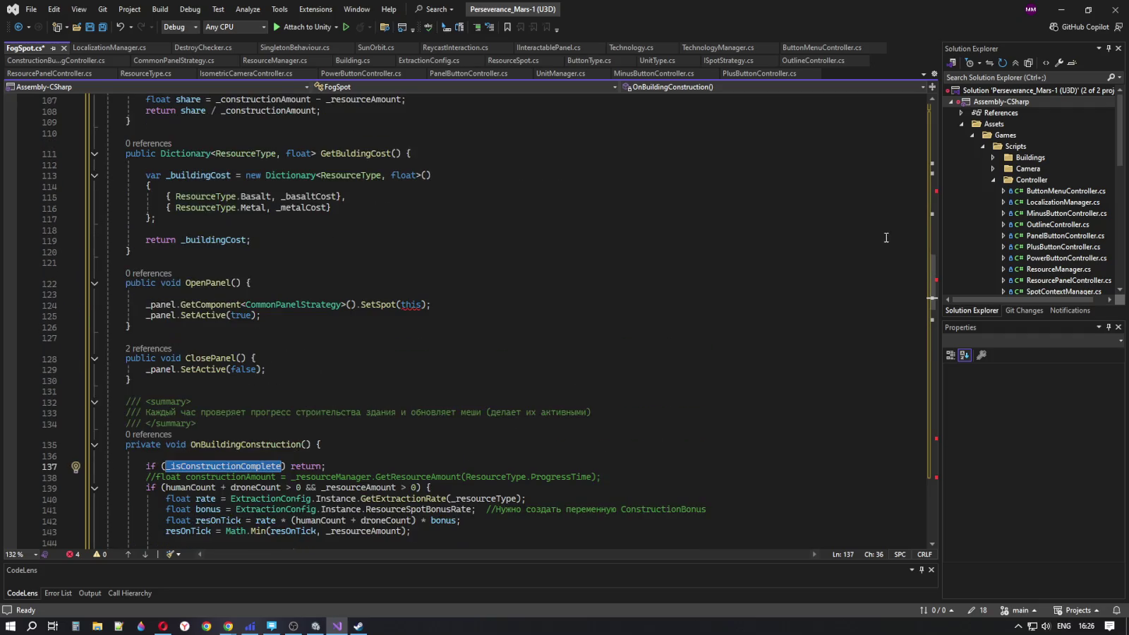
left_click_drag(925, 289, 928, 127)
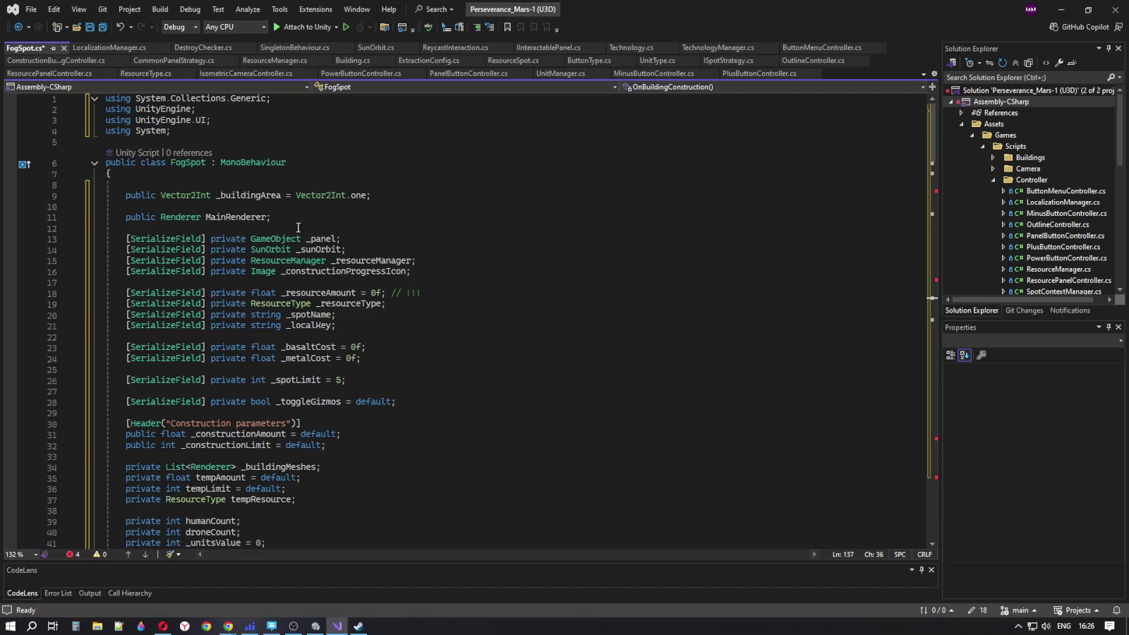
scroll(449, 306, "down", 2)
scroll(449, 306, "down", 3)
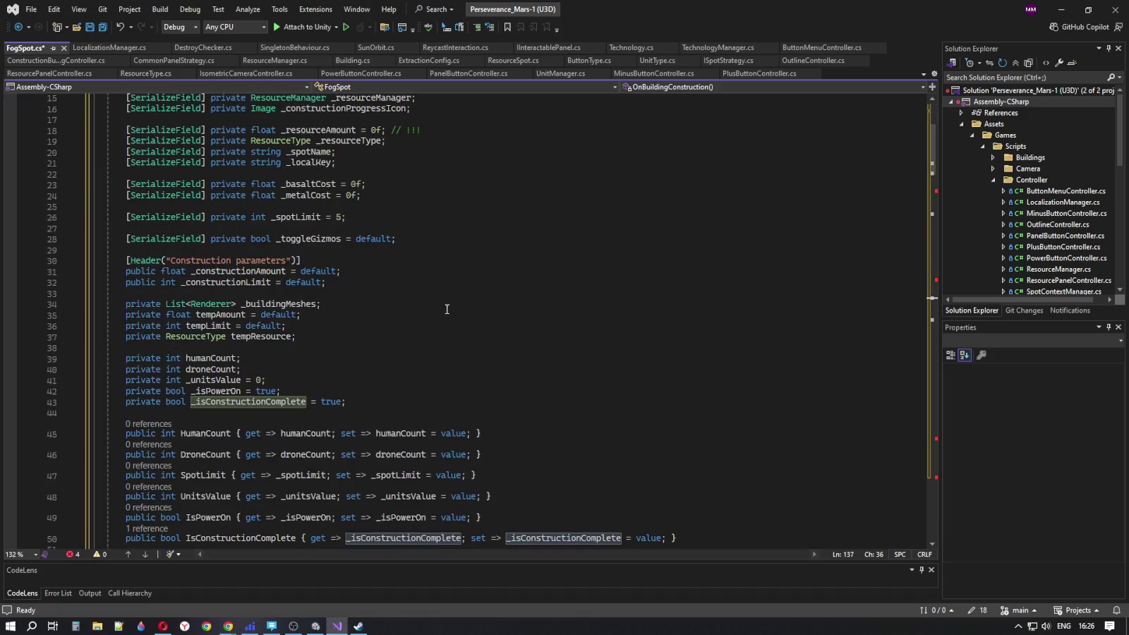
left_click(263, 407)
key("ctrl+r")
key("ctrl+r")
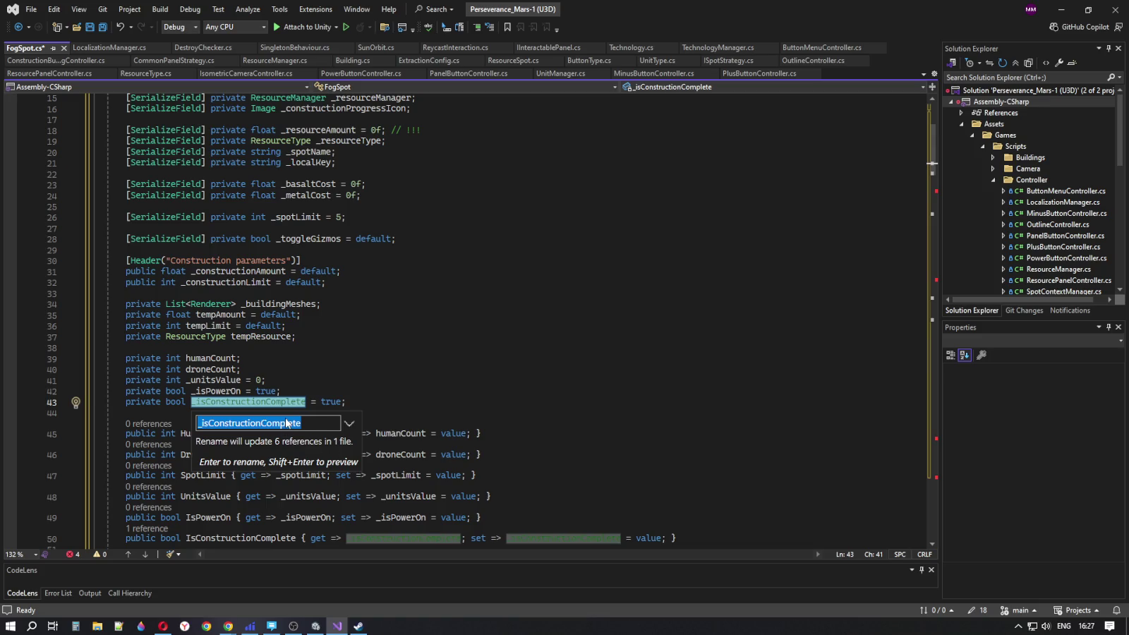
Rename _isConstructionComplete to _isFogOnReserched across all six references
left_click_drag(305, 422, 208, 425)
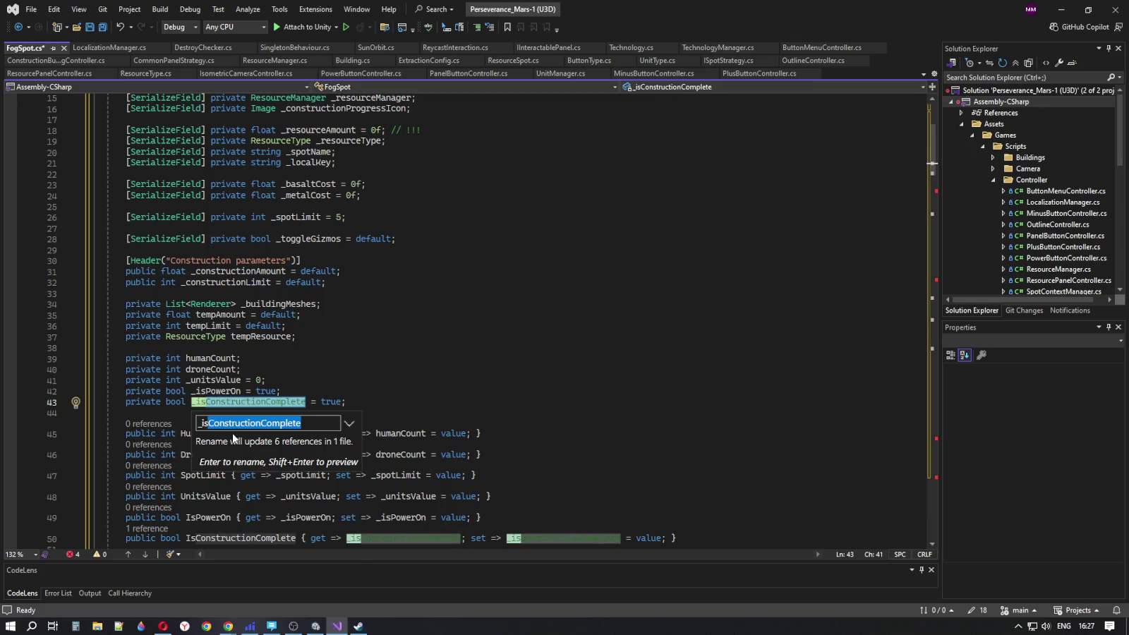
key("BackSpace")
type("F")
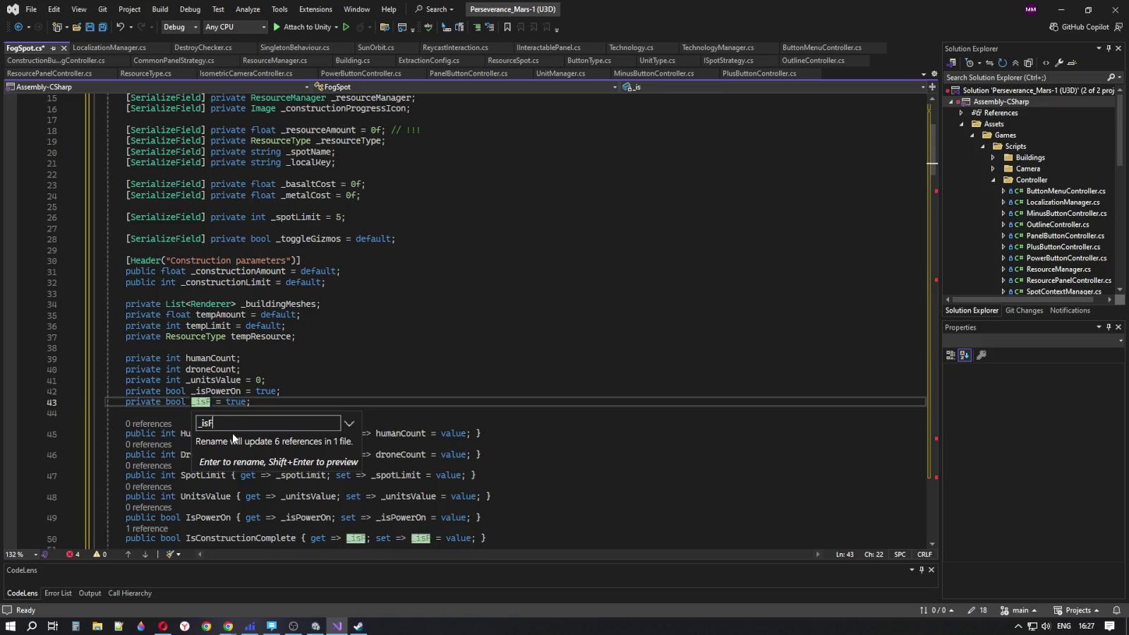
type("onOn")
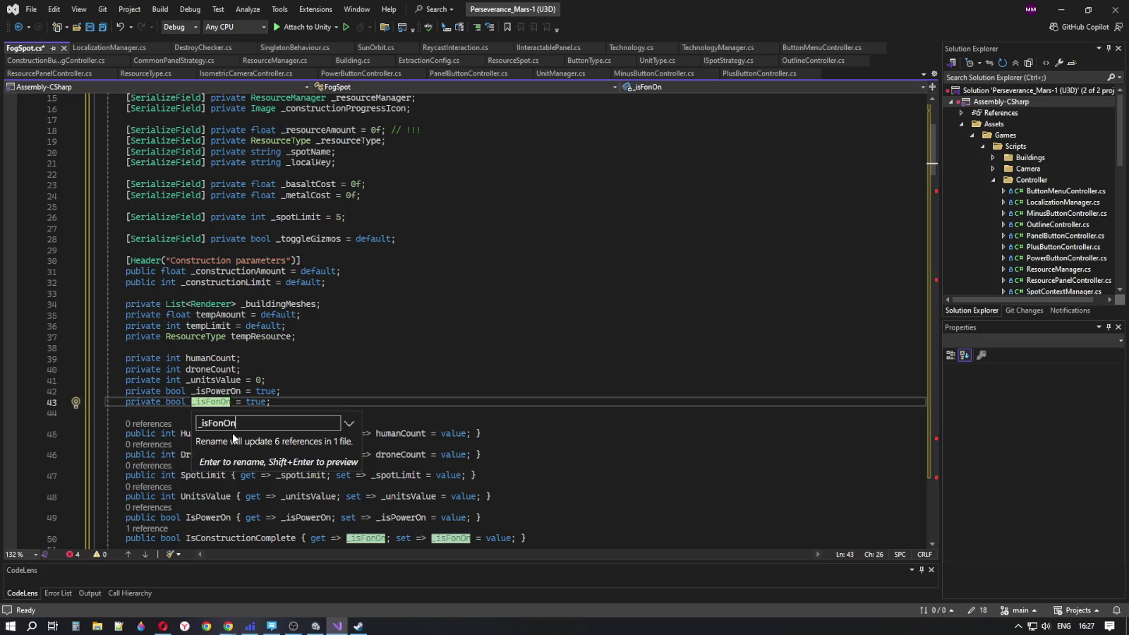
key("BackSpace")
key("BackSpace")
key("BackSpace")
type("g")
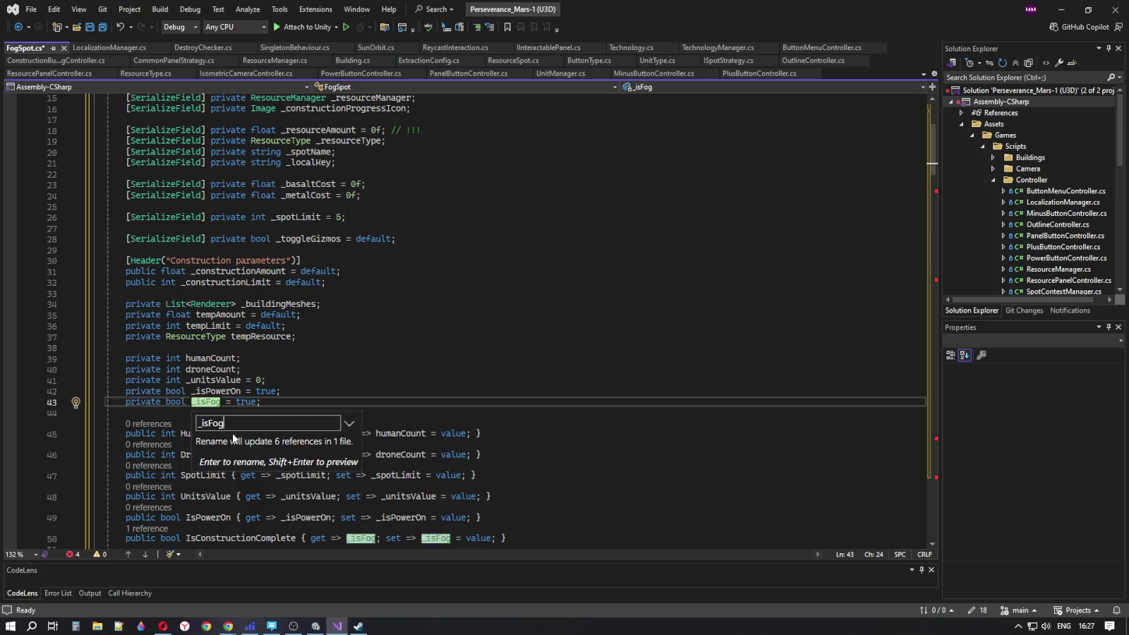
type("On")
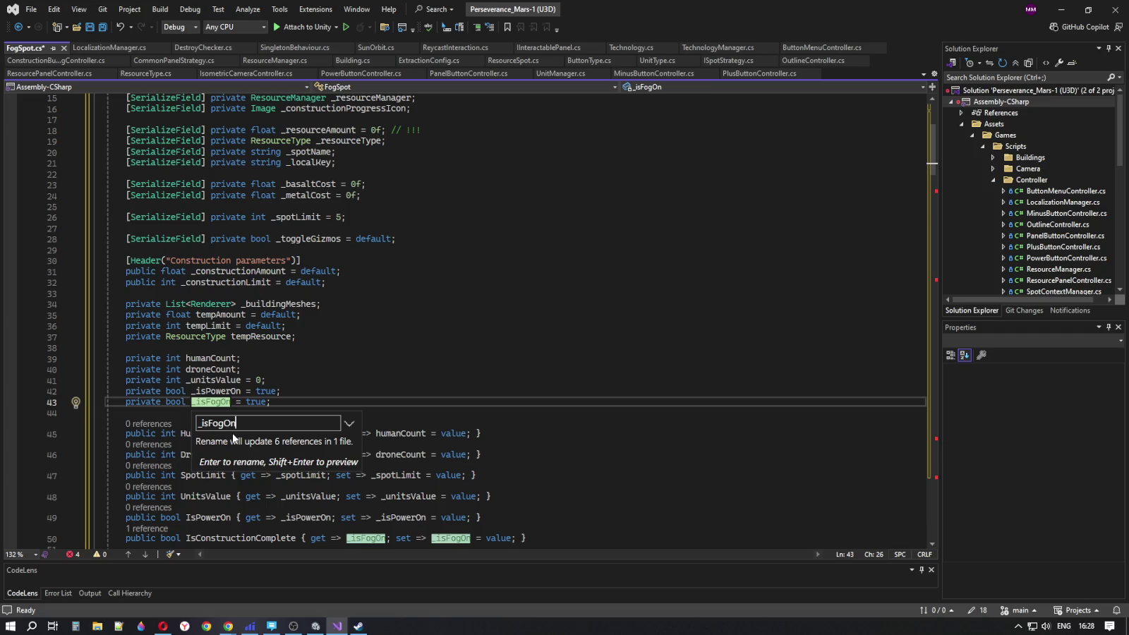
type("Re")
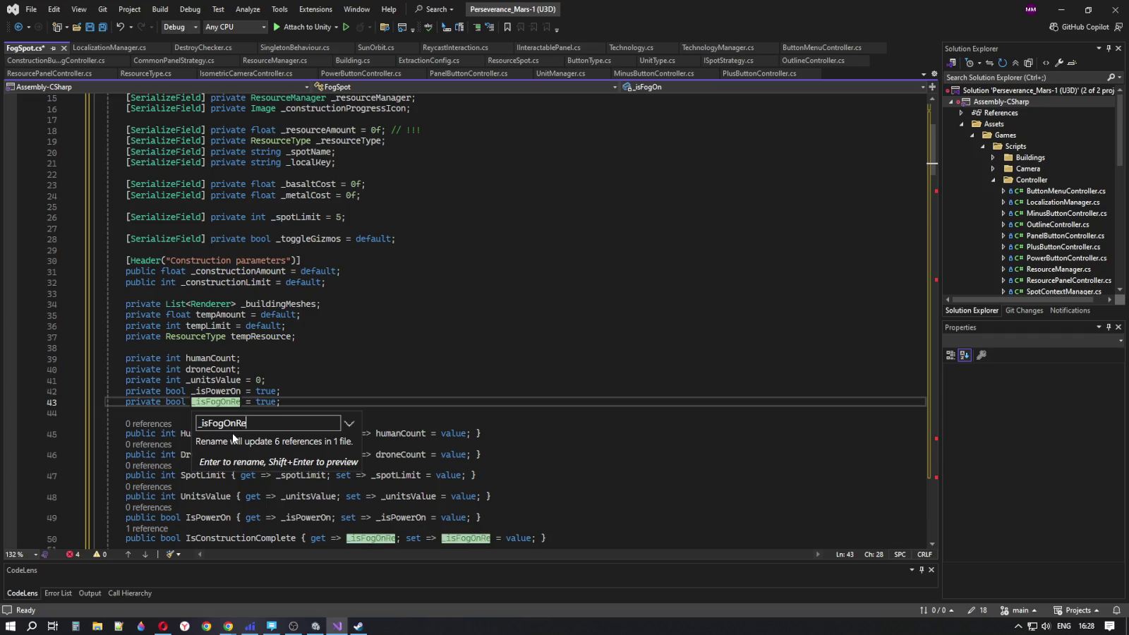
type("s")
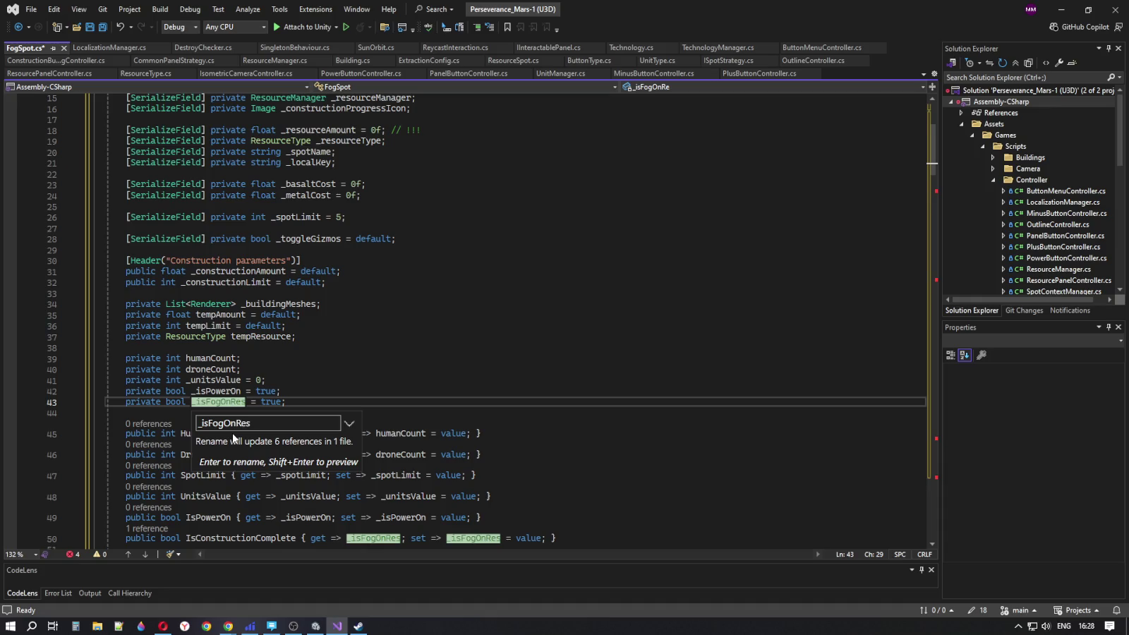
type("er")
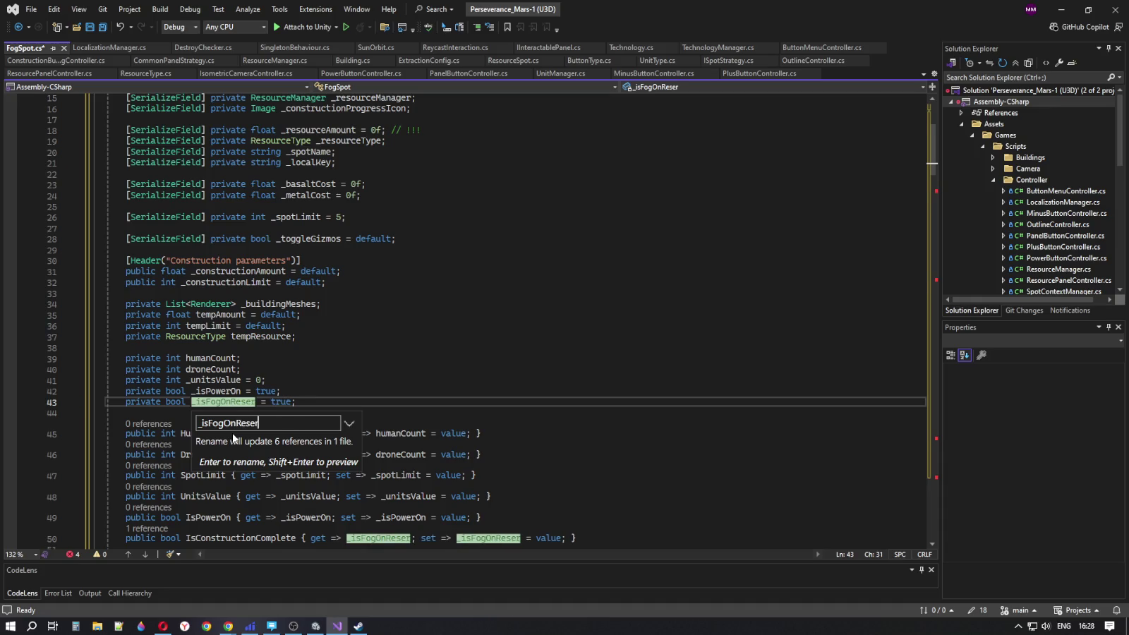
type("ched")
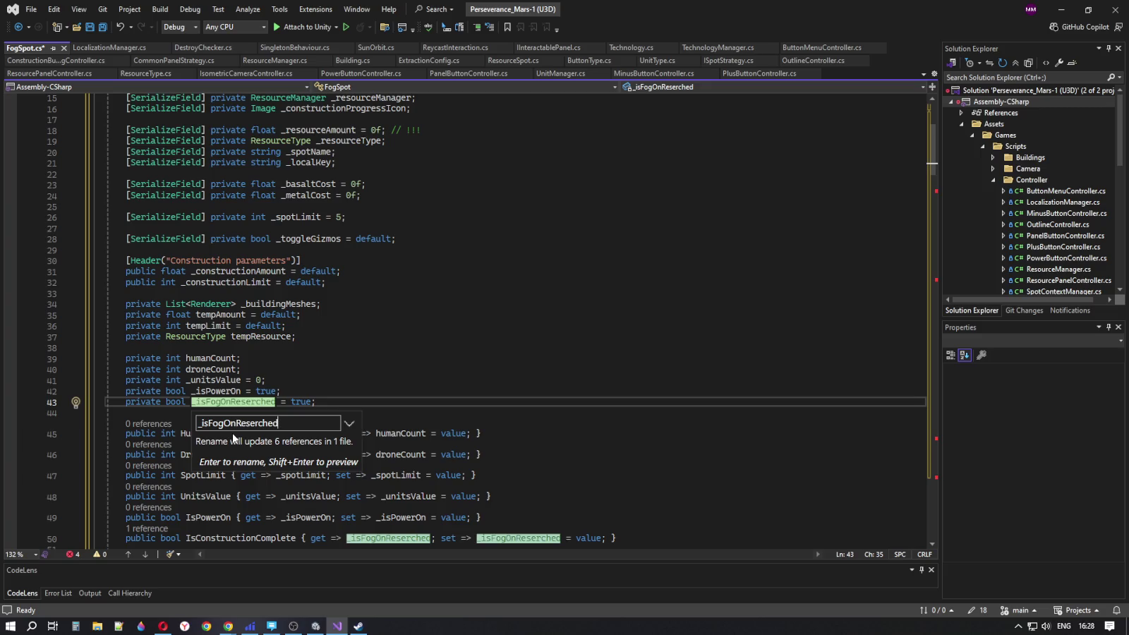
key("Return")
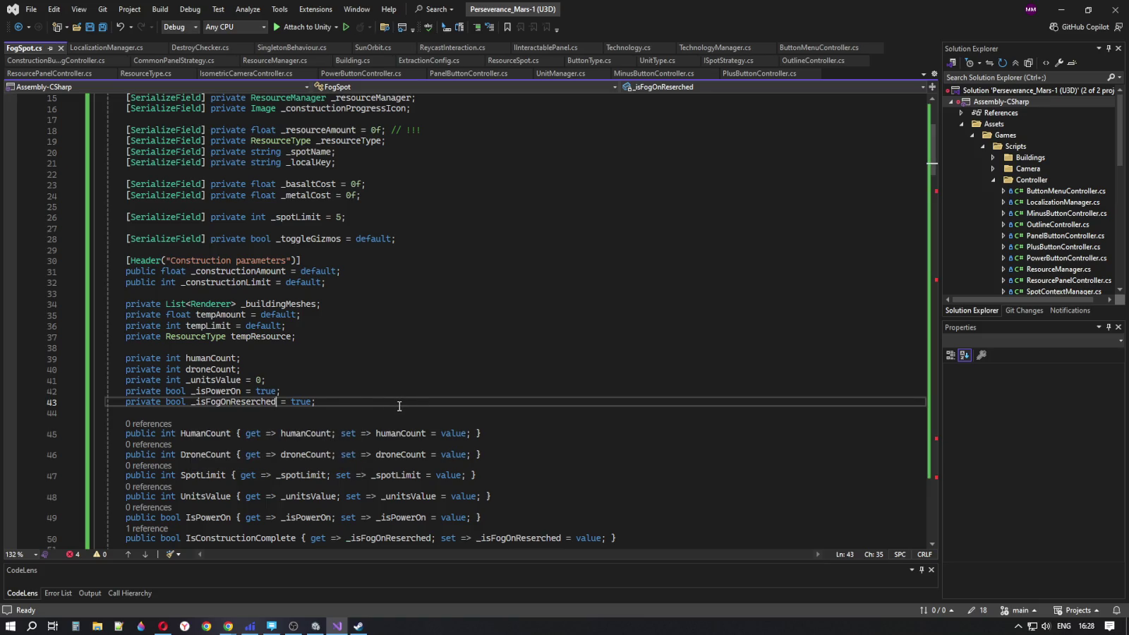
scroll(400, 408, "down", 6)
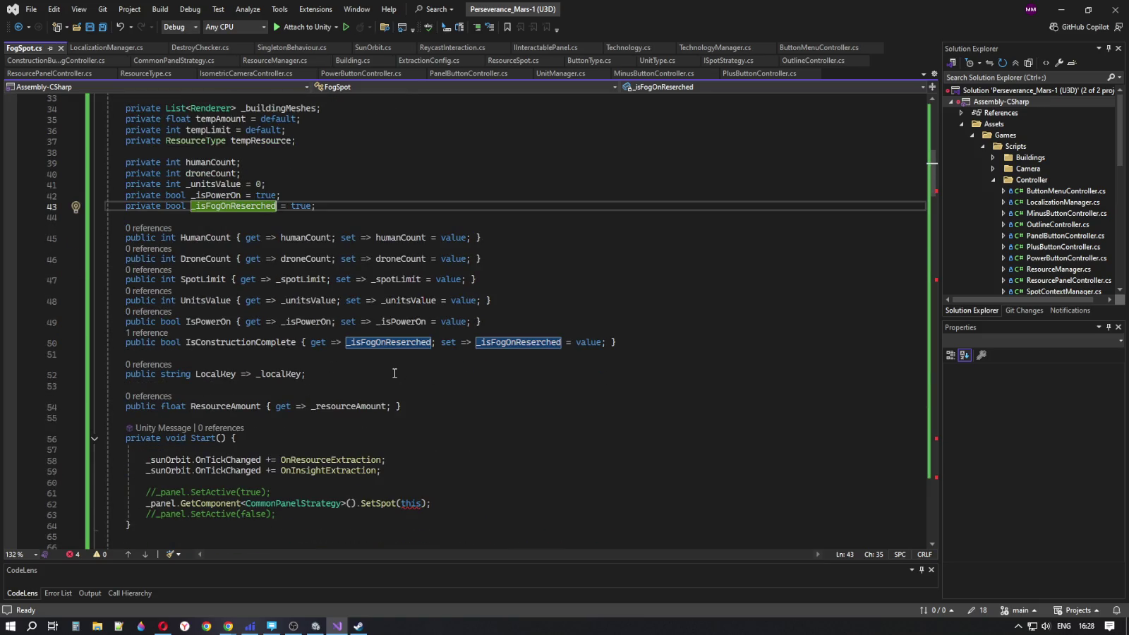
scroll(394, 373, "down", 7)
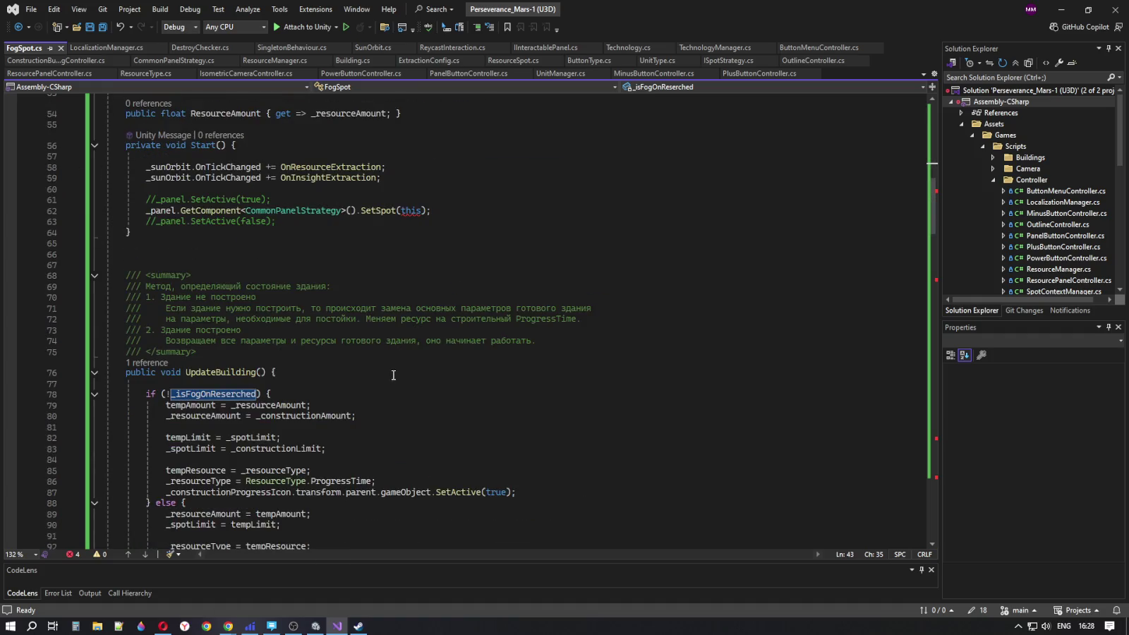
scroll(393, 374, "down", 6)
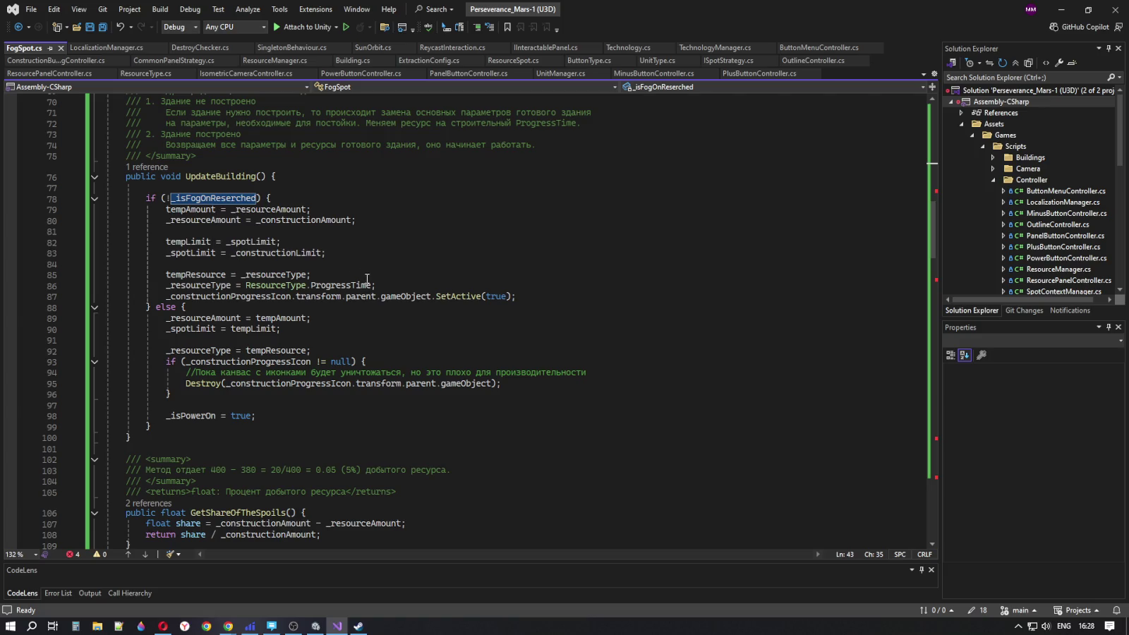
double_click(343, 285)
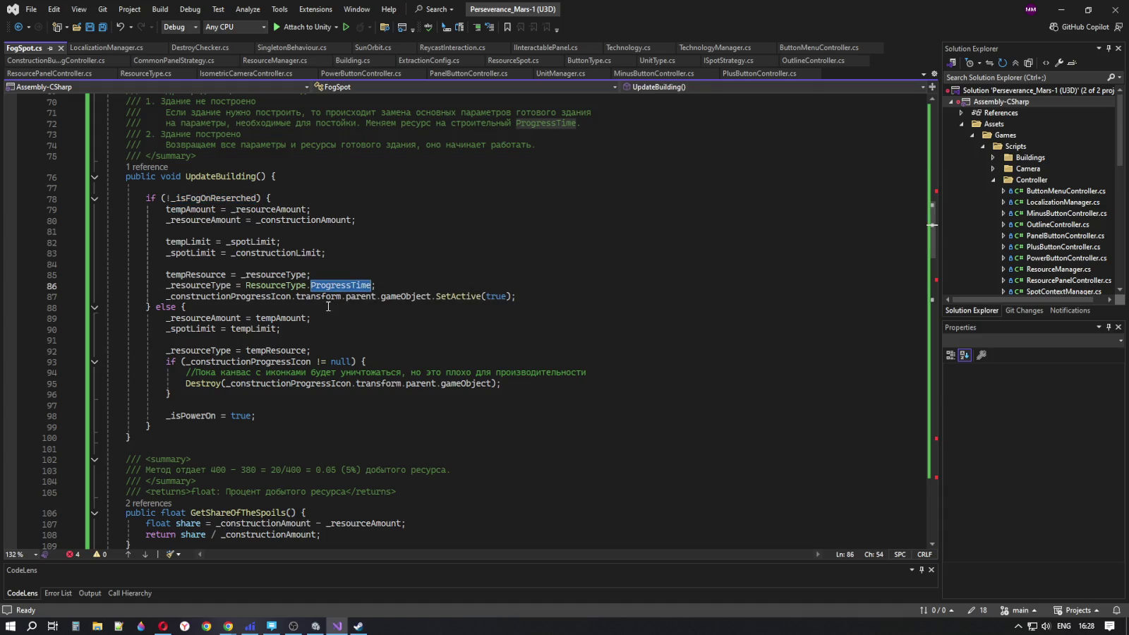
left_click(530, 287)
left_click(537, 298)
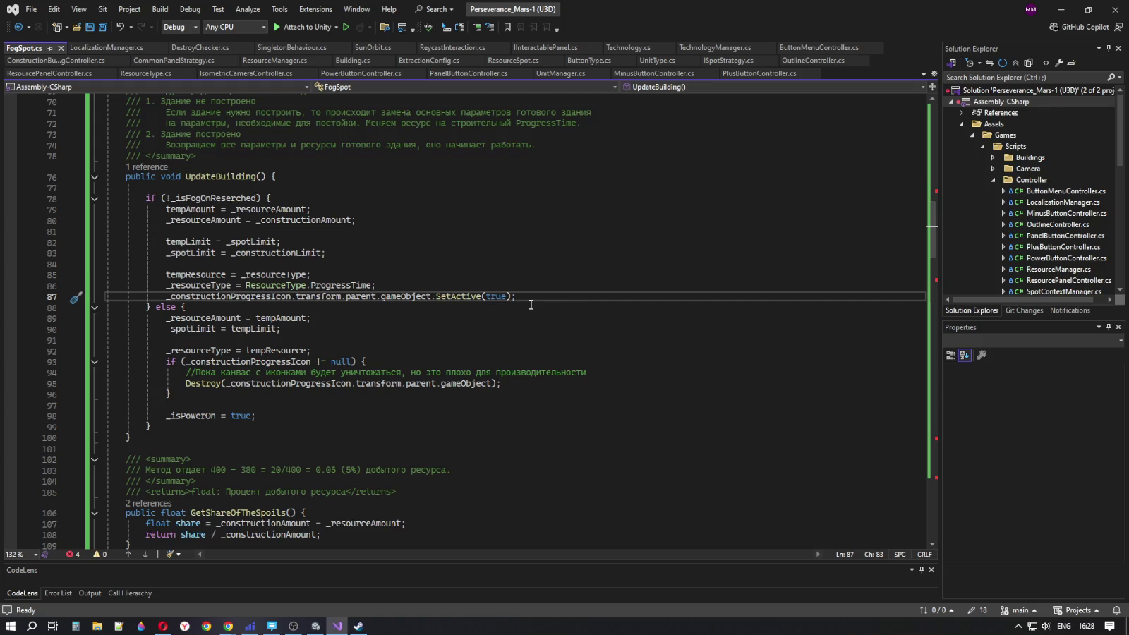
double_click(227, 297)
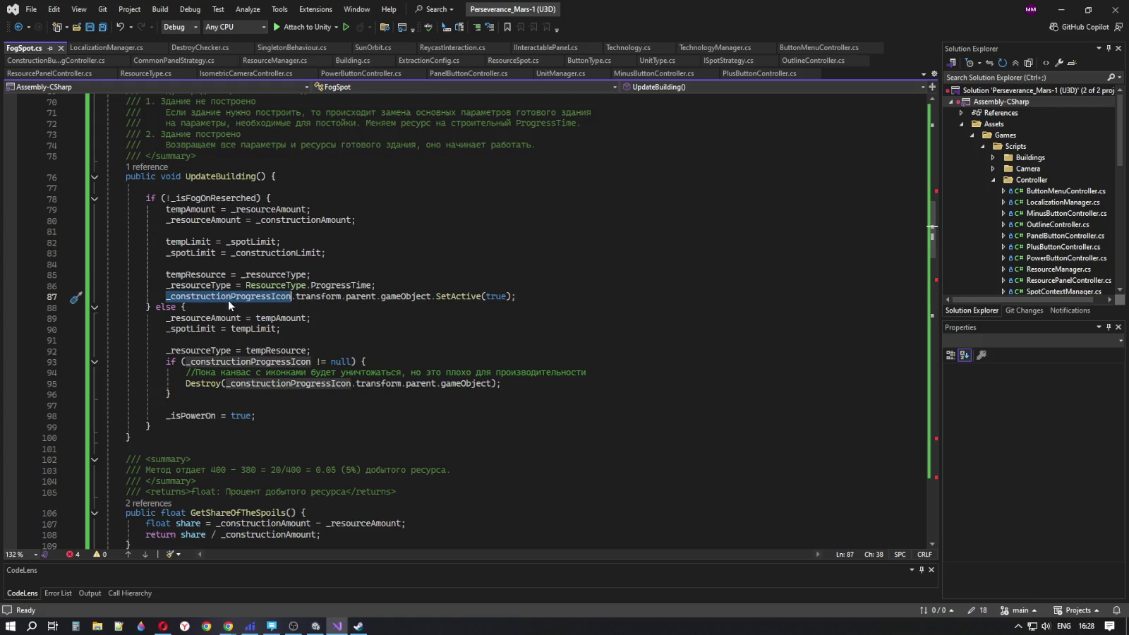
left_click(314, 297)
left_click(408, 297)
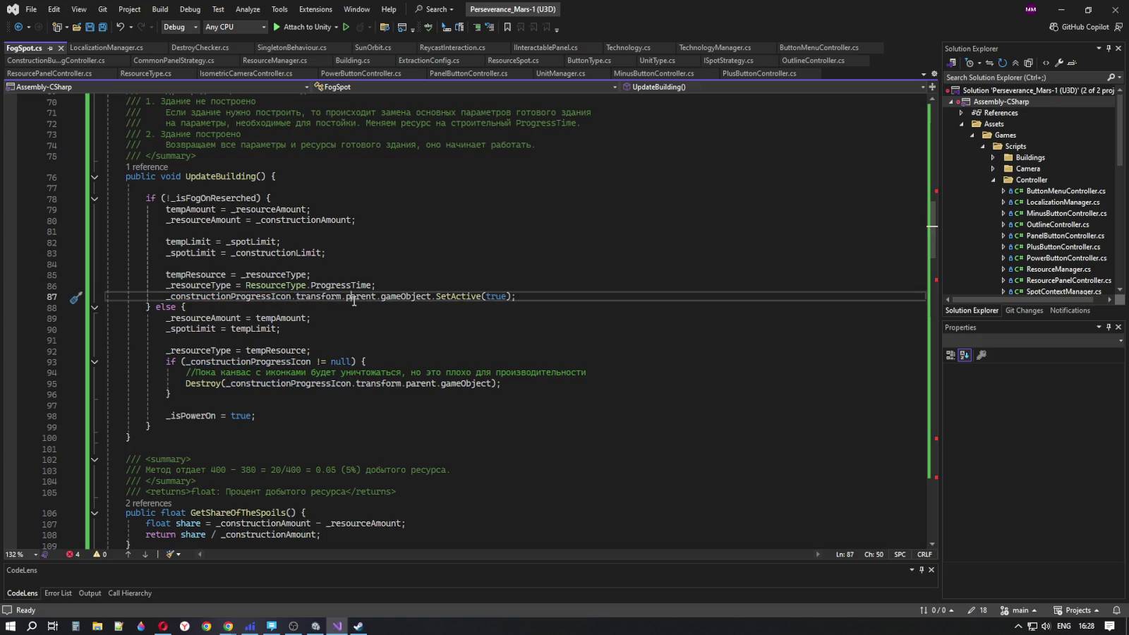
left_click(526, 297)
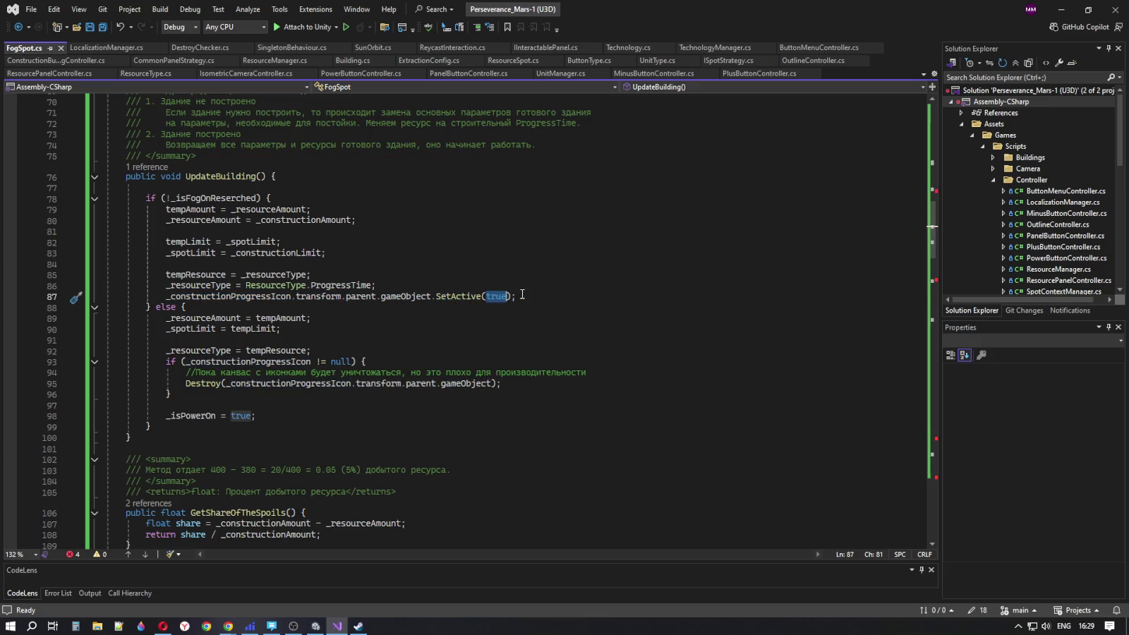
left_click_drag(526, 297, 164, 295)
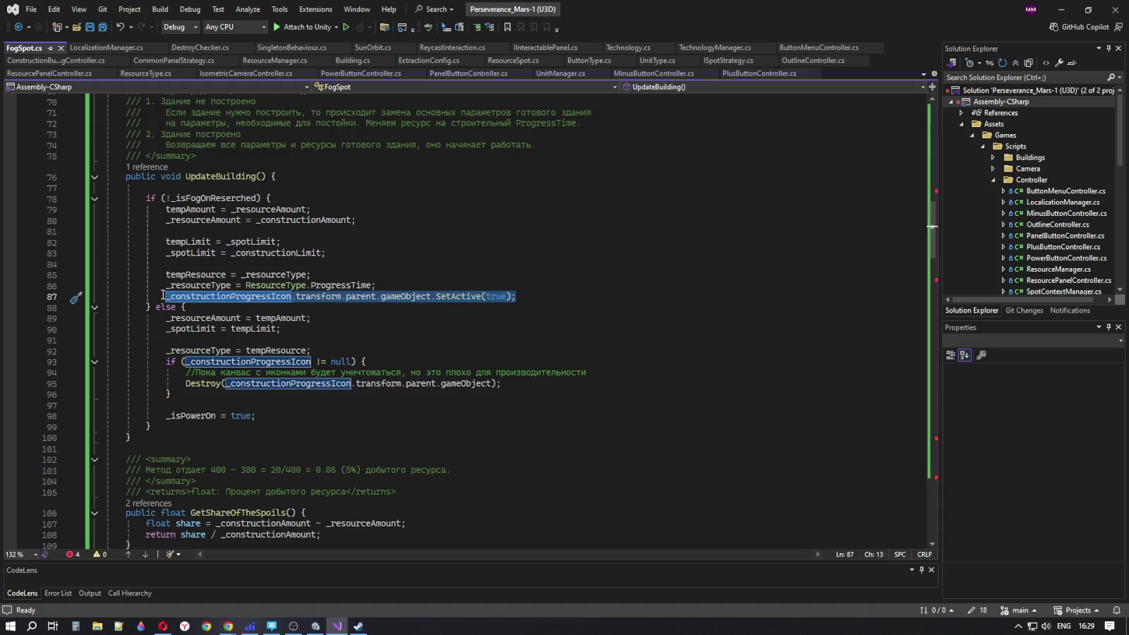
Comment out the SetActive(true) call on line 87 and the Destroy call on line 95
left_click(164, 295)
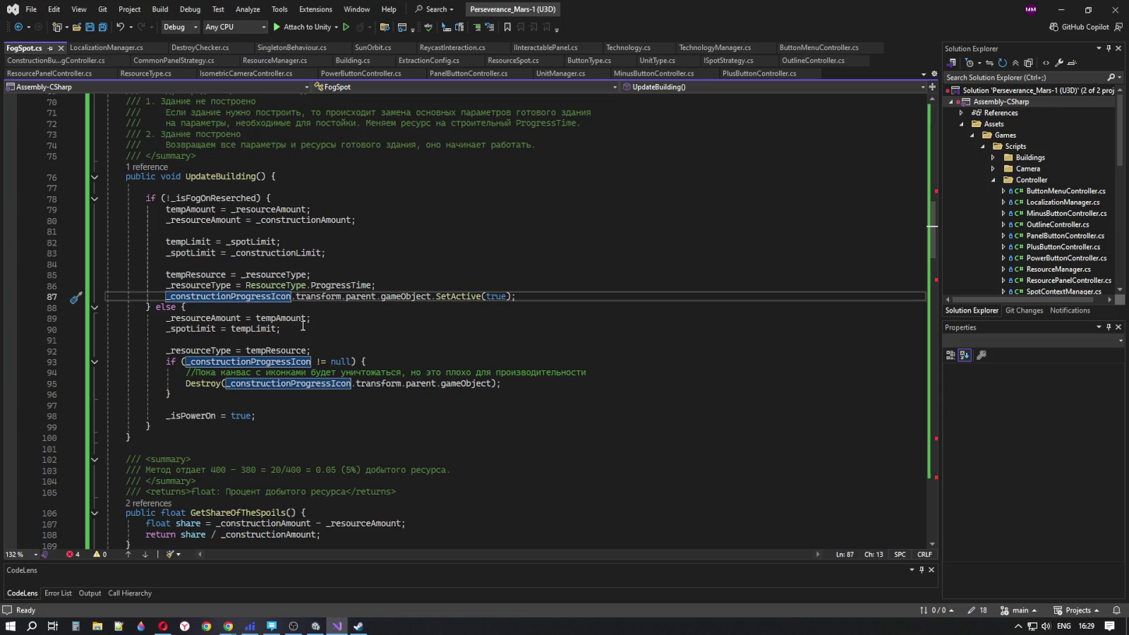
type("||")
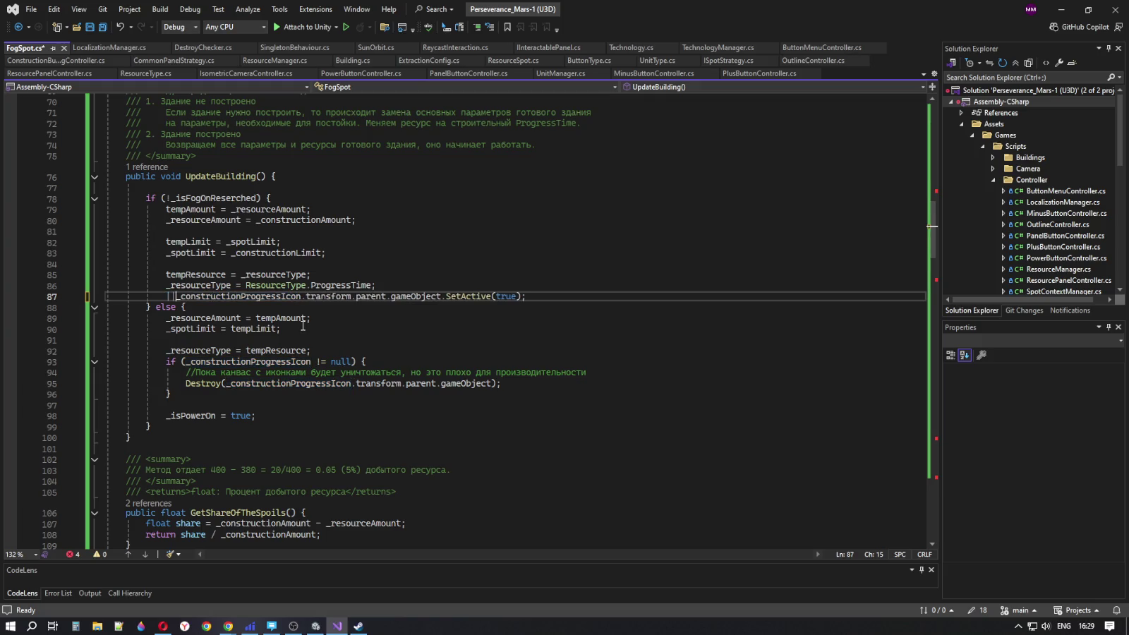
key("BackSpace")
key("BackSpace")
type("//")
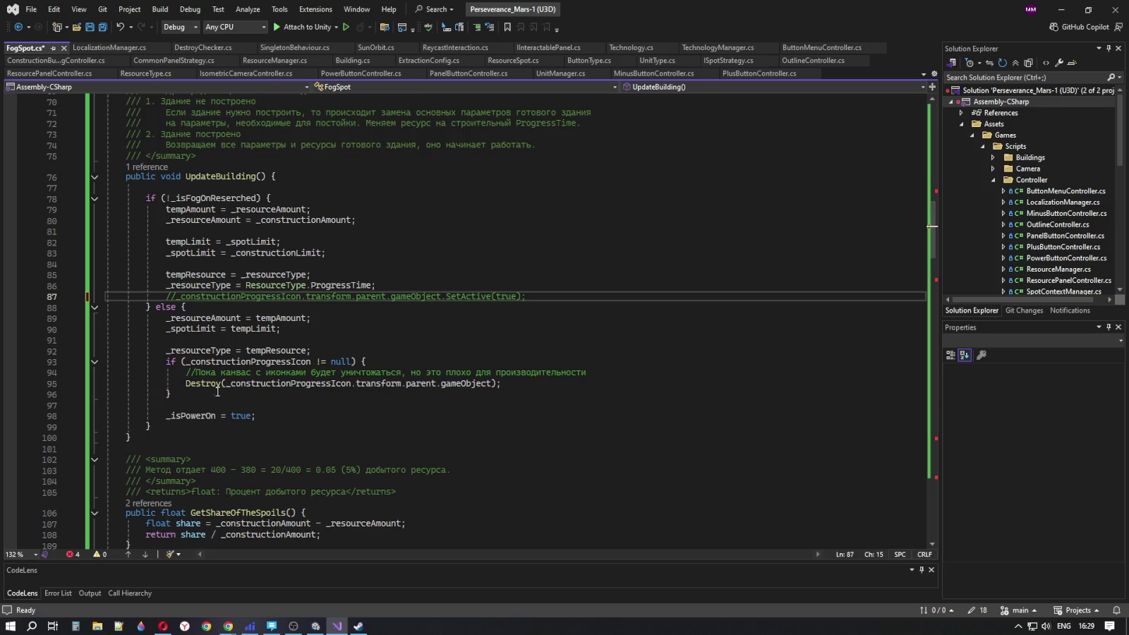
left_click(220, 349)
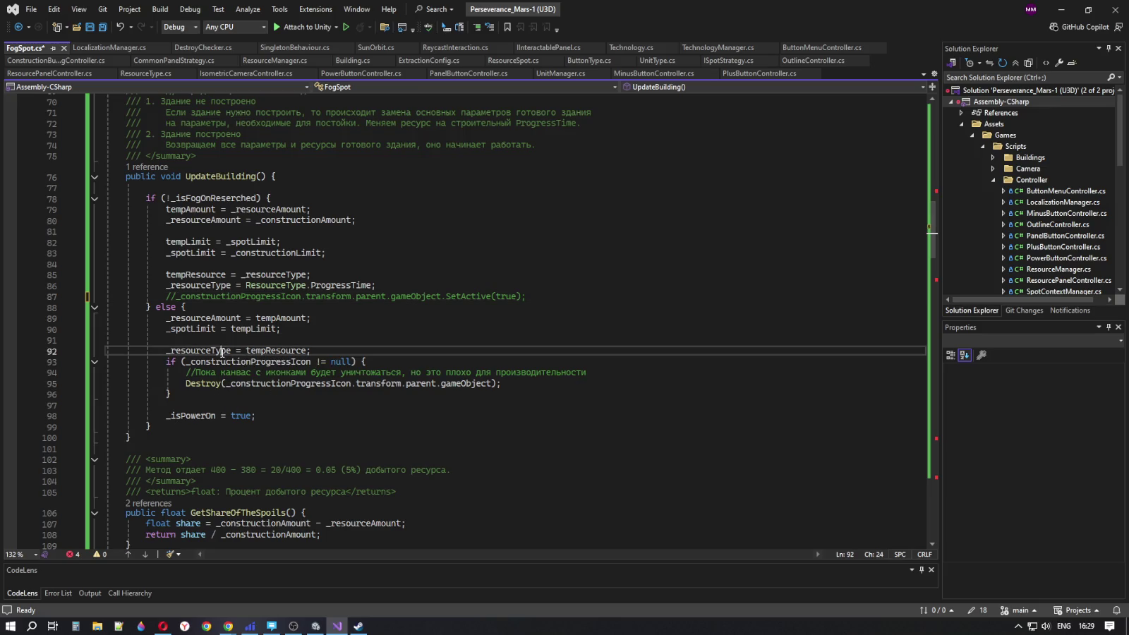
left_click(362, 362)
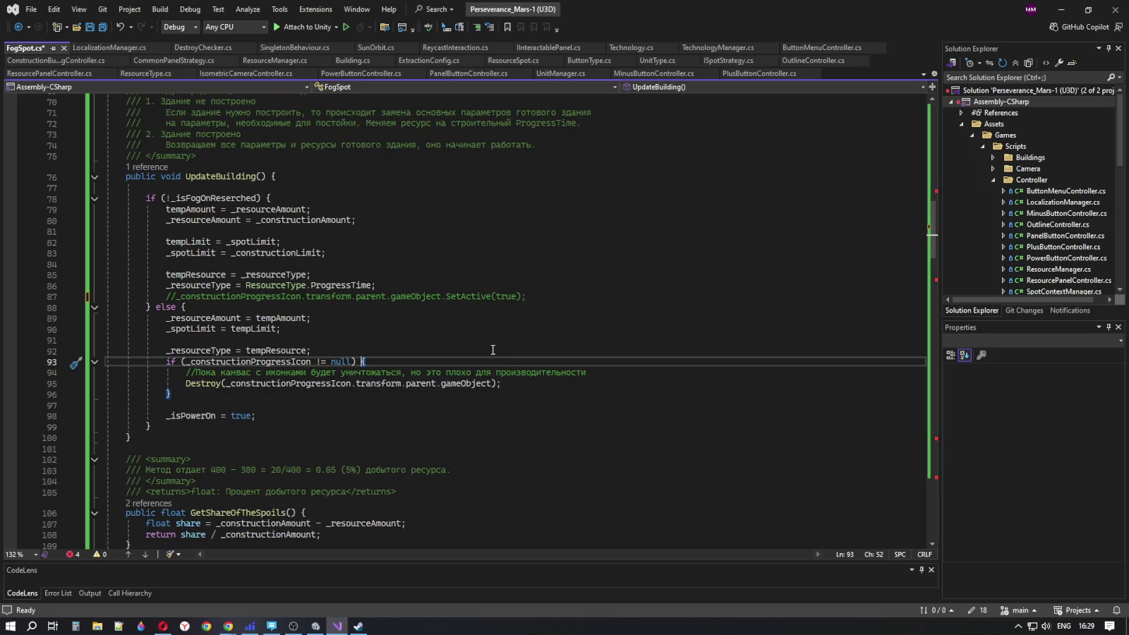
left_click(188, 385)
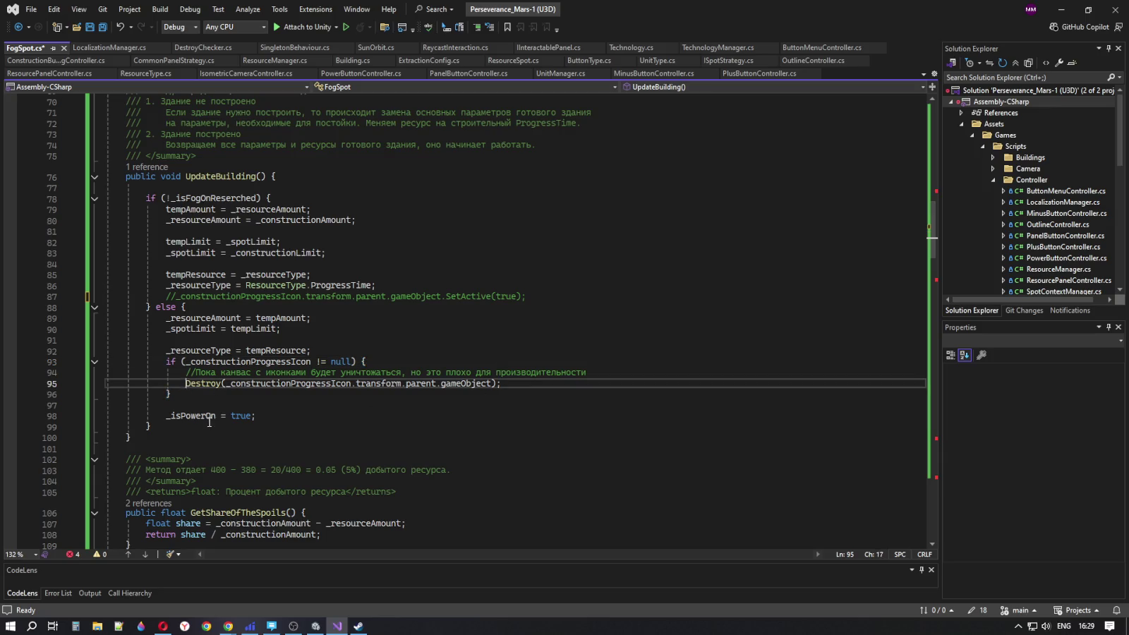
type("//")
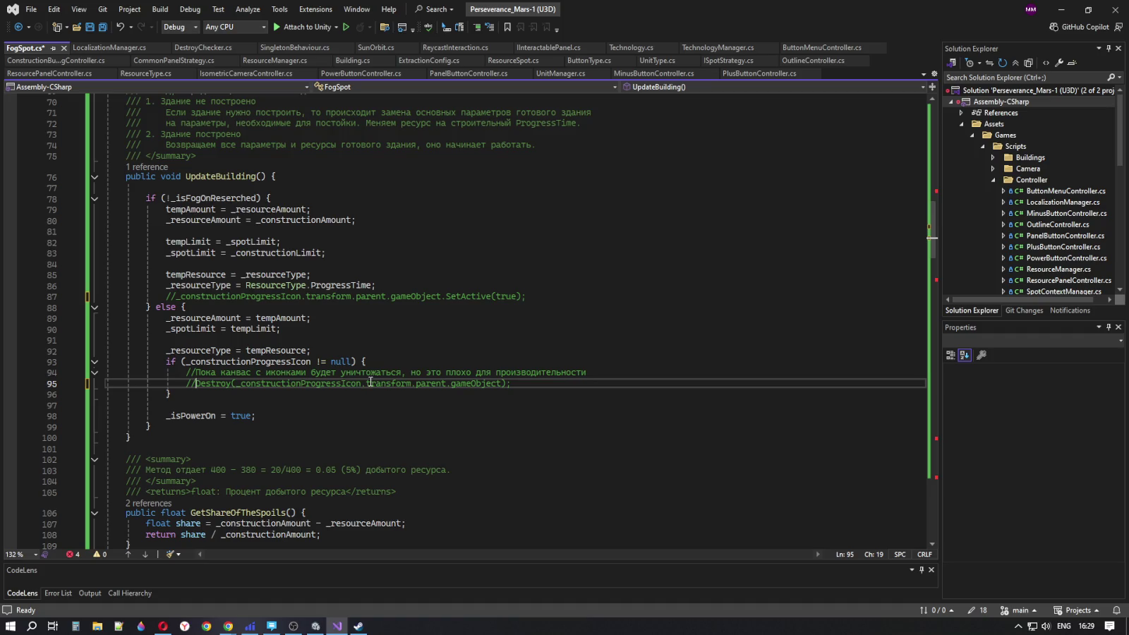
scroll(491, 409, "down", 3)
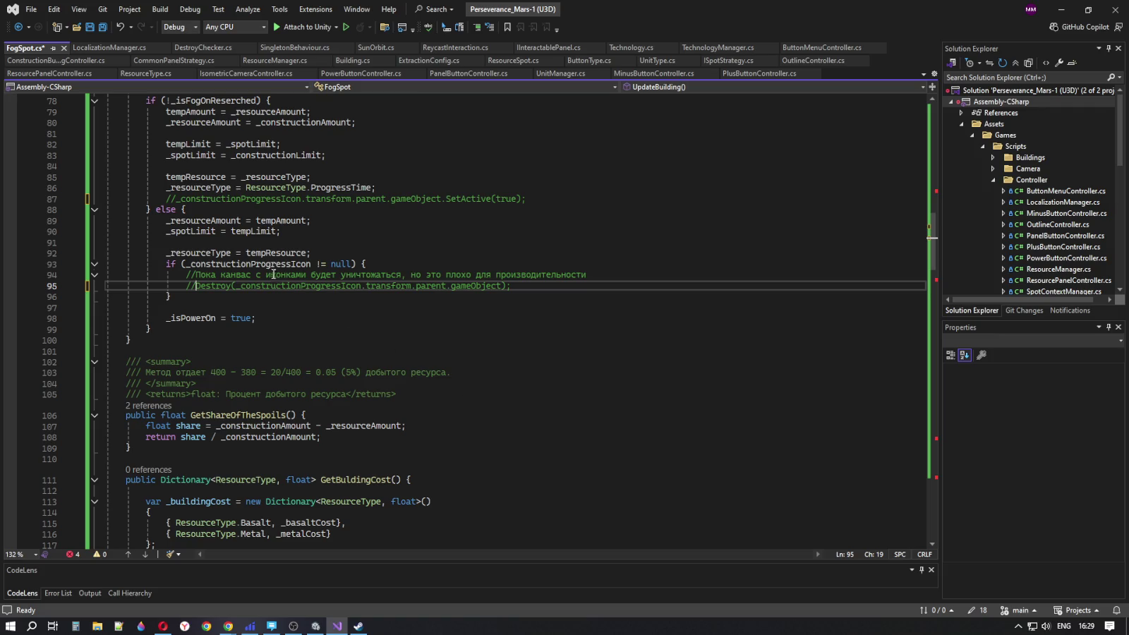
double_click(265, 266)
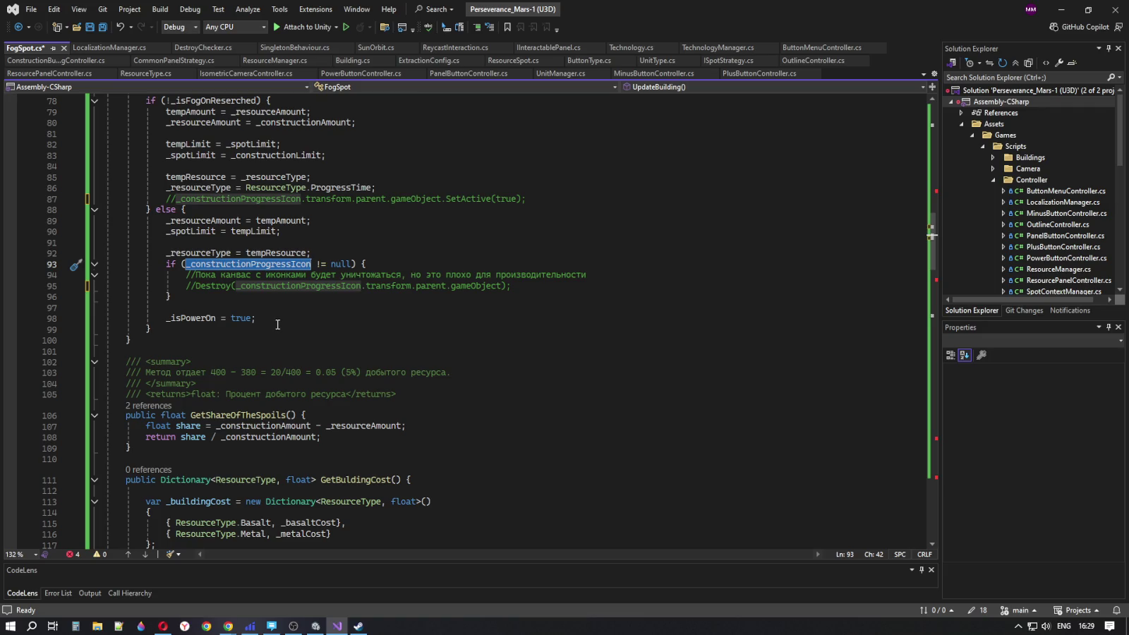
scroll(360, 344, "down", 17)
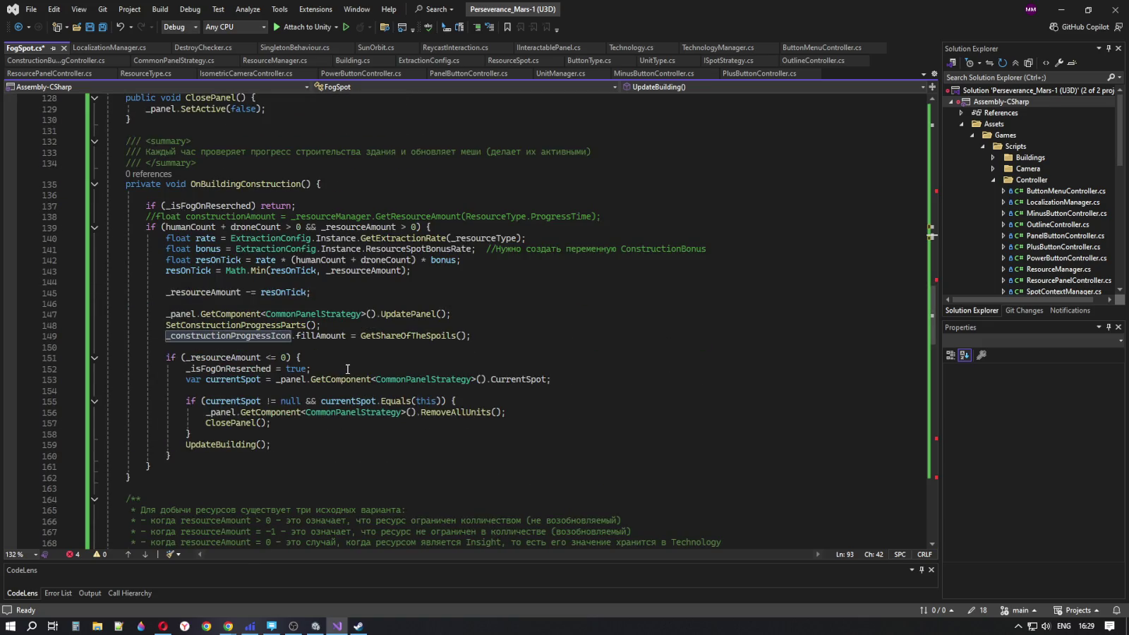
scroll(347, 369, "down", 7)
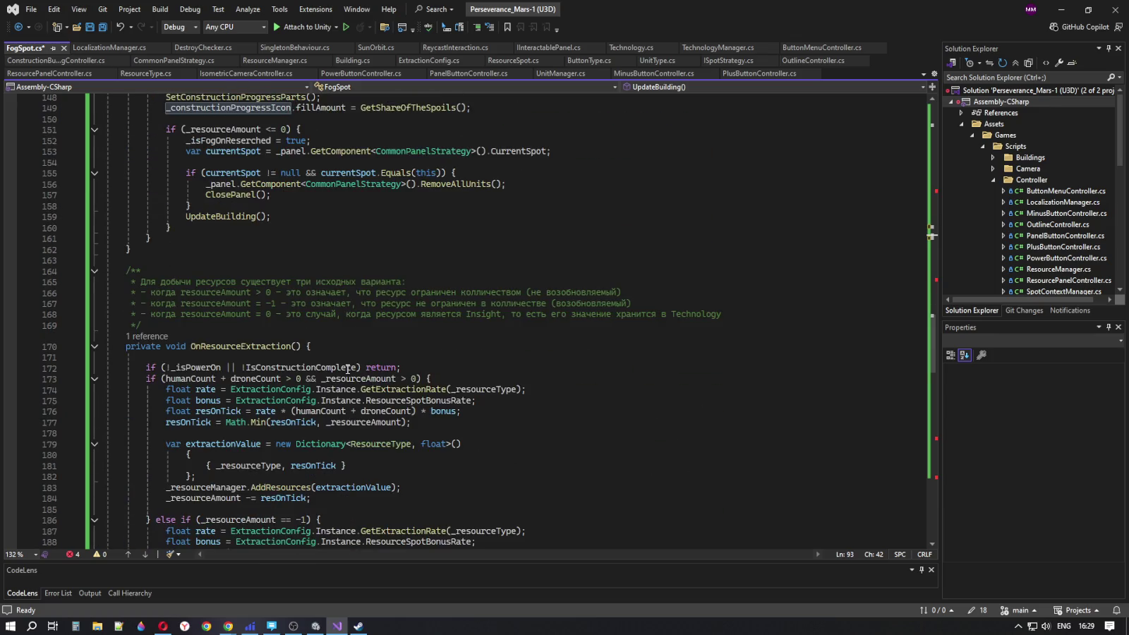
scroll(347, 369, "down", 2)
left_click(289, 280)
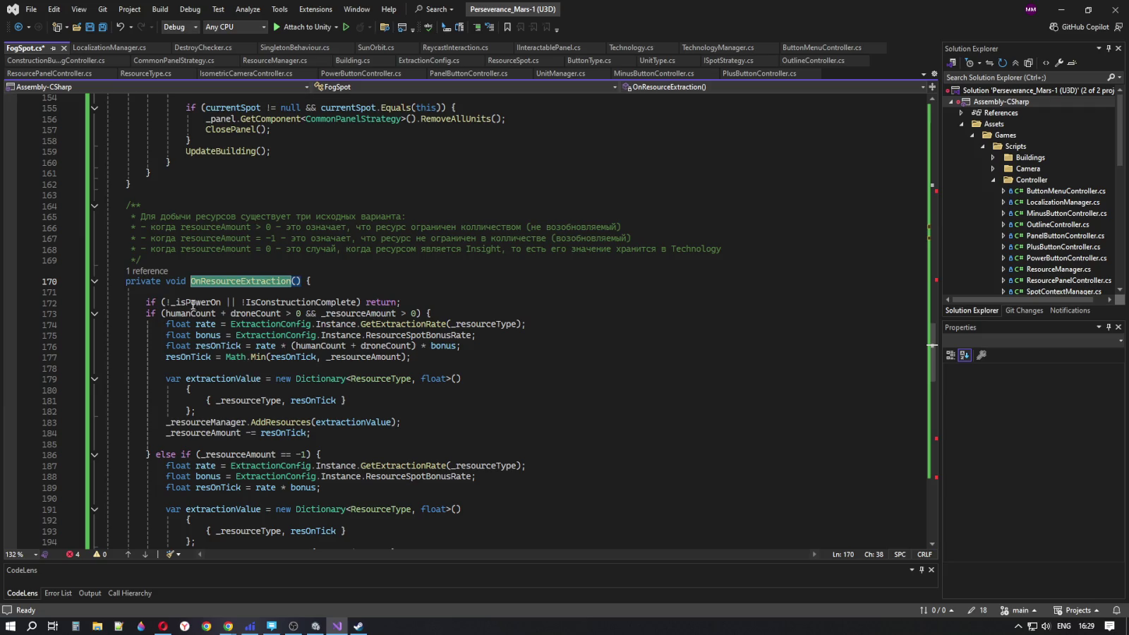
left_click_drag(168, 302, 222, 302)
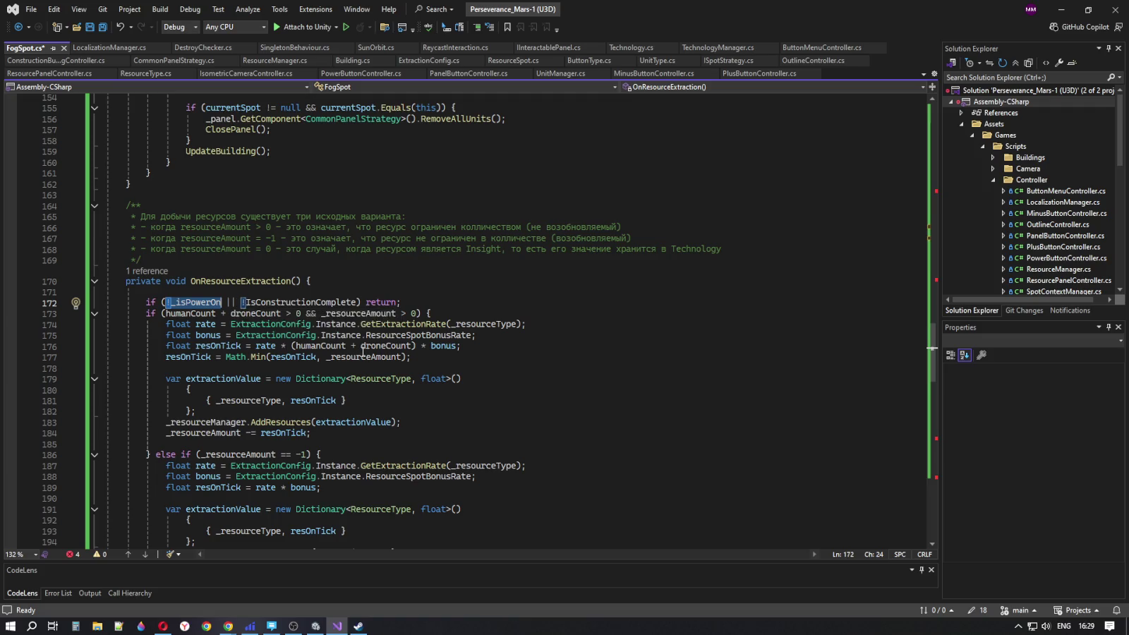
scroll(255, 277, "down", 2)
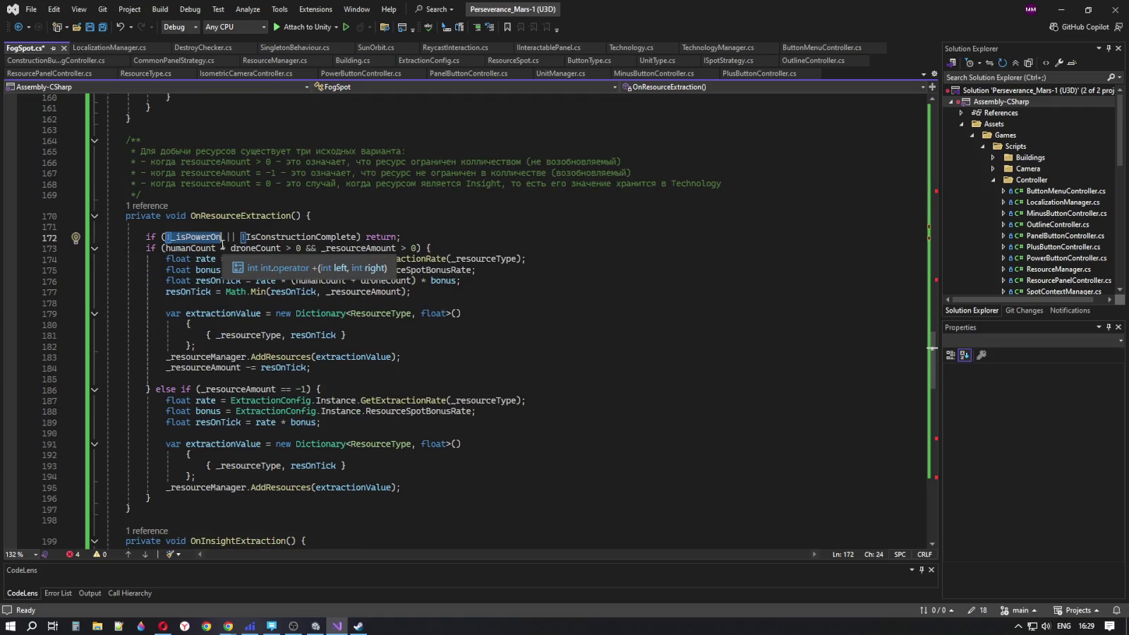
left_click_drag(242, 237, 357, 235)
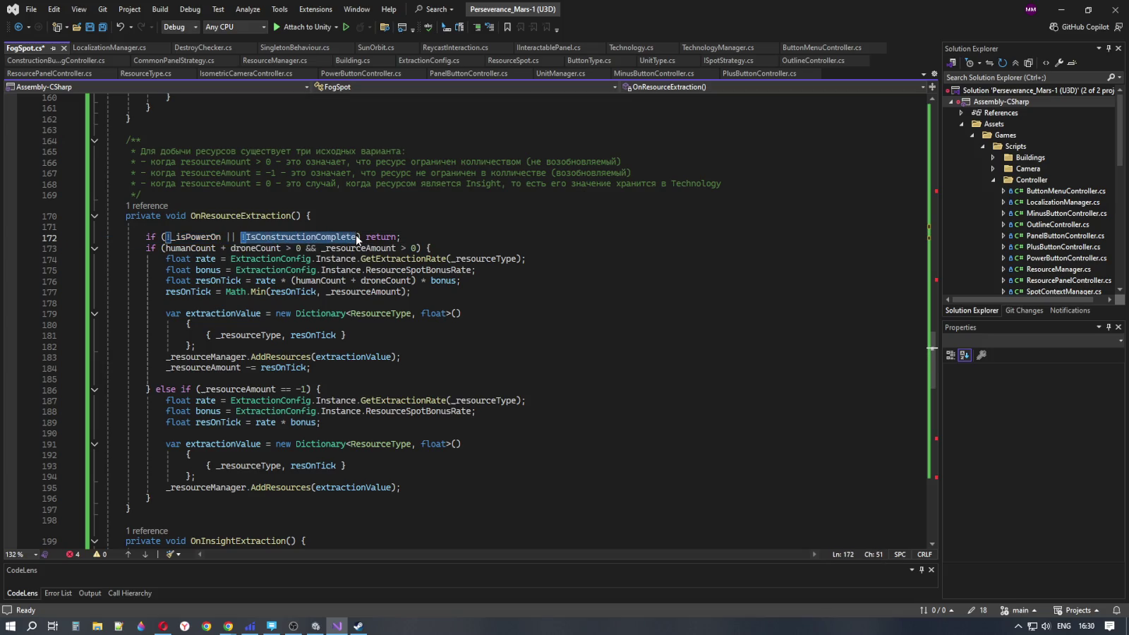
left_click_drag(146, 236, 458, 236)
left_click(448, 236)
key("ctrl+shift+Left")
key("ctrl+shift+Left")
key("ctrl+shift+Left")
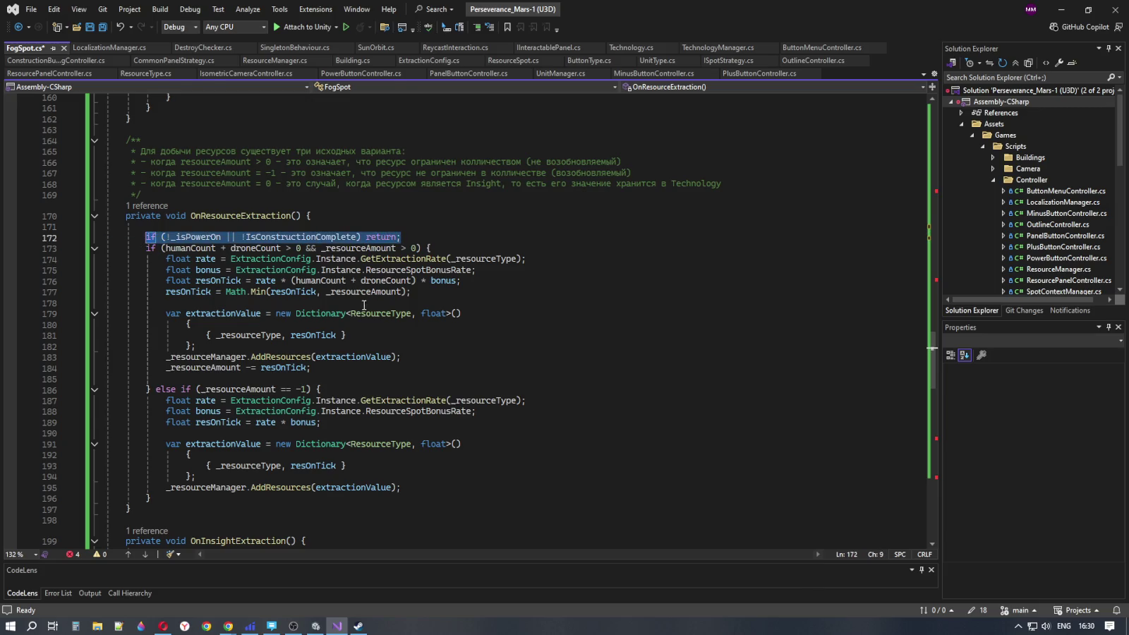
scroll(363, 314, "down", 2)
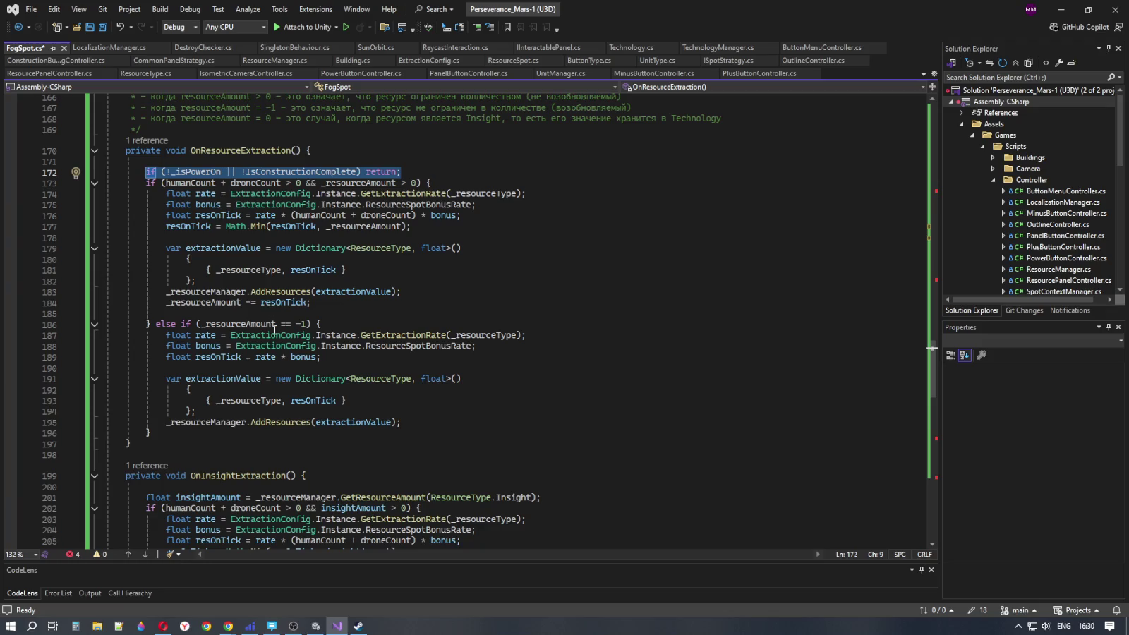
mouse_move(275, 325)
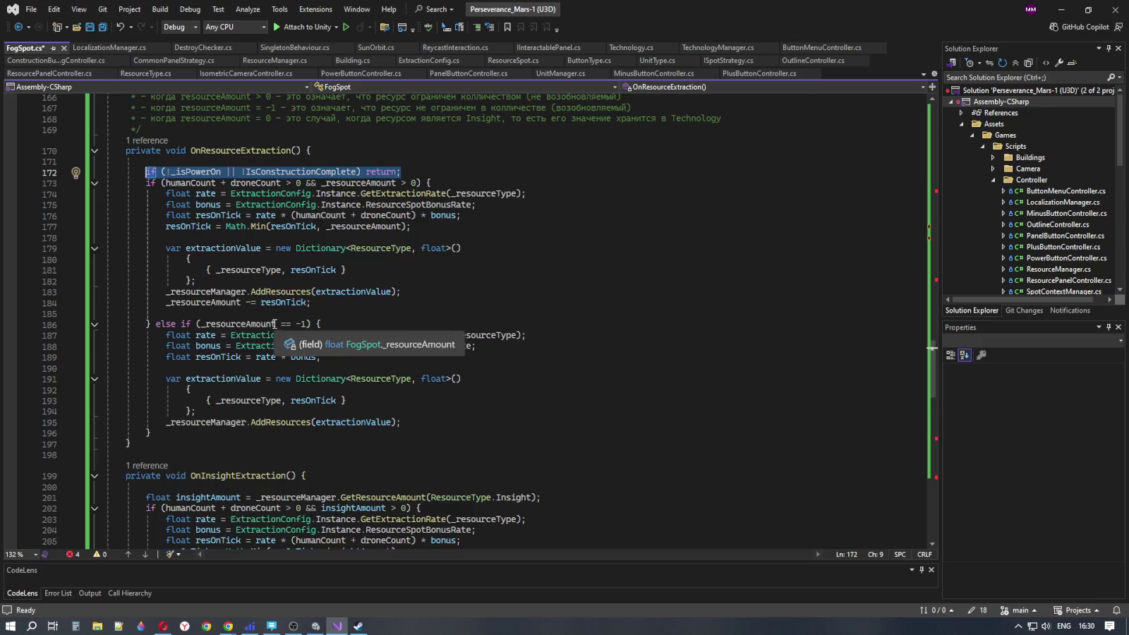
scroll(274, 325, "down", 16)
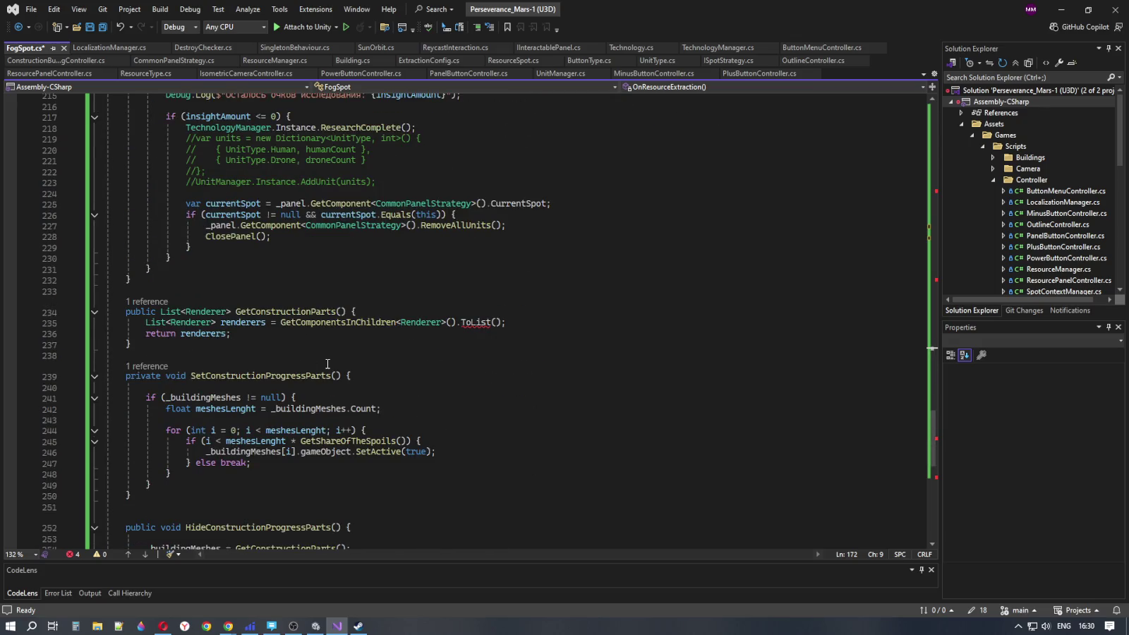
left_click(241, 312)
scroll(236, 318, "down", 2)
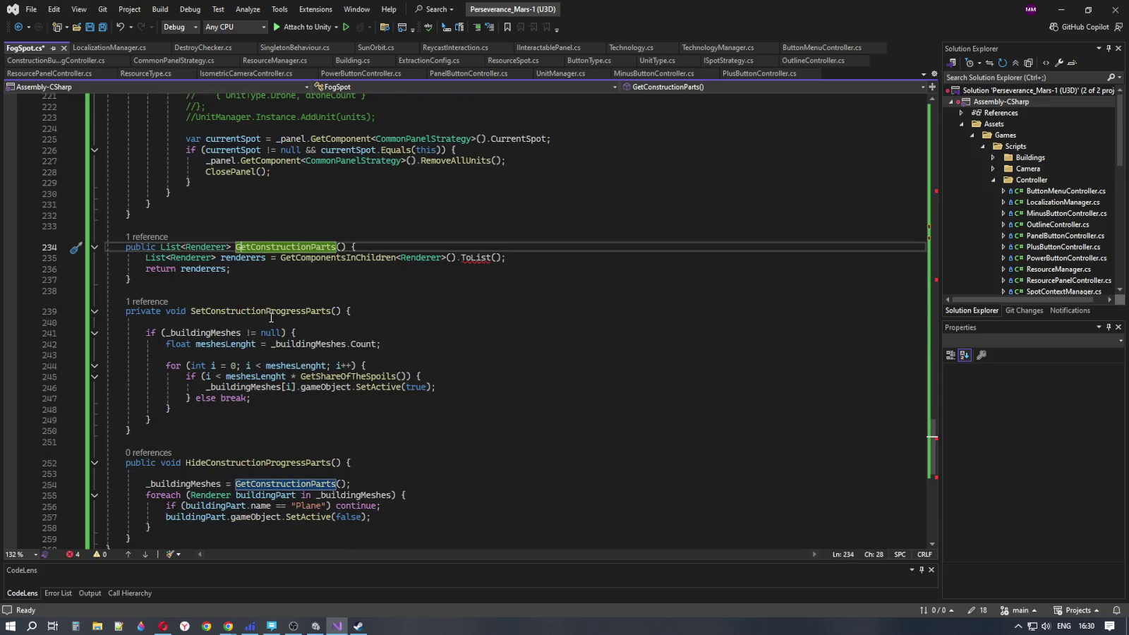
scroll(271, 318, "down", 2)
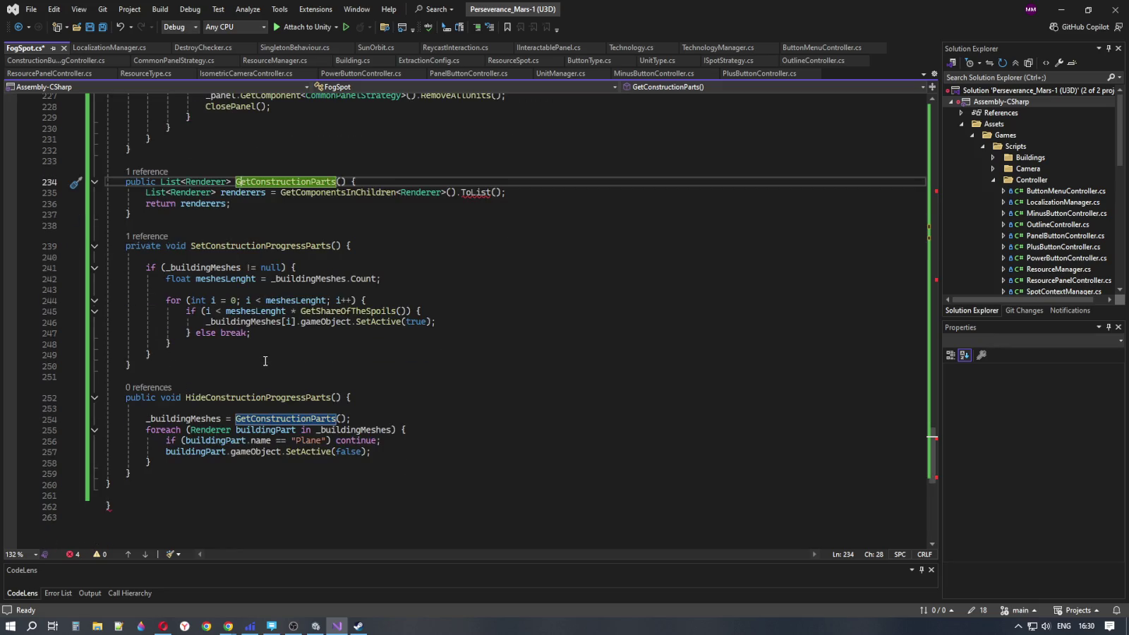
scroll(265, 361, "up", 15)
double_click(227, 312)
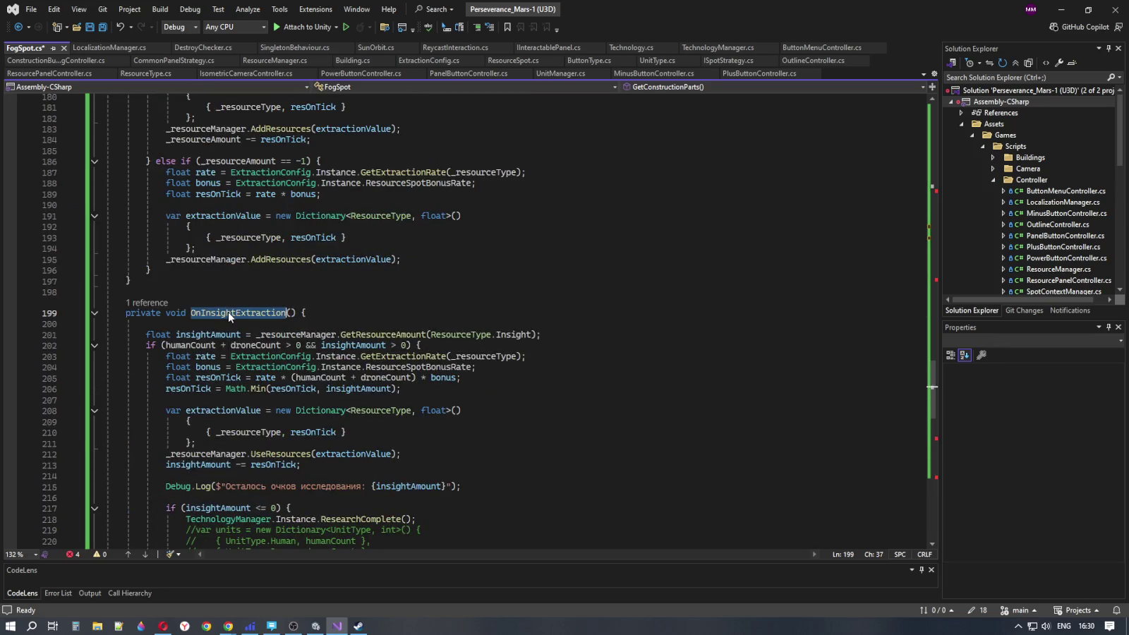
Locate OnResourceExtraction and make a first try at selecting the extraction block
scroll(236, 282, "up", 8)
double_click(240, 248)
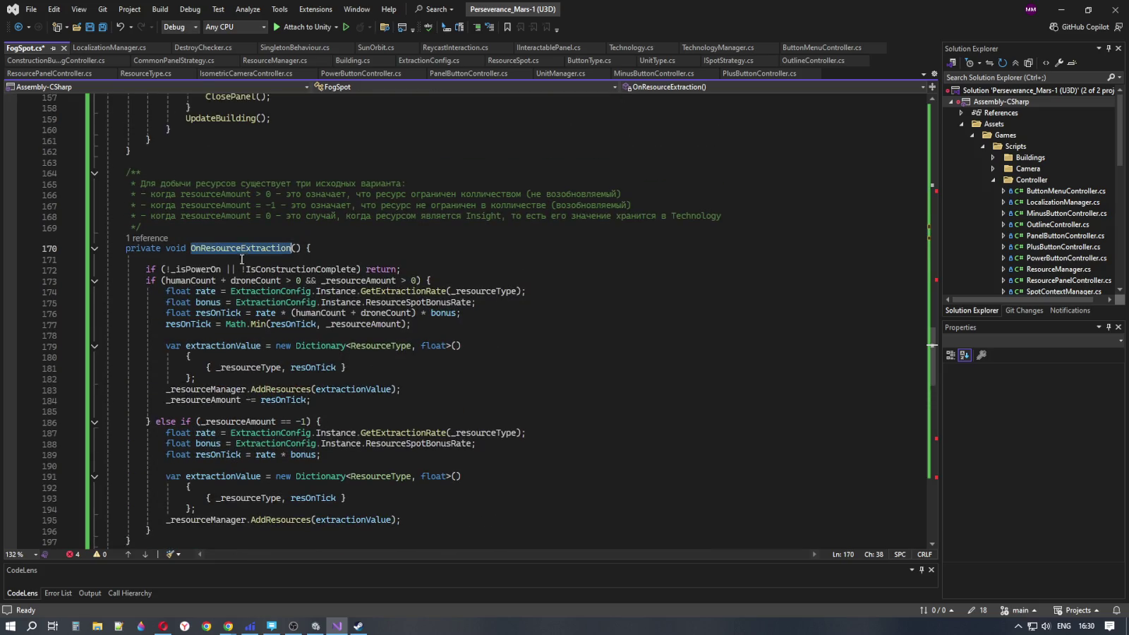
scroll(240, 256, "up", 10)
left_click(260, 228)
scroll(291, 402, "down", 8)
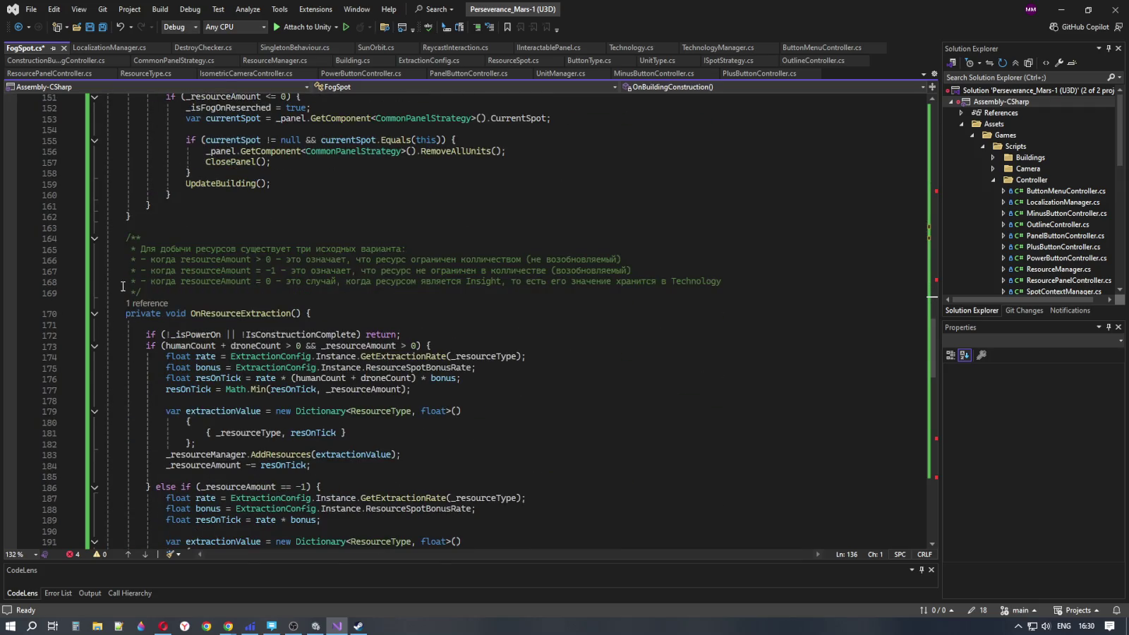
left_click_drag(125, 313, 313, 497)
scroll(344, 451, "up", 7)
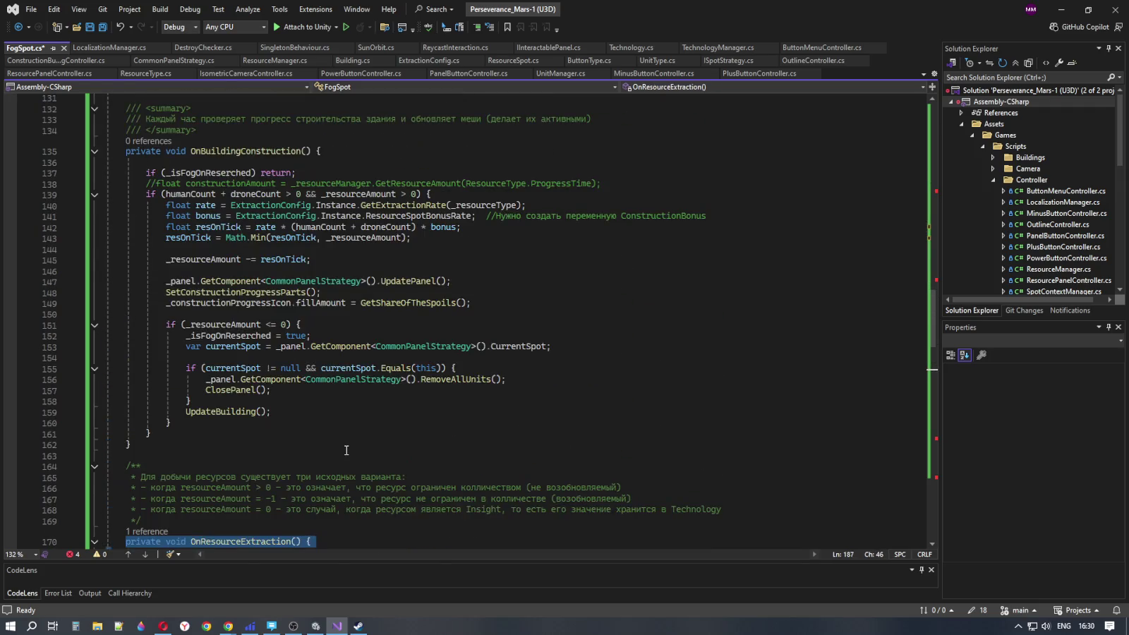
scroll(347, 450, "down", 5)
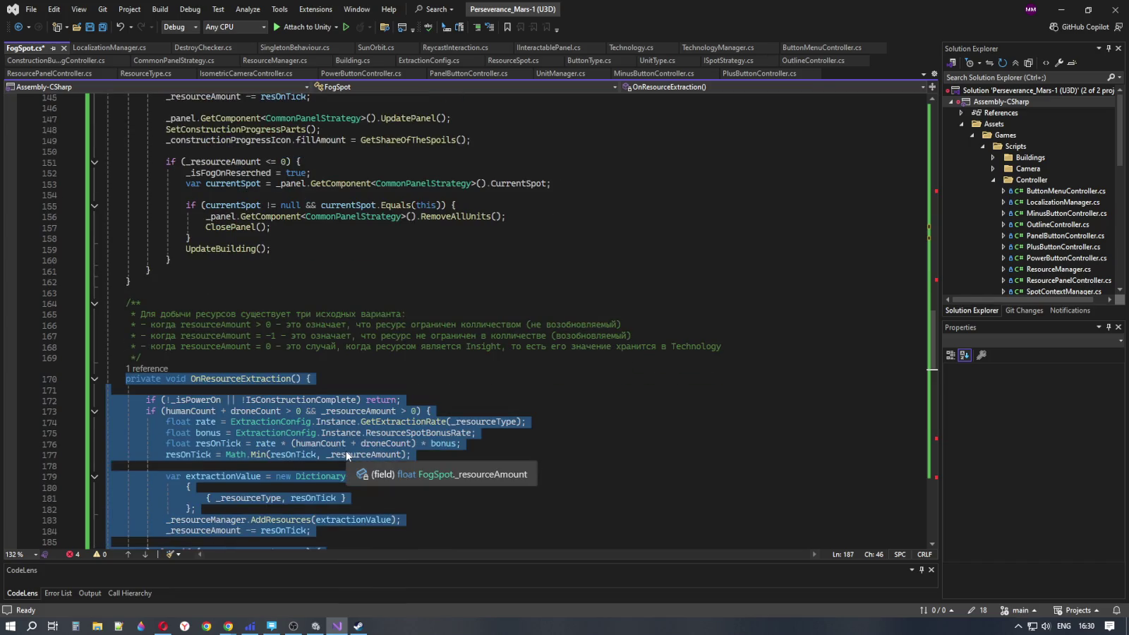
scroll(347, 455, "down", 5)
key("End")
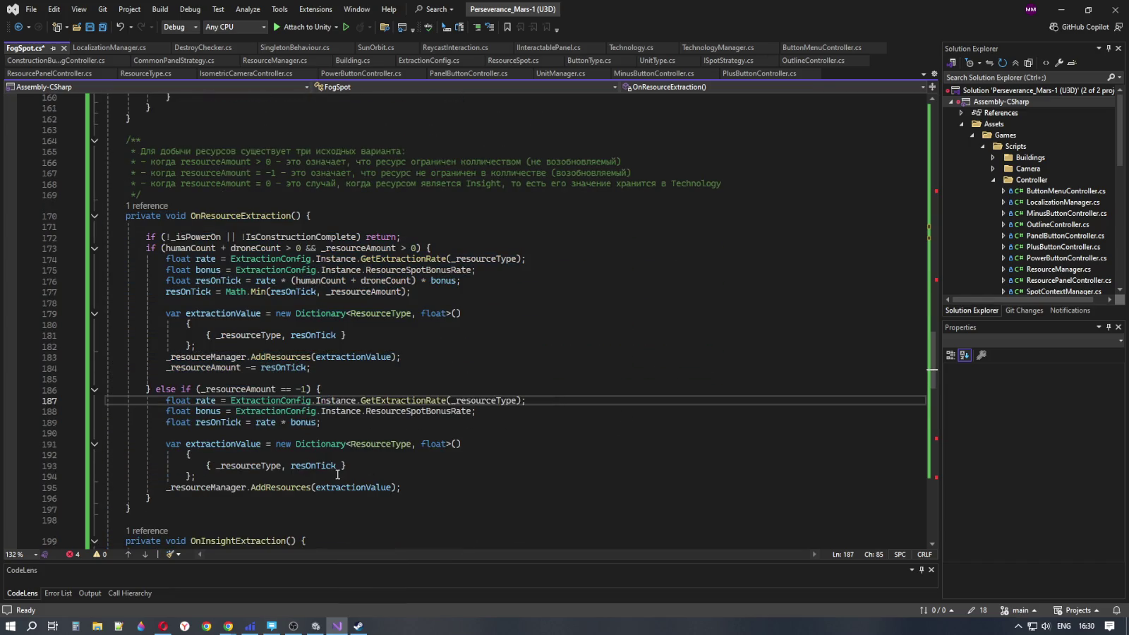
Select from the extraction comment to OnInsightExtraction's closing brace and delete it
scroll(313, 396, "up", 10)
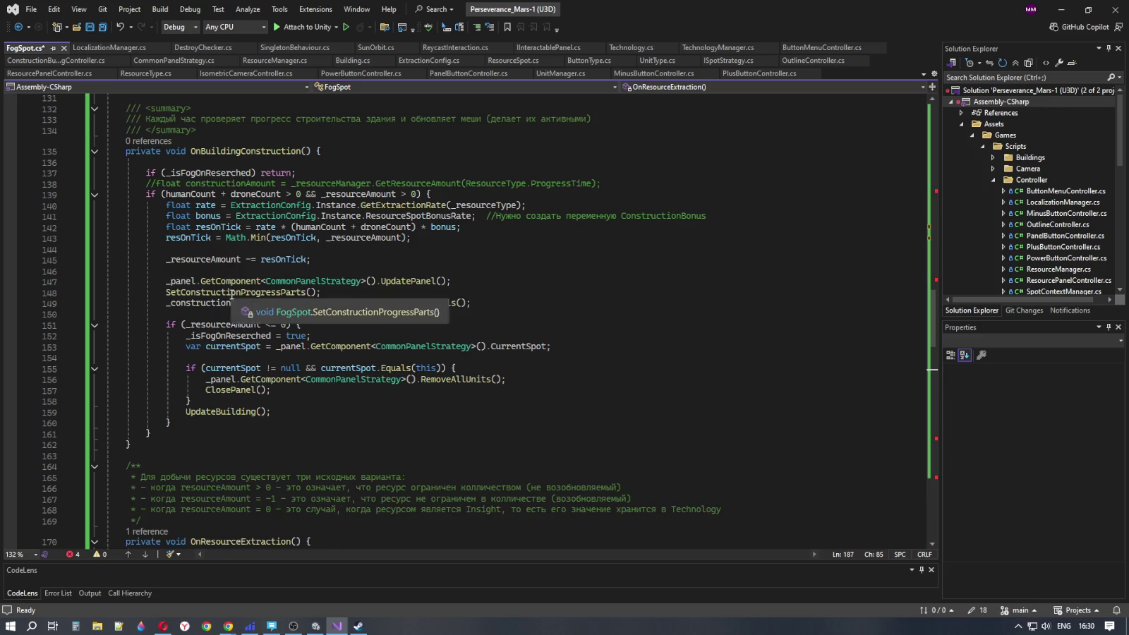
scroll(231, 291, "down", 8)
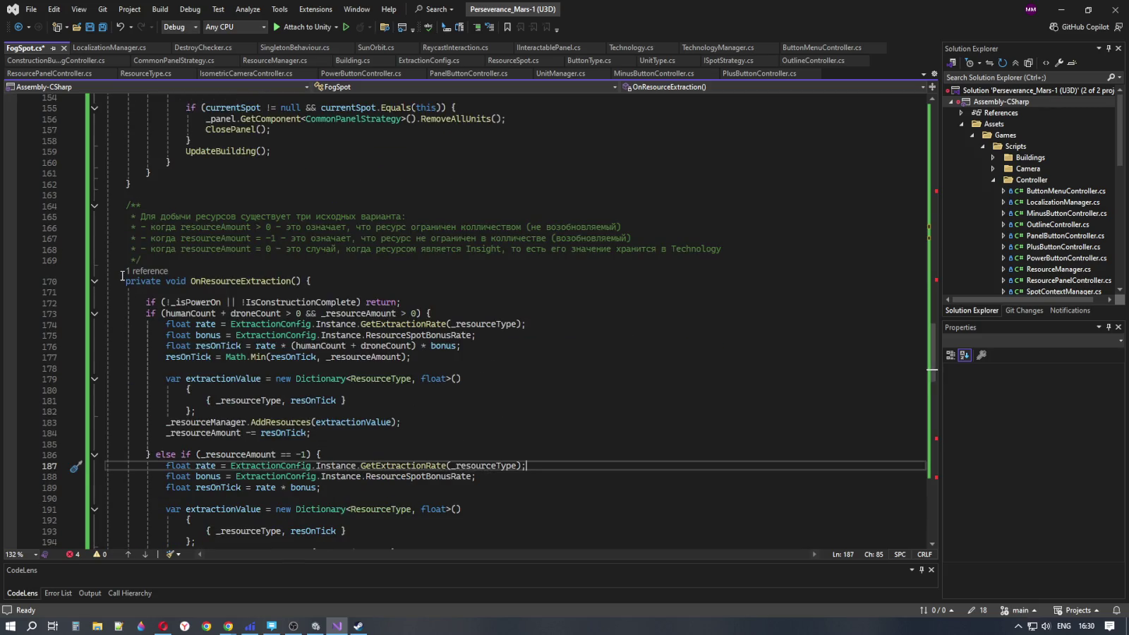
mouse_move(127, 205)
left_mouse_down()
mouse_move(258, 487)
mouse_move(262, 543)
mouse_move(262, 432)
mouse_move(236, 479)
left_mouse_up()
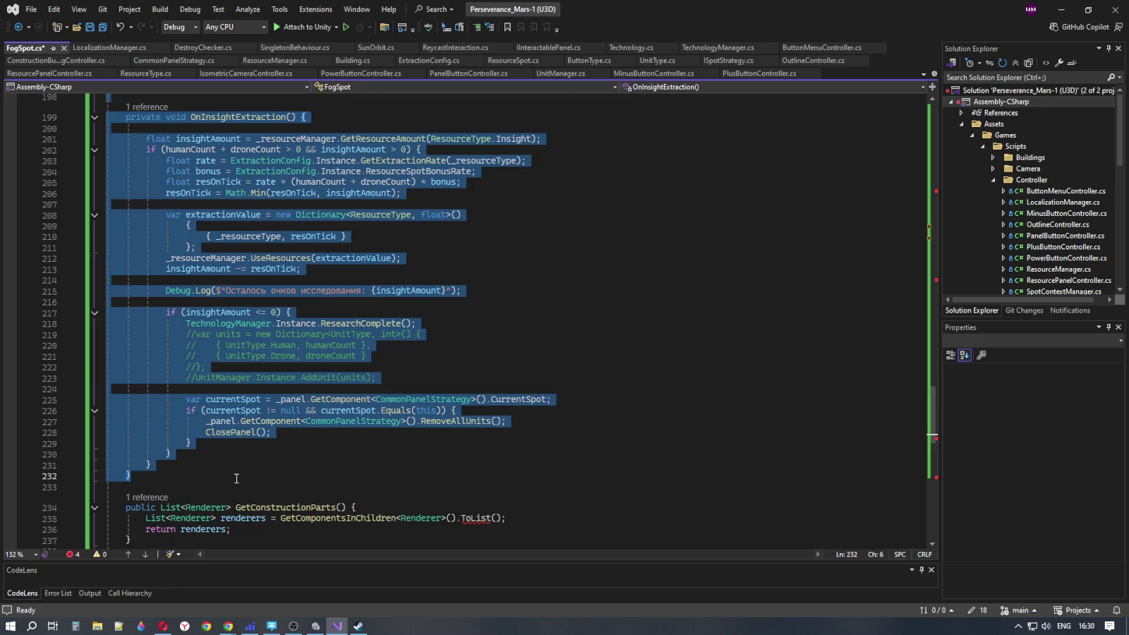
key("Delete")
Remove the leftover blank lines where the extraction methods were
key("BackSpace")
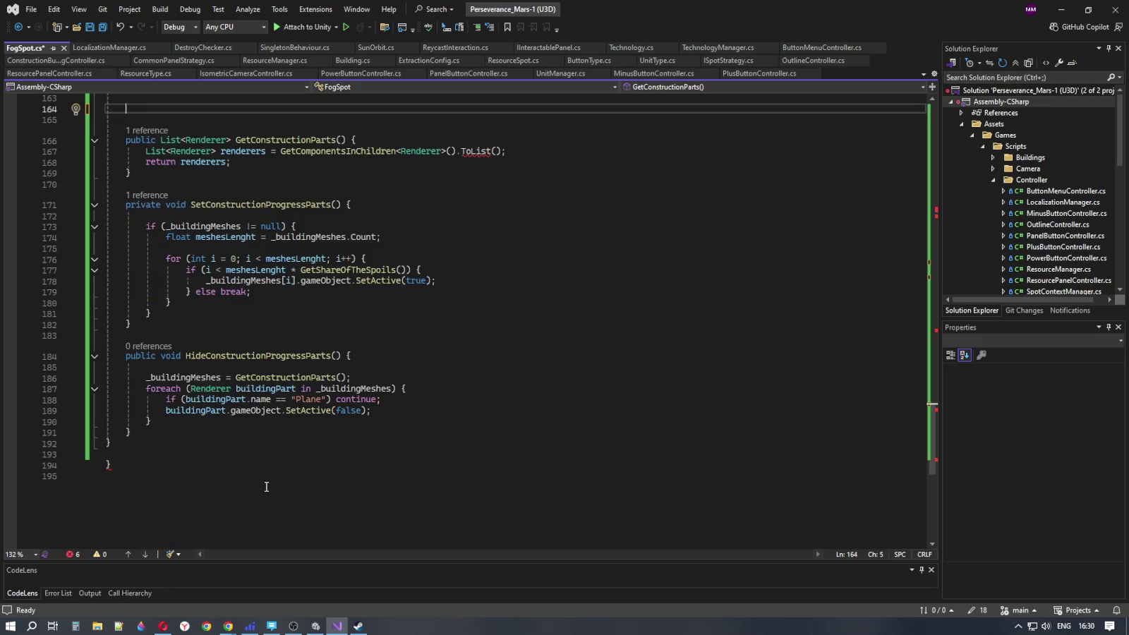
key("BackSpace")
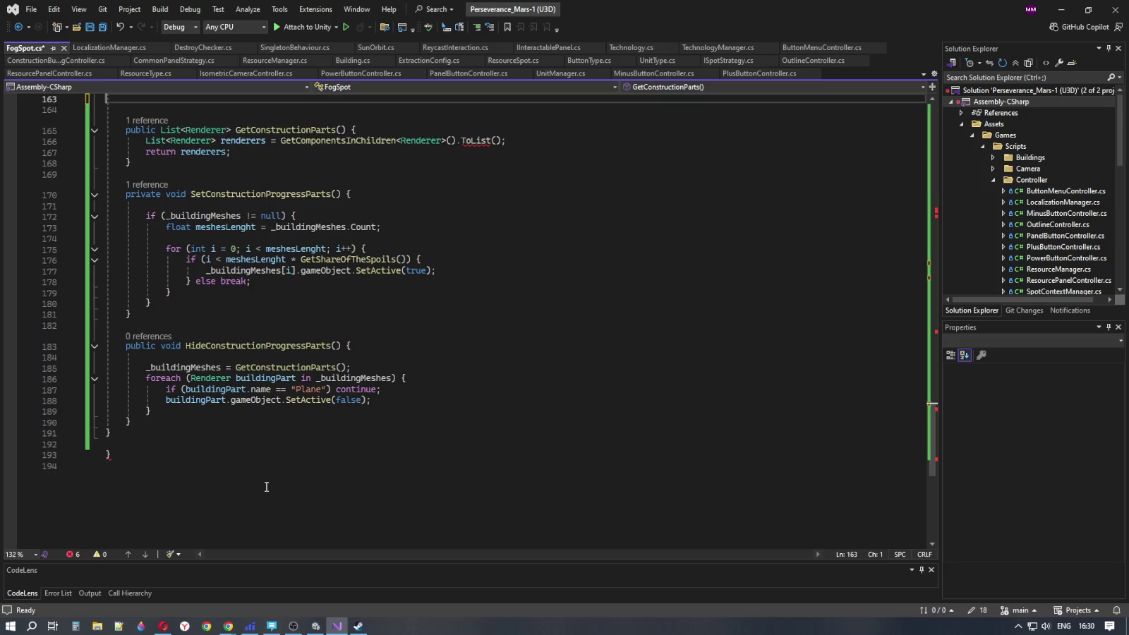
scroll(262, 480, "up", 3)
key("BackSpace")
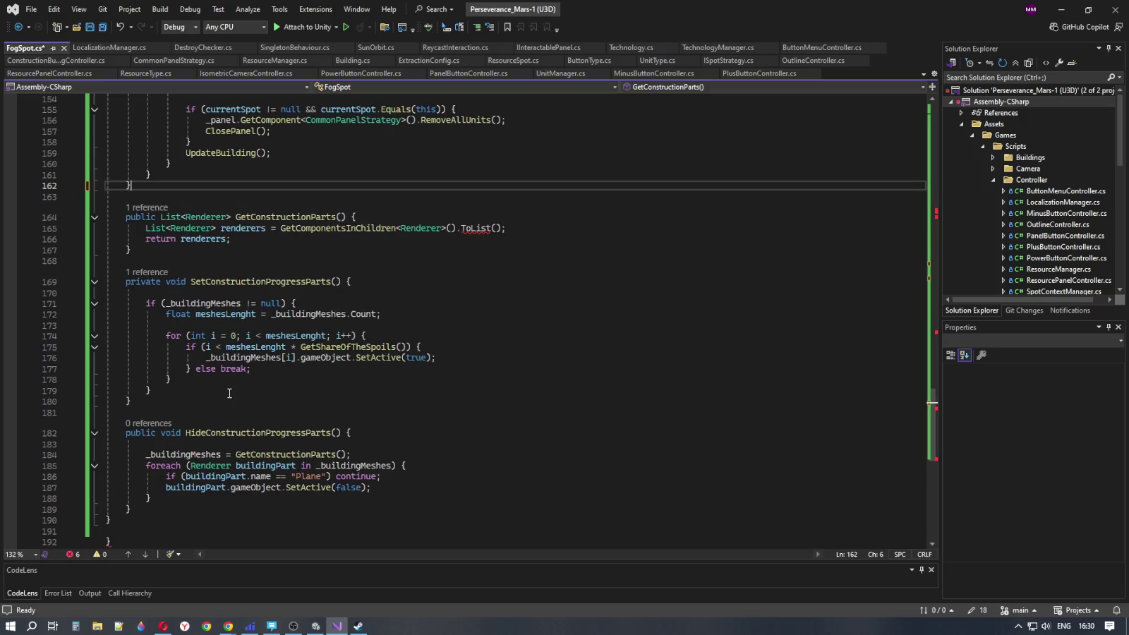
Fix the ToList error in GetConstructionParts by adding a using System.Linq directive
left_click(376, 262)
left_click(352, 215)
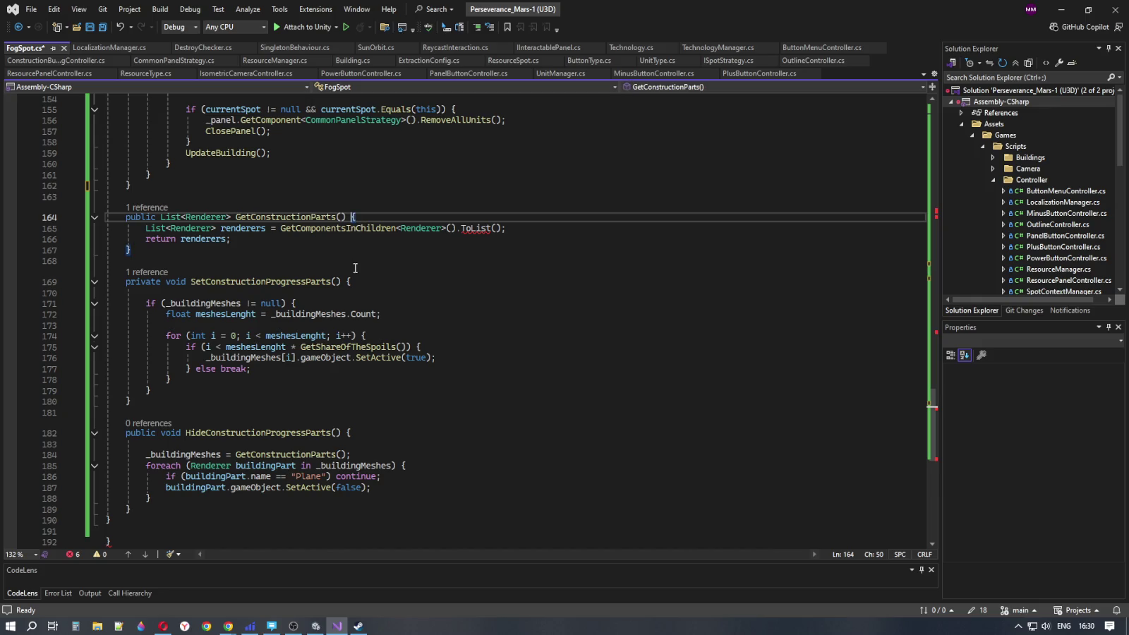
left_click(492, 228)
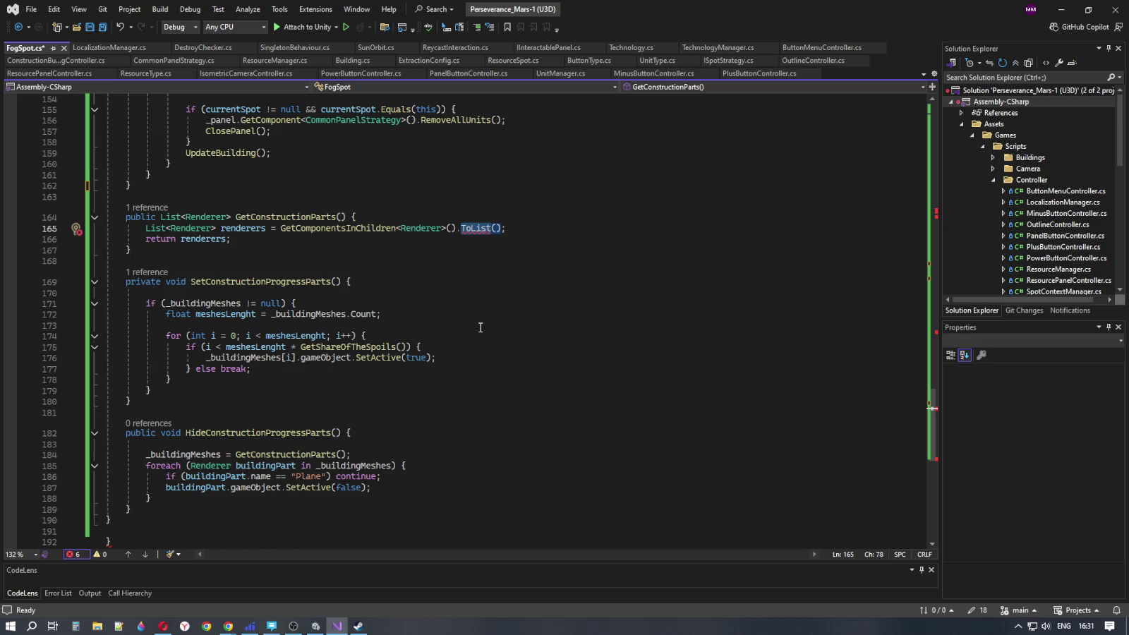
mouse_move(476, 229)
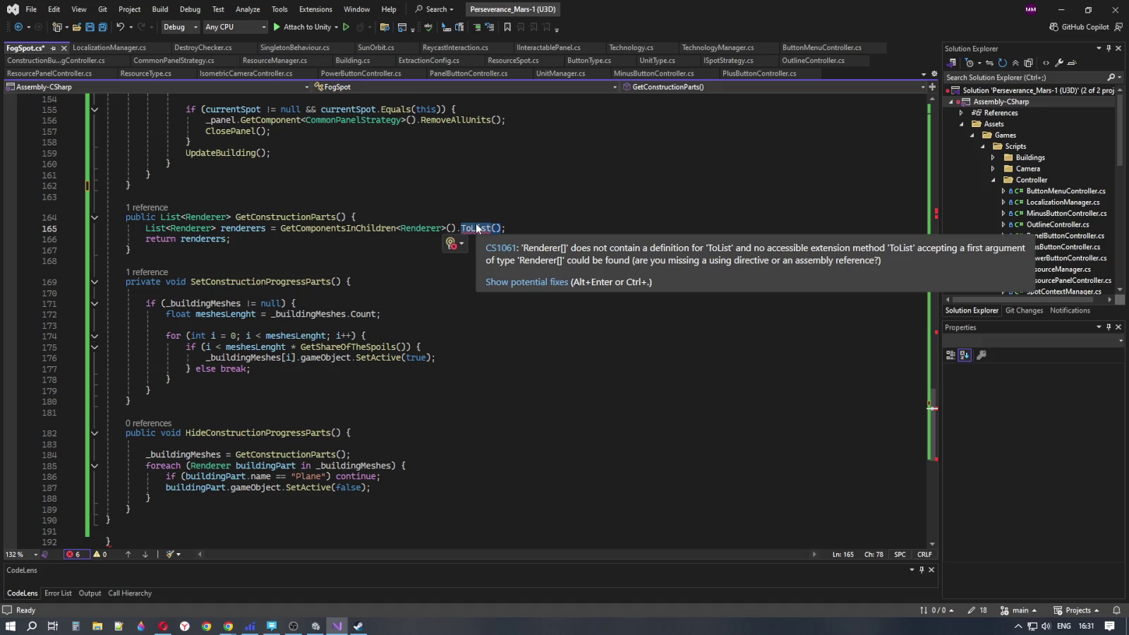
key("ctrl+period")
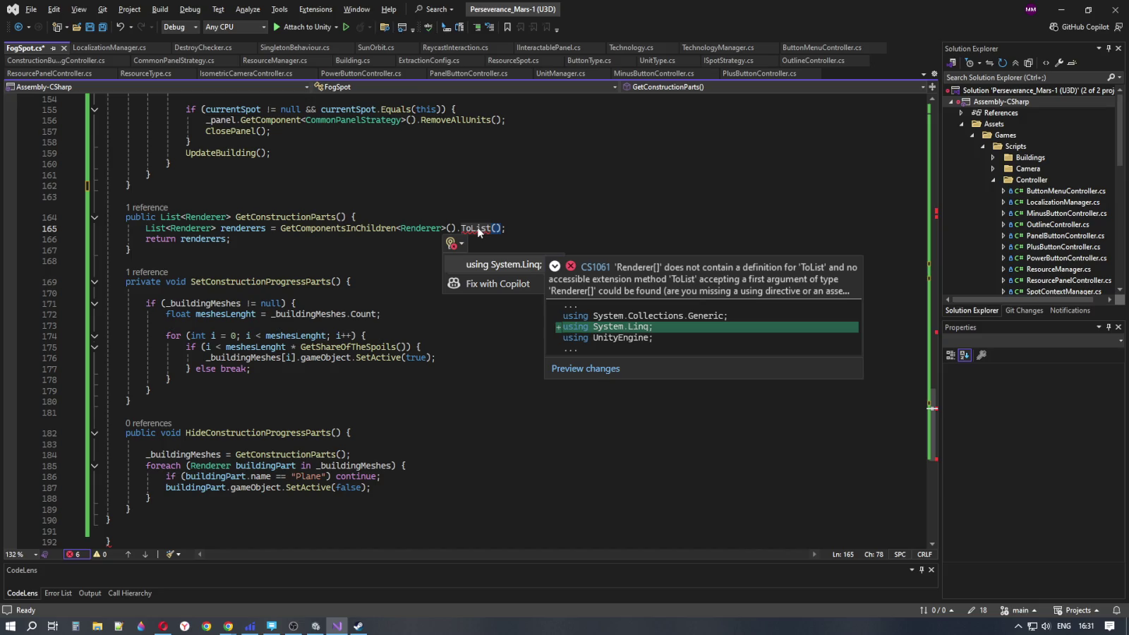
key("Return")
Delete the stray blank lines and extra brace after FogSpot.cs's final closing brace
left_click(508, 220)
left_click(508, 230)
left_click(507, 261)
left_click(512, 286)
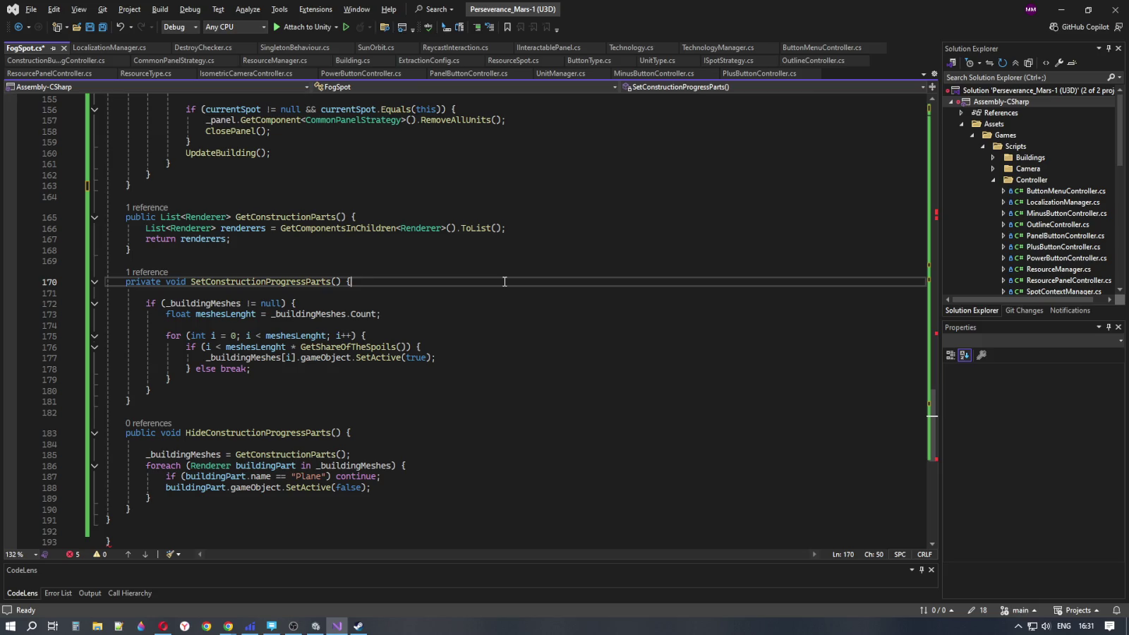
scroll(504, 312, "down", 4)
left_click(156, 409)
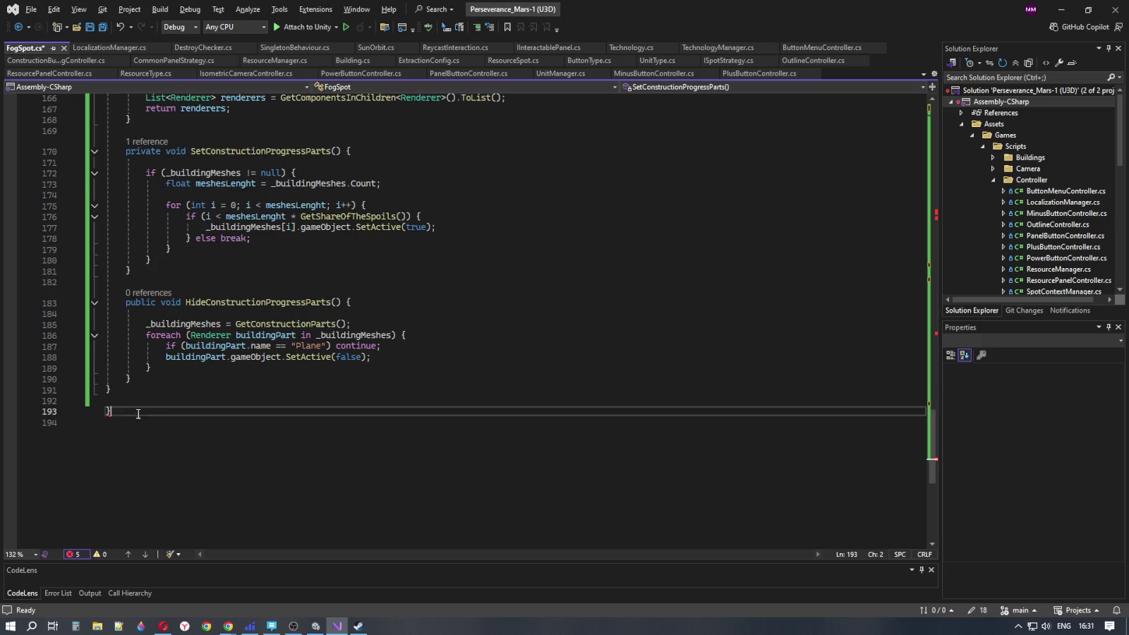
key("BackSpace")
key("BackSpace")
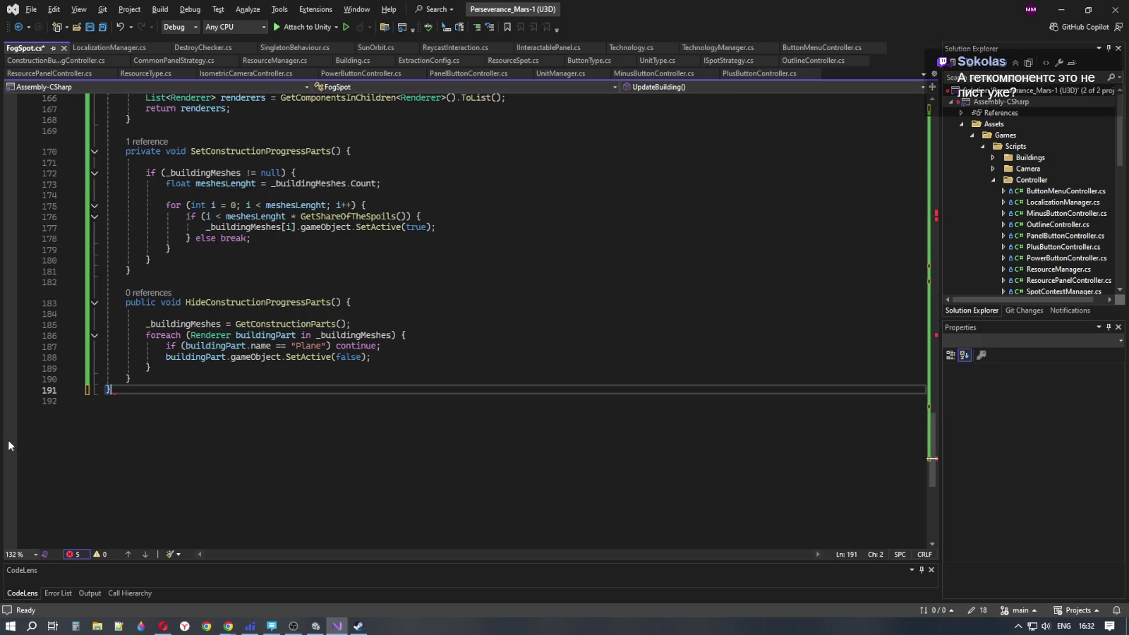
Return to HideConstructionProgressParts, placing the caret on empty line 182
scroll(381, 487, "up", 2)
left_click(457, 432)
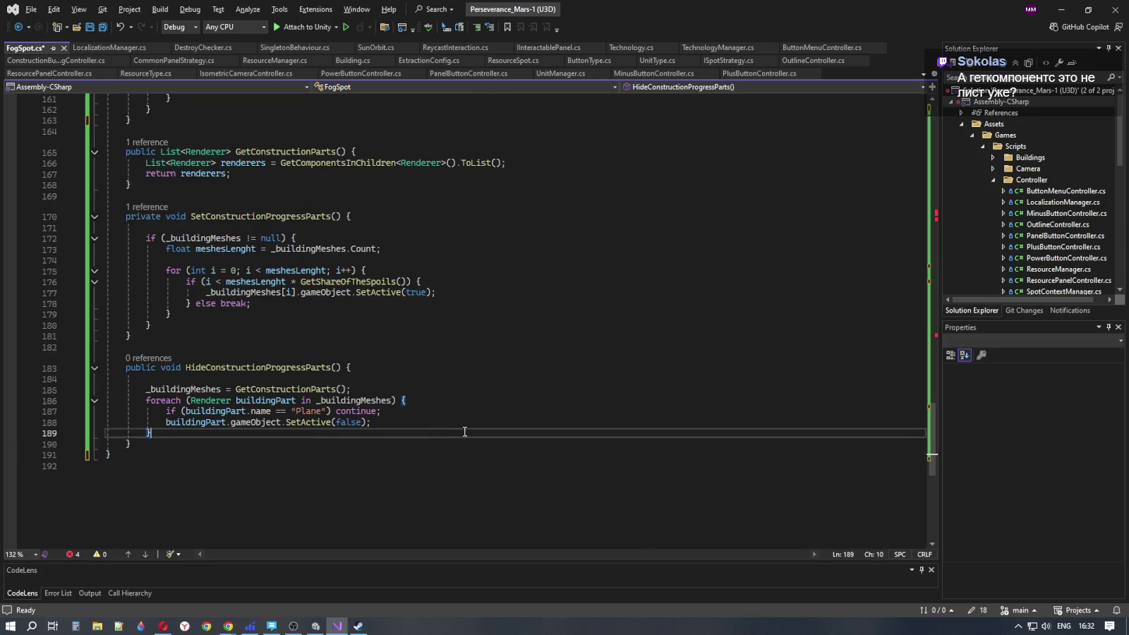
scroll(466, 441, "up", 3)
left_click(471, 446)
scroll(472, 451, "up", 2)
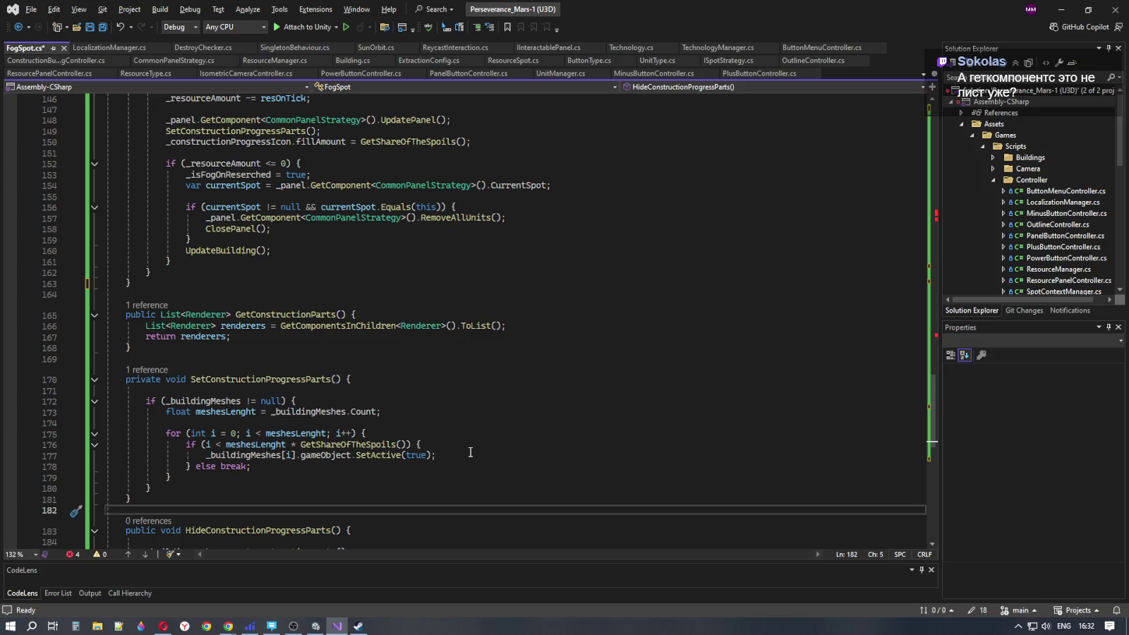
double_click(350, 186)
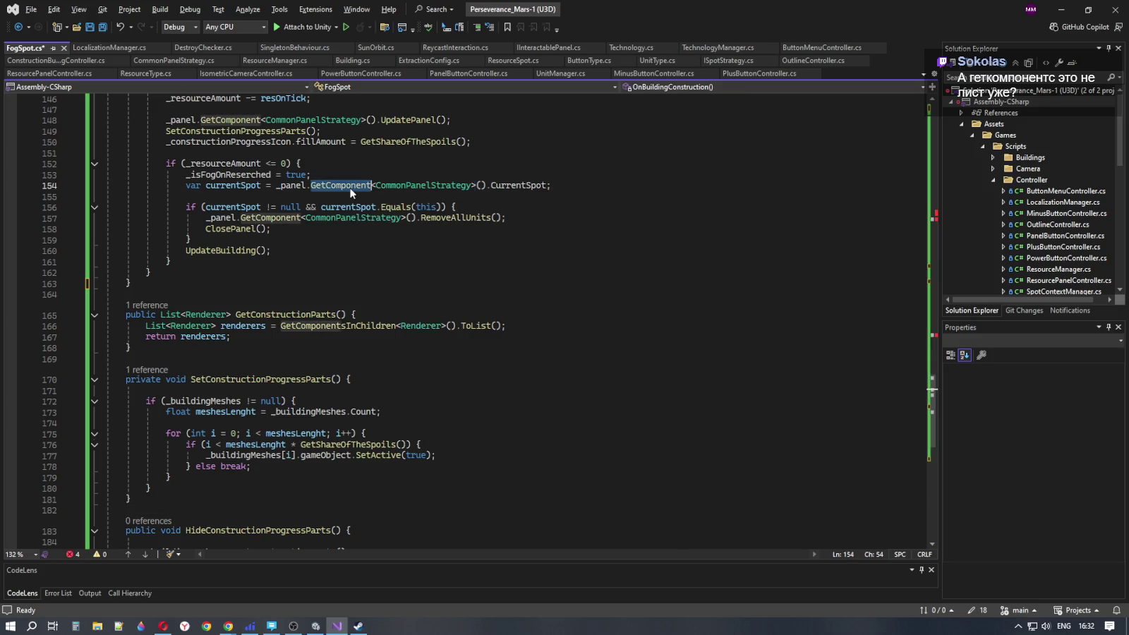
scroll(423, 360, "up", 1)
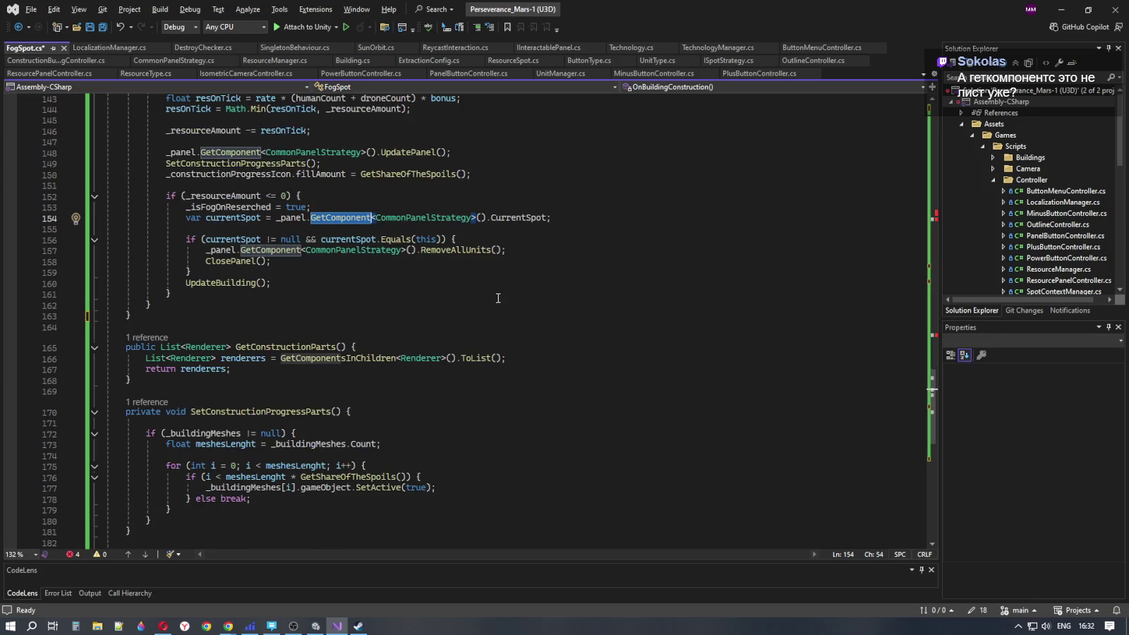
double_click(478, 359)
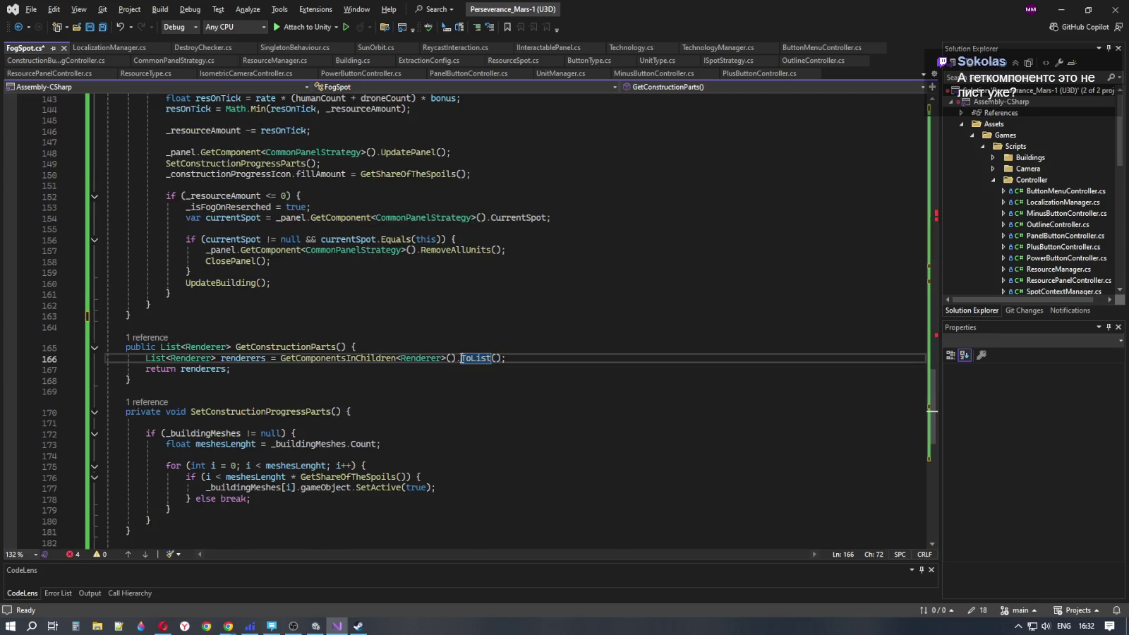
double_click(291, 358)
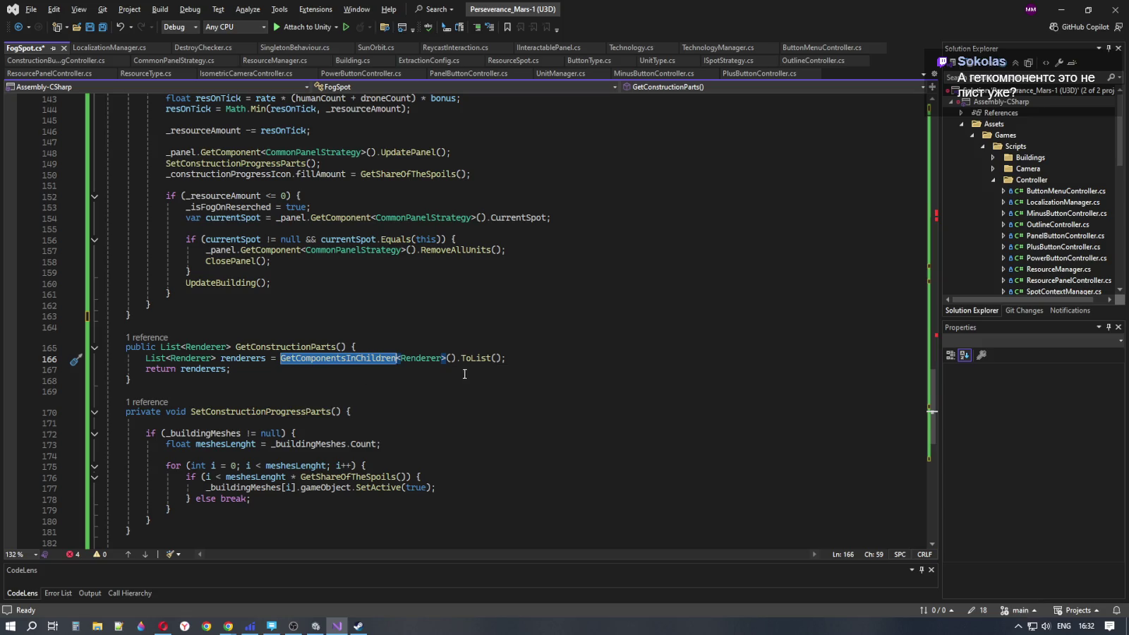
double_click(480, 358)
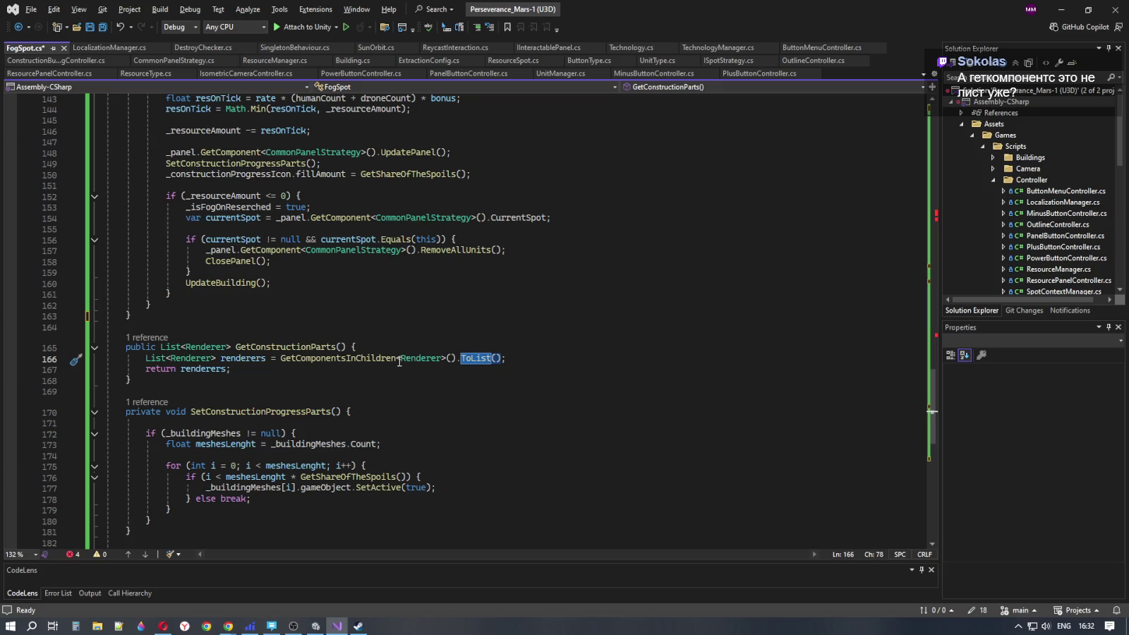
double_click(364, 358)
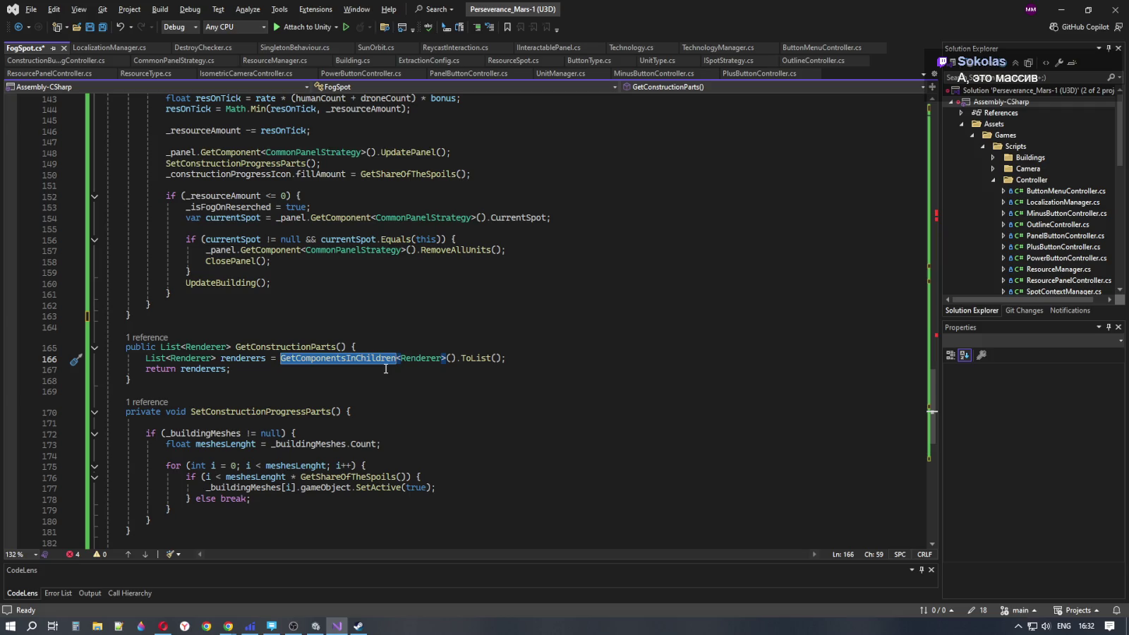
left_click(385, 369)
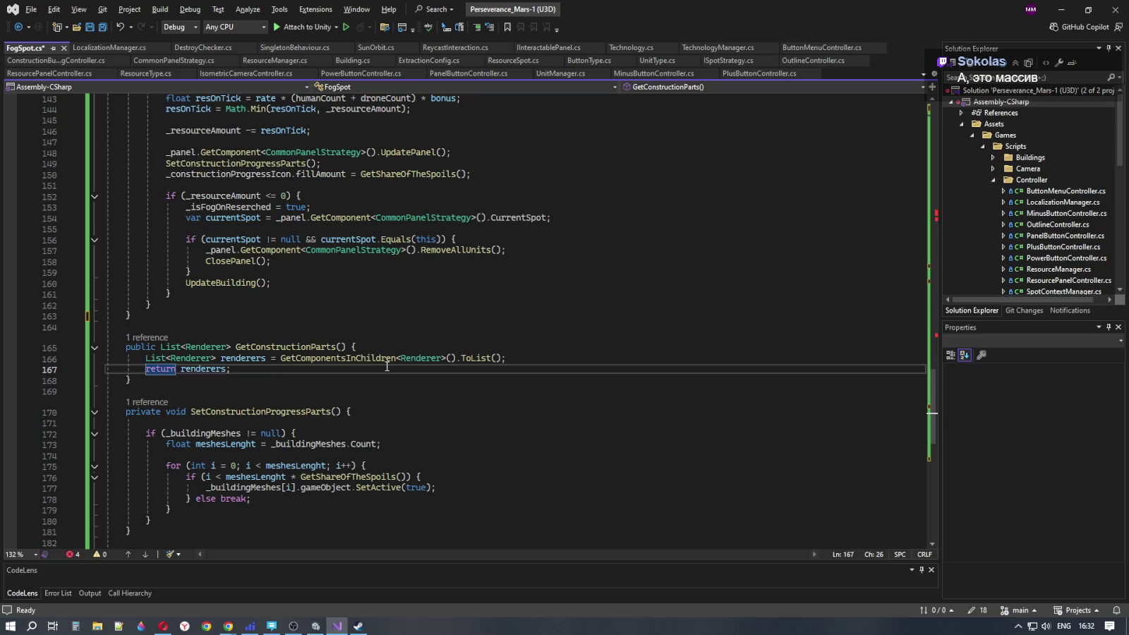
double_click(372, 355)
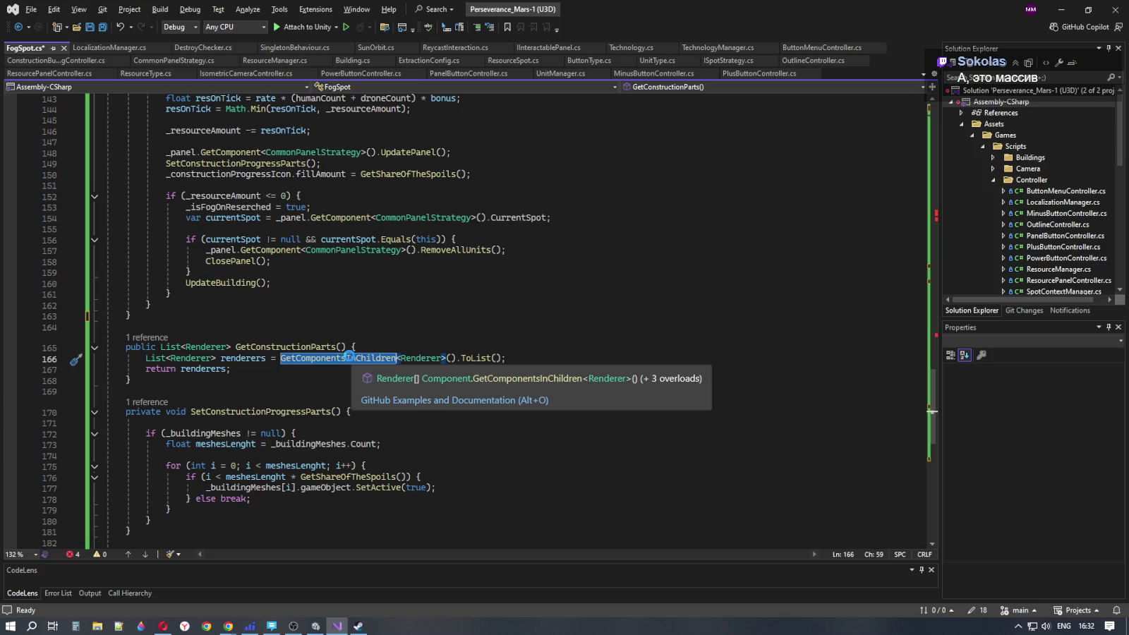
left_click(351, 361)
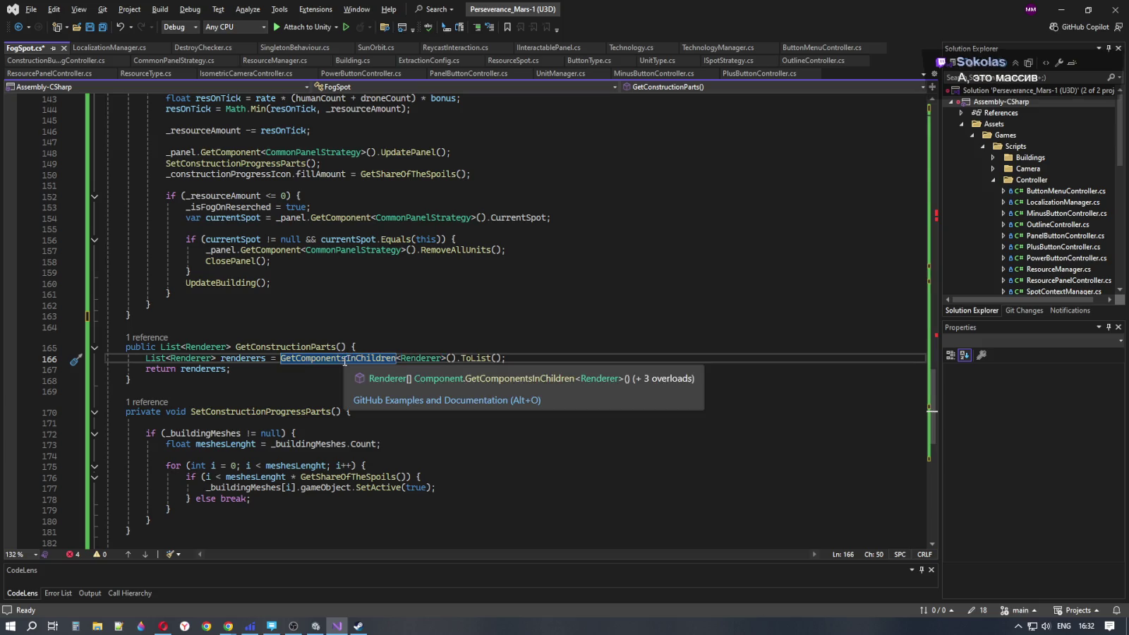
left_click(347, 359)
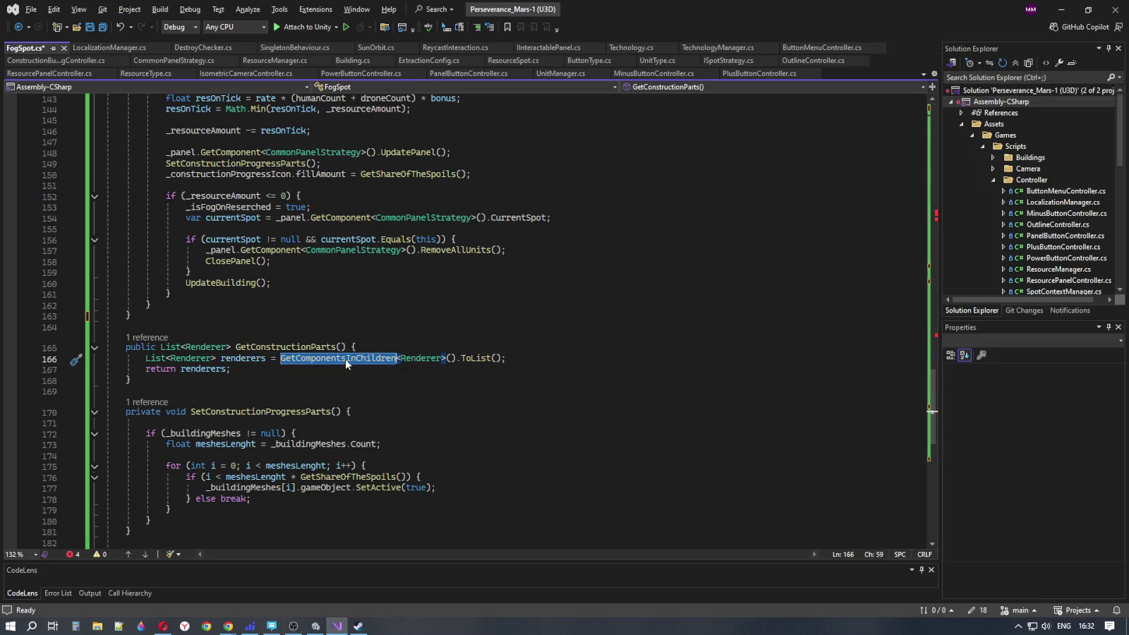
left_click(336, 361)
double_click(336, 361)
key("F12")
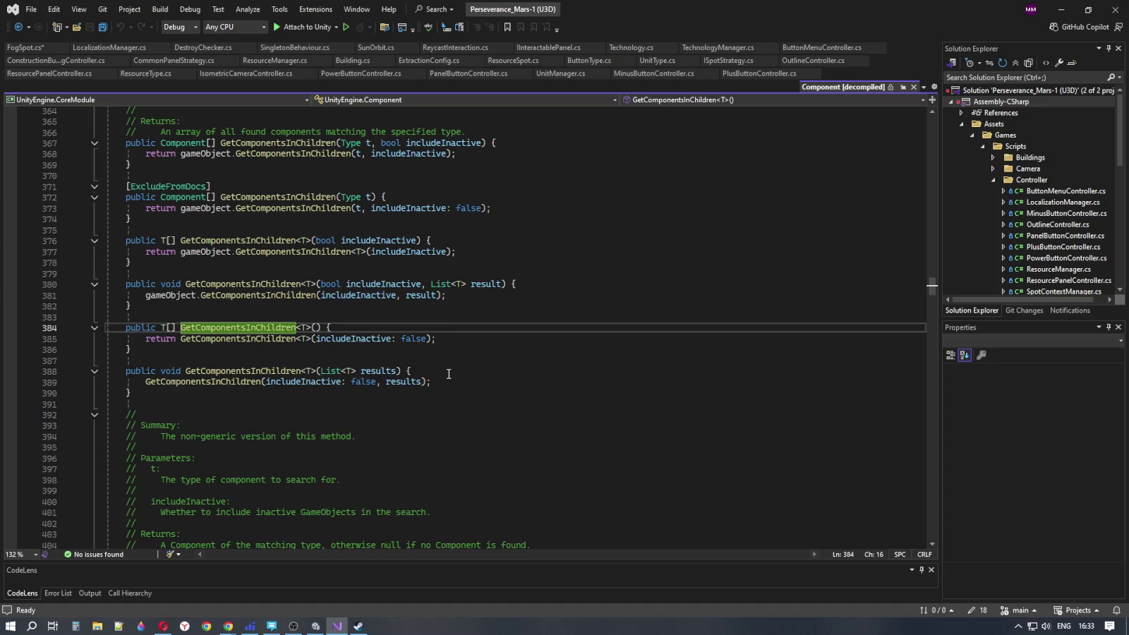
left_click(256, 344)
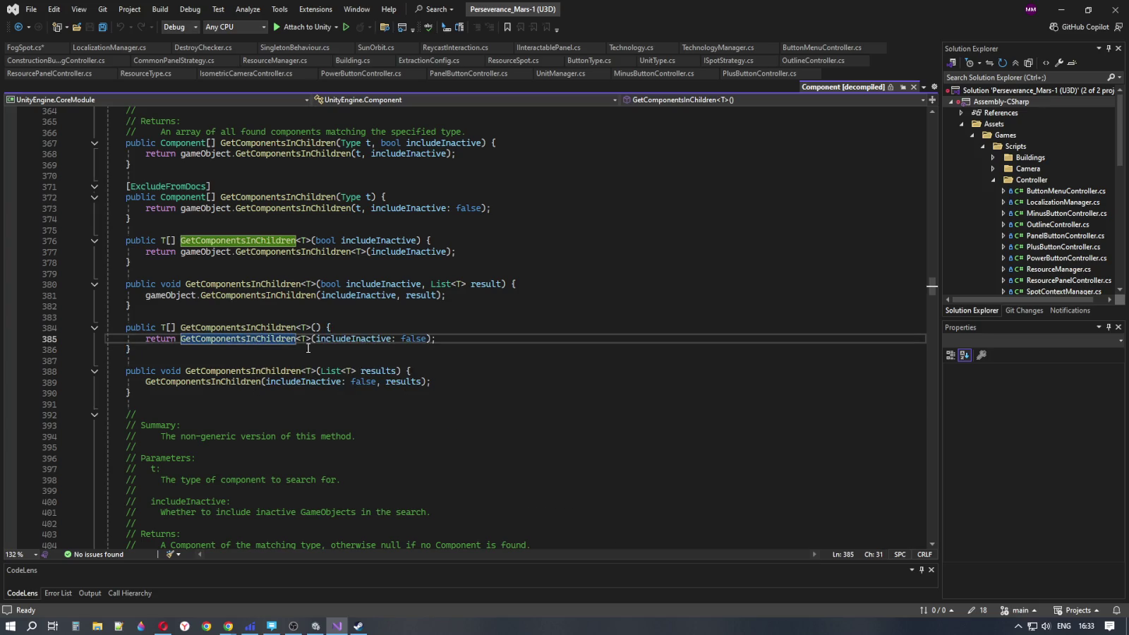
mouse_move(235, 292)
left_click(216, 197)
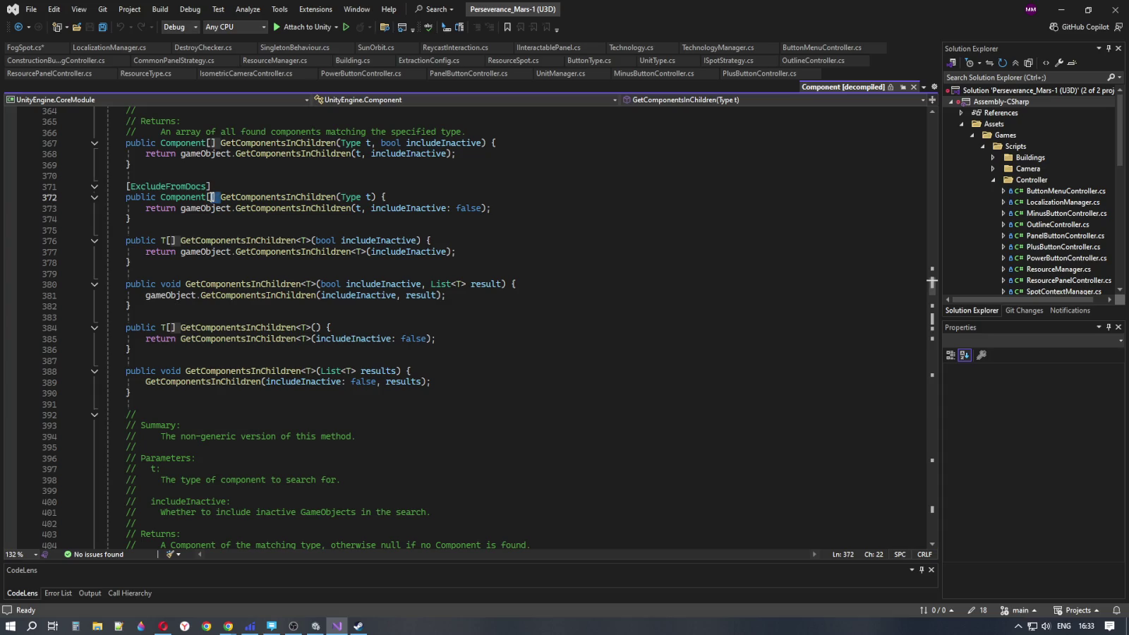
left_click(525, 251)
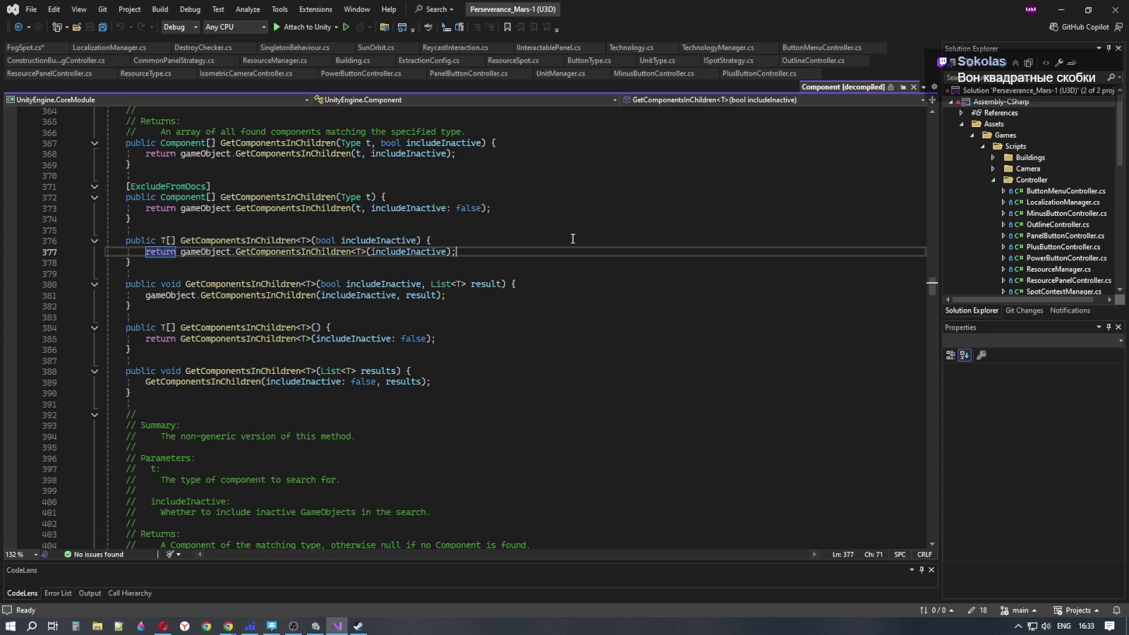
key("Up")
key("Down")
key("Up")
key("Down")
key("Up")
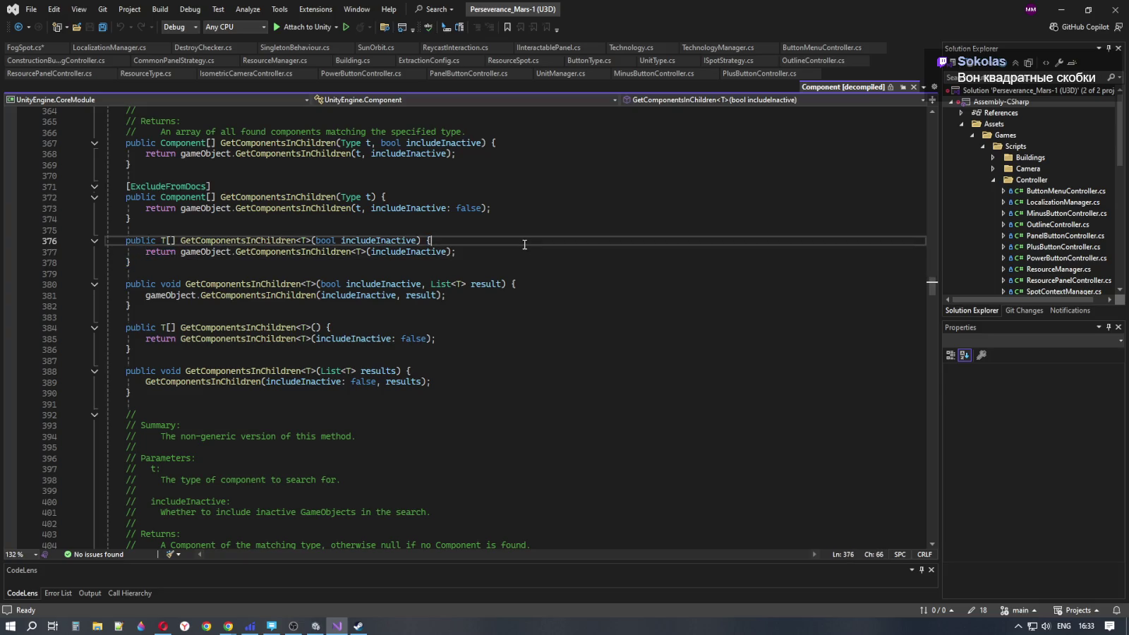
key("Up")
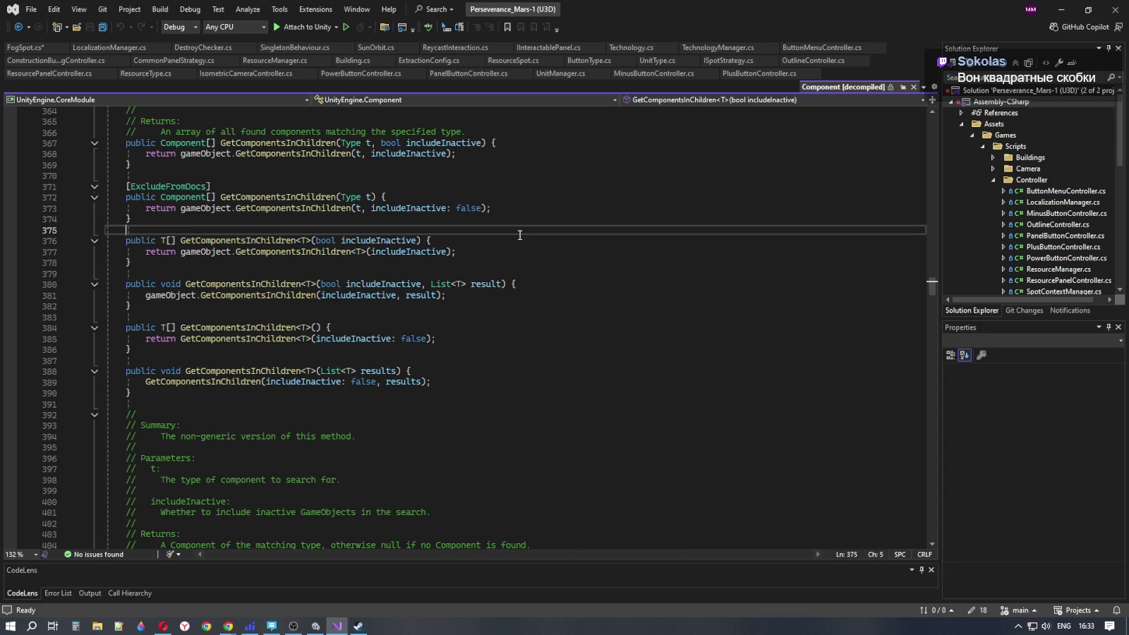
left_click(25, 47)
left_click(575, 376)
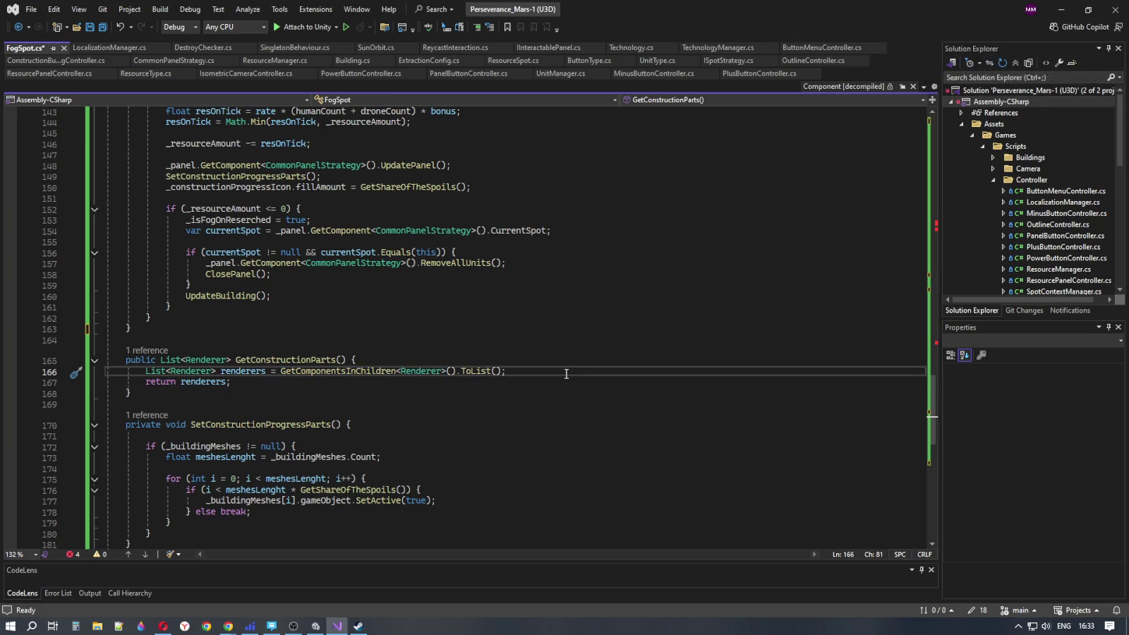
key("Down")
key("Down")
key("Down")
scroll(570, 401, "down", 4)
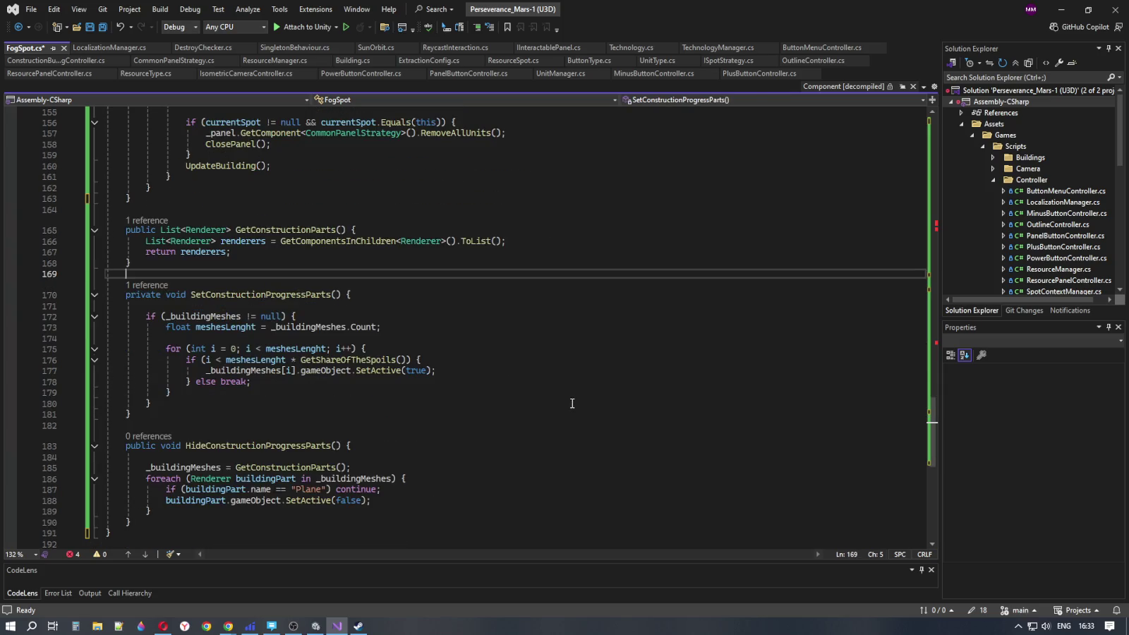
left_click(572, 403)
left_click(566, 385)
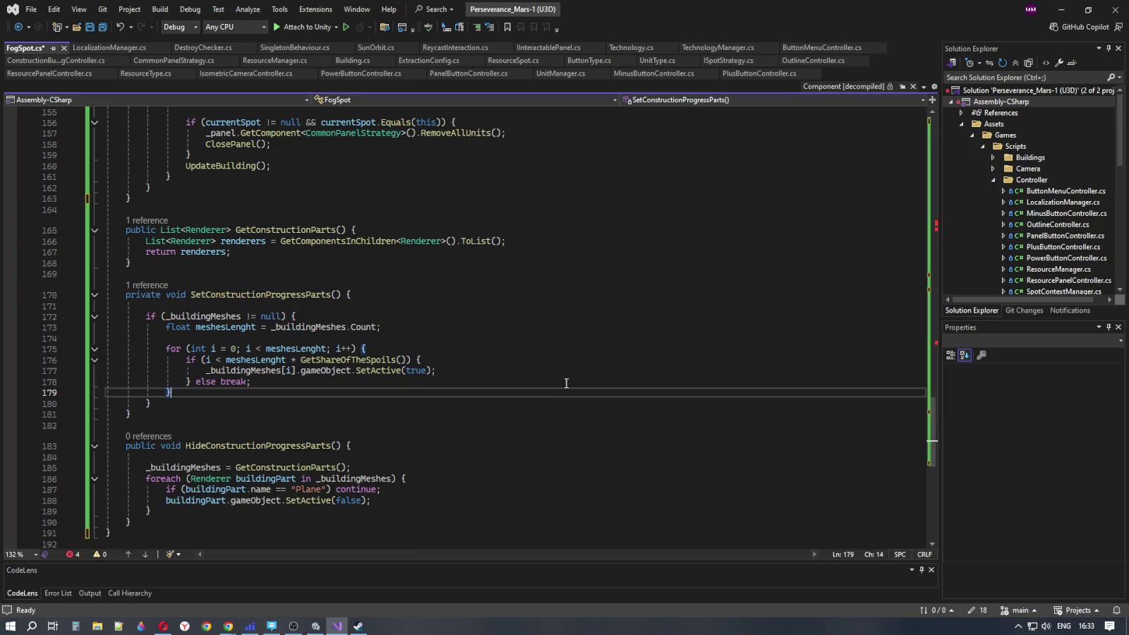
left_click(566, 381)
left_click(565, 370)
left_click(564, 359)
left_click(564, 348)
left_click(565, 339)
left_click(187, 241)
double_click(187, 241)
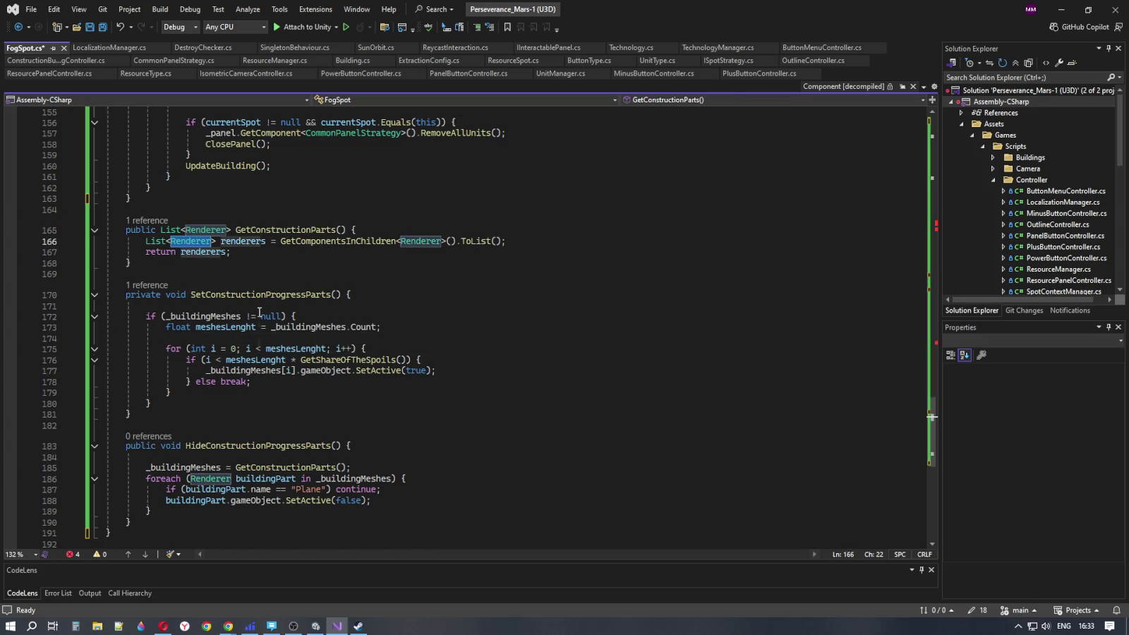
left_click(308, 292)
left_click(351, 277)
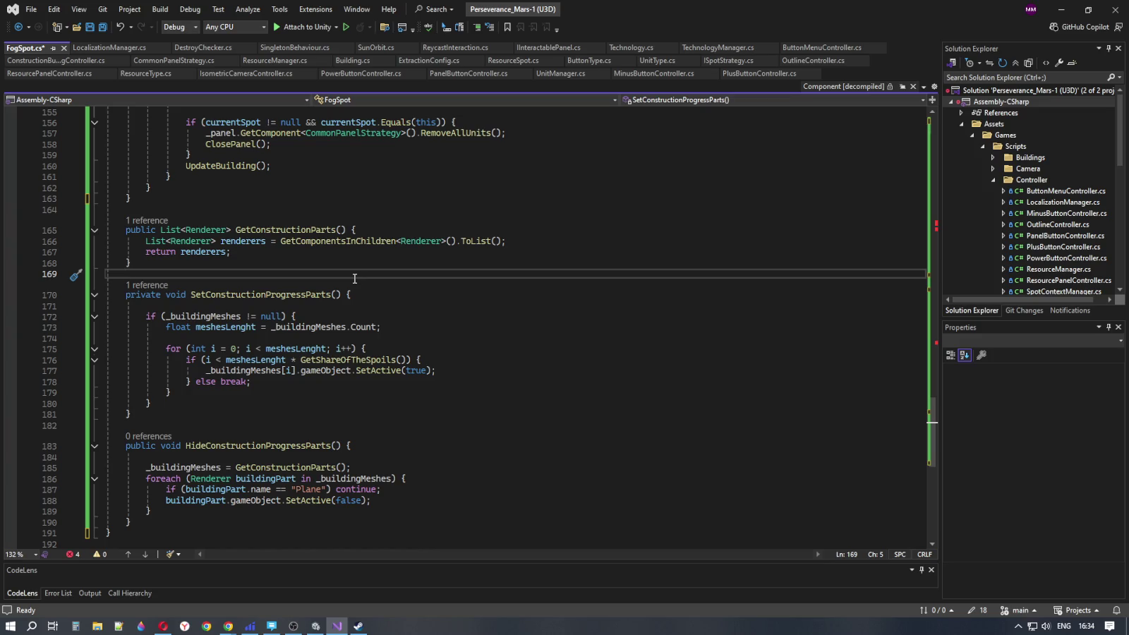
Select the two event subscription lines 59–60 in FogSpot's Start method
scroll(355, 278, "down", 4)
left_click(268, 283)
left_click(270, 262)
left_click(233, 251)
left_click(428, 324)
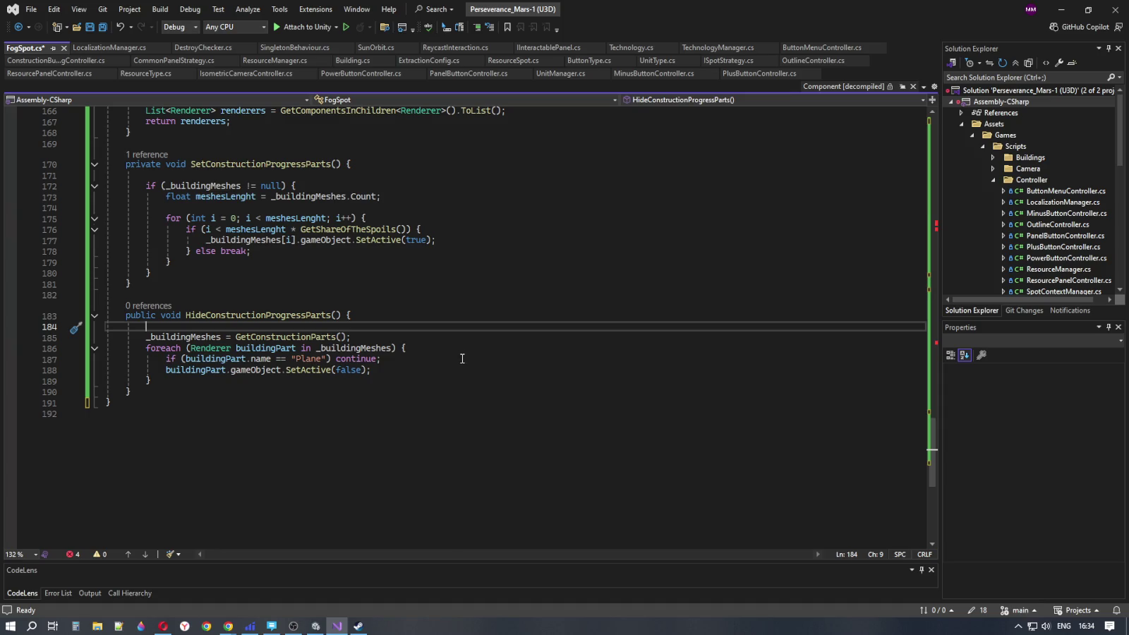
scroll(463, 358, "up", 20)
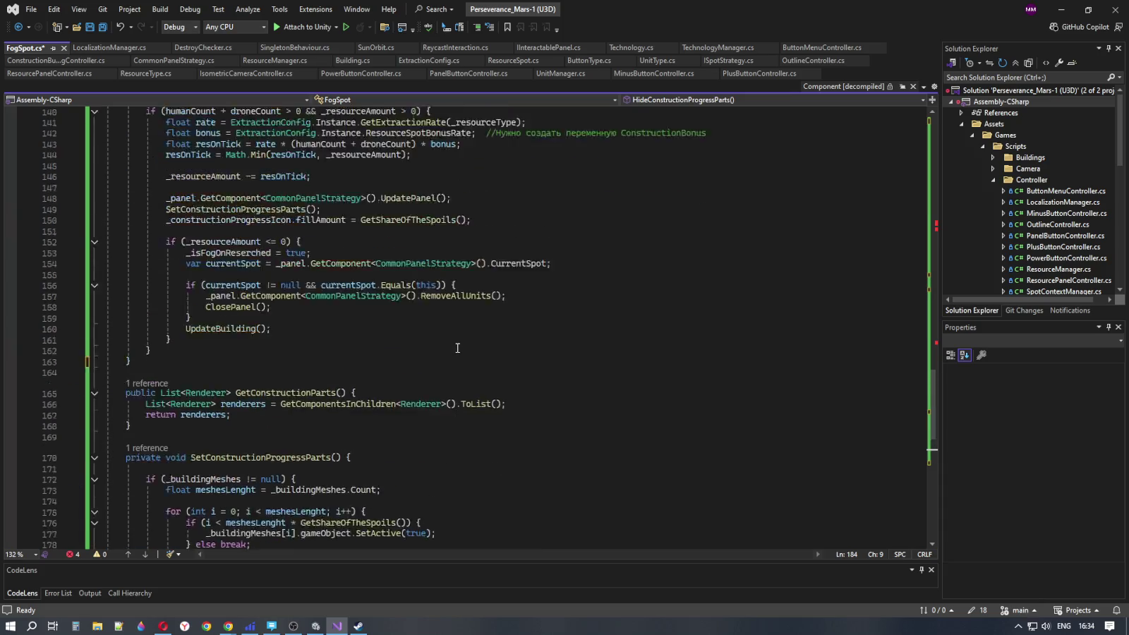
scroll(458, 348, "up", 18)
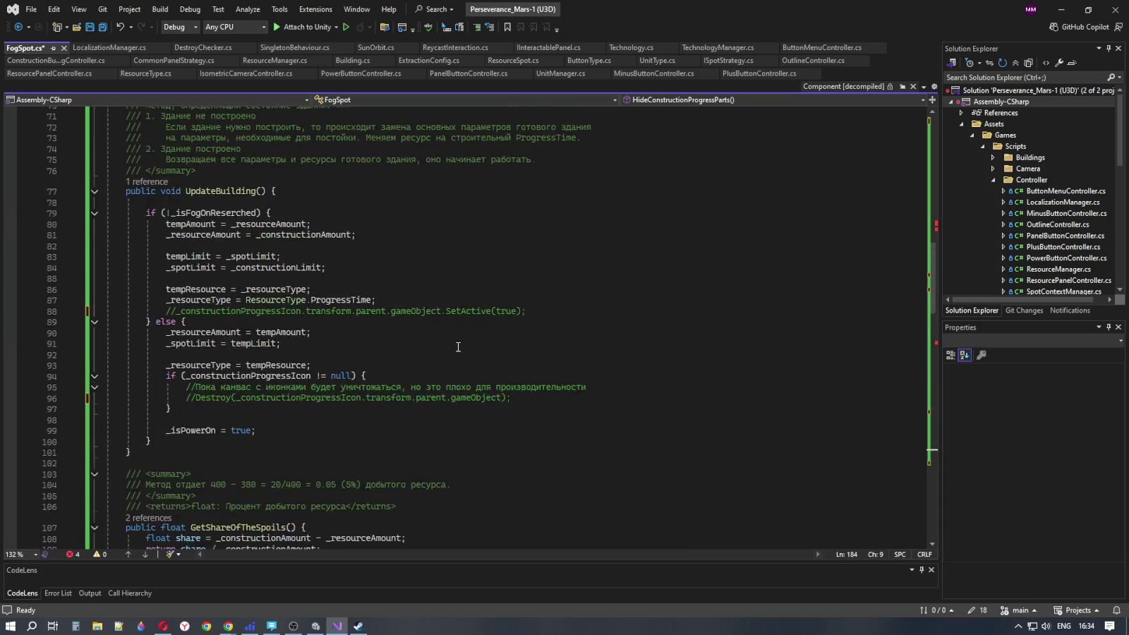
double_click(330, 312)
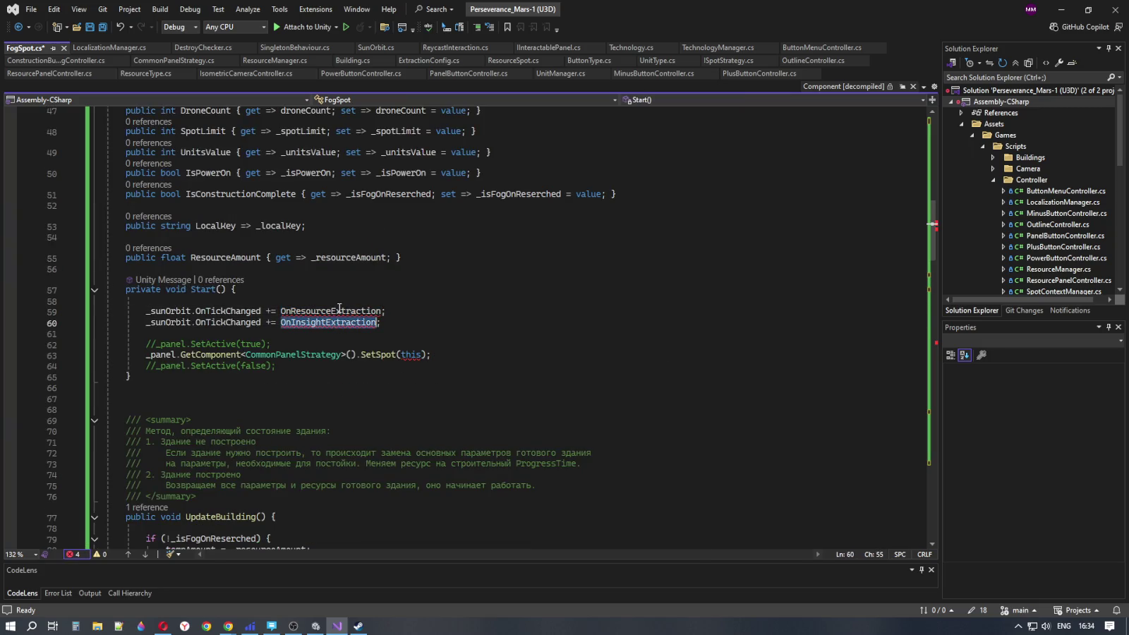
left_click(385, 323)
left_click_drag(385, 323, 94, 309)
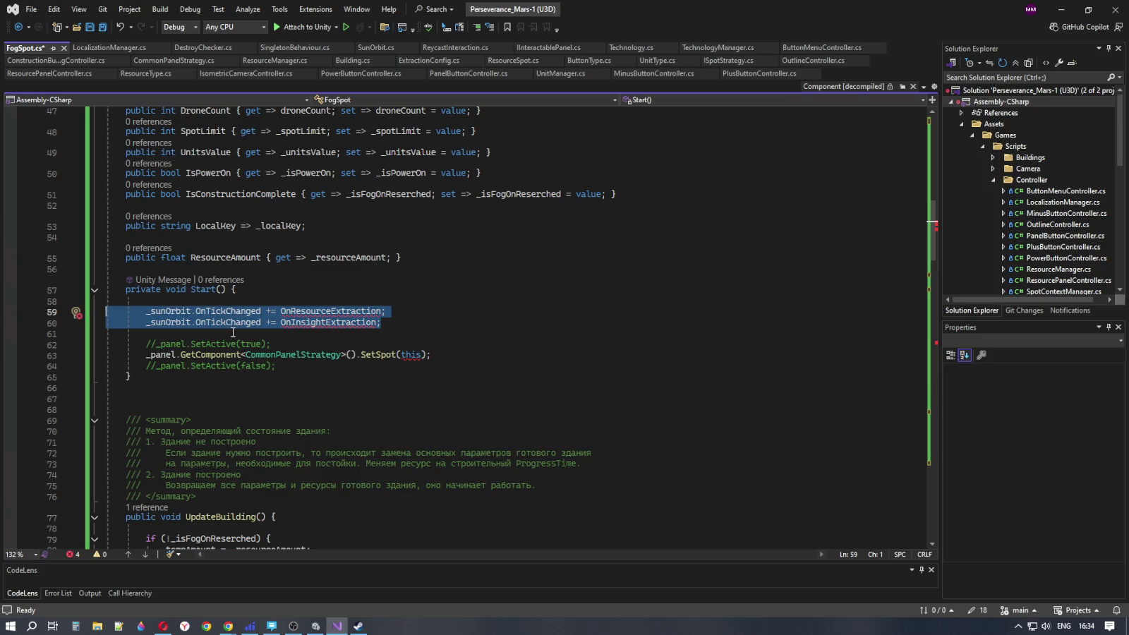
Locate FogSpot's OnBuildingConstruction method and the erroring this argument
scroll(342, 352, "down", 15)
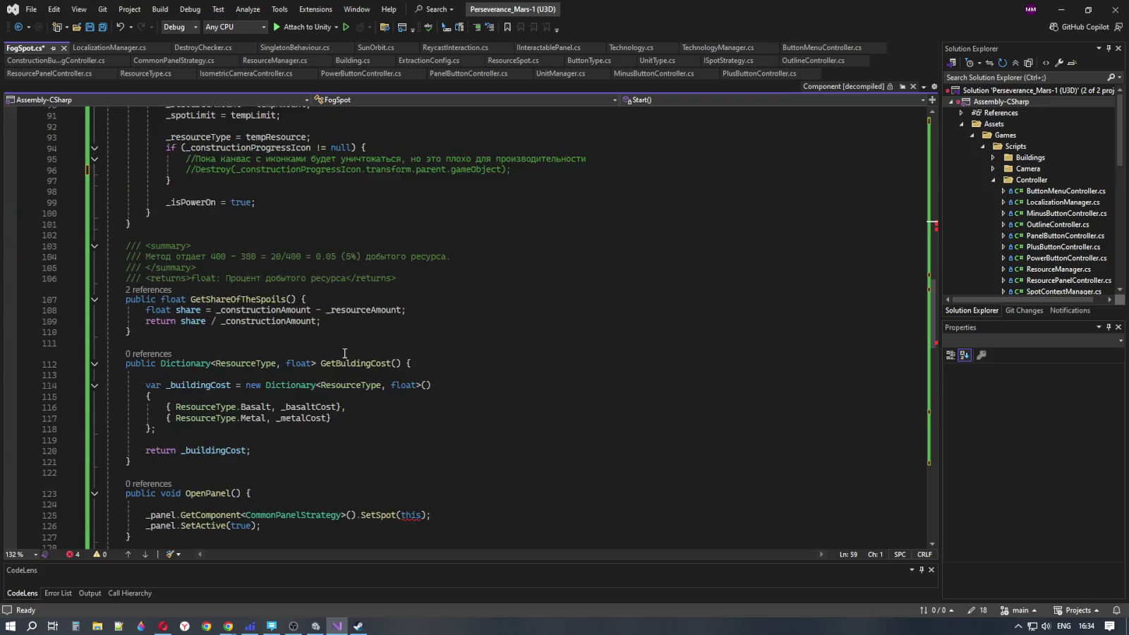
scroll(344, 353, "down", 2)
scroll(382, 314, "down", 5)
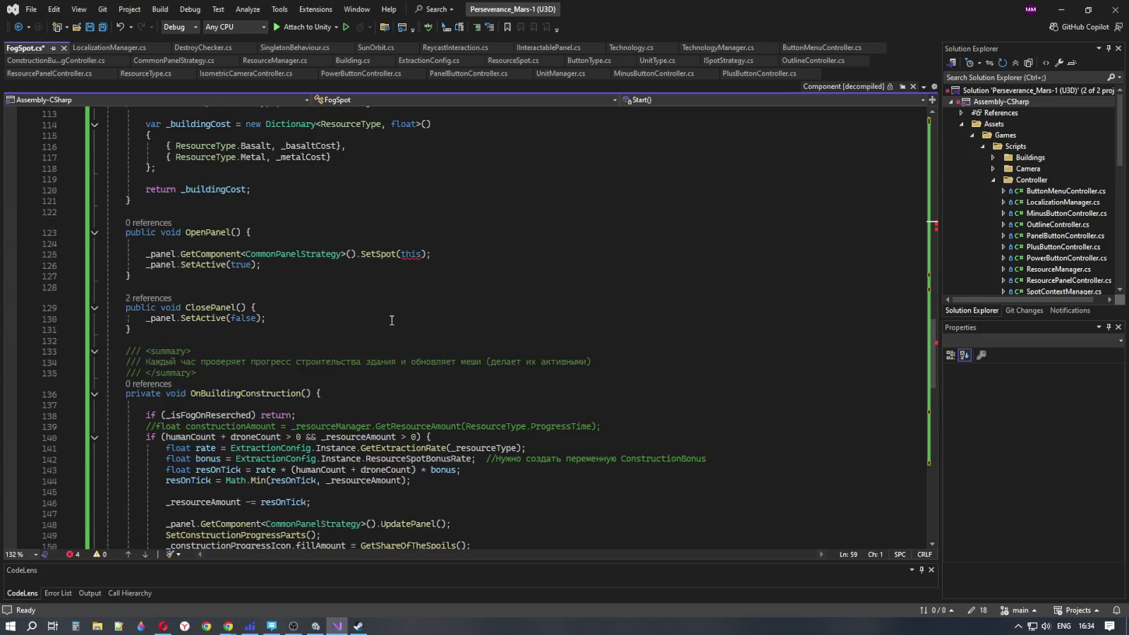
double_click(263, 392)
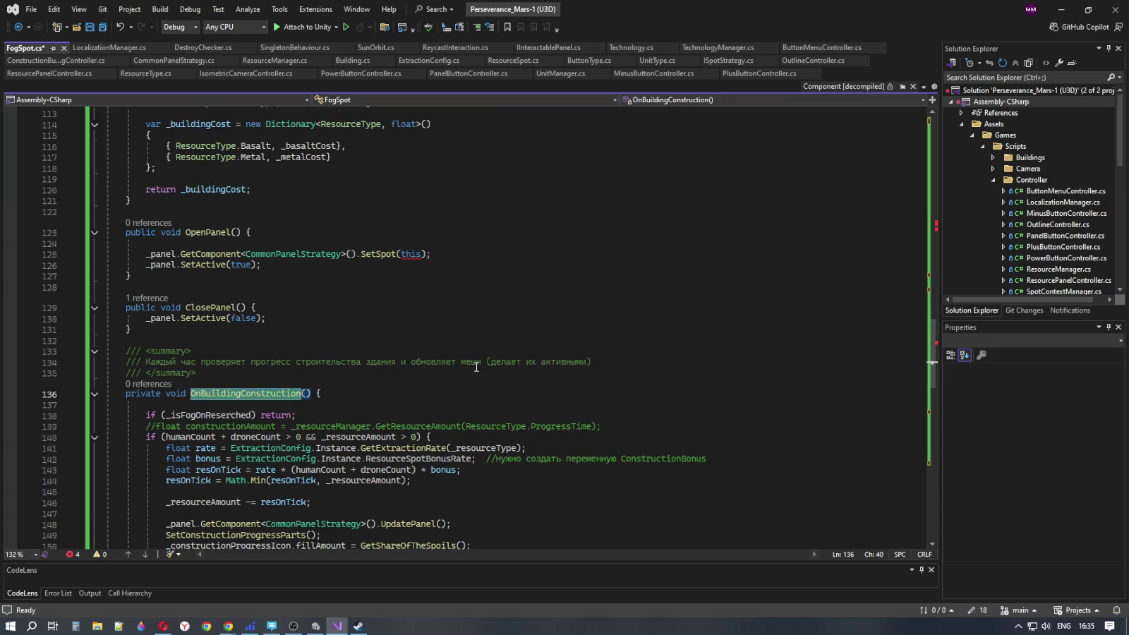
scroll(476, 368, "down", 5)
scroll(475, 368, "up", 10)
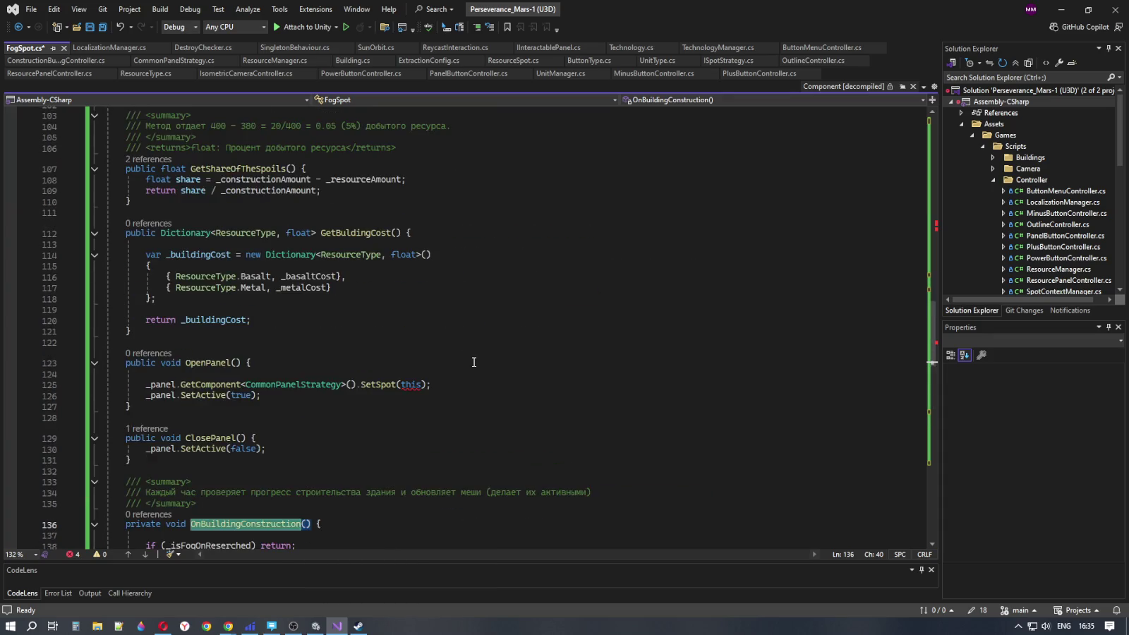
scroll(473, 362, "up", 20)
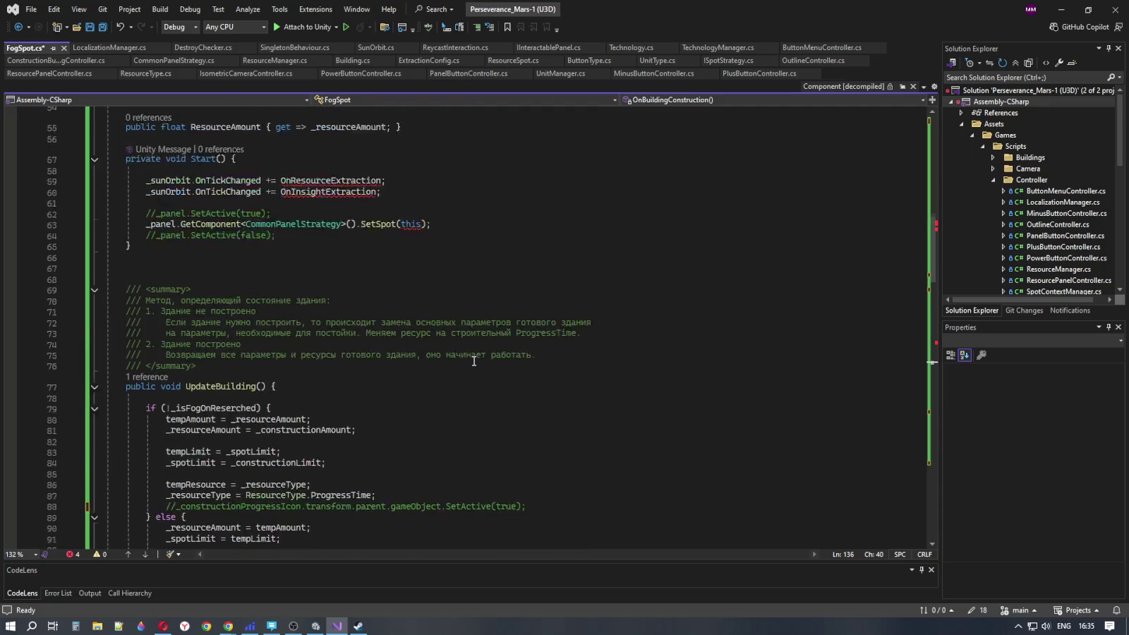
scroll(473, 361, "up", 12)
scroll(471, 364, "down", 12)
scroll(471, 364, "down", 4)
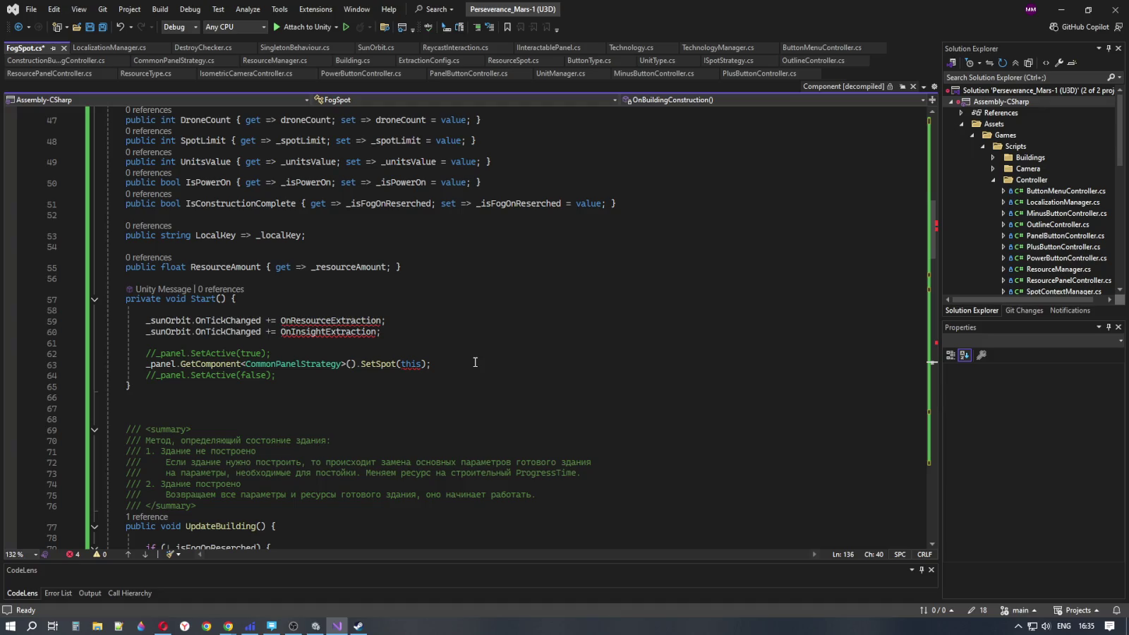
scroll(476, 361, "down", 20)
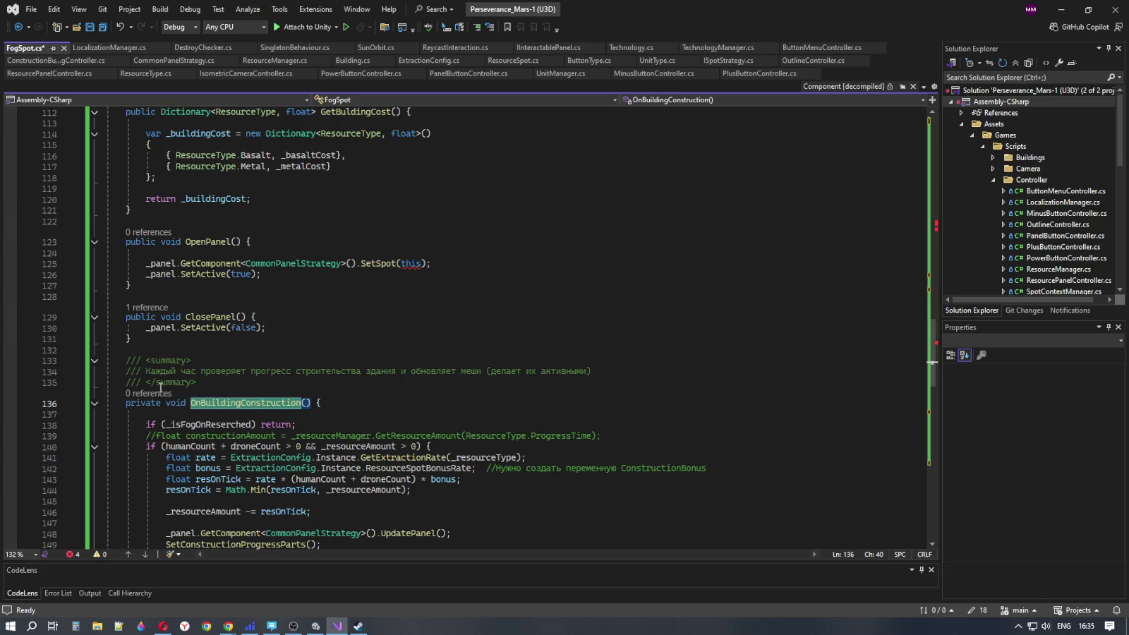
scroll(458, 393, "down", 18)
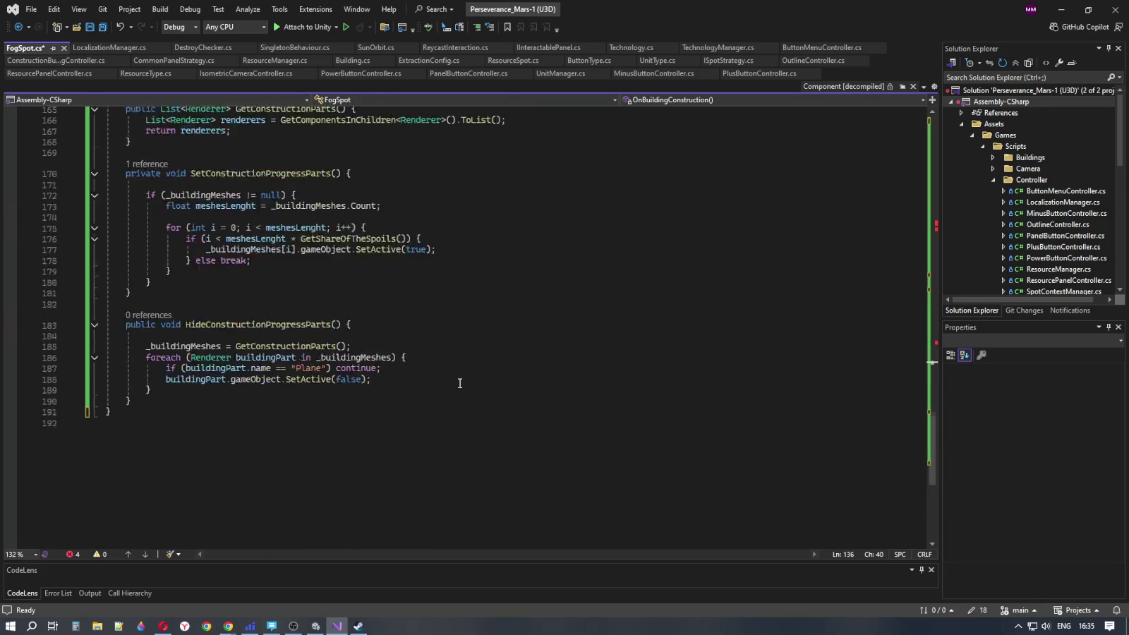
scroll(459, 383, "up", 14)
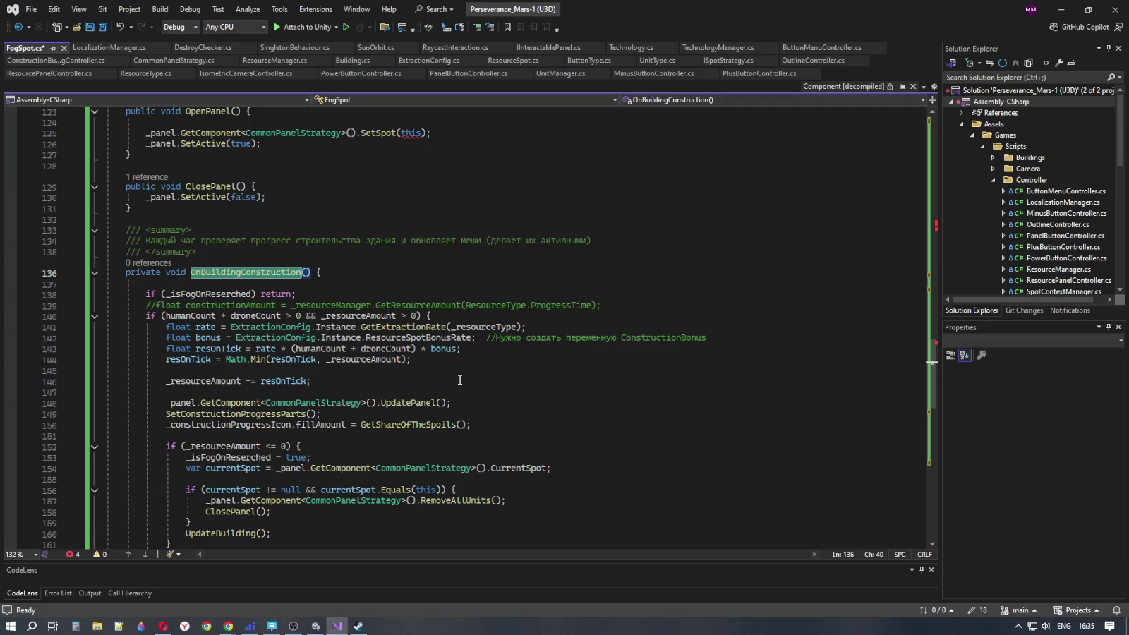
scroll(459, 380, "up", 7)
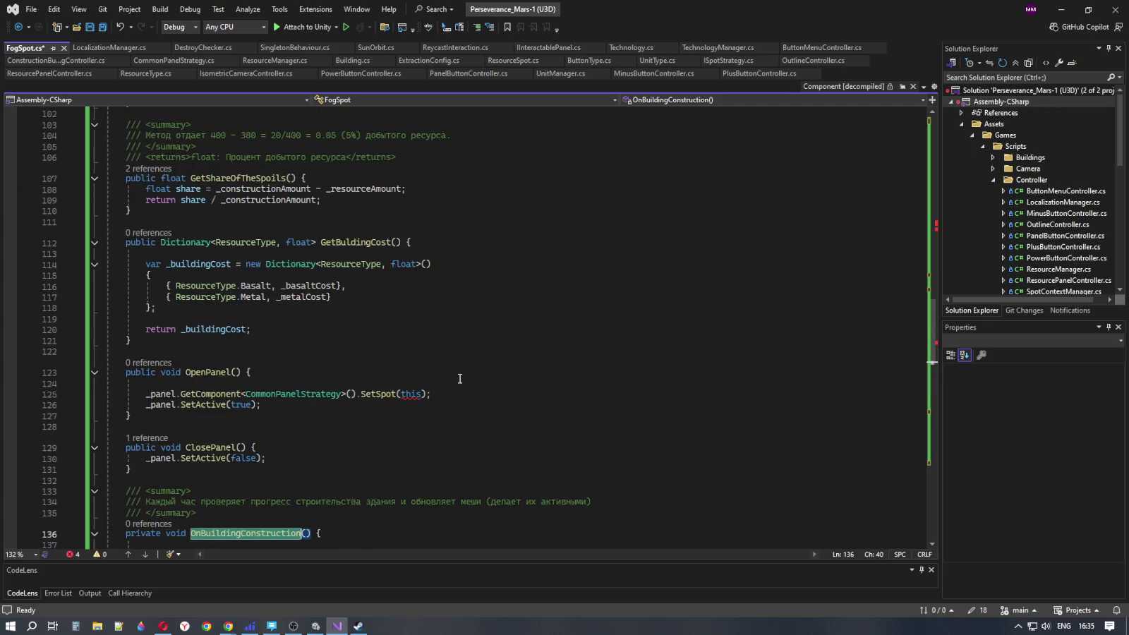
mouse_move(407, 397)
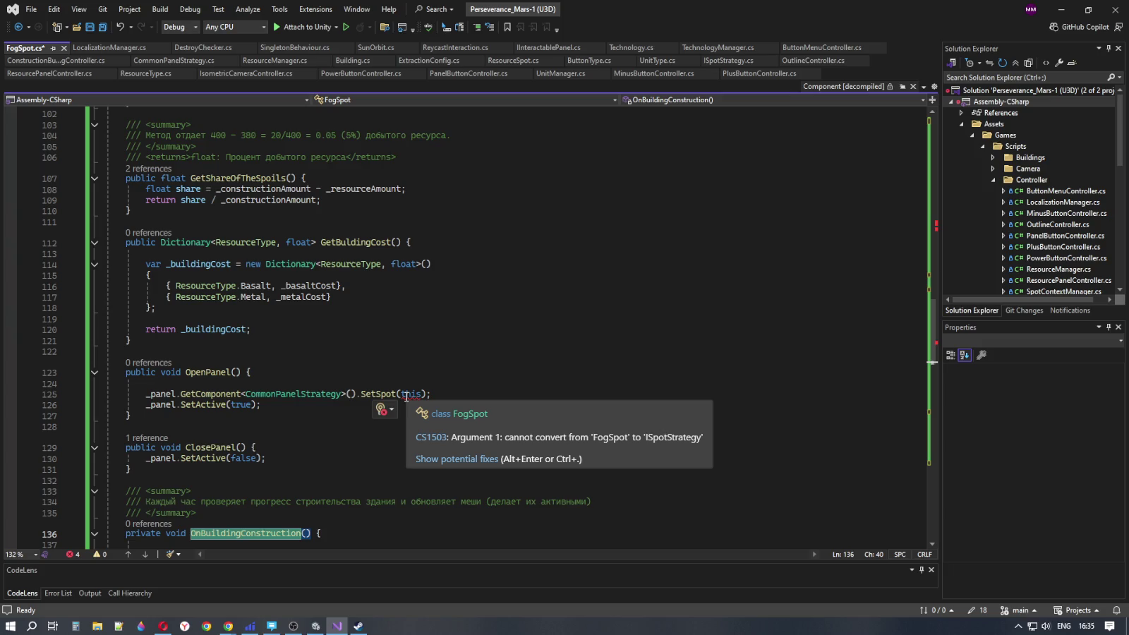
left_click(407, 395)
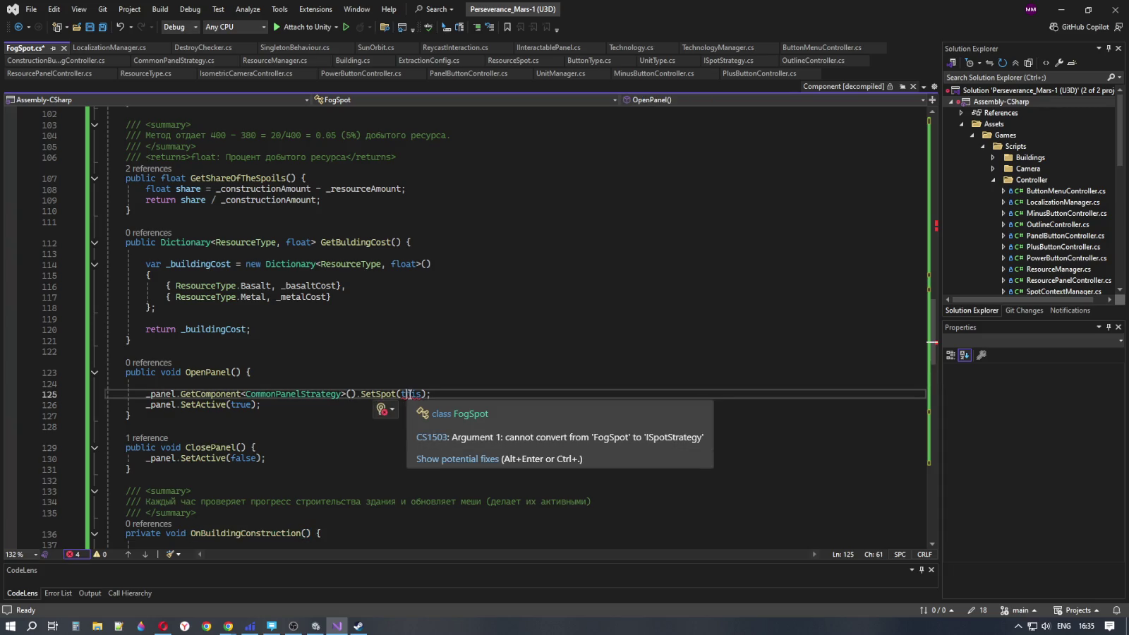
Copy Building's base-type list and paste IInteractablePanel and ISpotStrategy into FogSpot's class declaration
scroll(408, 394, "up", 20)
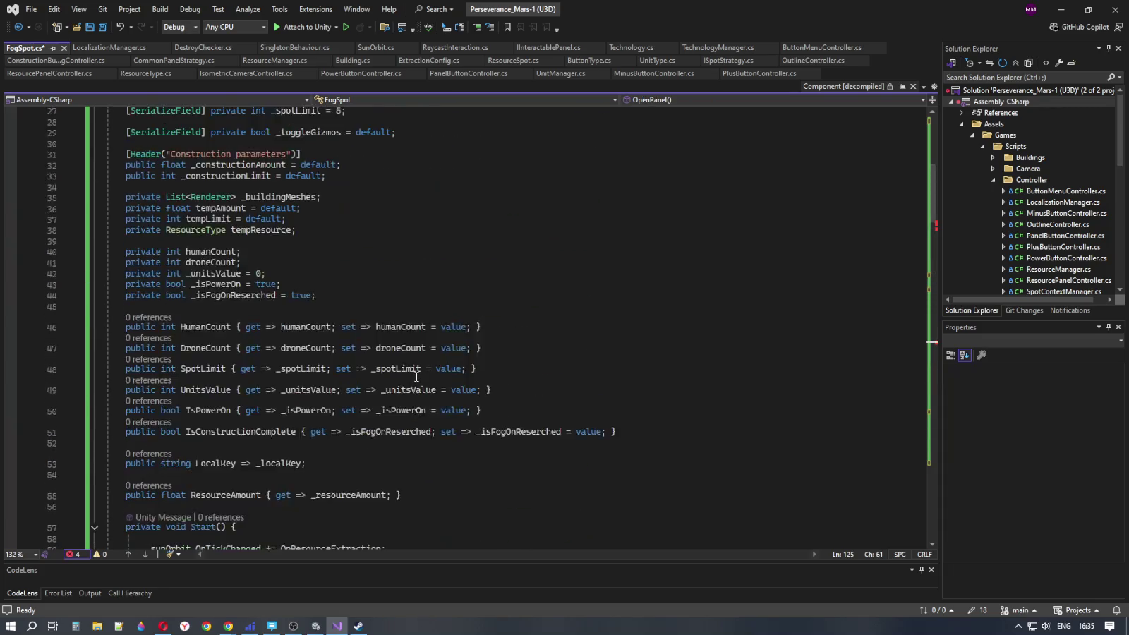
scroll(416, 376, "up", 9)
left_click(357, 223)
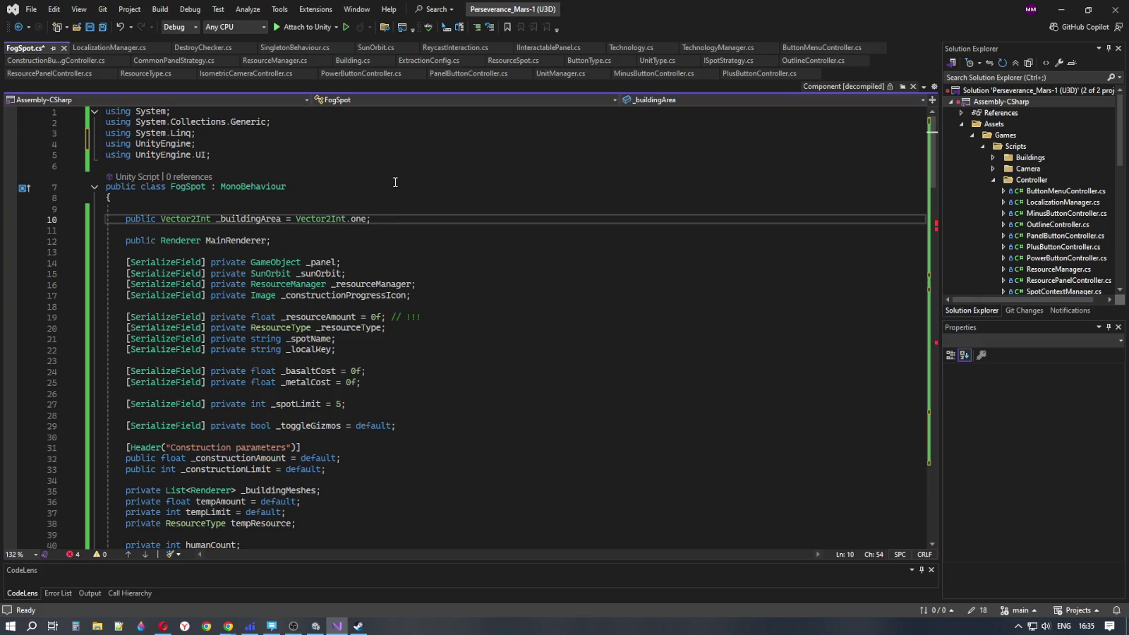
left_click(323, 186)
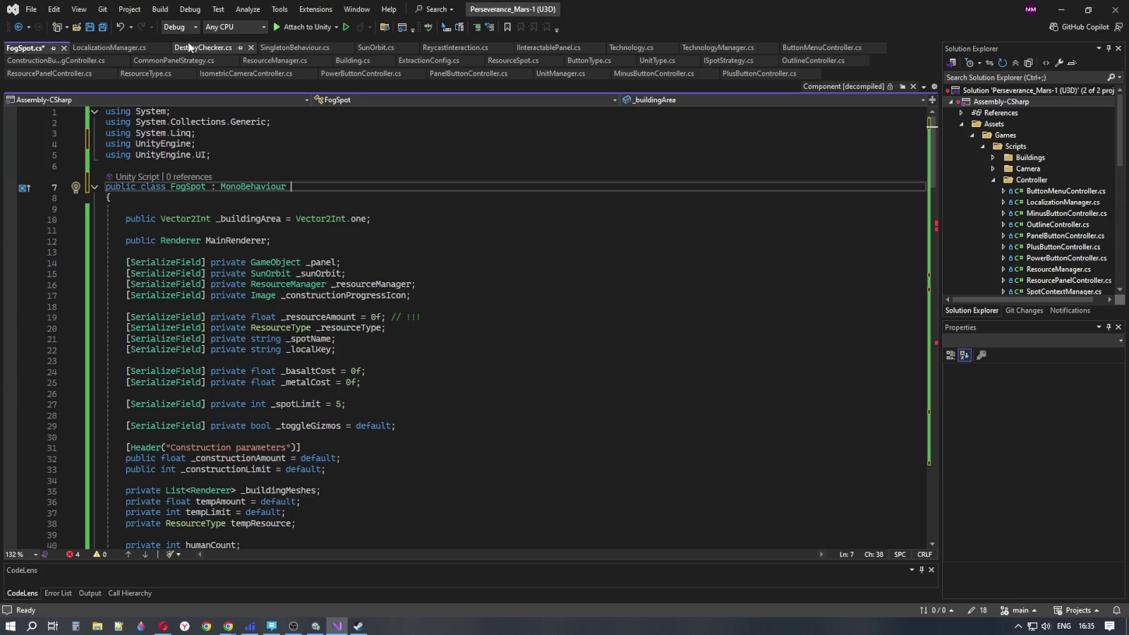
left_click(353, 60)
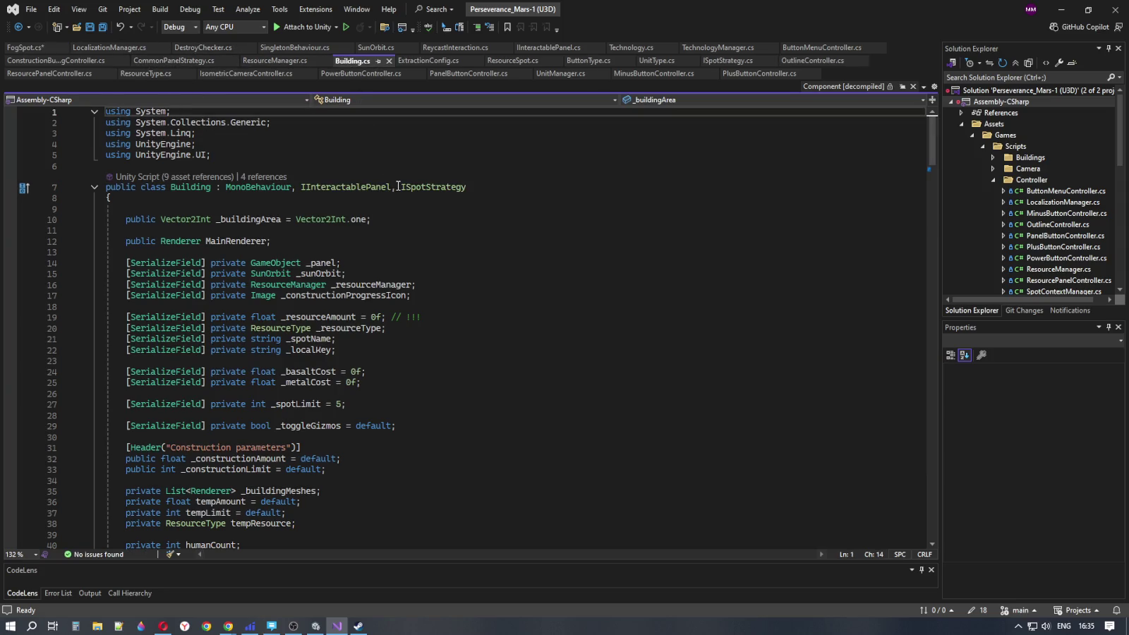
left_click_drag(291, 186, 467, 187)
key("ctrl+c")
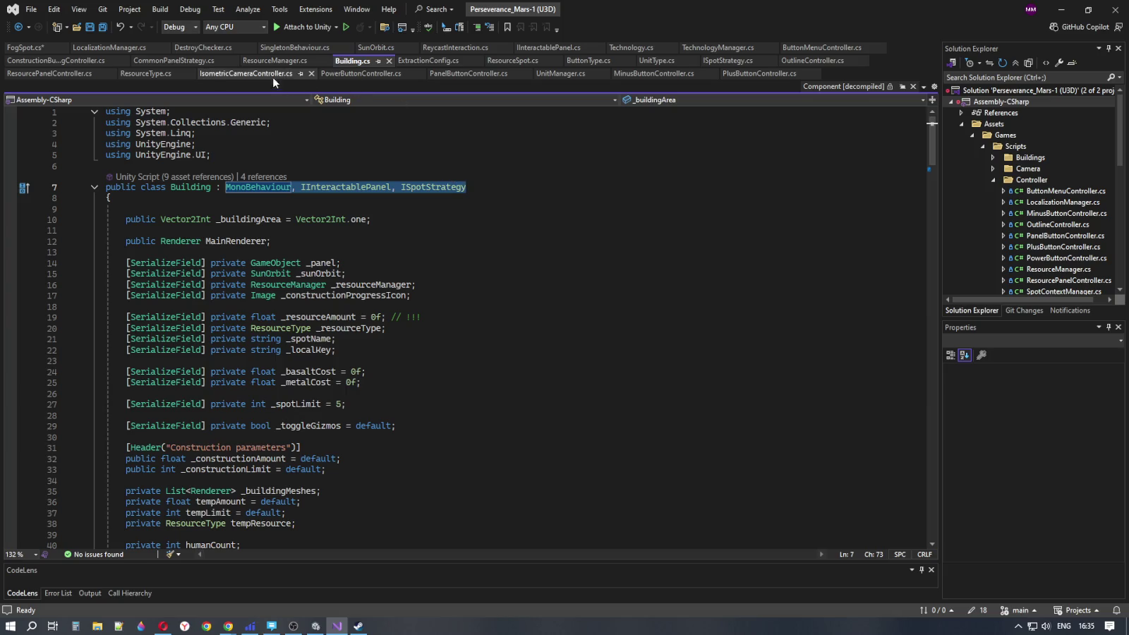
left_click(25, 48)
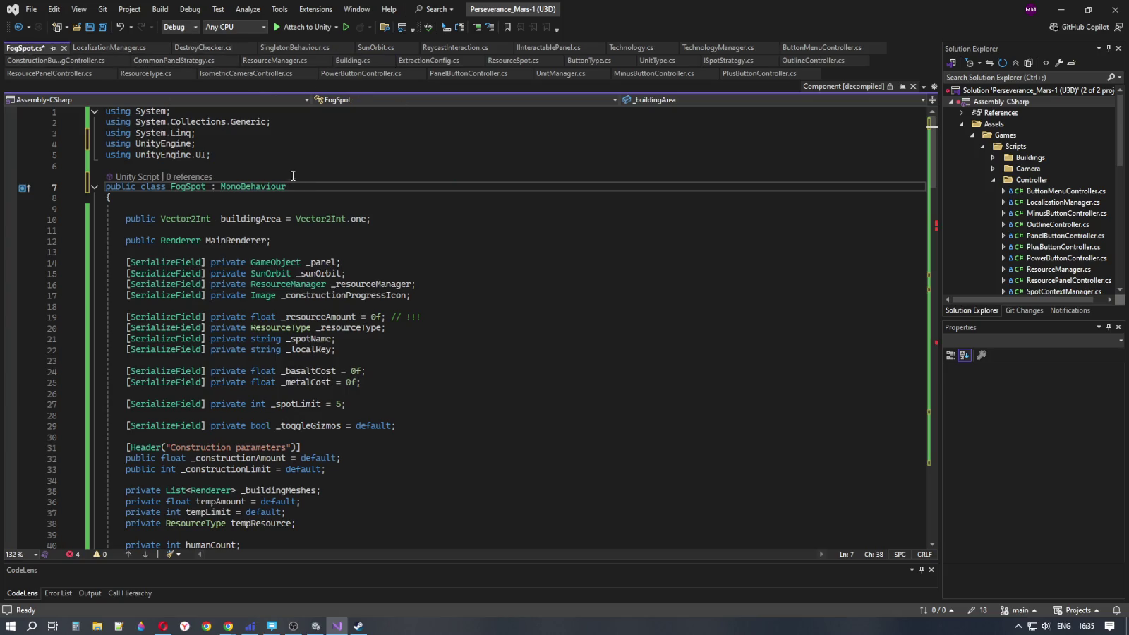
key("ctrl+v")
Check FogSpot's field declarations and line 60, then return to Building.cs
left_click(458, 240)
left_click(458, 229)
scroll(464, 275, "down", 5)
scroll(464, 276, "down", 12)
left_click(455, 266)
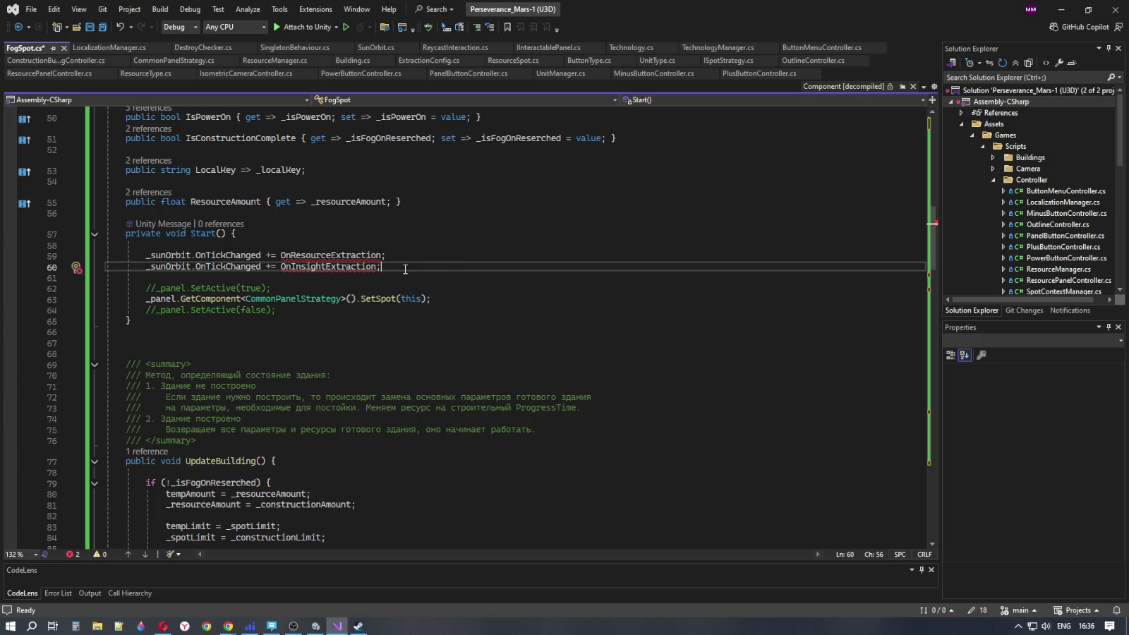
left_click(351, 61)
scroll(409, 260, "down", 20)
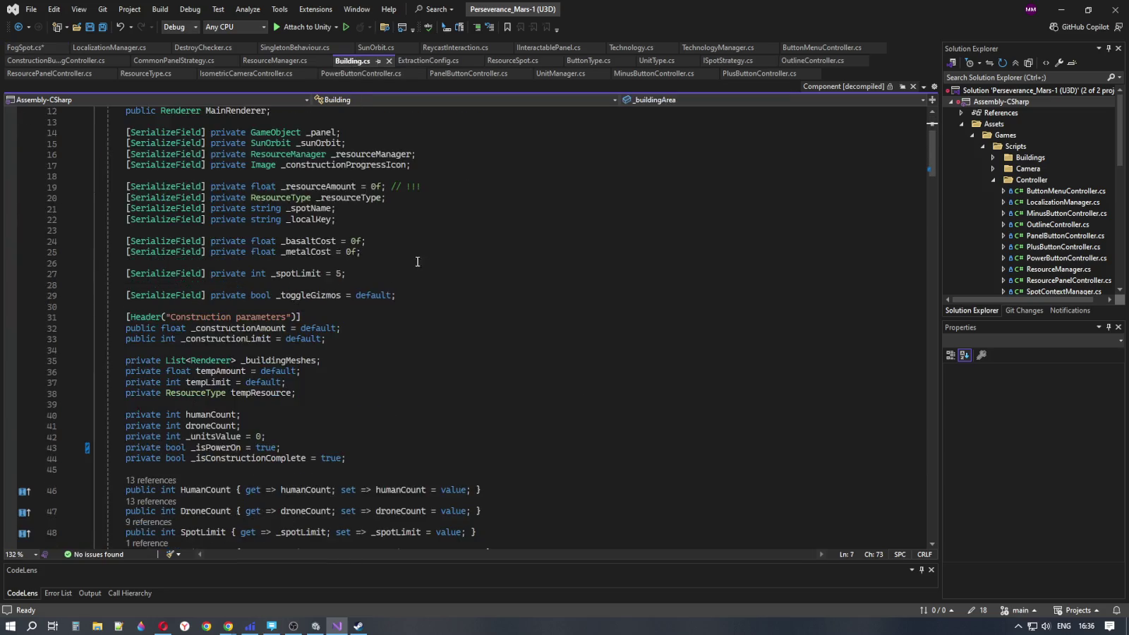
Find OnBuildingConstruction in Building.cs for comparison
scroll(408, 260, "down", 17)
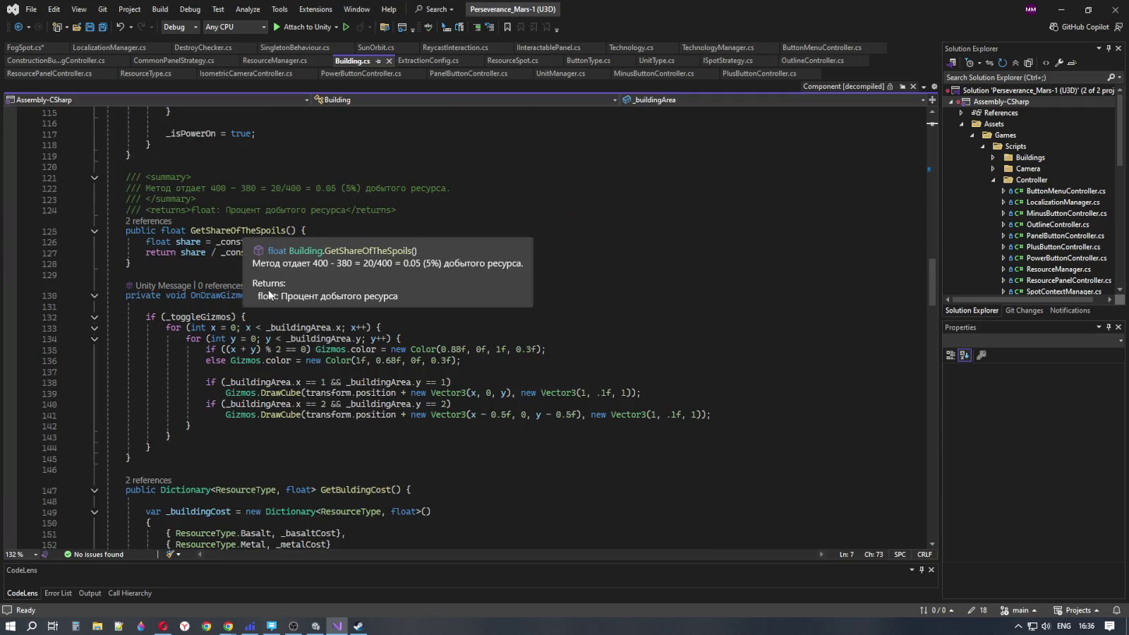
scroll(246, 366, "down", 11)
scroll(246, 366, "down", 4)
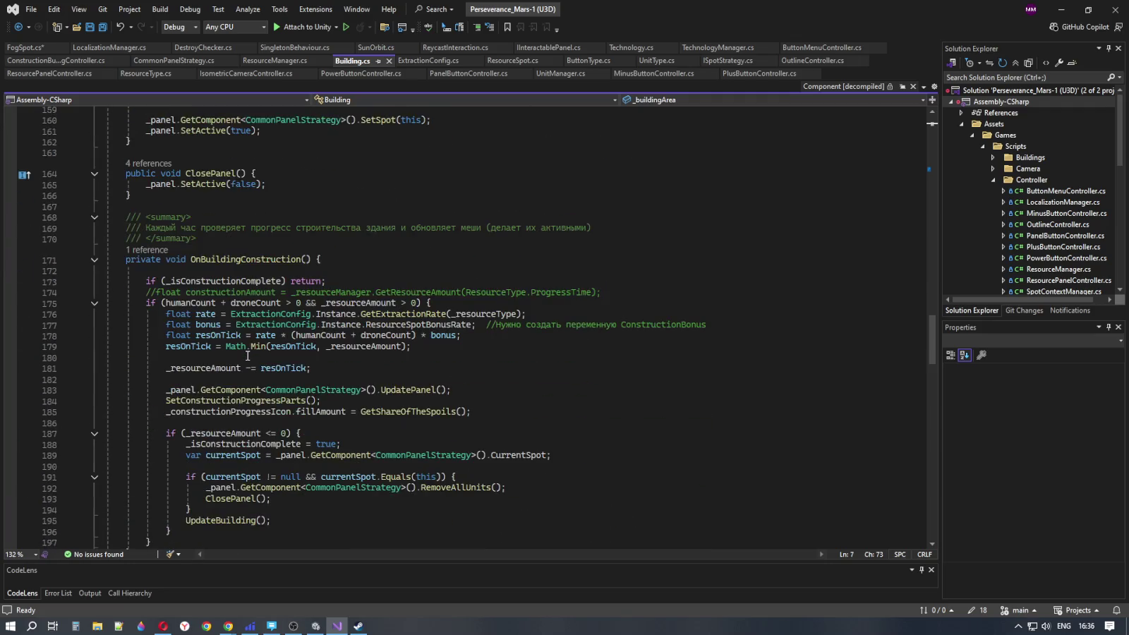
left_click(280, 260)
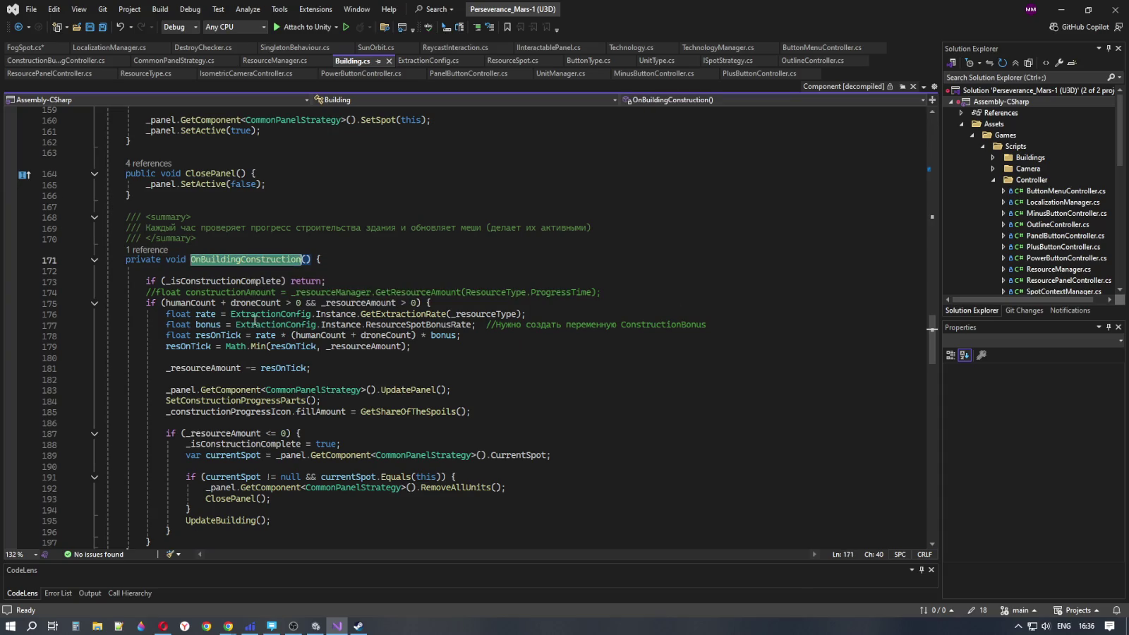
scroll(394, 331, "down", 8)
scroll(393, 331, "down", 20)
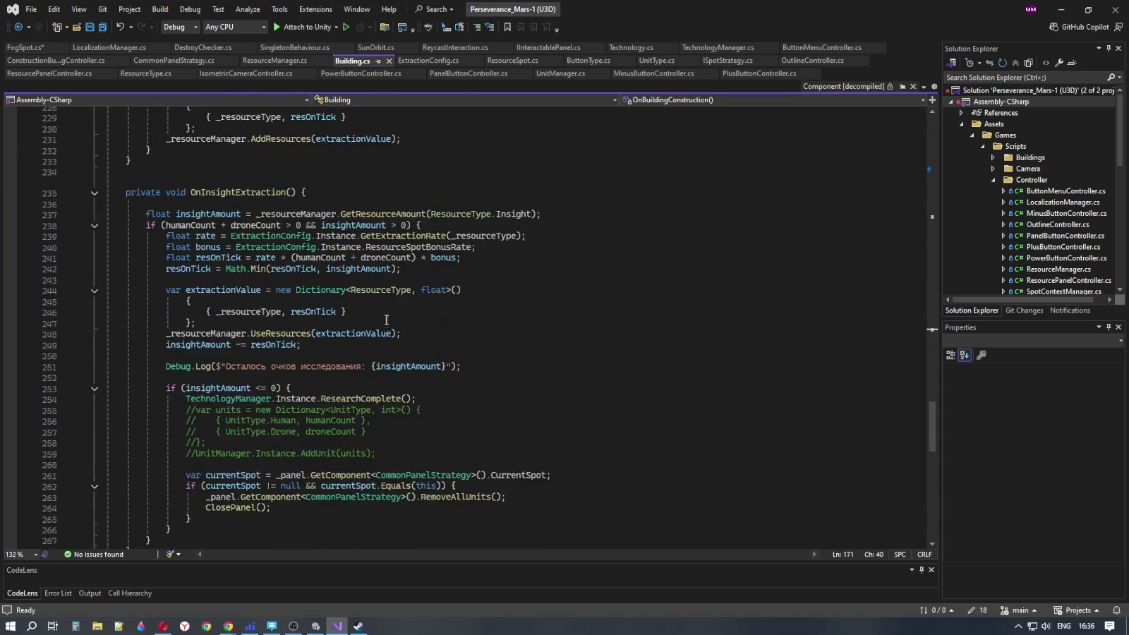
scroll(382, 319, "up", 20)
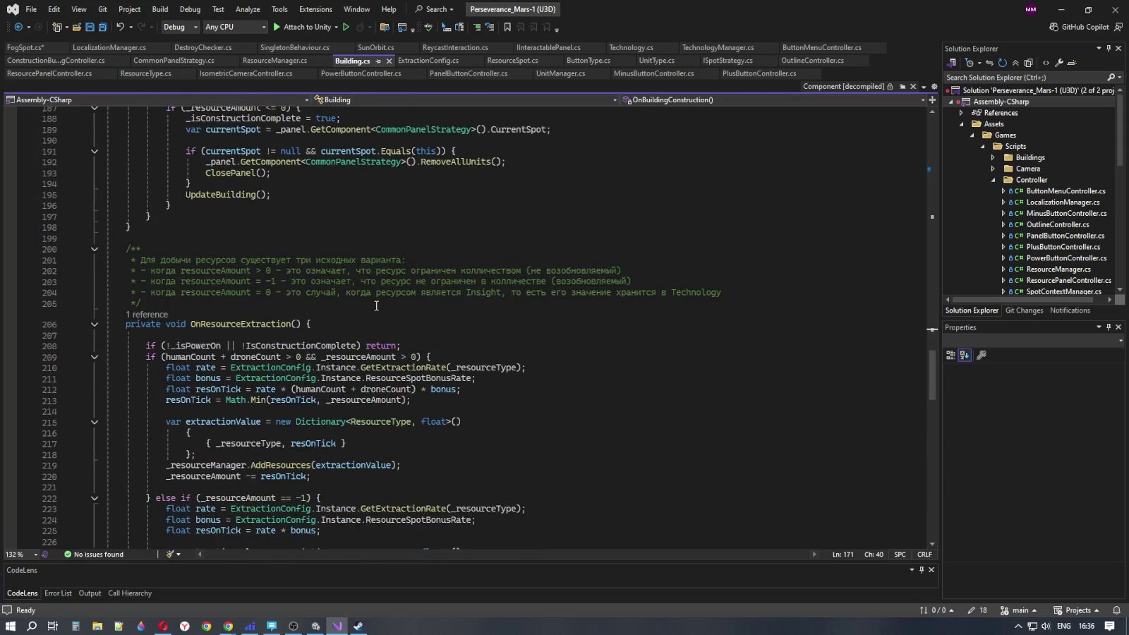
scroll(376, 305, "up", 10)
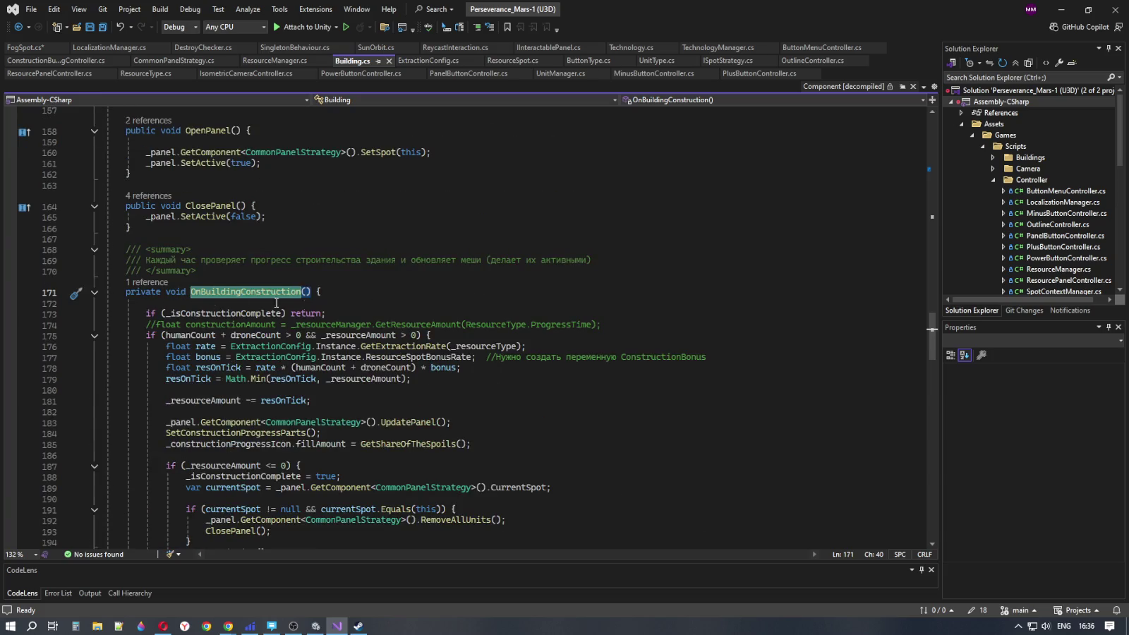
View OnBuildingConstruction's CodeLens references, review StartConstruction, then return to FogSpot.cs
left_click(146, 283)
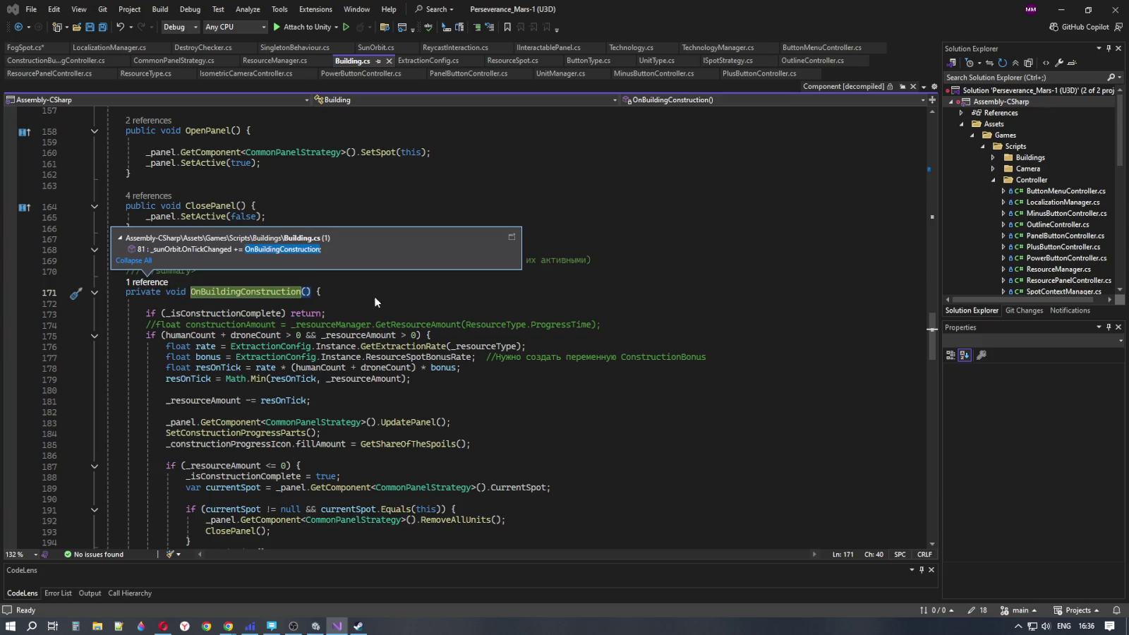
key("Escape")
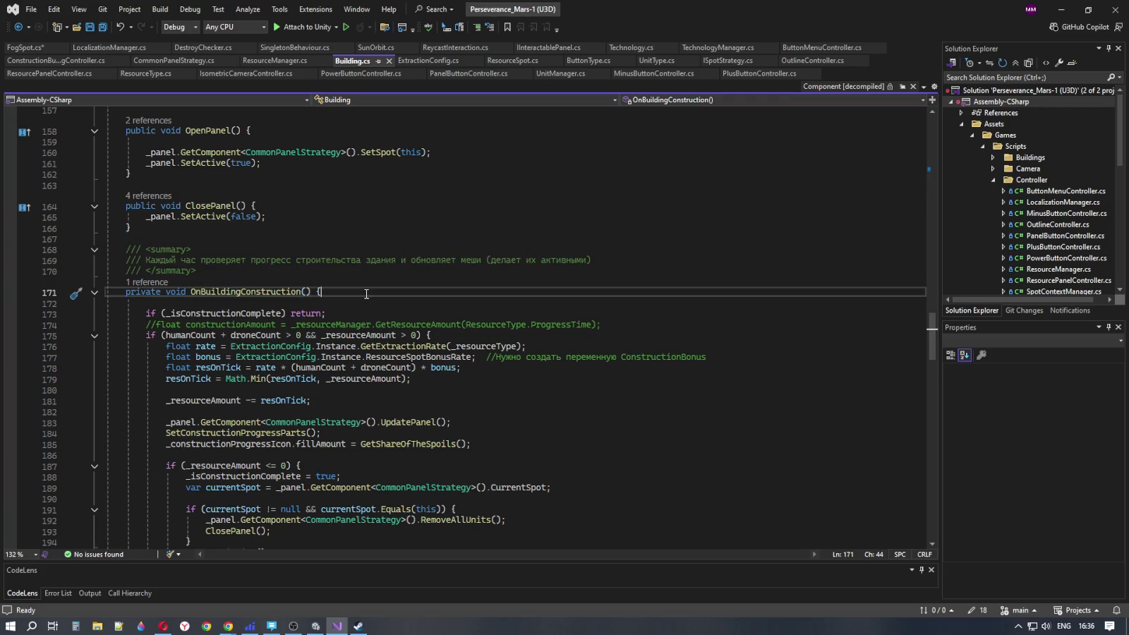
scroll(370, 260, "up", 20)
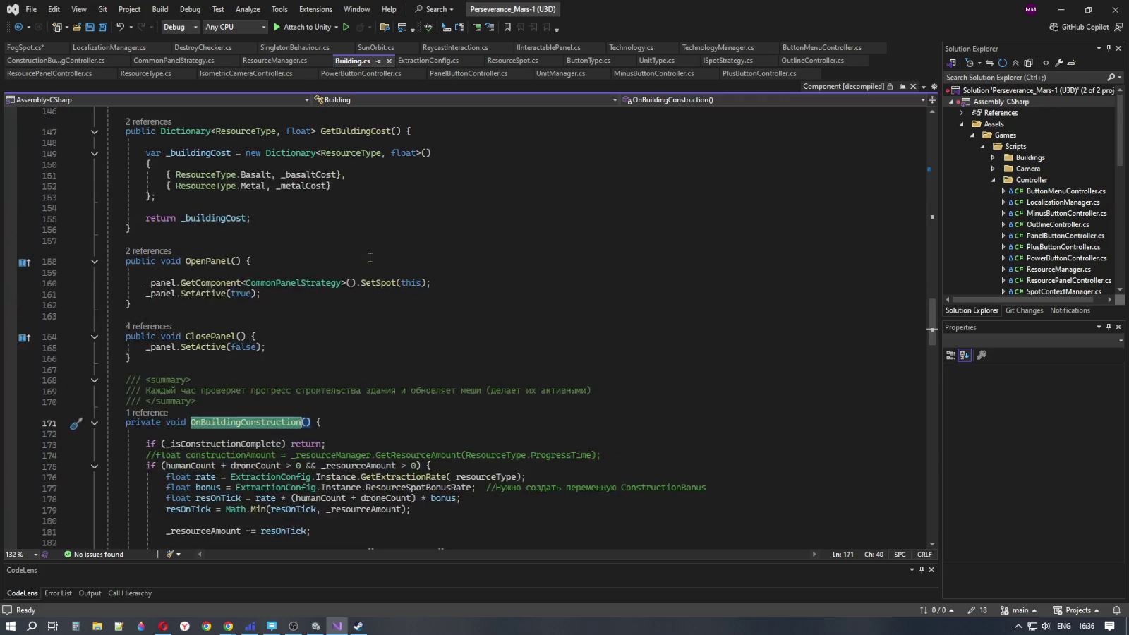
scroll(369, 260, "up", 8)
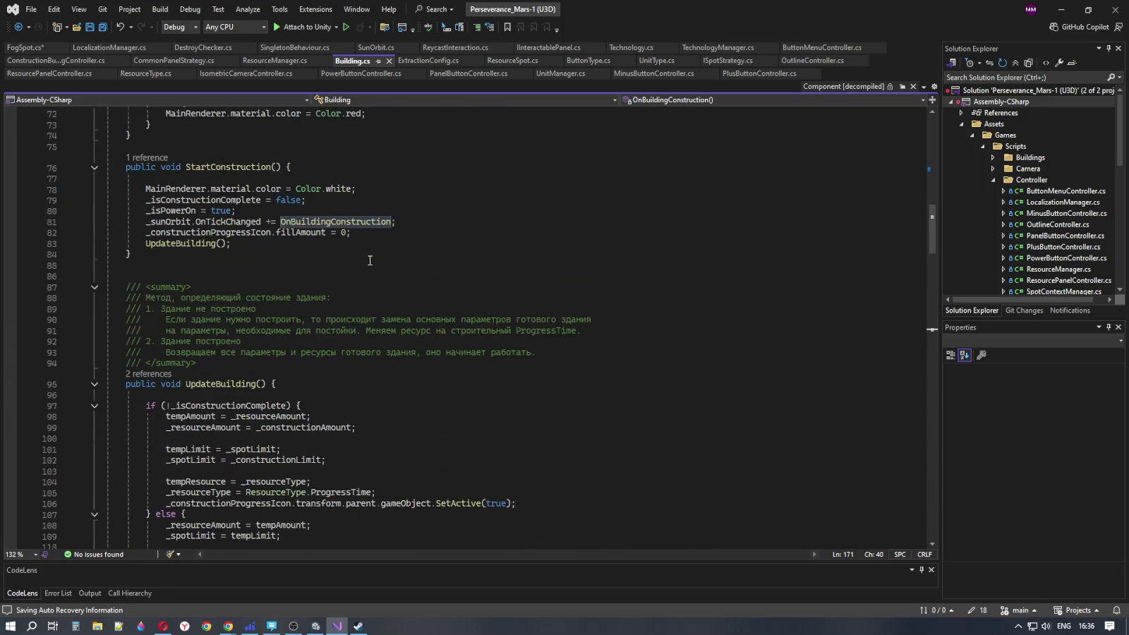
scroll(295, 233, "up", 2)
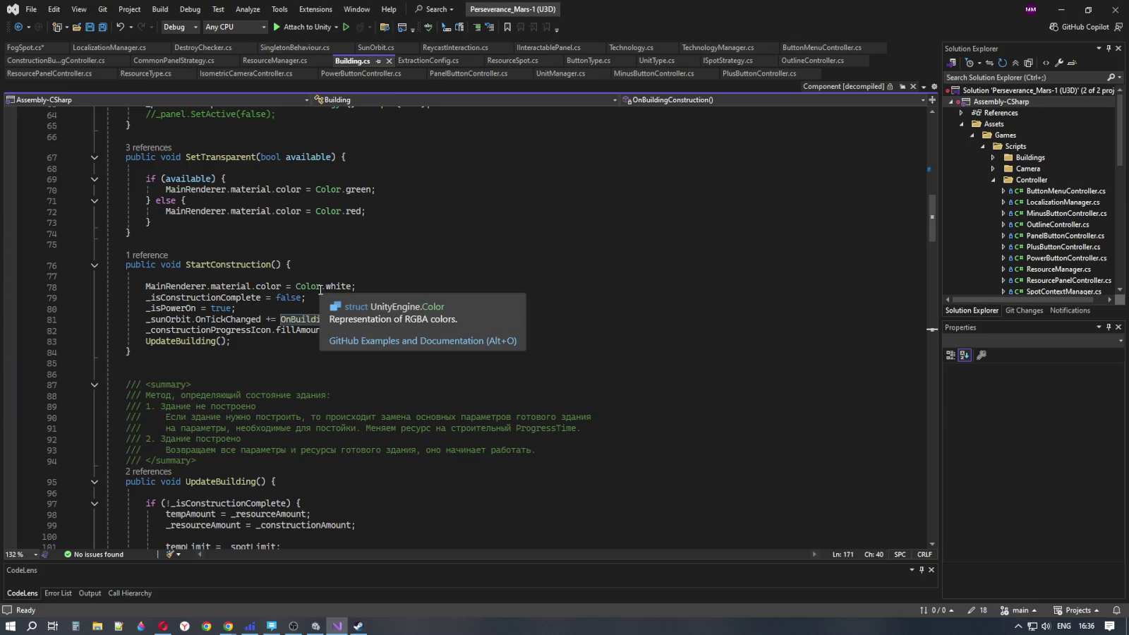
scroll(321, 289, "up", 5)
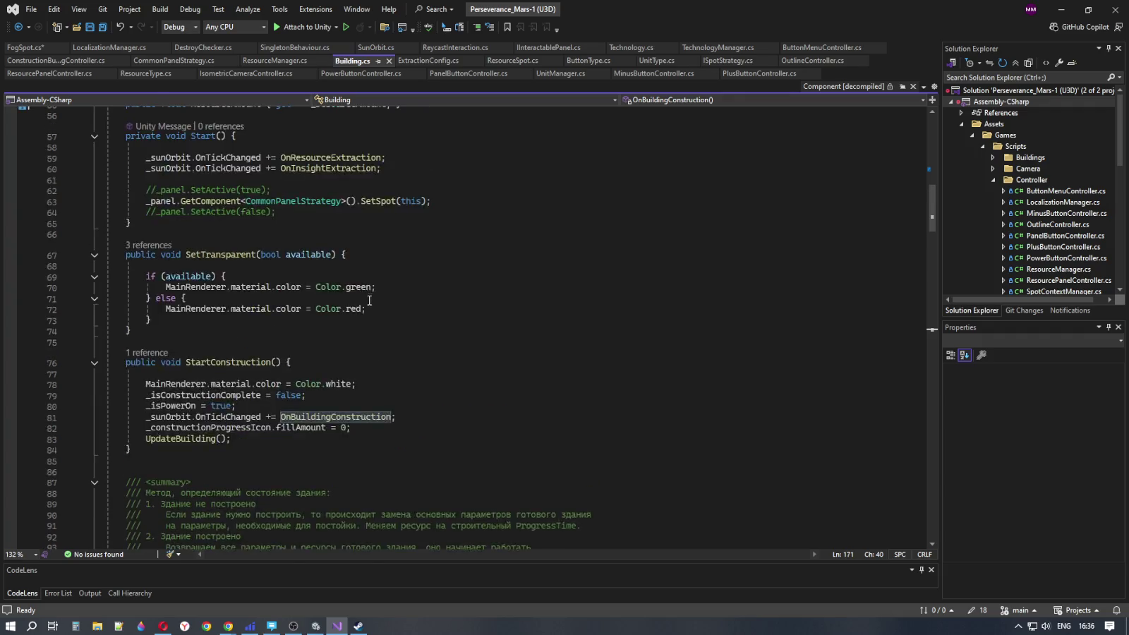
left_click(22, 48)
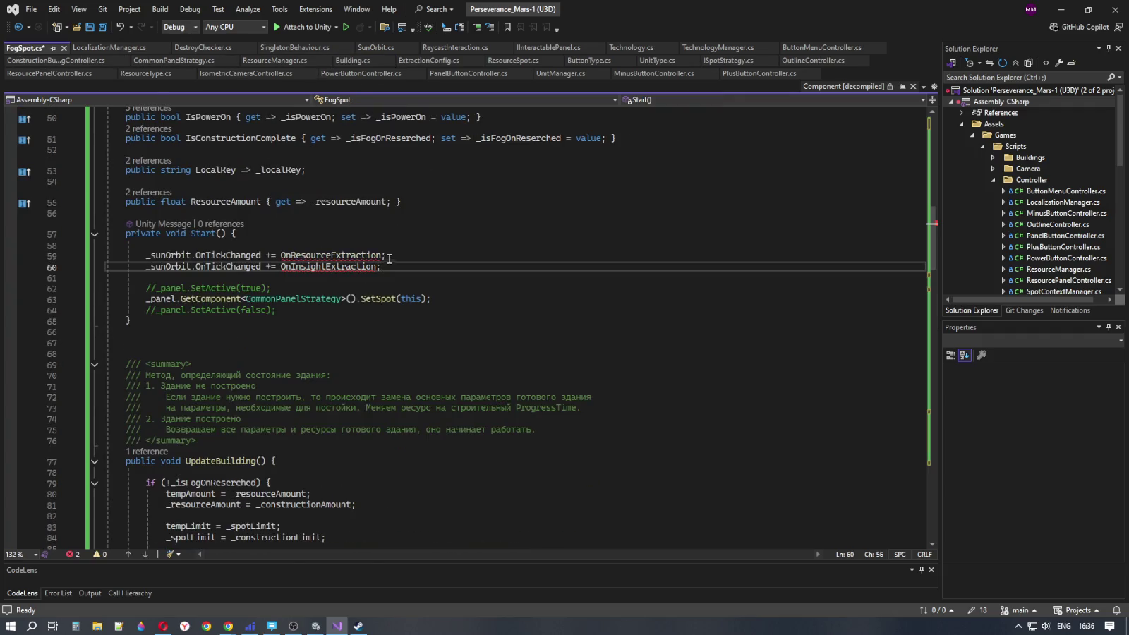
Rename FogSpot's OnBuildingConstruction method to OnFogReserche, then minimize Visual Studio
mouse_move(382, 265)
scroll(496, 334, "down", 10)
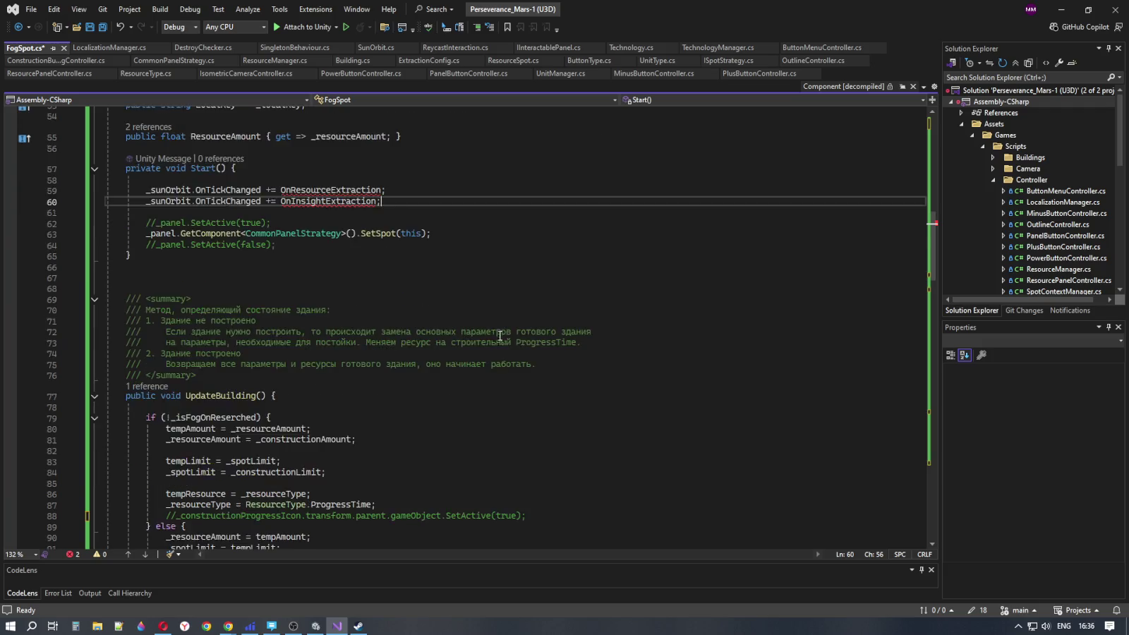
scroll(497, 333, "down", 10)
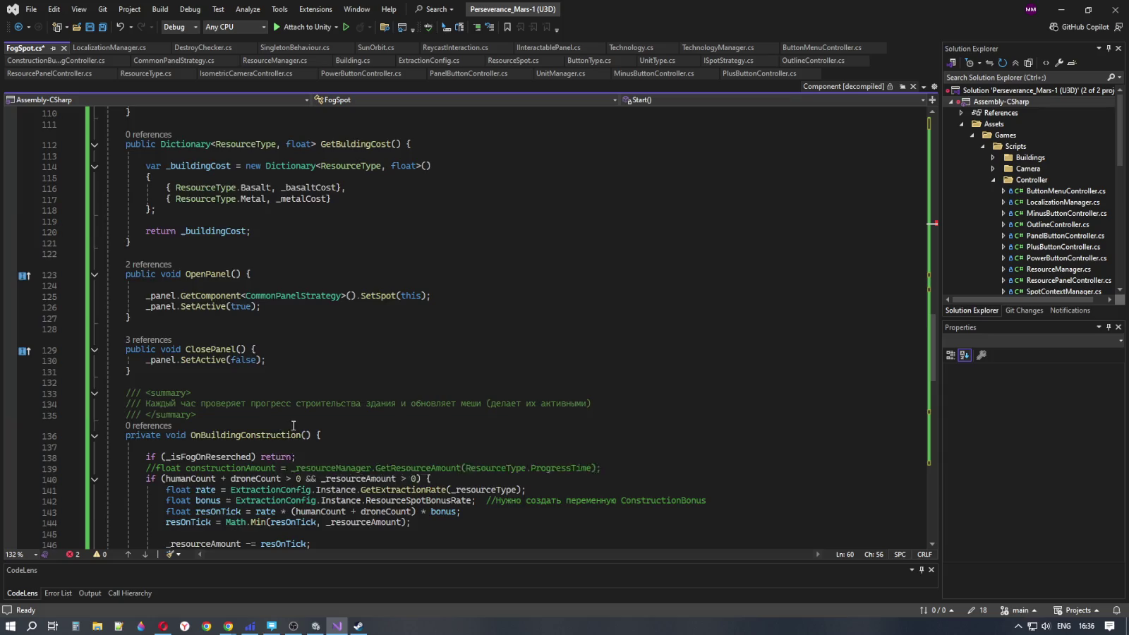
scroll(249, 322, "down", 4)
left_click(292, 306)
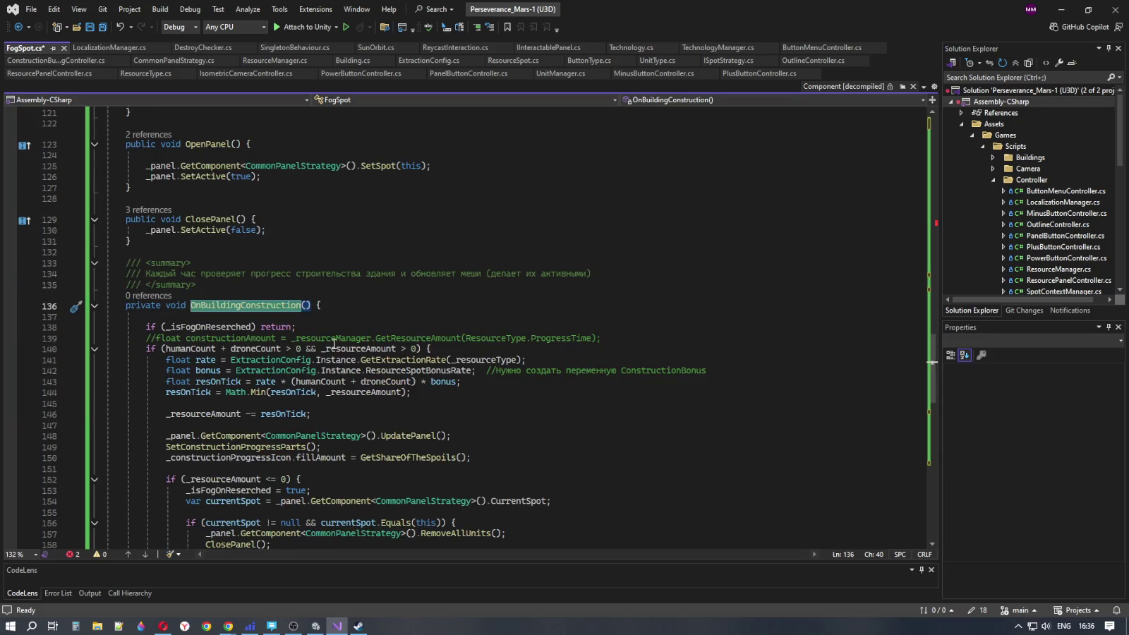
type("On")
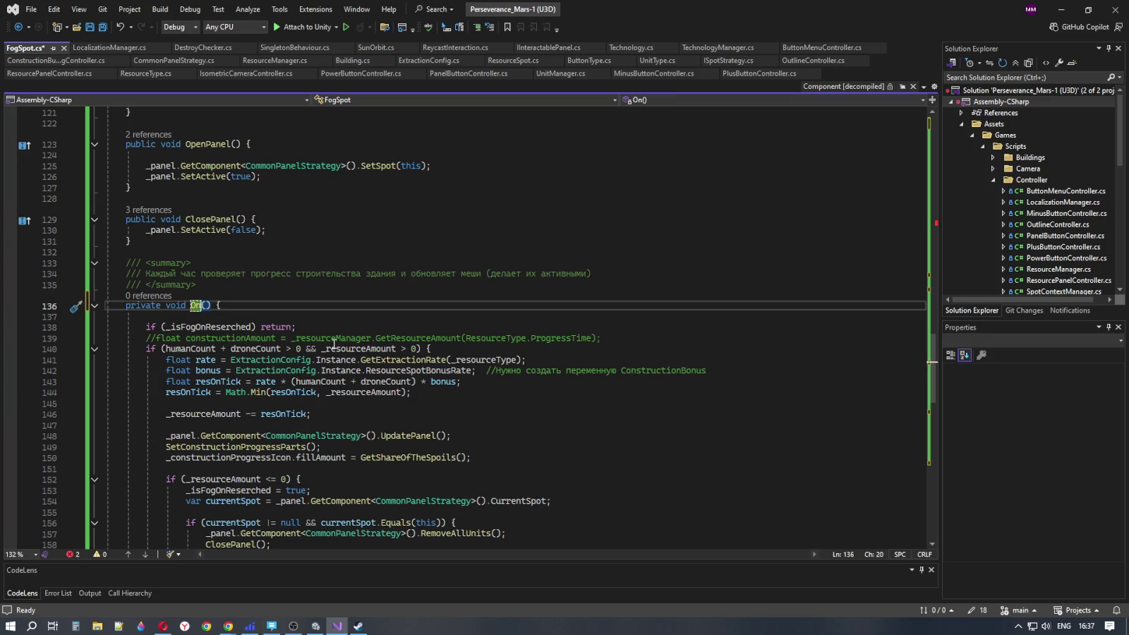
type("Fog")
type("Re")
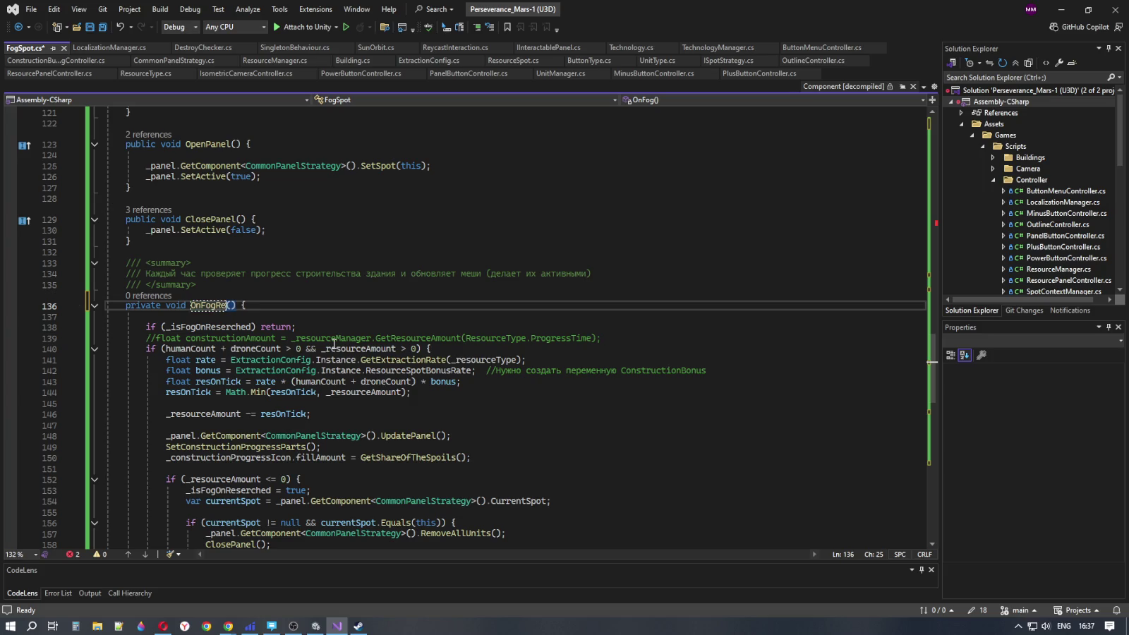
type("serche")
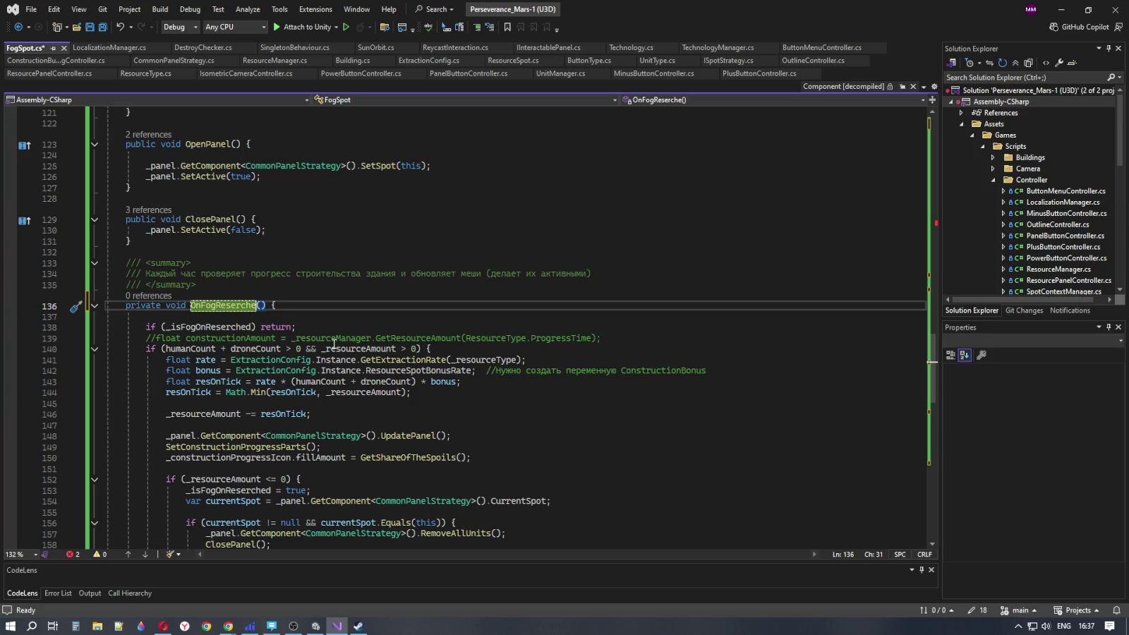
type("d=")
key("BackSpace")
key("BackSpace")
left_click(253, 304)
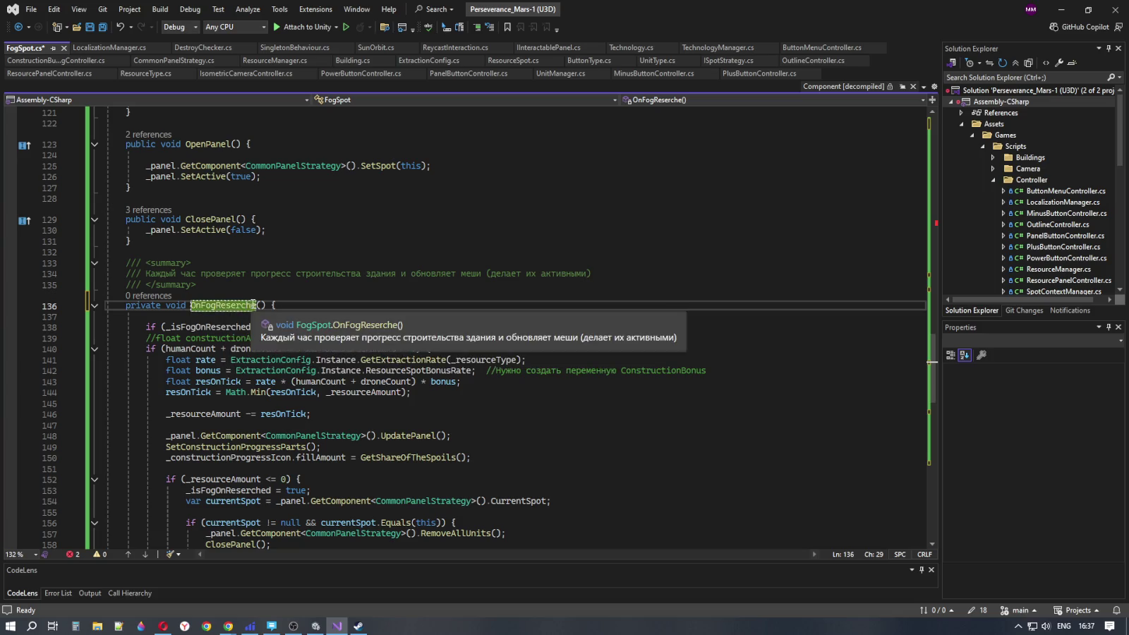
left_click(220, 306)
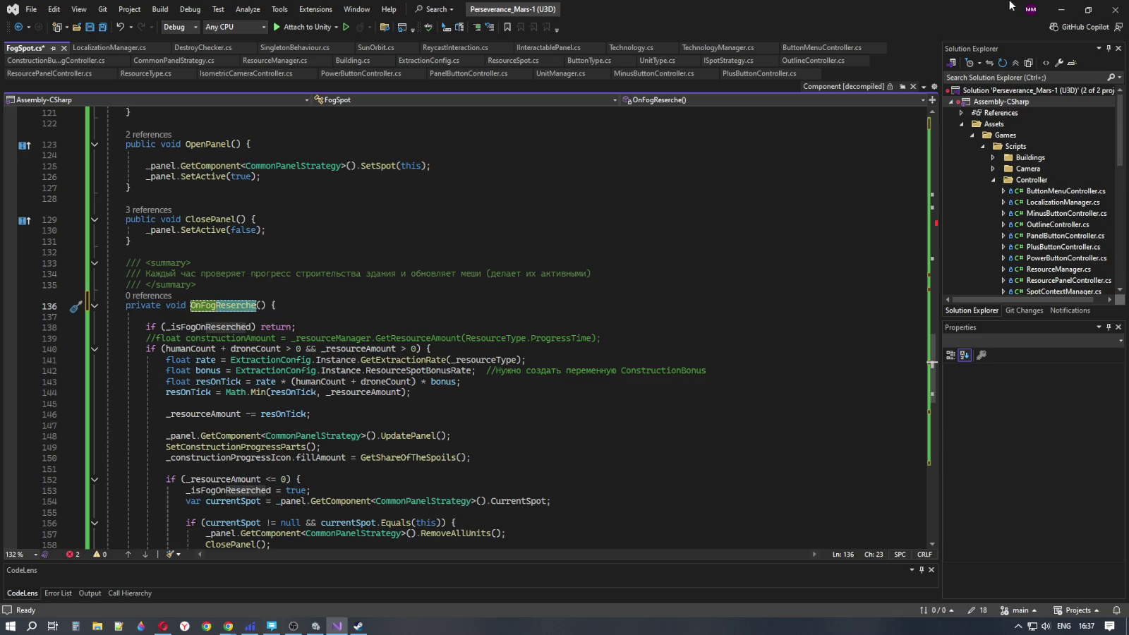
left_click(1061, 9)
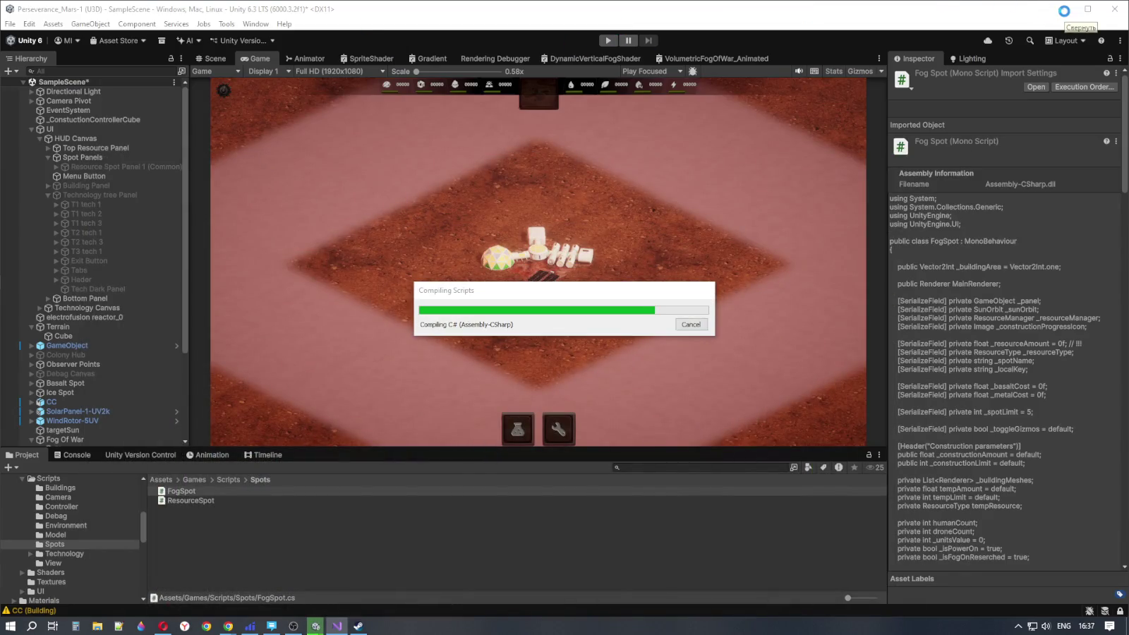
Minimize Unity and Steam, open Google Translate in a new Chrome tab, and translate Reserche
left_click(1064, 9)
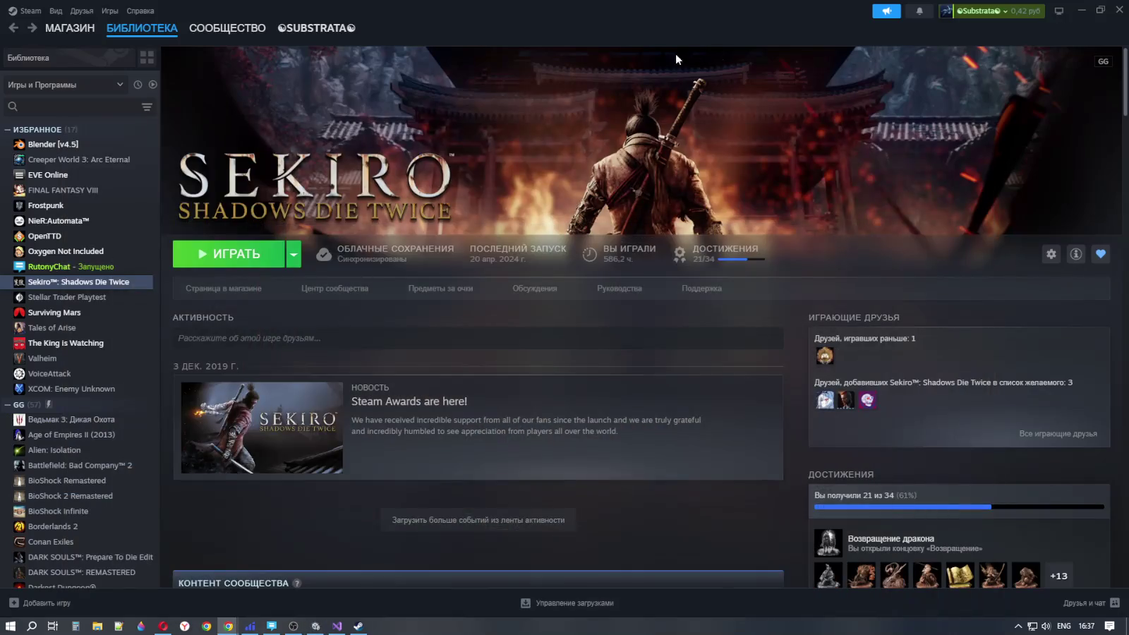
left_click(1072, 8)
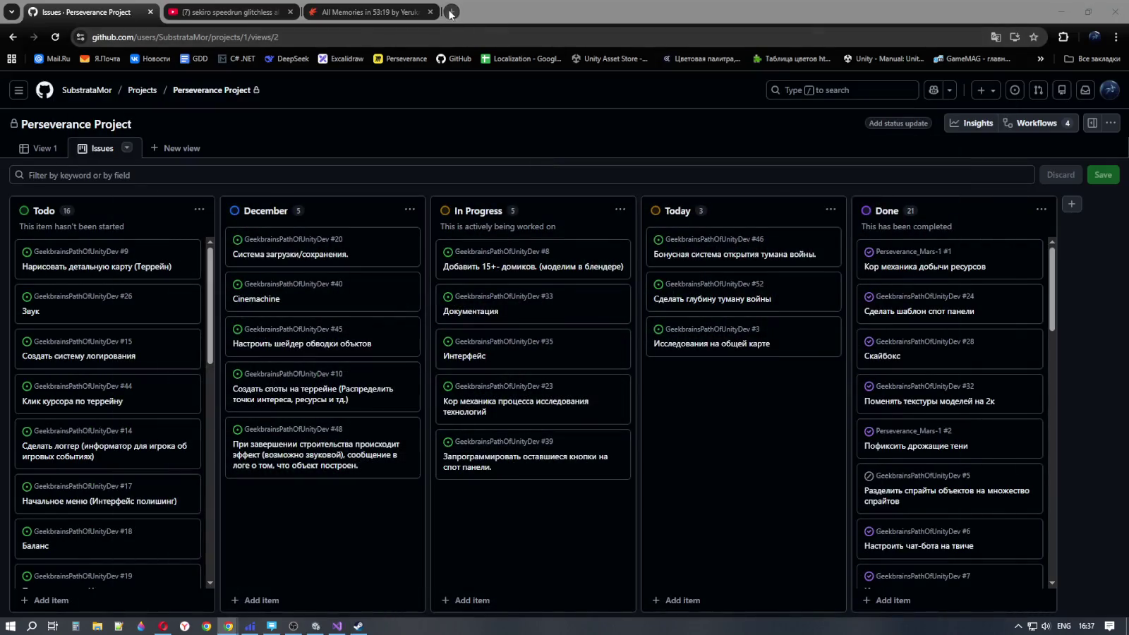
left_click(452, 11)
left_click(1040, 60)
left_click(1080, 90)
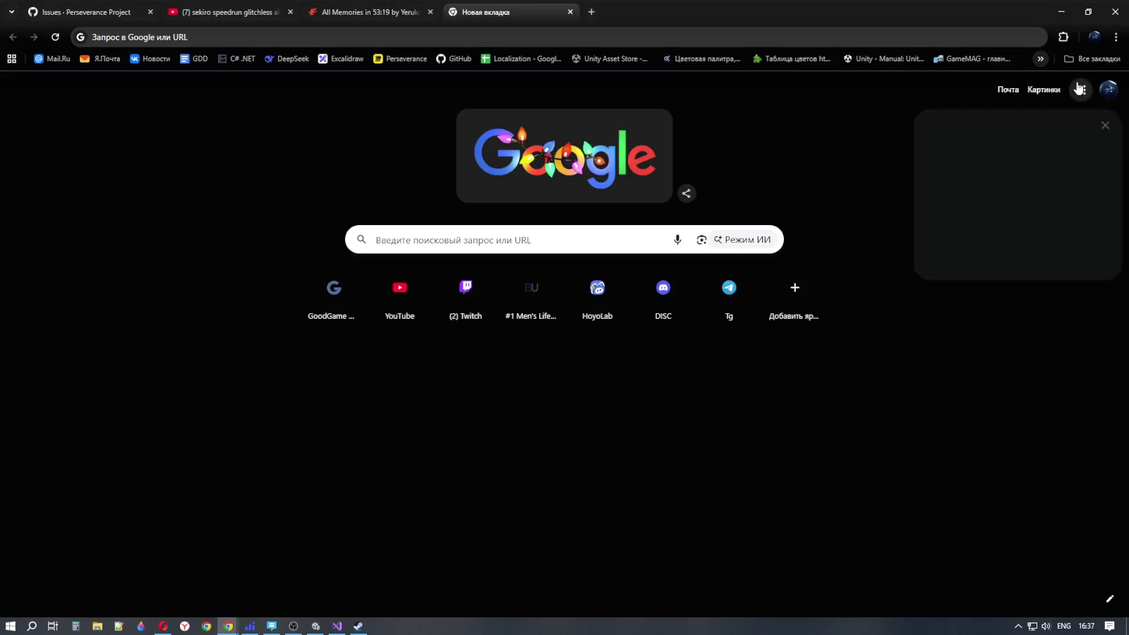
left_click(966, 151)
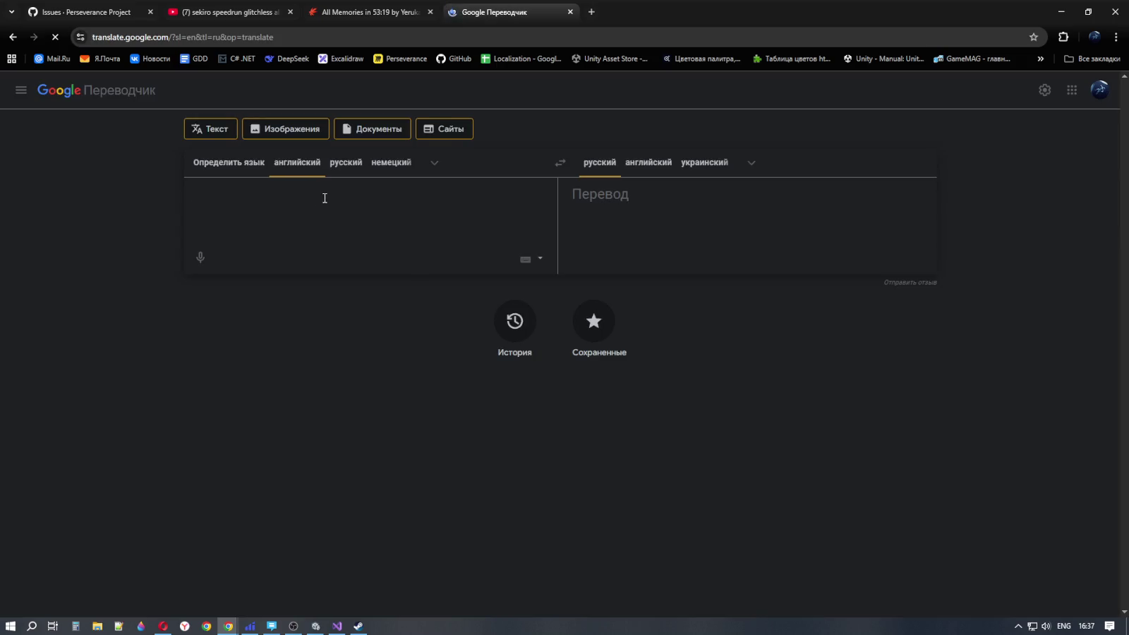
type("Reserche")
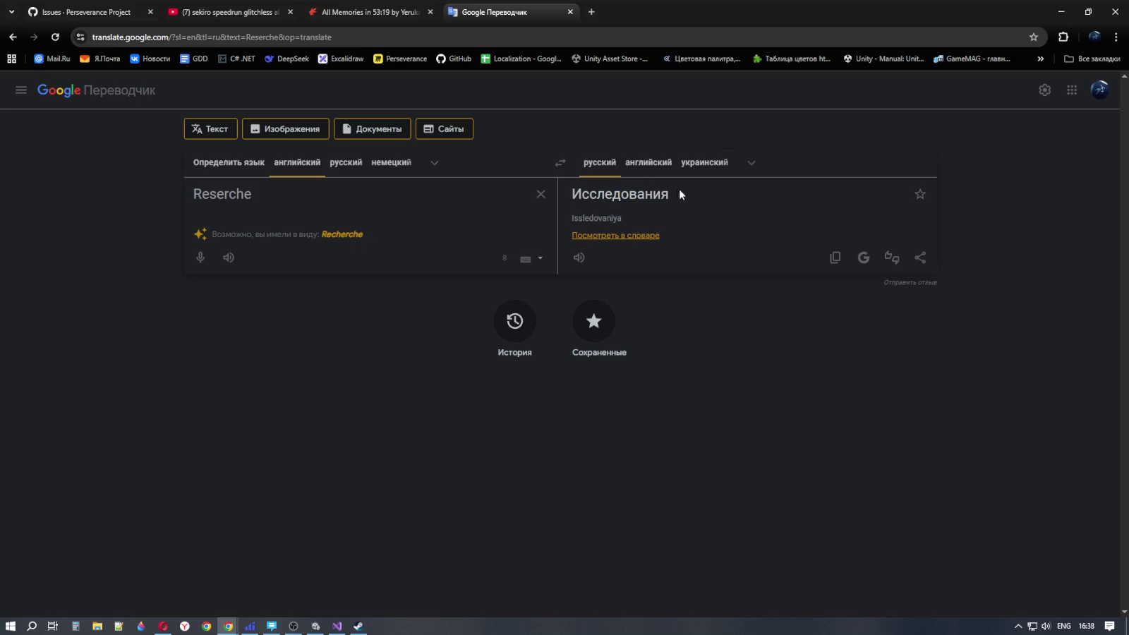
Translate Исследования from Russian, copy the English 'Research', and go back to Visual Studio
left_click(837, 259)
left_click(345, 164)
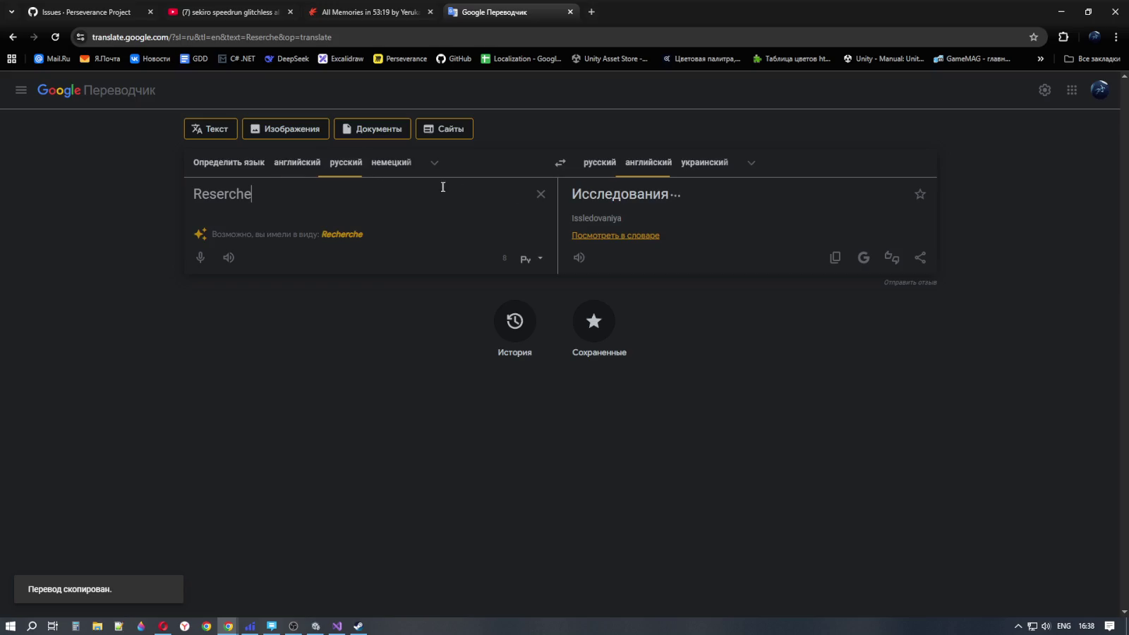
left_click(540, 194)
key("ctrl+v")
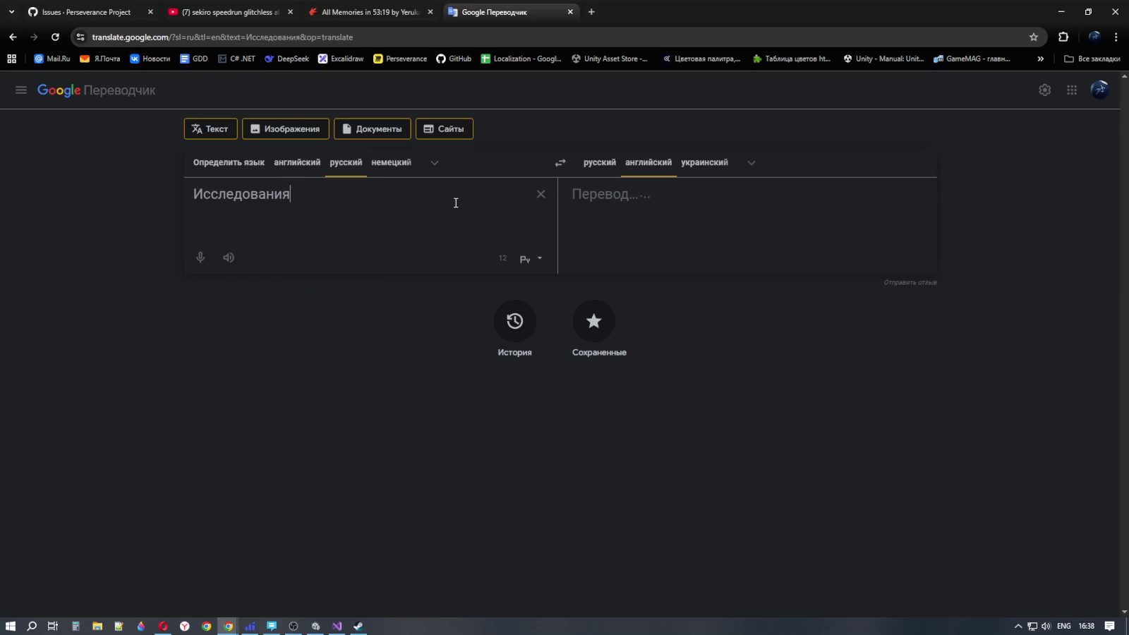
key("ctrl+a")
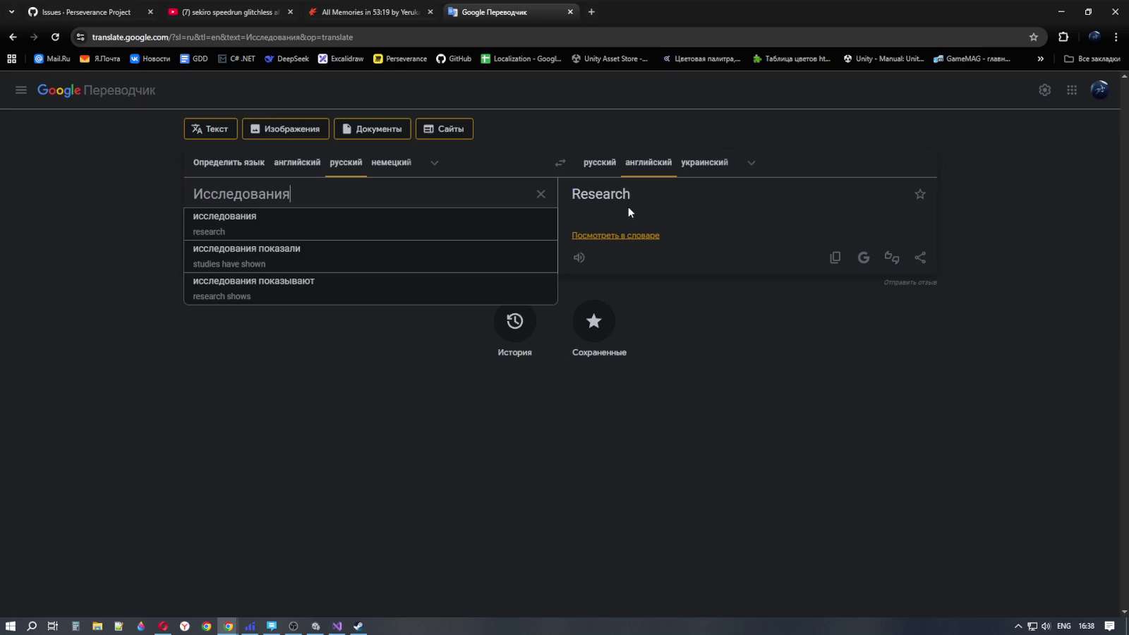
left_click(836, 257)
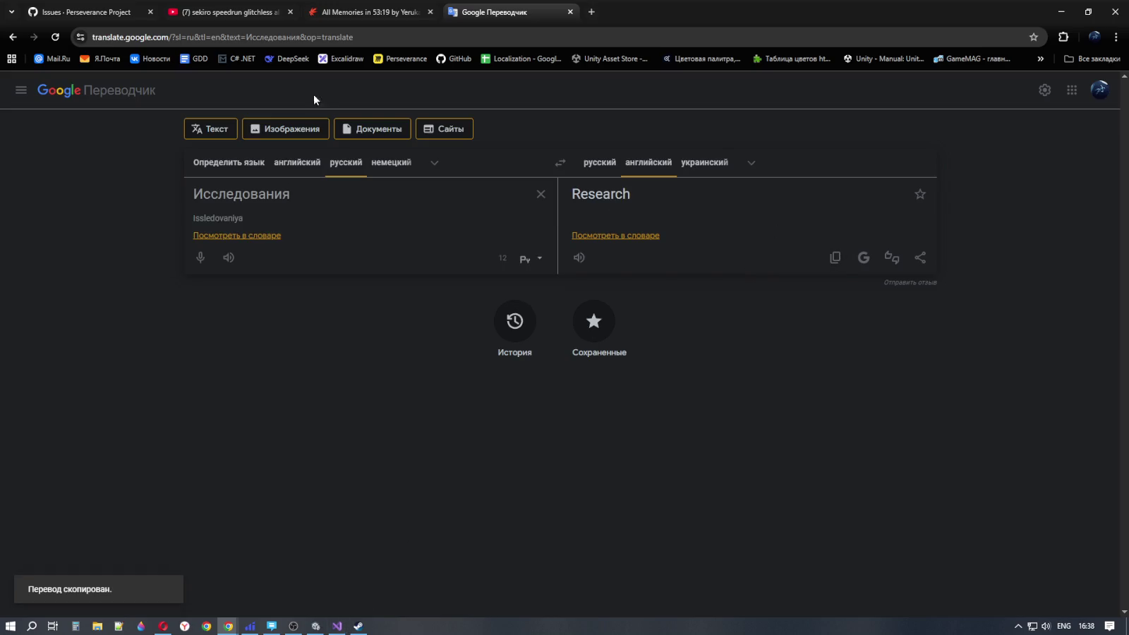
left_click(337, 625)
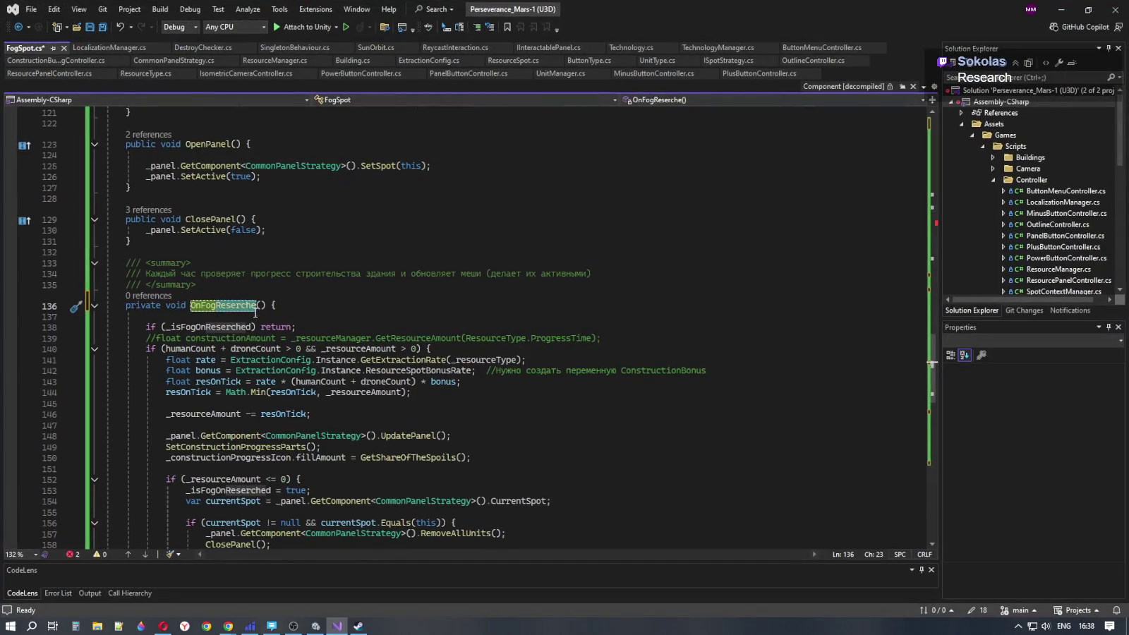
Insert the missing 'a' so the method reads OnFogResearche
left_click(236, 305)
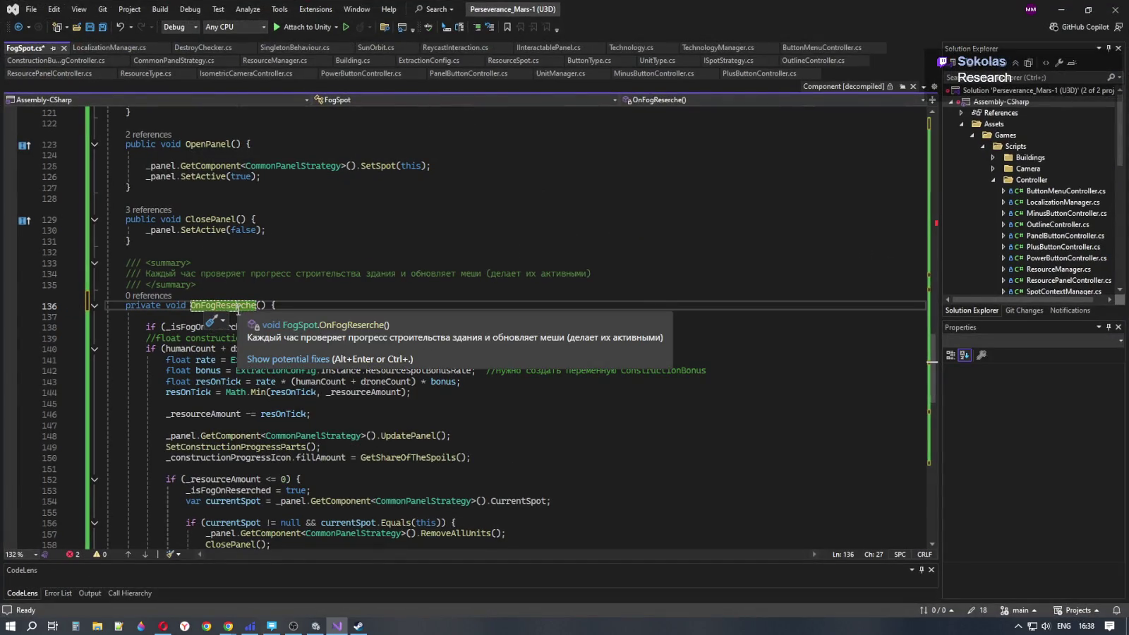
type("a")
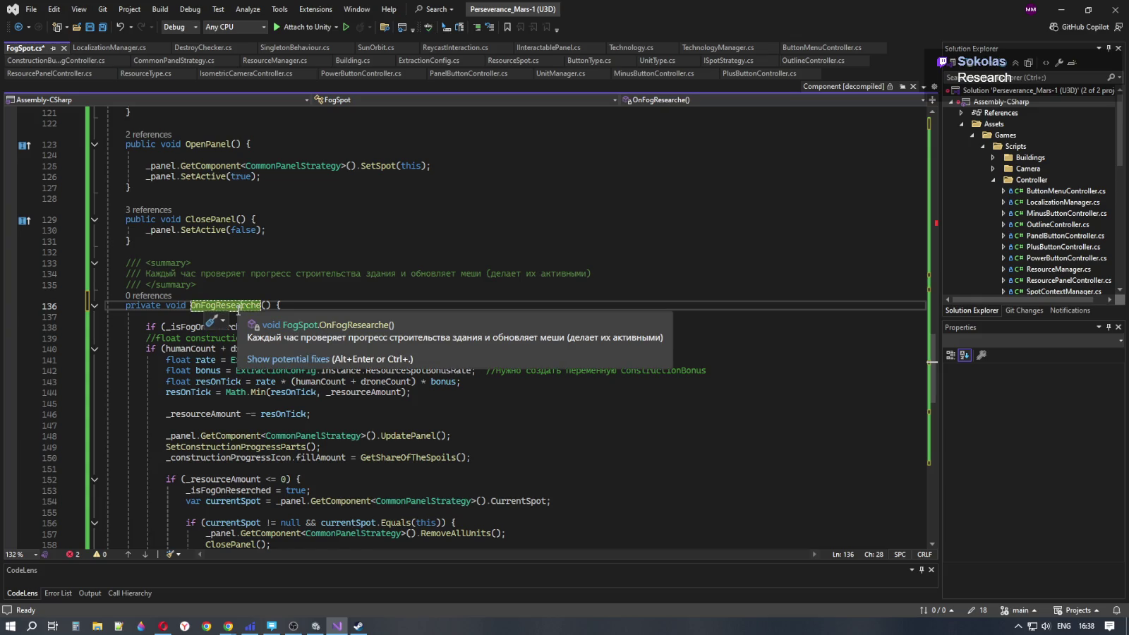
key("ctrl+Right")
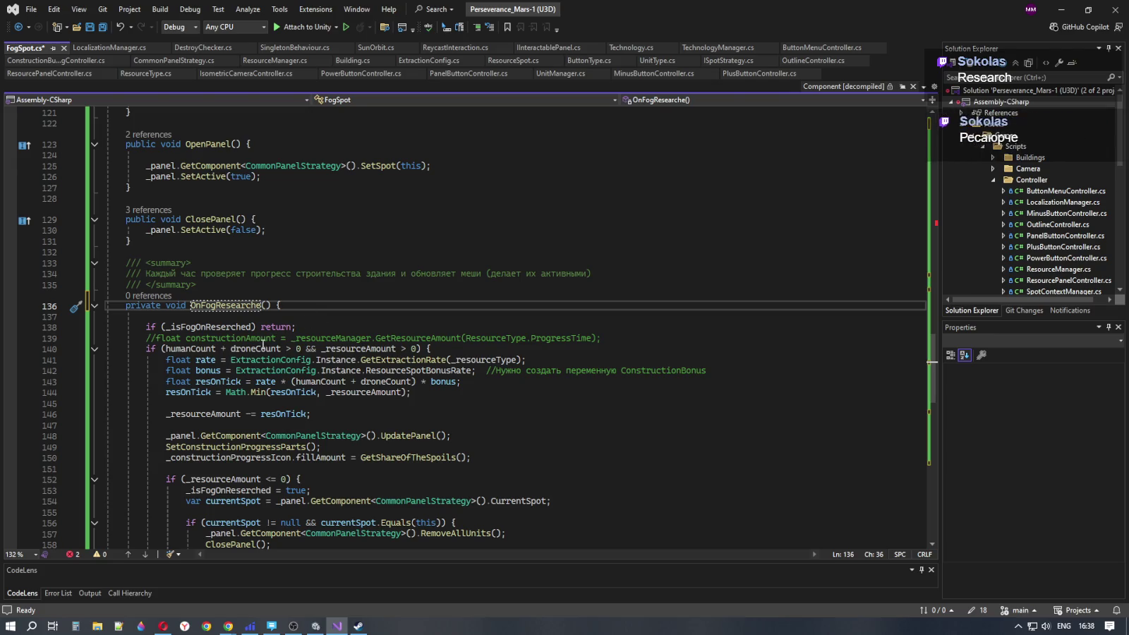
Rename _isFogOnReserched to _isFogOnResearched across all six references with Ctrl+R, R
left_click(230, 327)
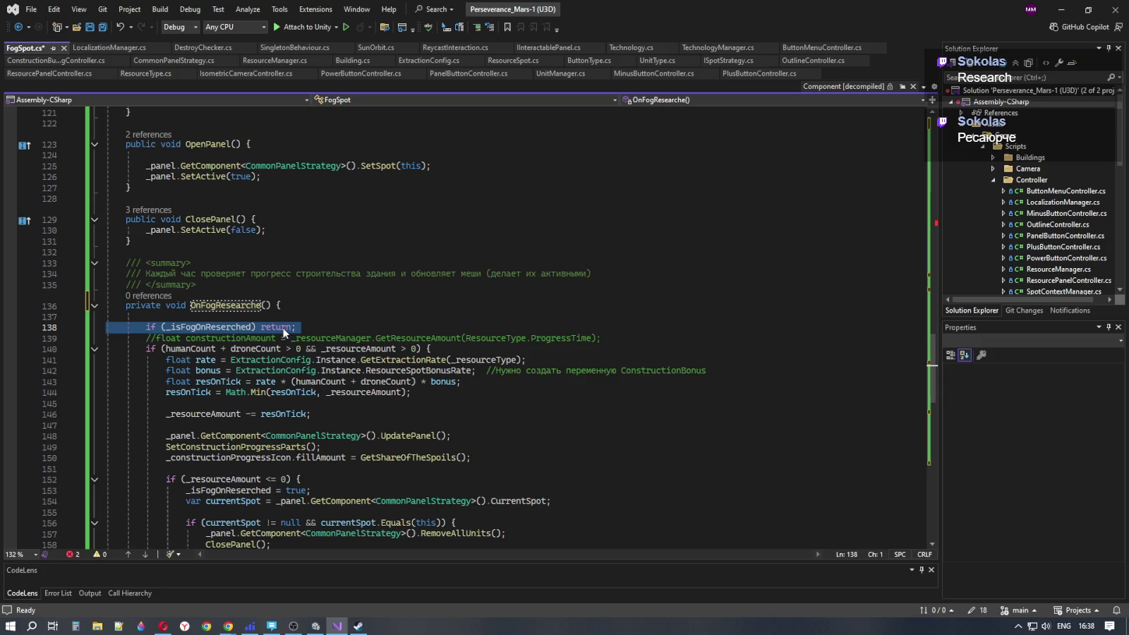
key("Down")
key("ctrl+Right")
key("ctrl+Right")
key("ctrl+Right")
double_click(214, 328)
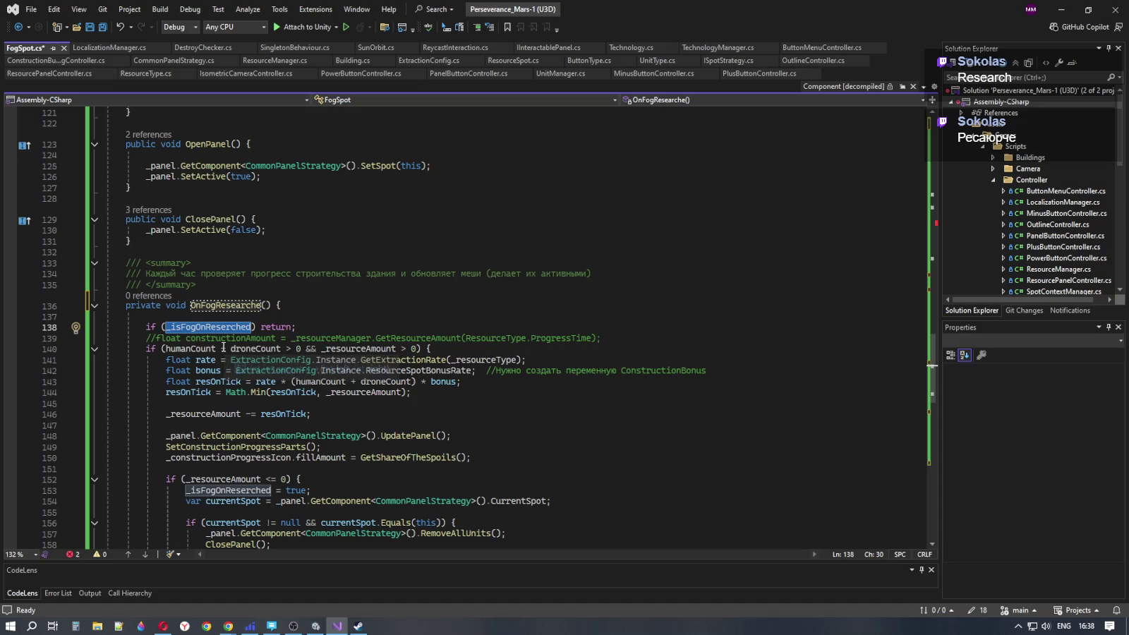
key("ctrl+r")
key("ctrl+r")
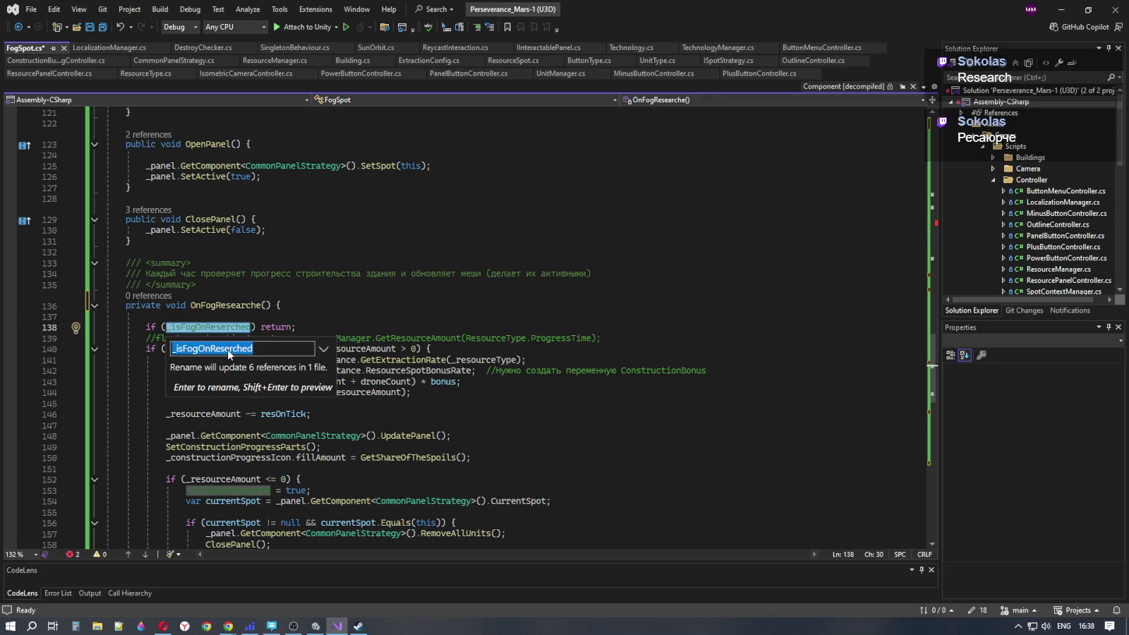
left_click(230, 349)
type("a")
key("End")
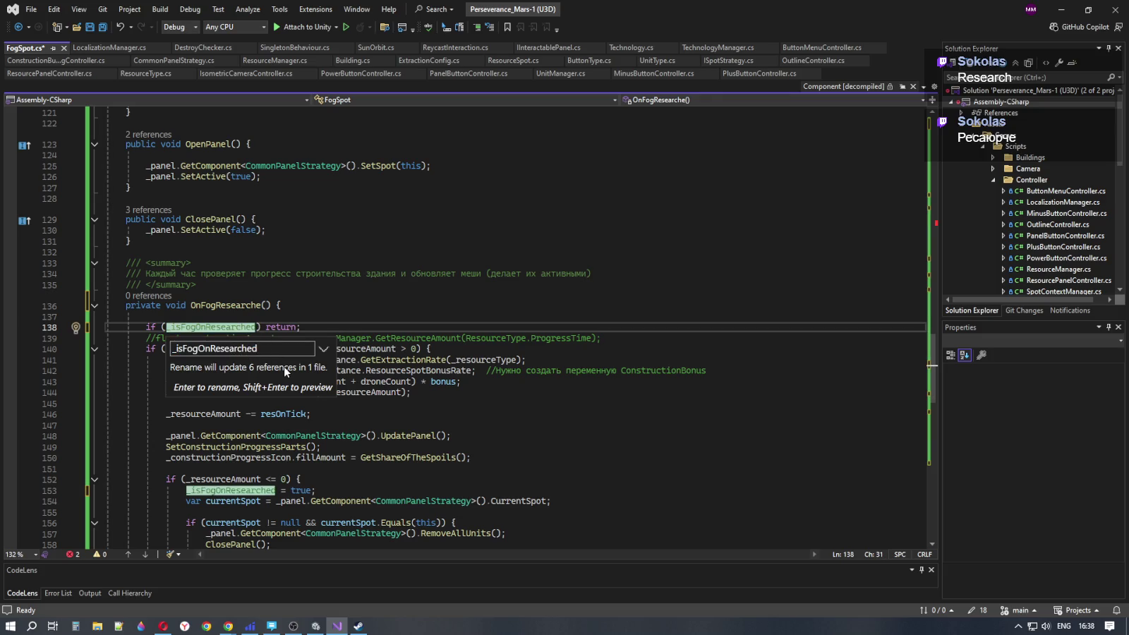
key("Return")
key("End")
left_click(472, 404)
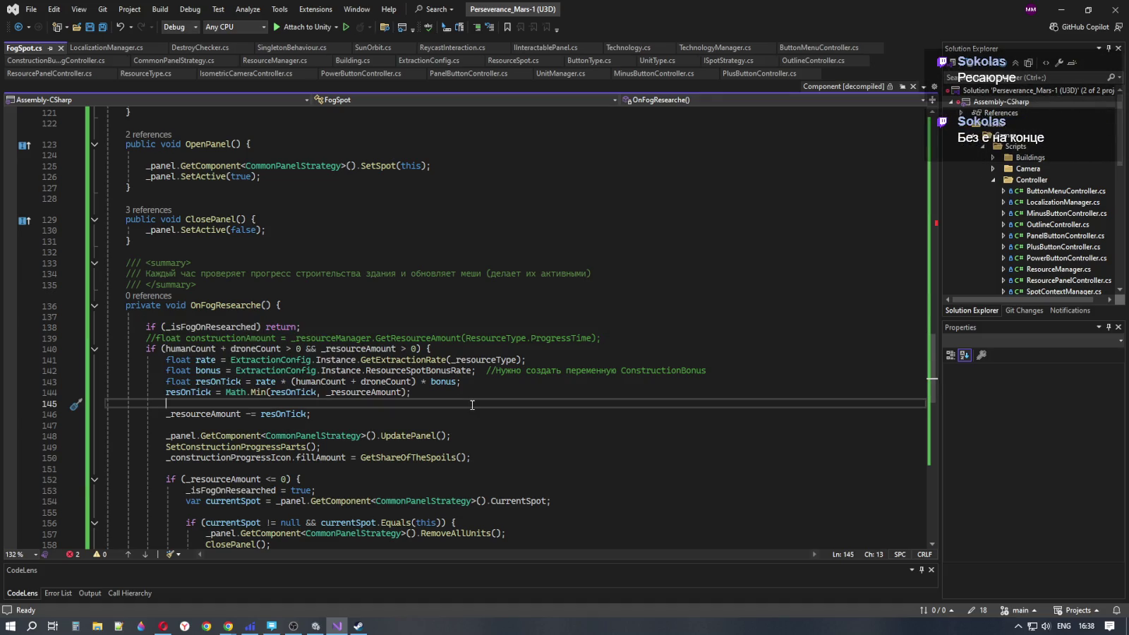
Delete the trailing 'e' so the method is named OnFogResearch()
left_click(242, 306)
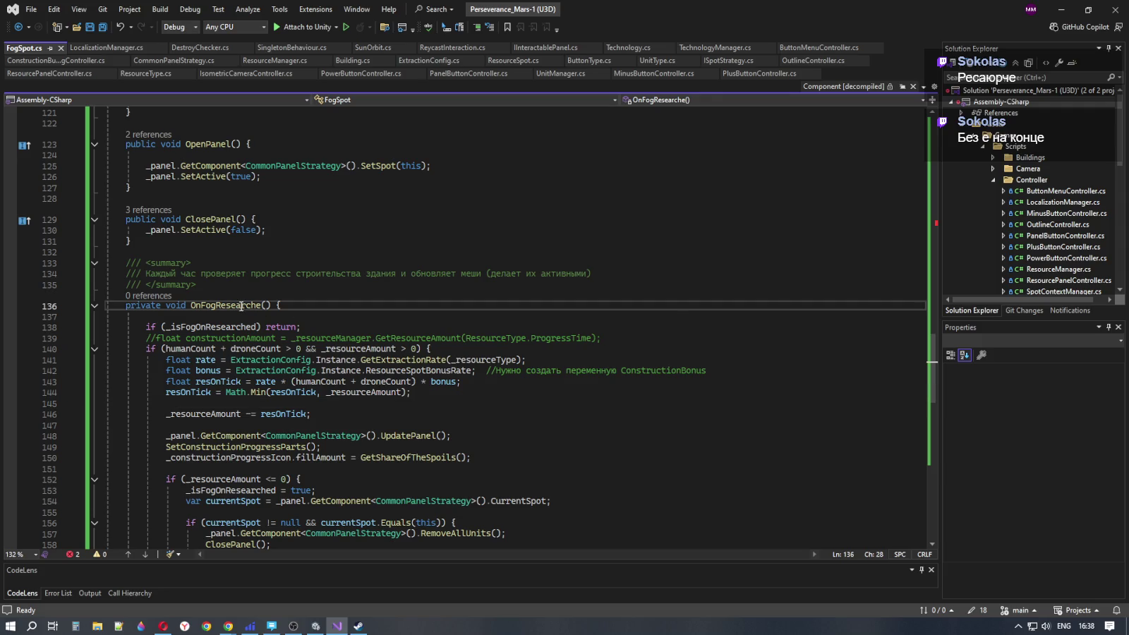
left_click(264, 306)
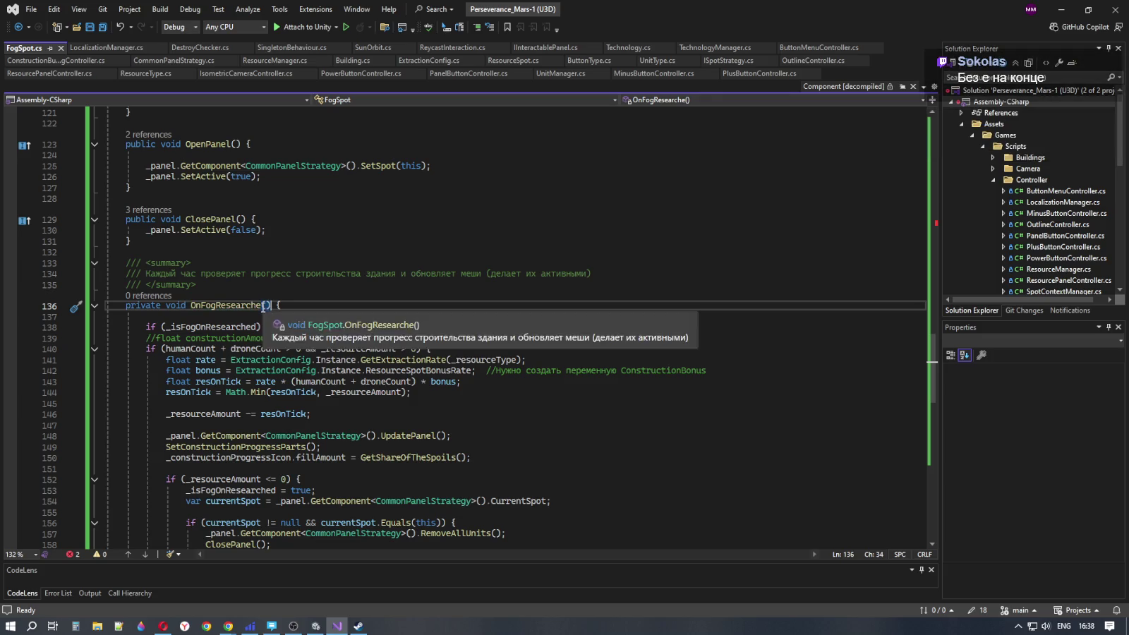
key("BackSpace")
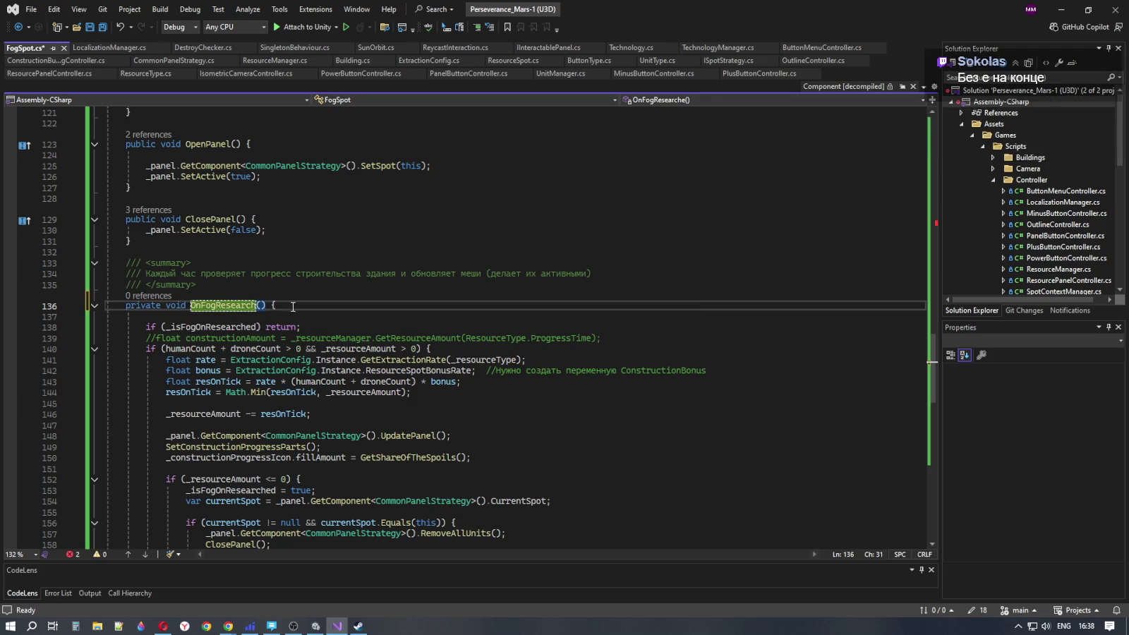
key("Down")
key("Down")
key("End")
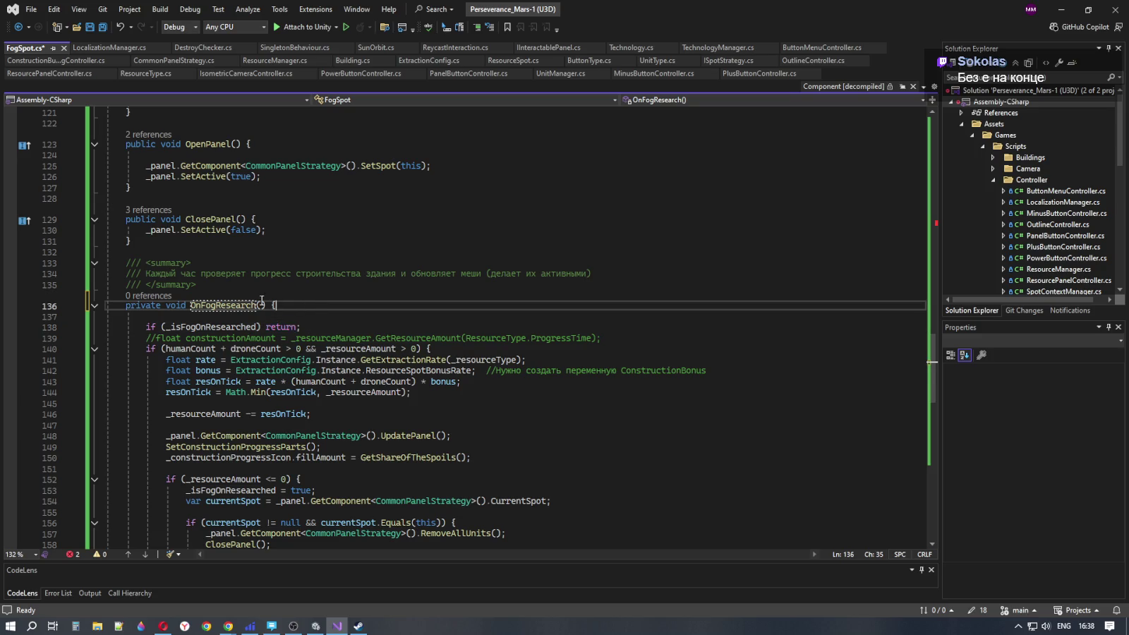
left_click(212, 305)
Check the spelling against Google Translate, then scroll back up to Start()
key("alt+Tab")
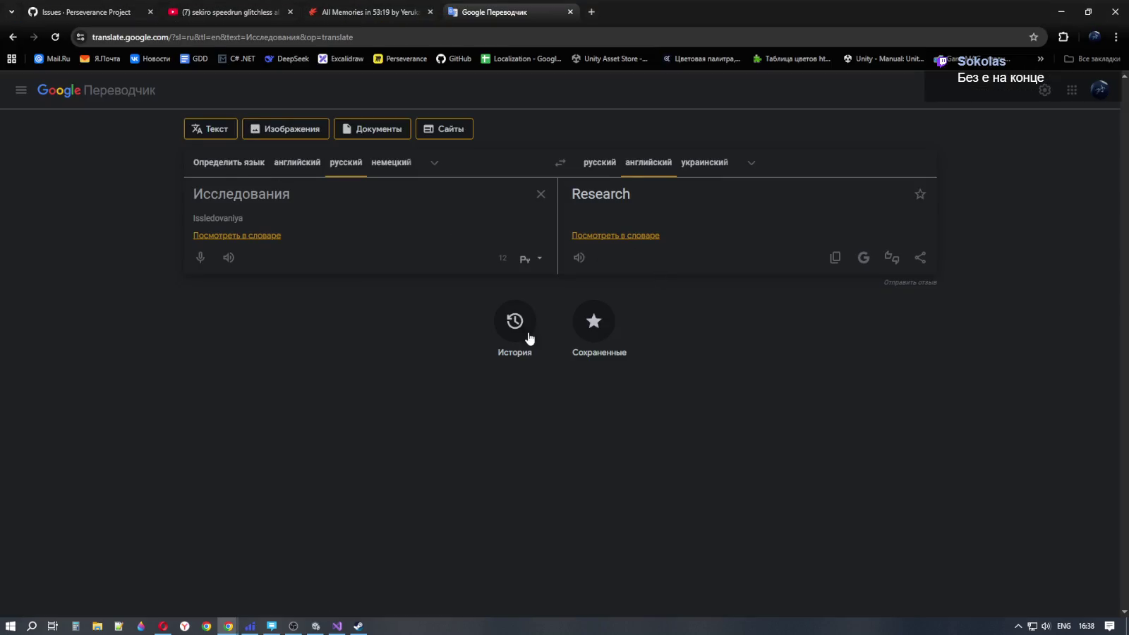
key("alt+Tab")
left_click(354, 318)
left_click(353, 301)
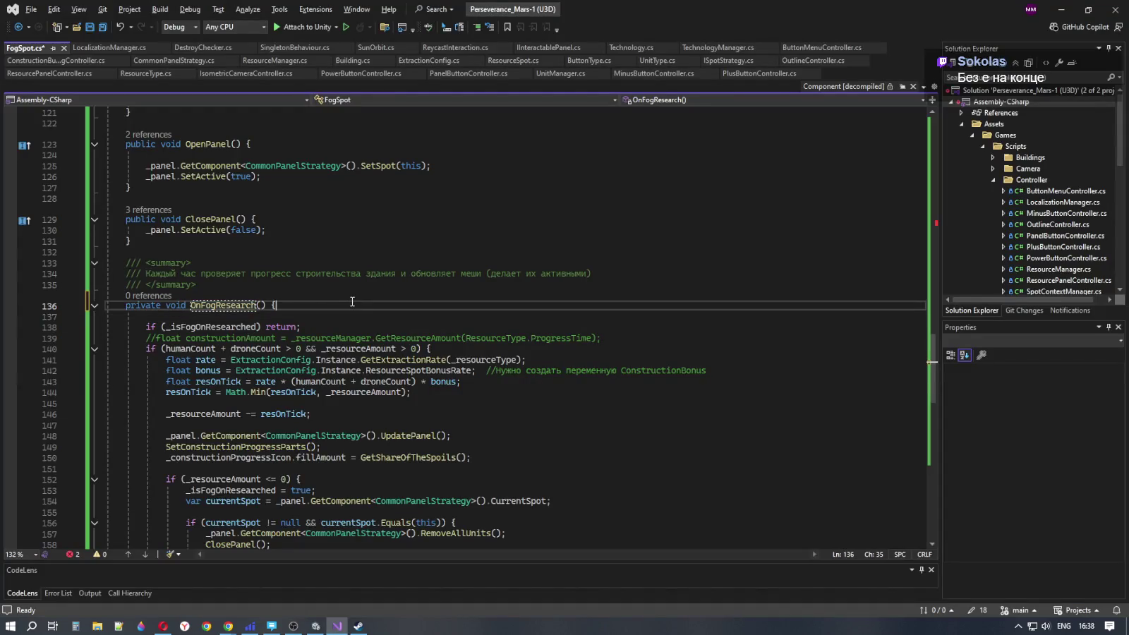
scroll(355, 326, "down", 2)
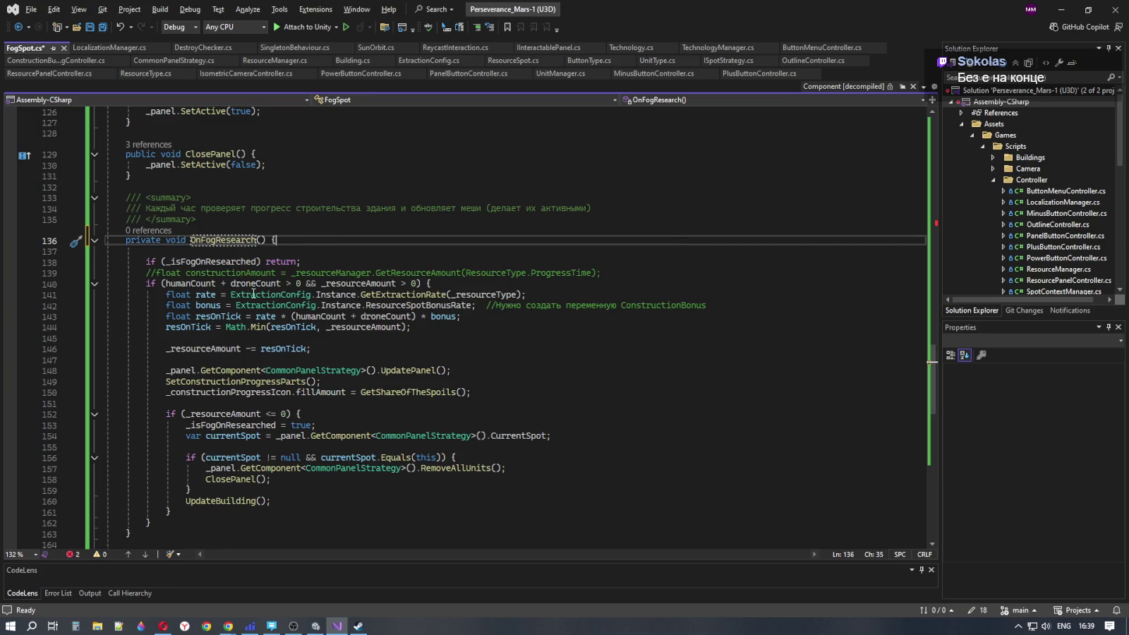
scroll(254, 320, "up", 18)
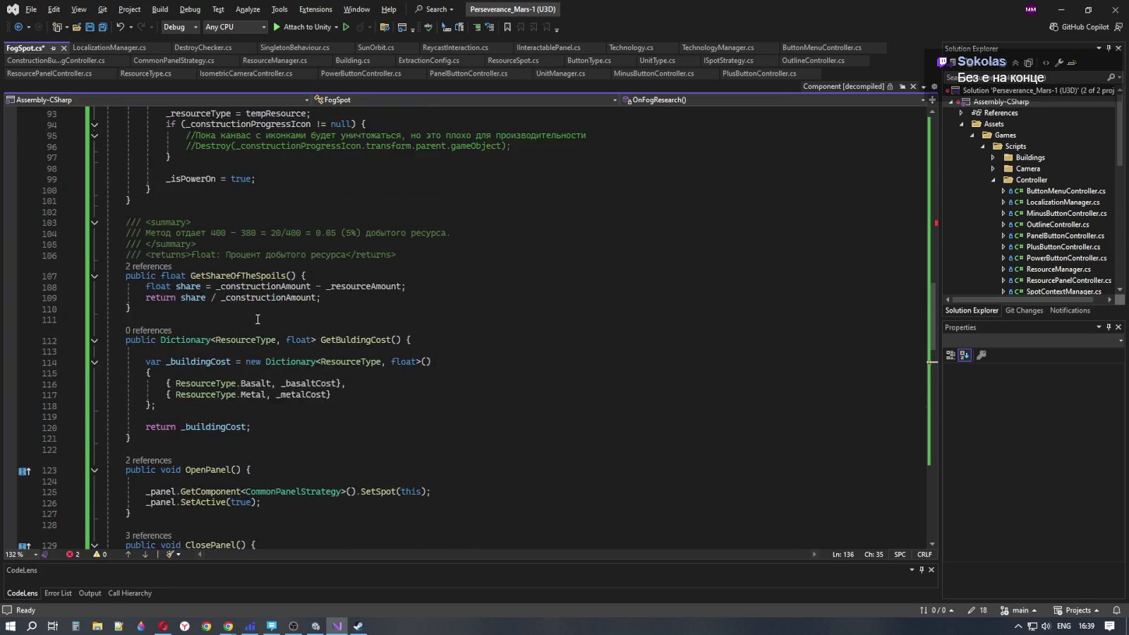
scroll(259, 320, "up", 8)
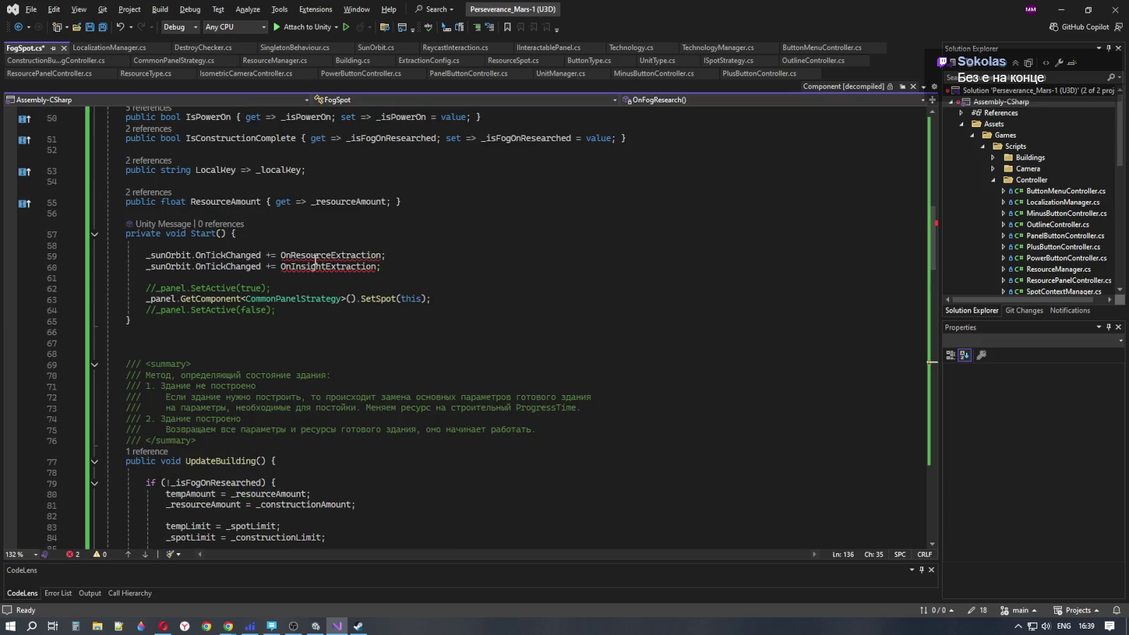
Delete the OnInsightExtraction subscription and replace OnResourceExtraction with OnFogResearch in Start()
left_click(401, 267)
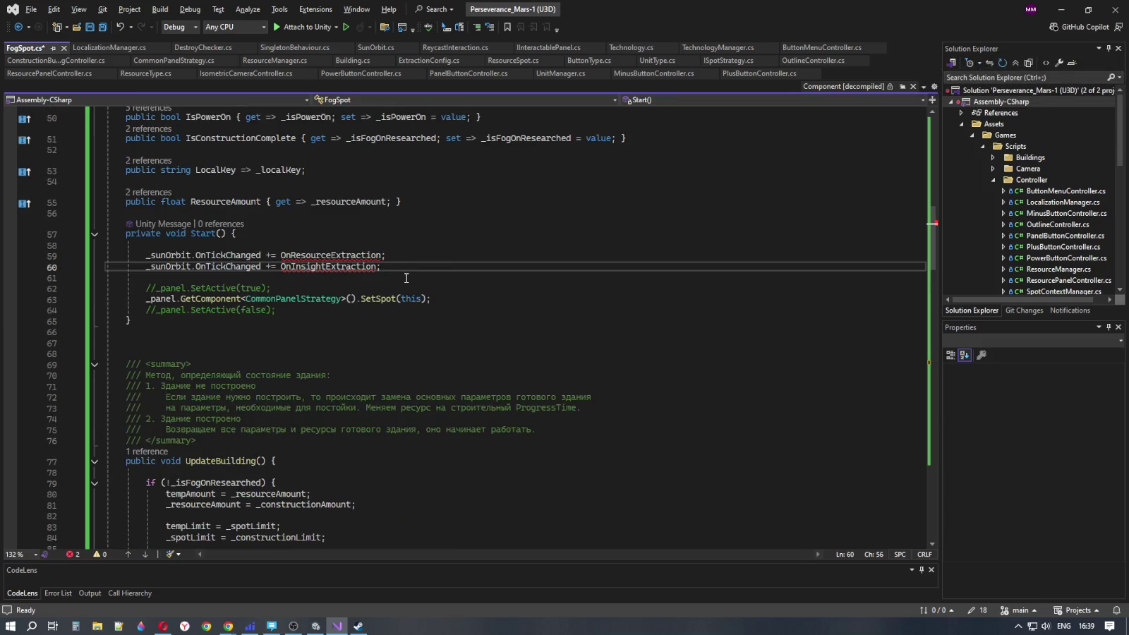
key("ctrl+x")
double_click(357, 256)
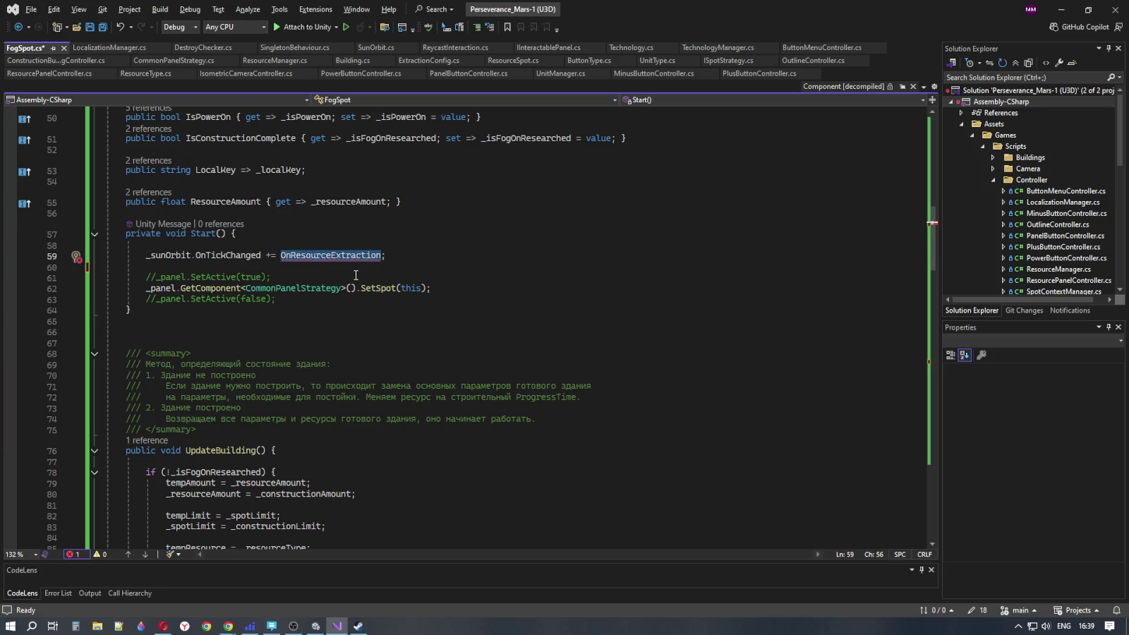
type("OnF")
key("Tab")
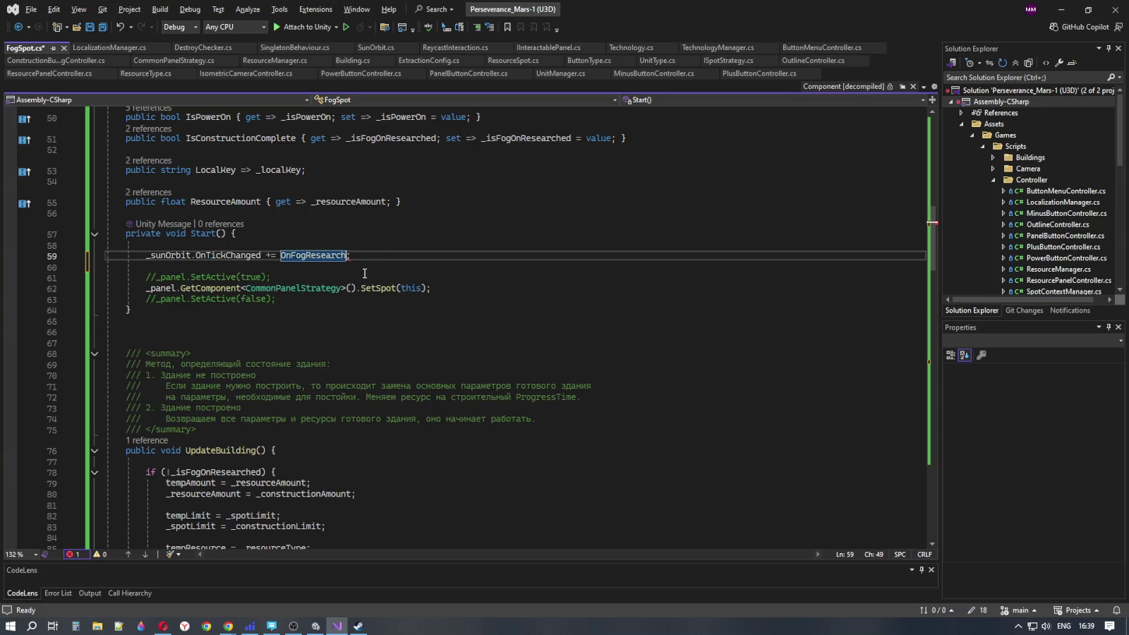
left_click(444, 289)
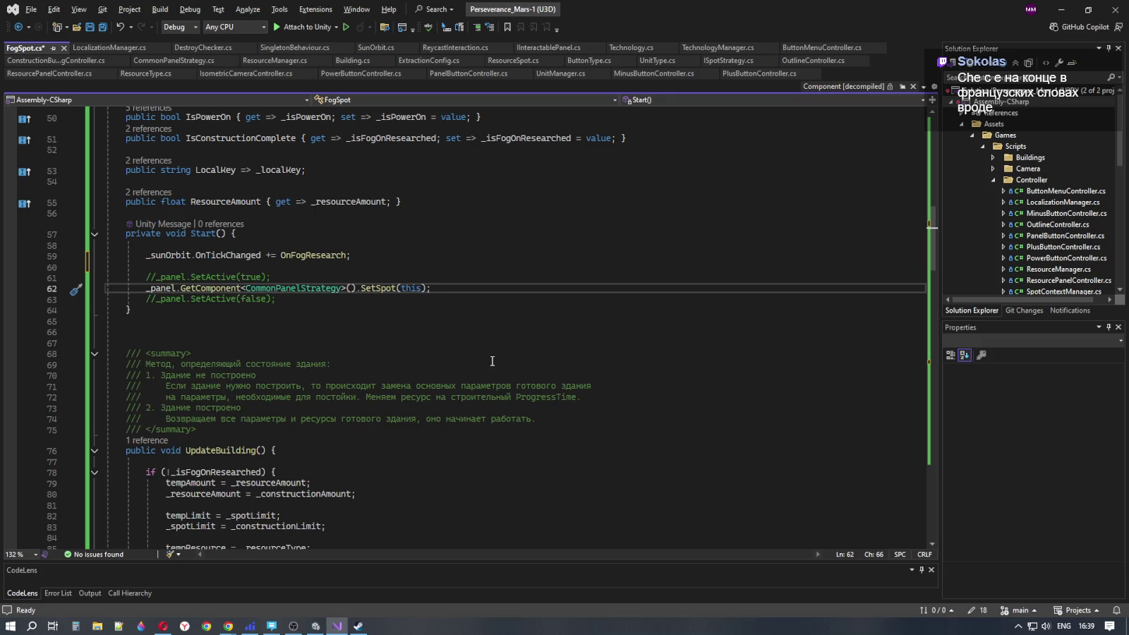
Scroll through FogSpot.cs to review the edited code, including tempResource on line 92
scroll(495, 366, "down", 6)
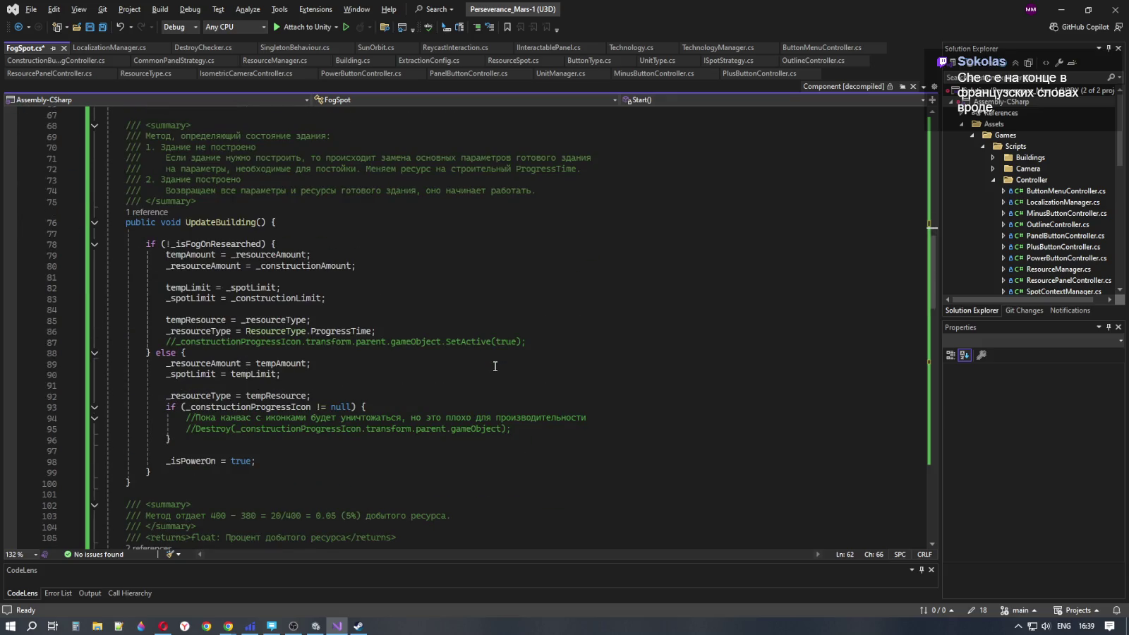
double_click(302, 395)
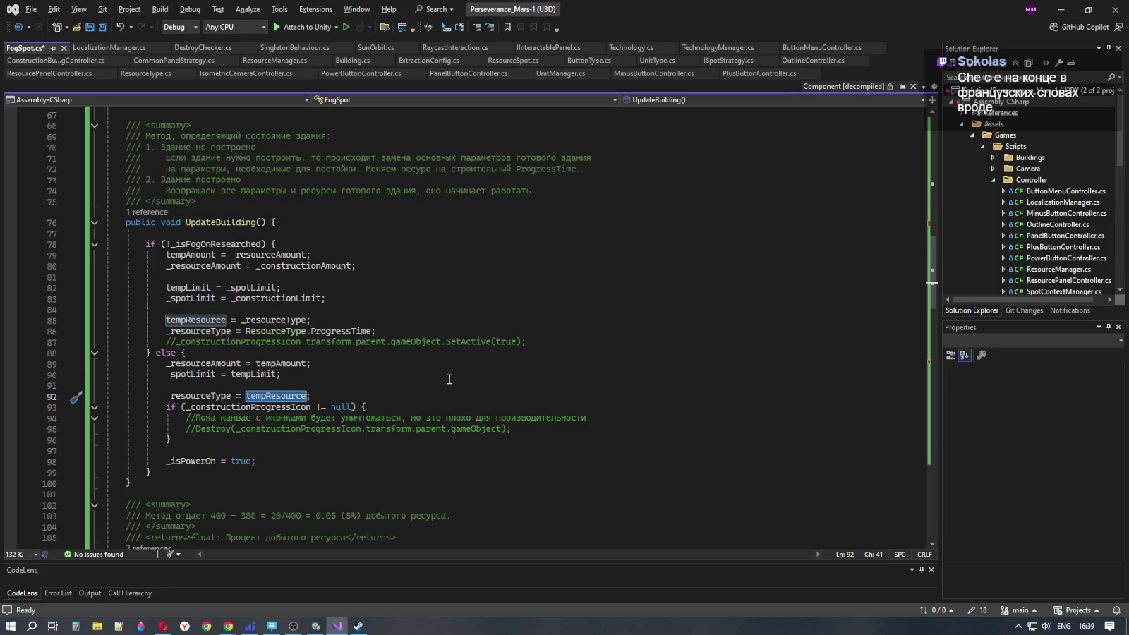
scroll(450, 378, "down", 3)
scroll(450, 379, "down", 4)
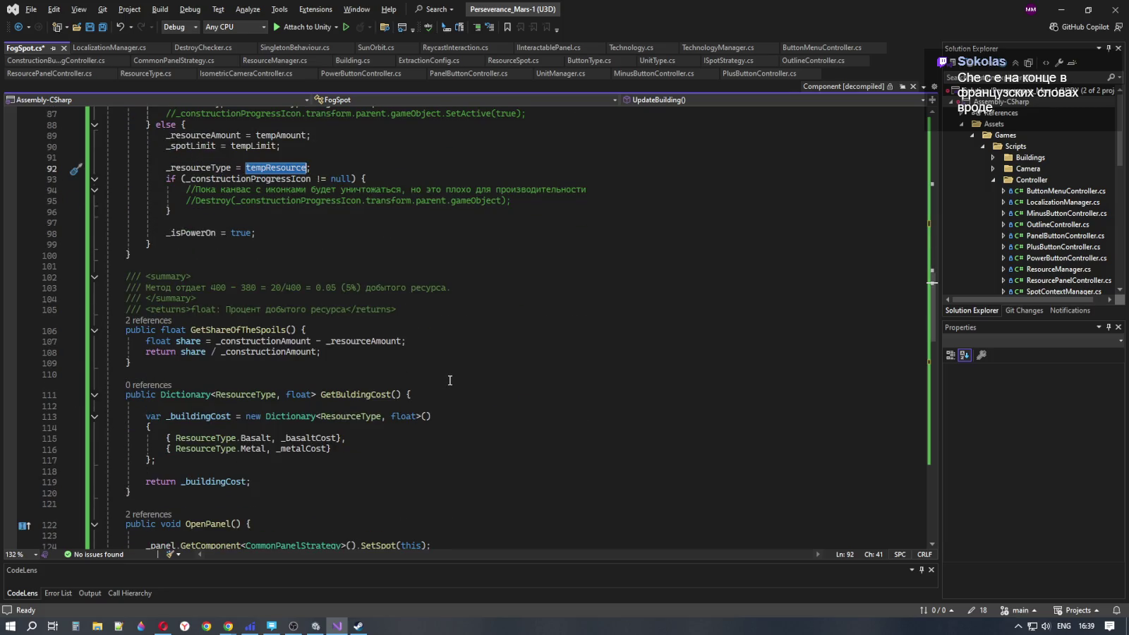
scroll(449, 381, "down", 3)
scroll(450, 381, "down", 4)
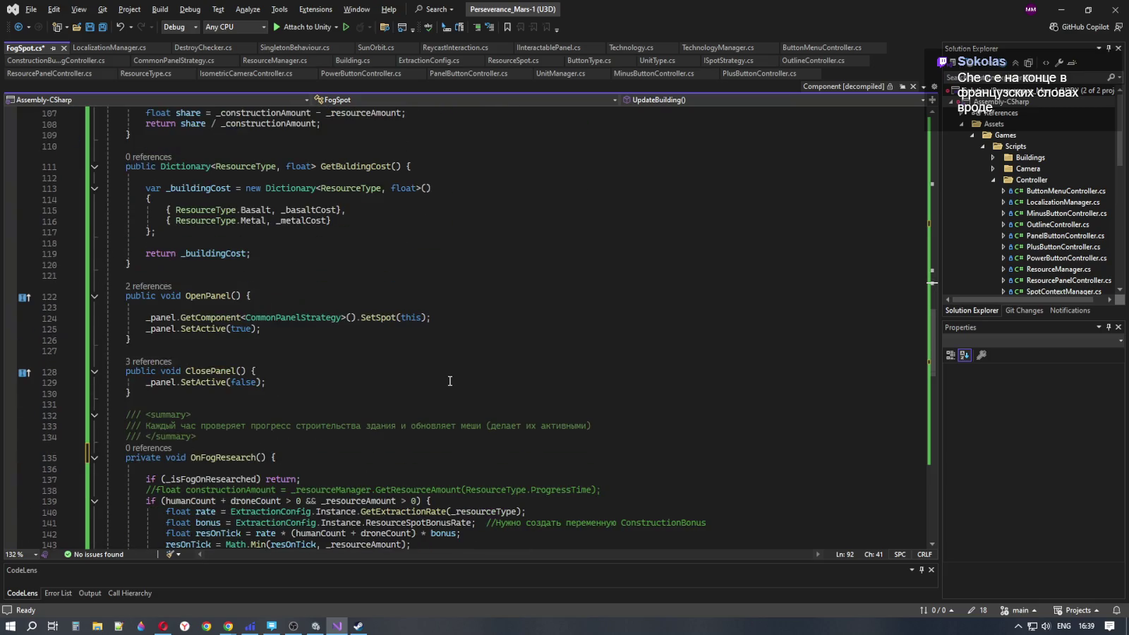
scroll(450, 381, "down", 10)
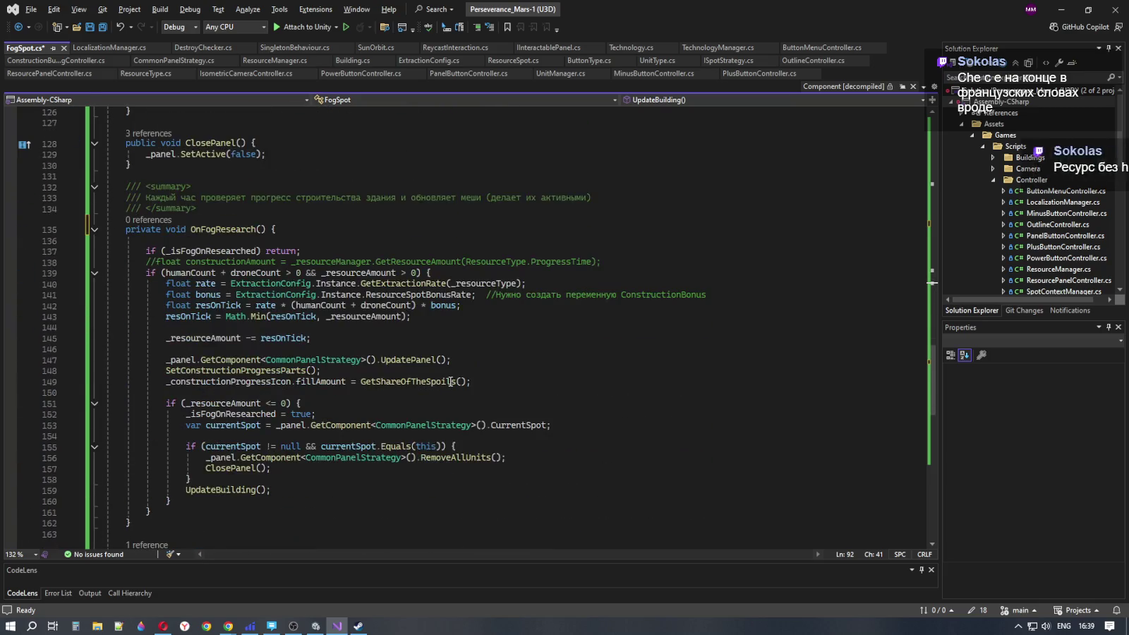
scroll(450, 381, "down", 3)
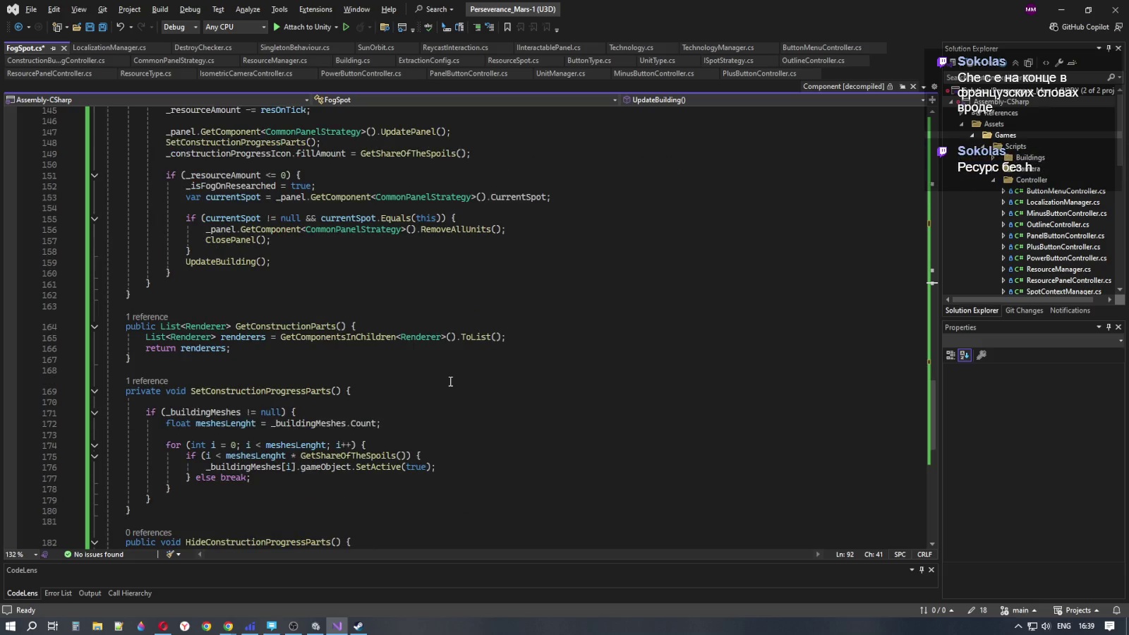
scroll(450, 381, "up", 19)
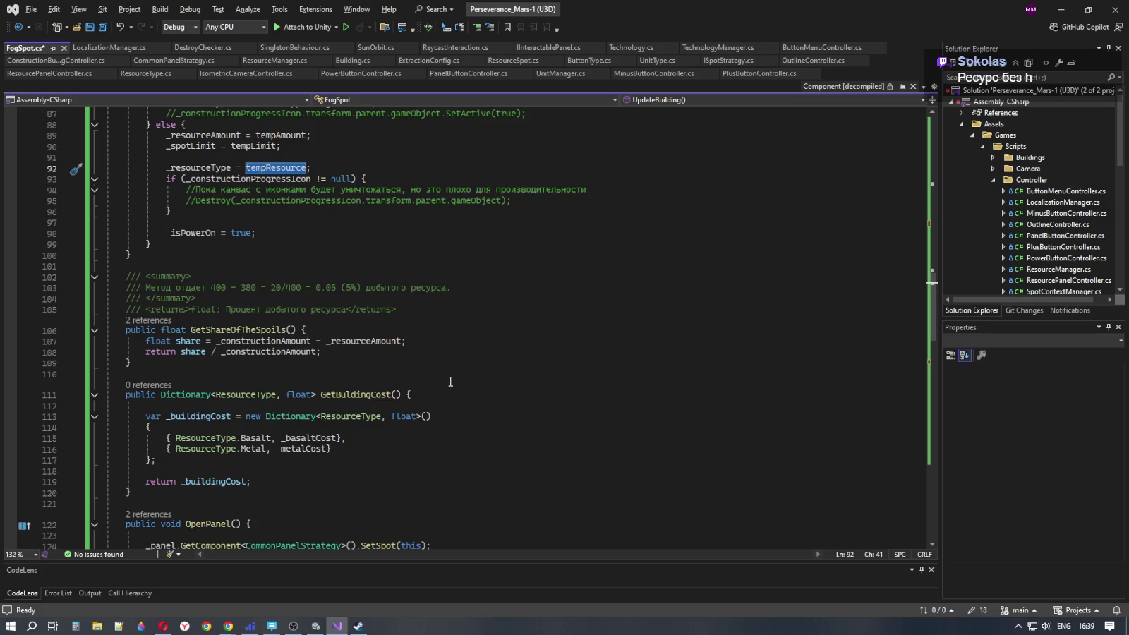
scroll(450, 382, "down", 3)
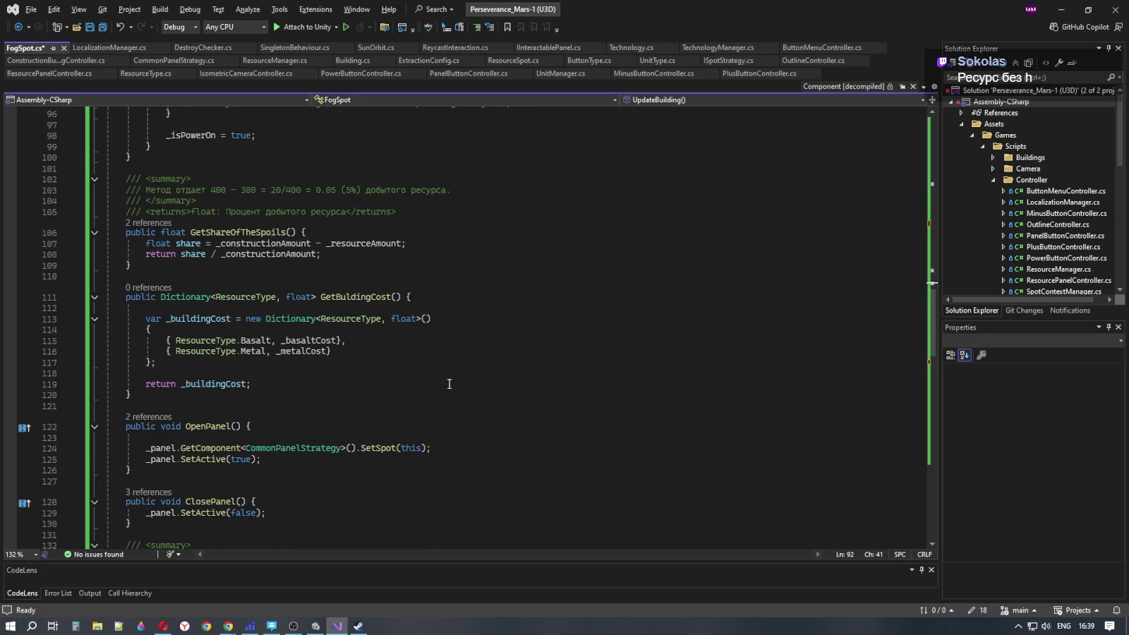
scroll(448, 384, "down", 3)
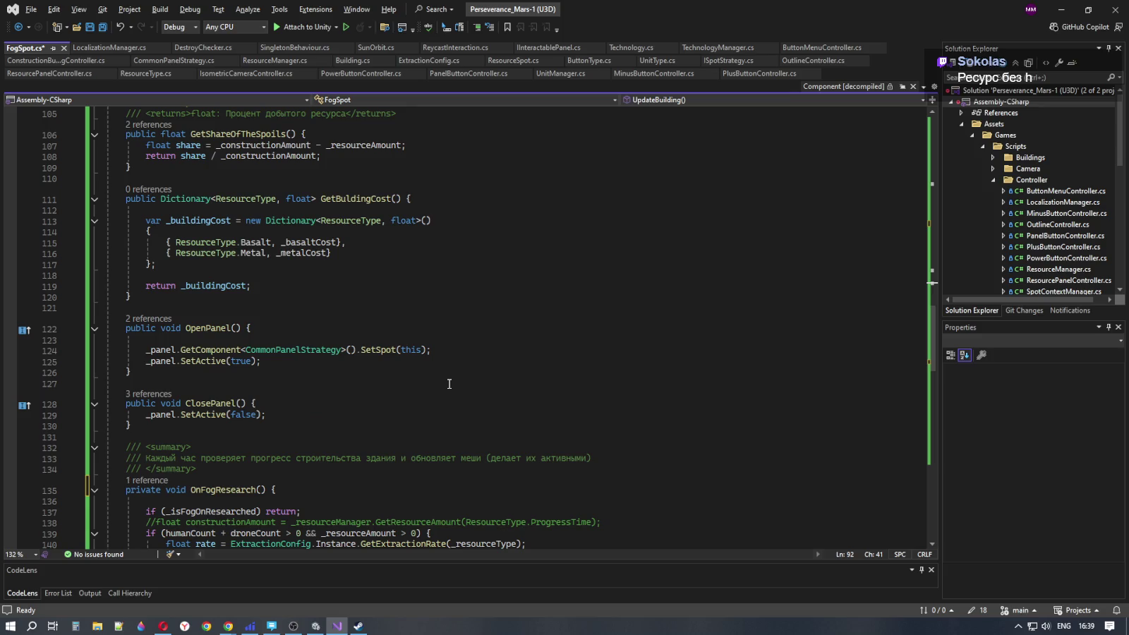
scroll(449, 384, "down", 14)
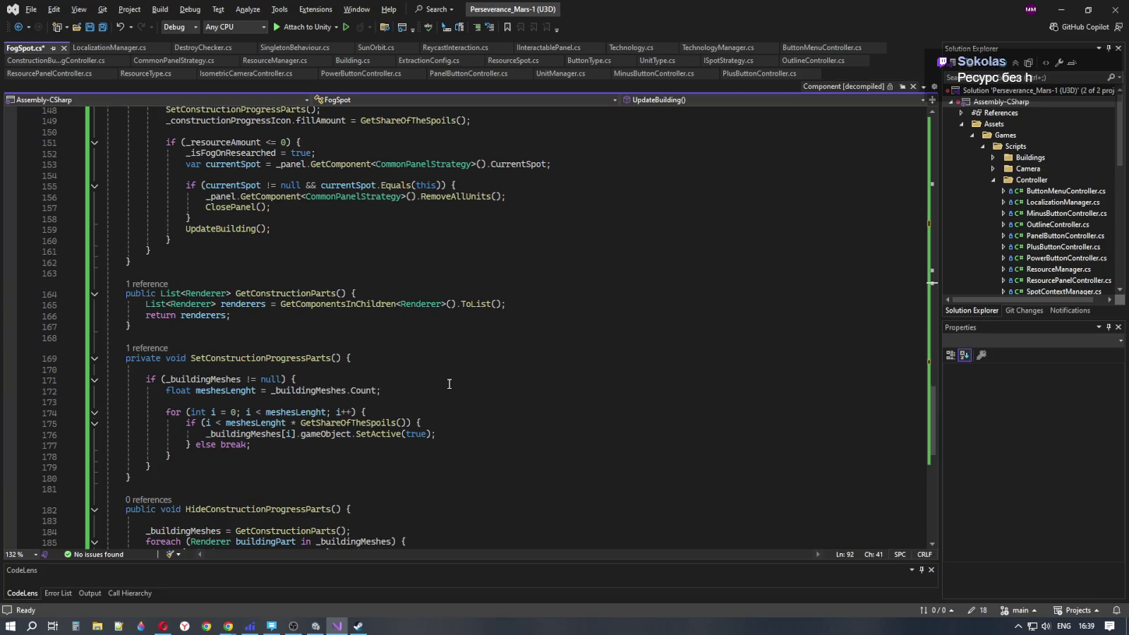
scroll(449, 384, "down", 3)
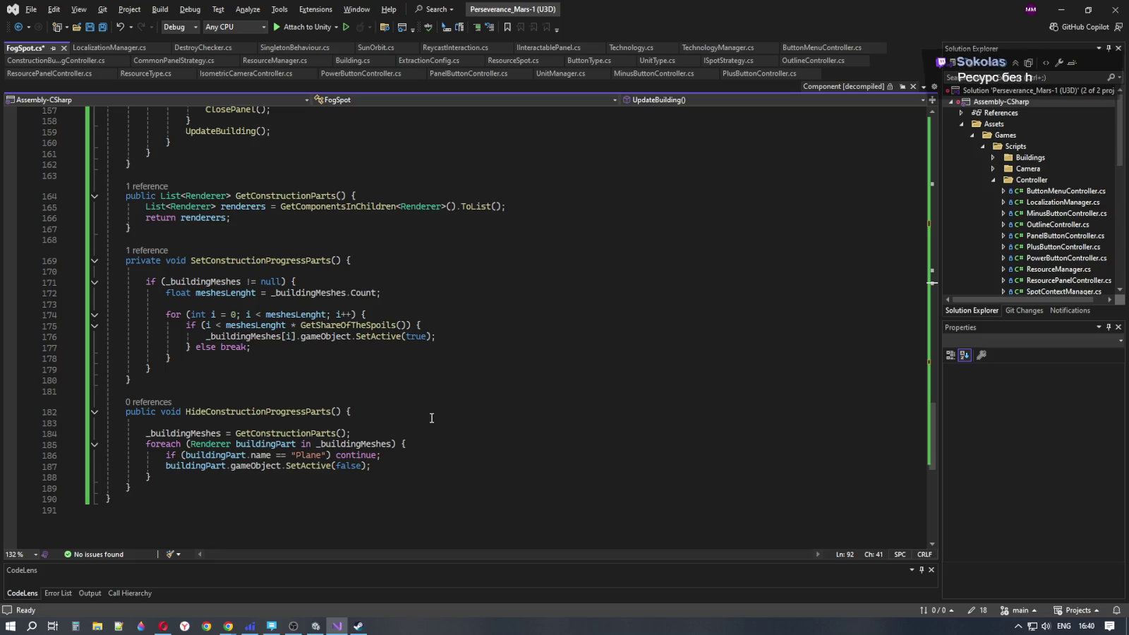
scroll(437, 422, "up", 11)
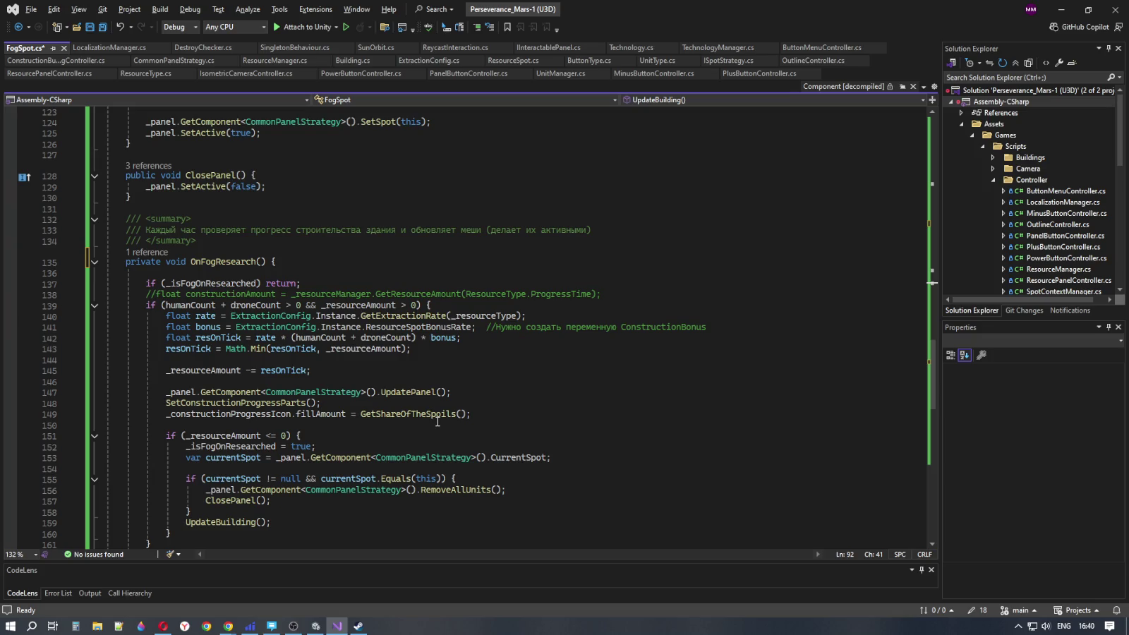
scroll(436, 386, "up", 12)
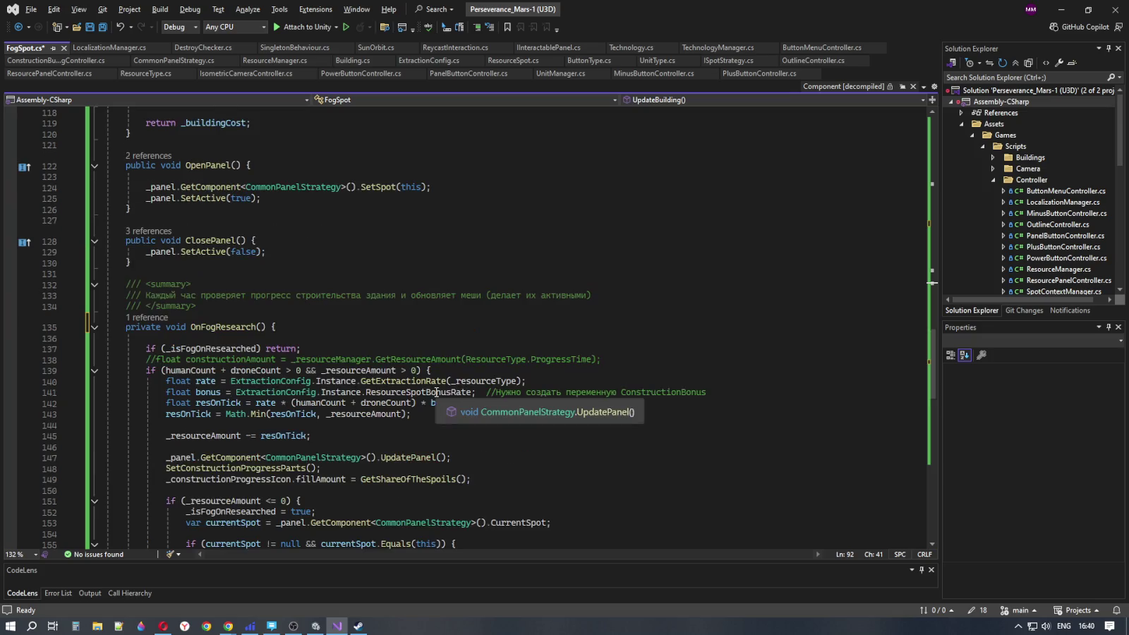
scroll(339, 389, "up", 17)
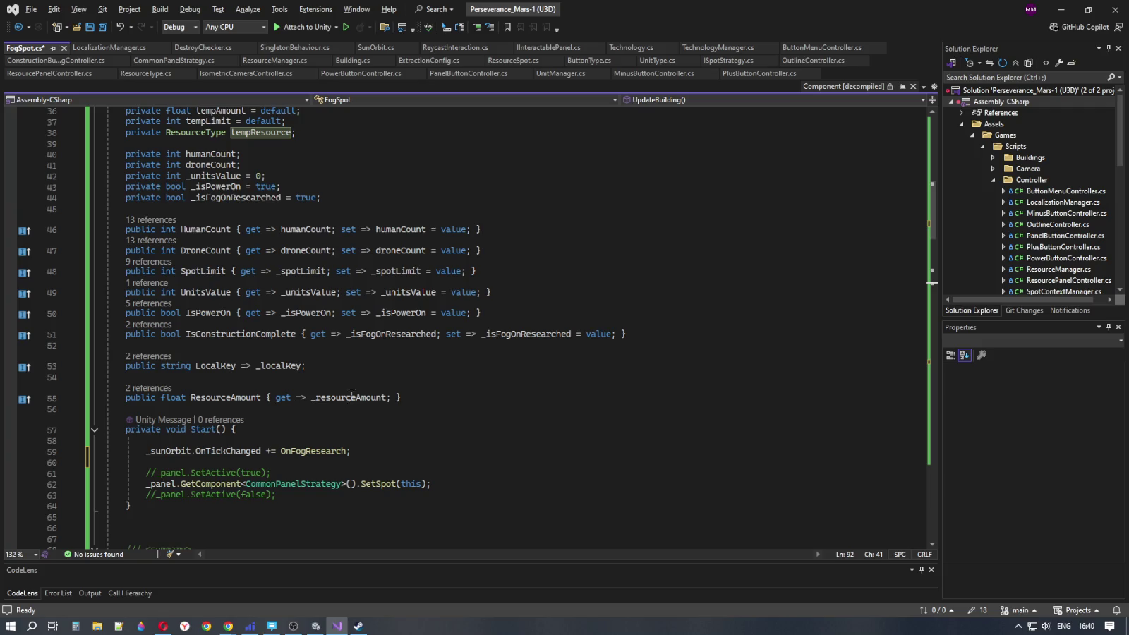
Save all changes, then switch to the Google Translate page in Chrome
left_click(102, 28)
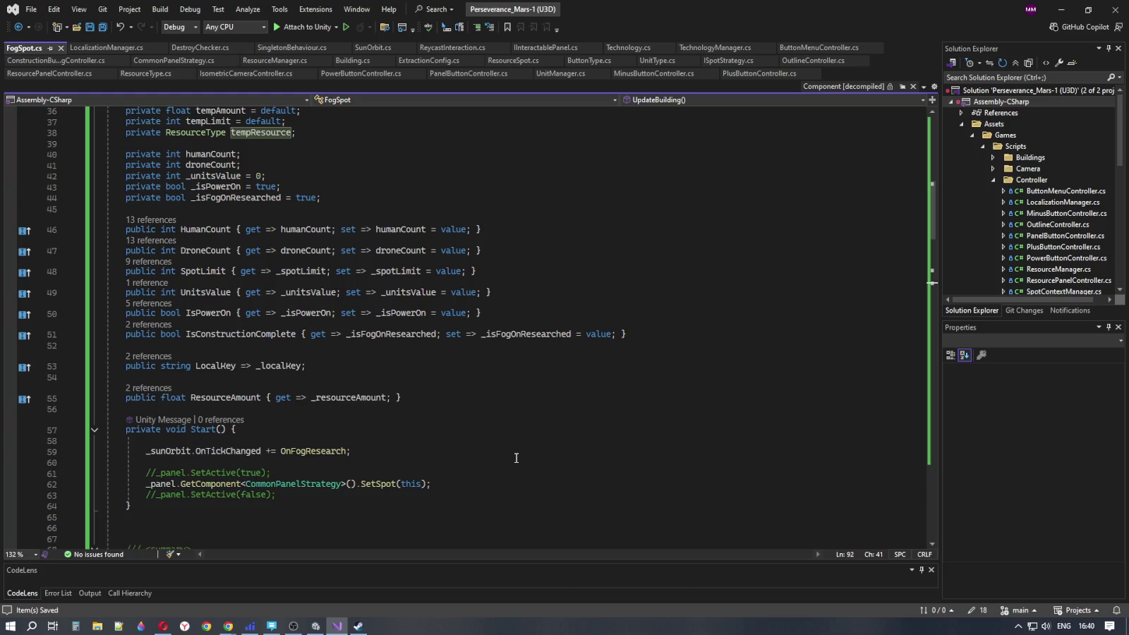
scroll(364, 403, "down", 7)
scroll(364, 403, "down", 7)
key("alt+Tab")
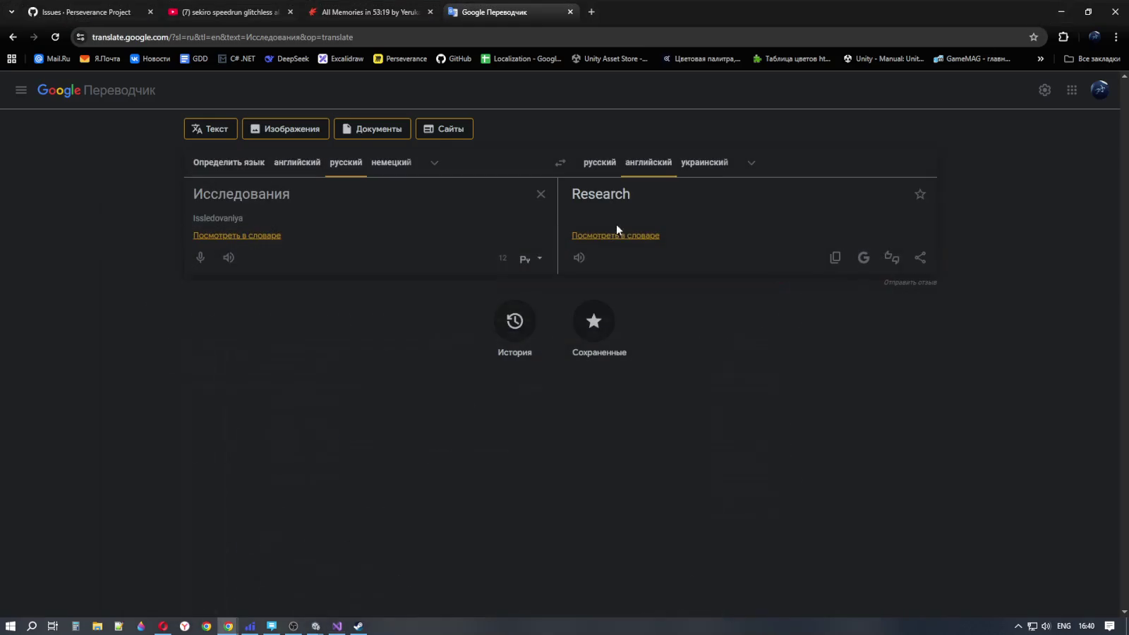
Bring the Unity Perseverance_Mars editor window to the front from the taskbar
left_click(315, 626)
mouse_move(345, 589)
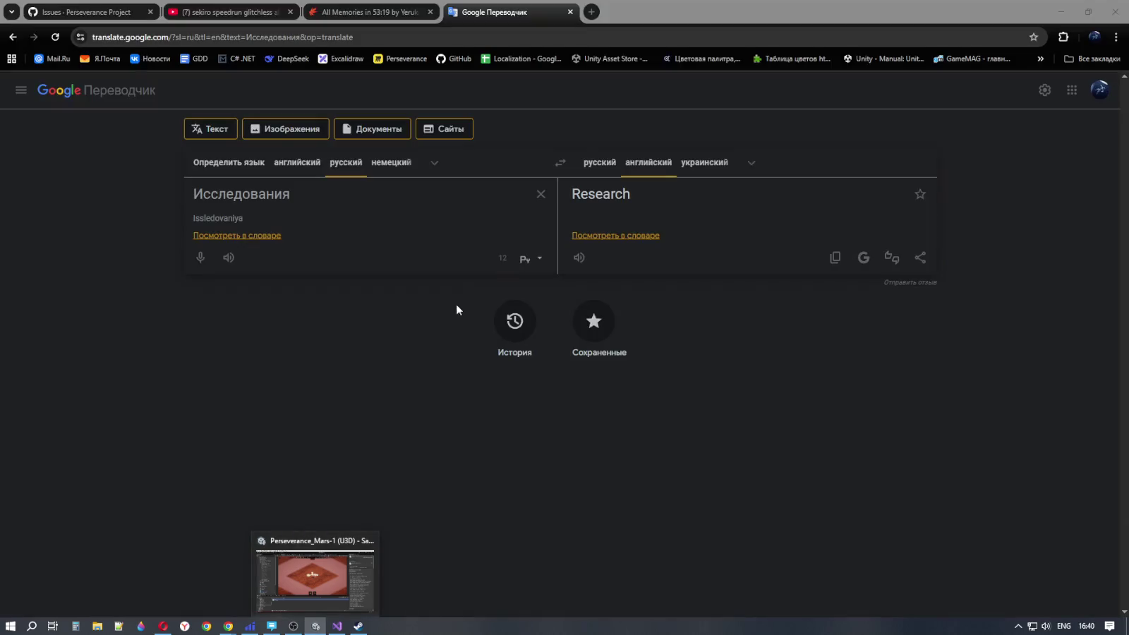
left_click(328, 592)
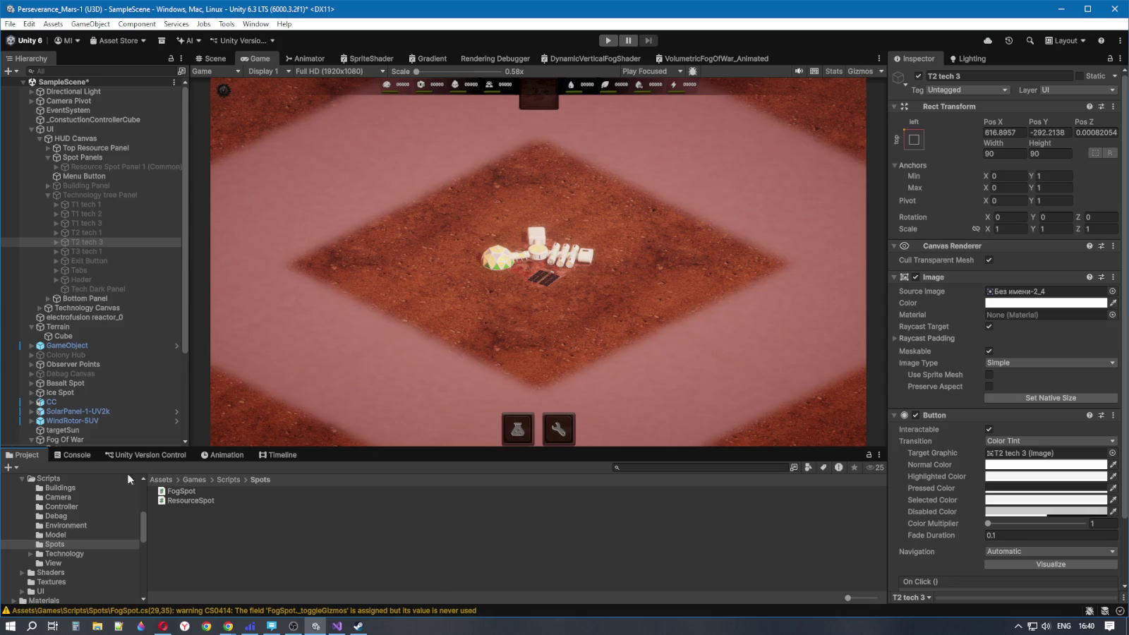
Show the FogSpot warning in the Console and view the first Plane under Fog Of War in the Scene
left_click(73, 456)
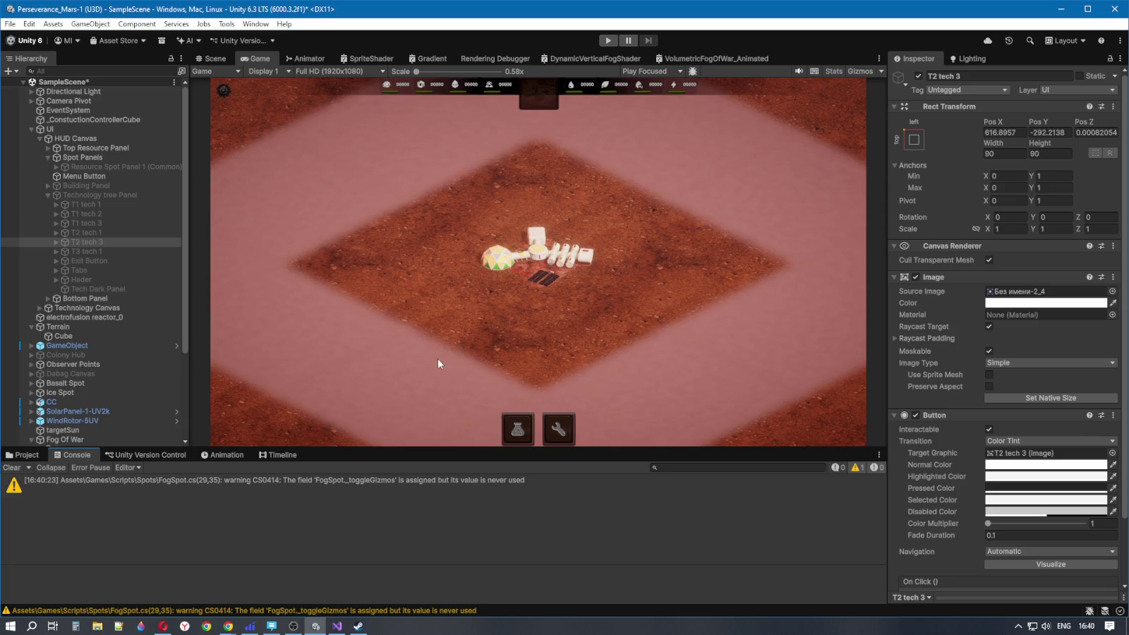
scroll(85, 260, "down", 5)
left_click(31, 319)
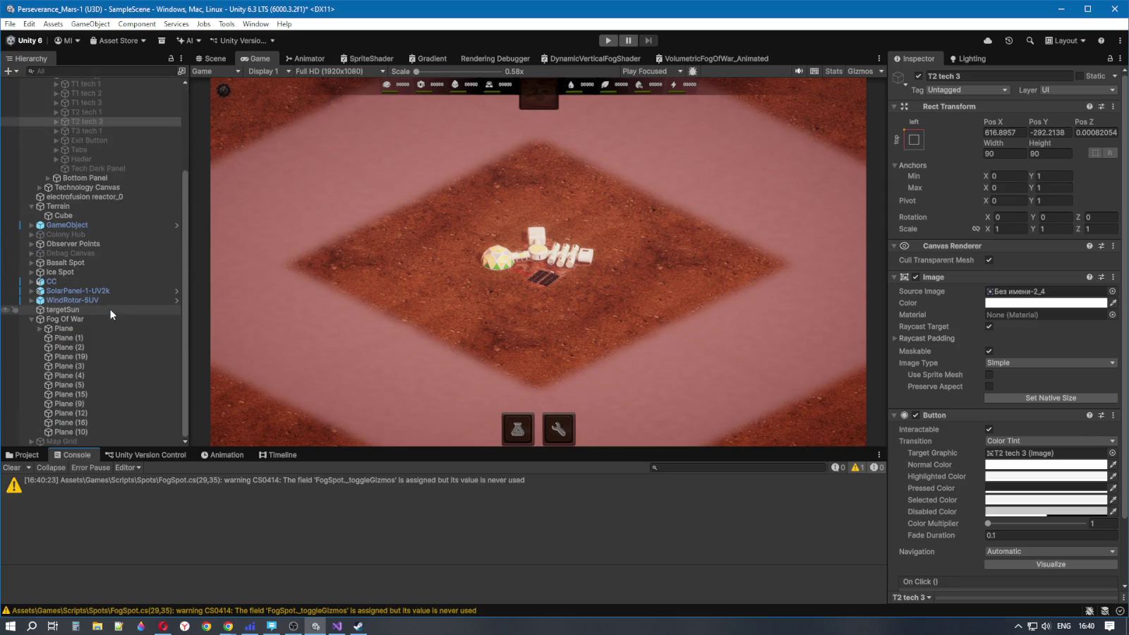
left_click(81, 329)
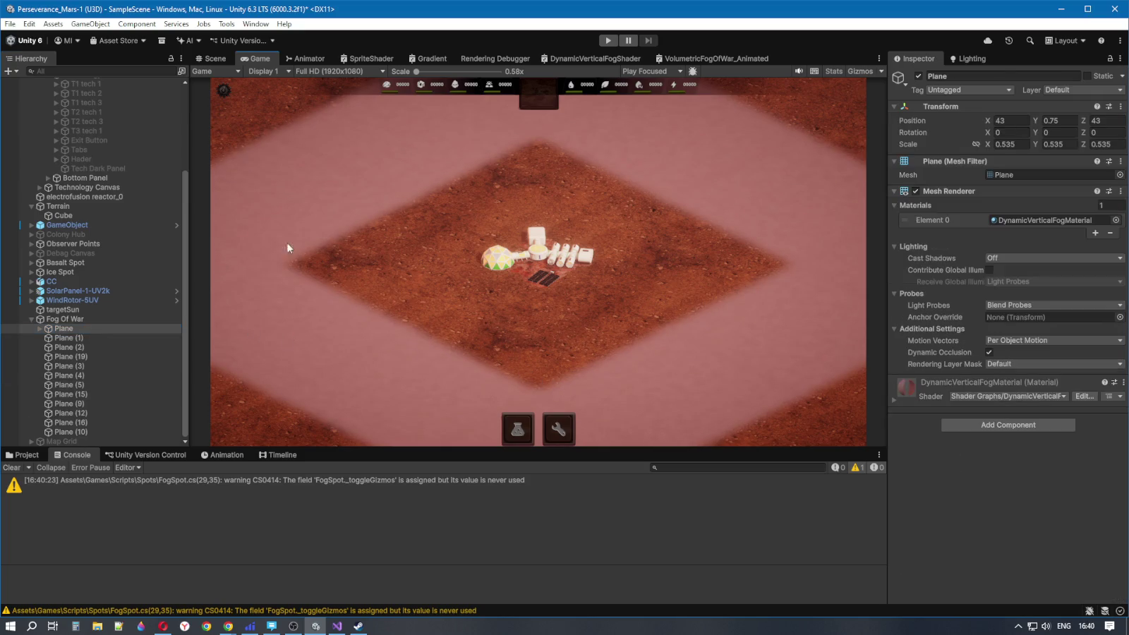
left_click(215, 59)
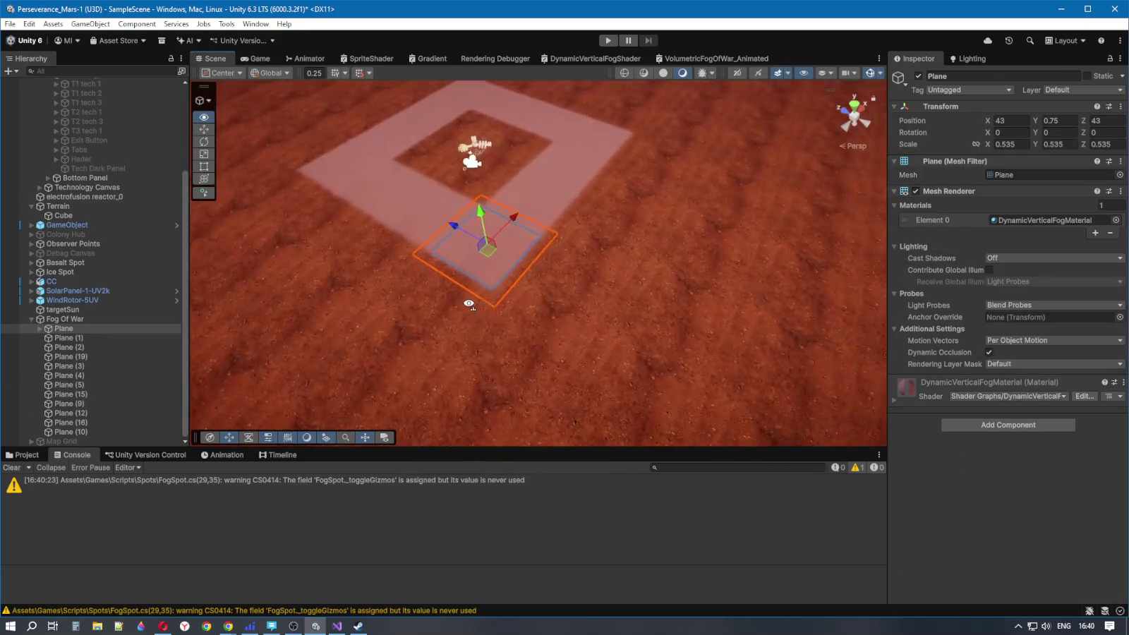
mouse_move(680, 289)
left_mouse_down()
mouse_move(787, 371)
mouse_move(807, 289)
mouse_move(796, 262)
mouse_move(746, 244)
left_mouse_up()
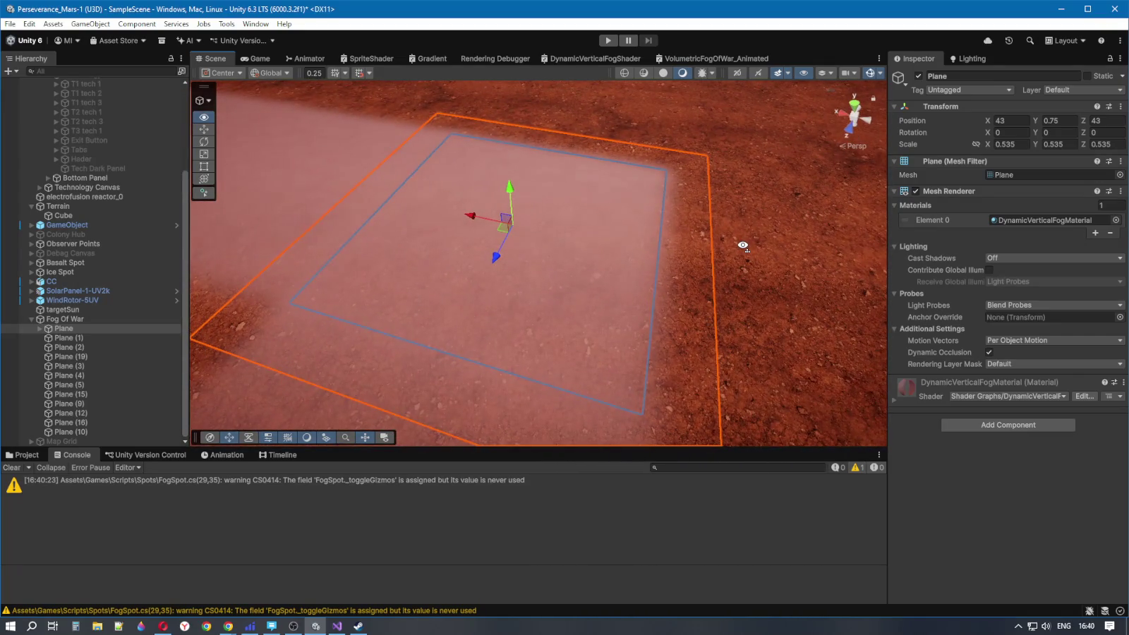
Select the Plane's Raycast collideer Plane child and frame it in the Scene view
left_click(39, 328)
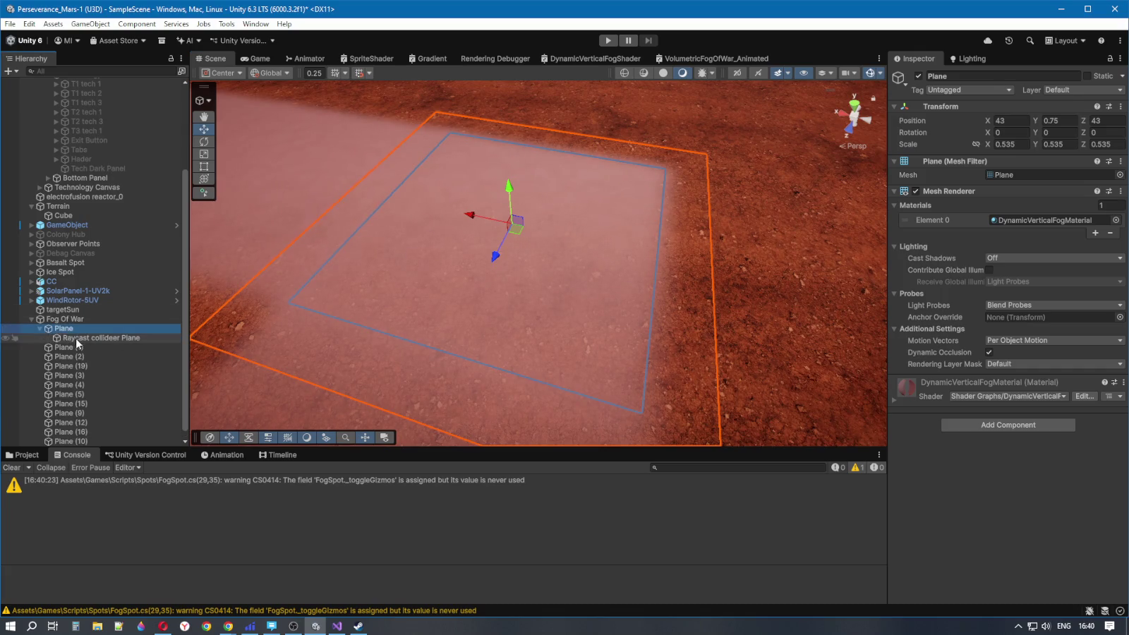
left_click(95, 338)
scroll(932, 392, "down", 5)
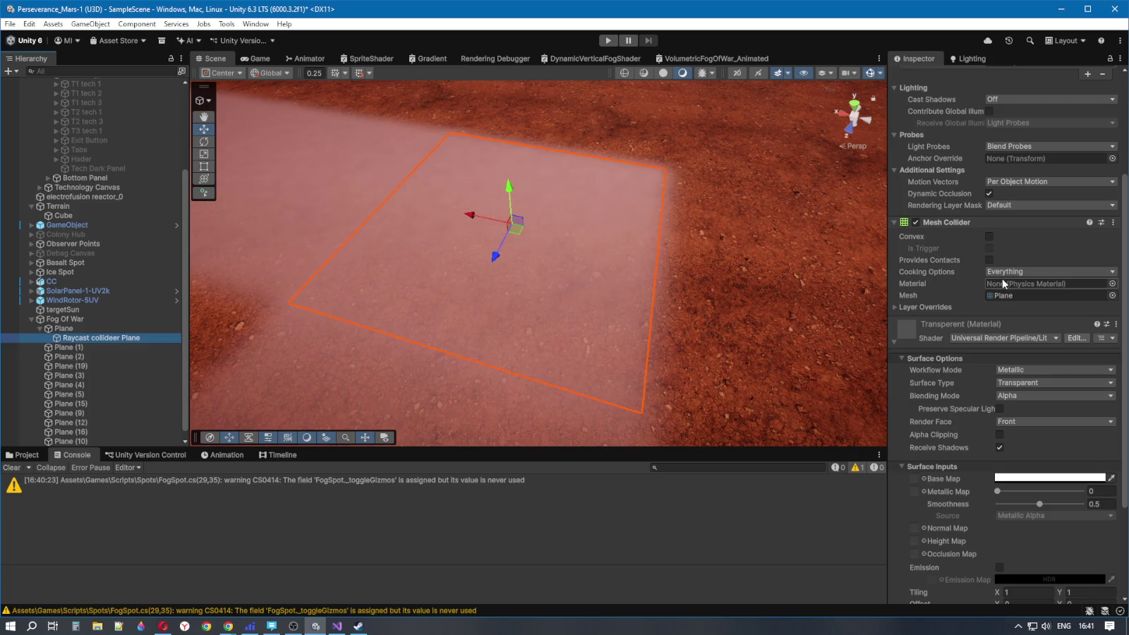
left_click(992, 253)
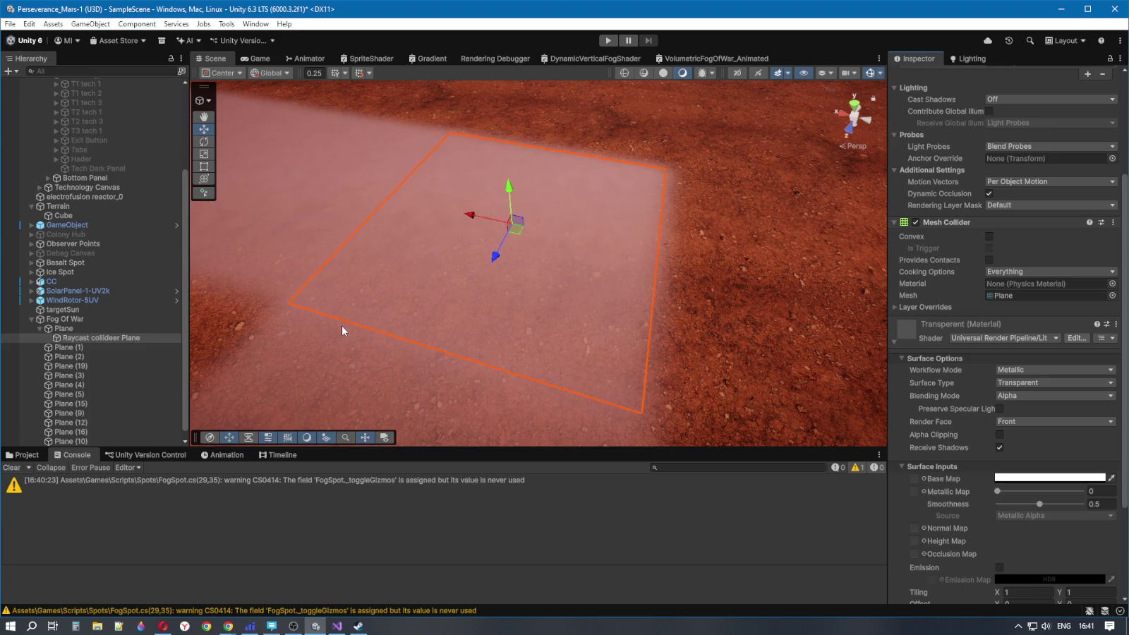
left_click_drag(361, 278, 222, 217)
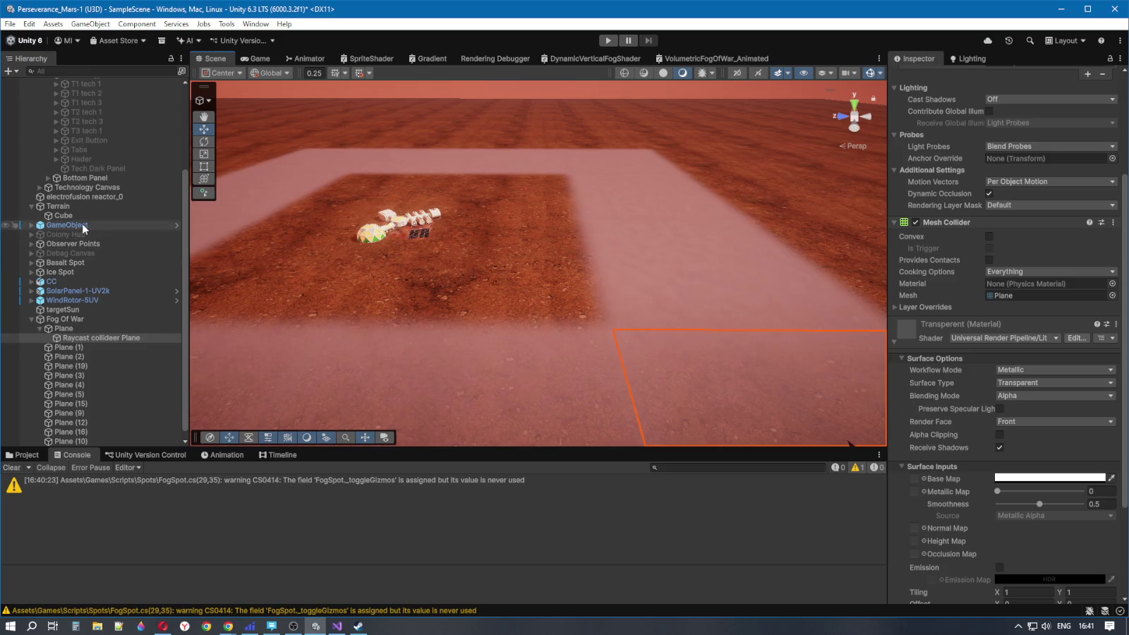
left_click(170, 280)
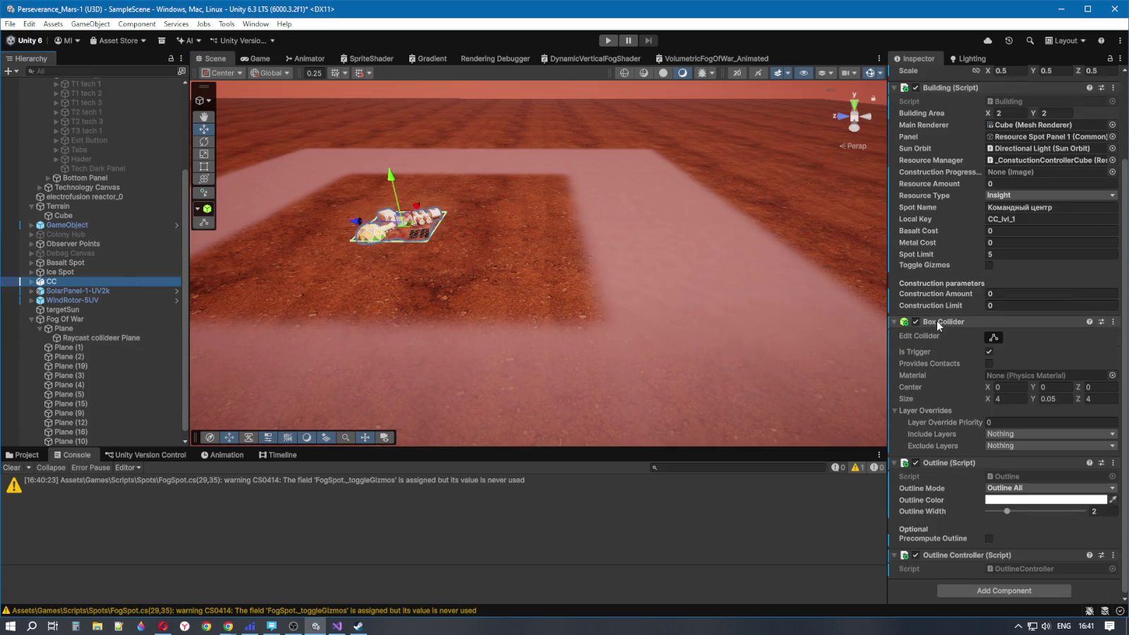
mouse_move(952, 360)
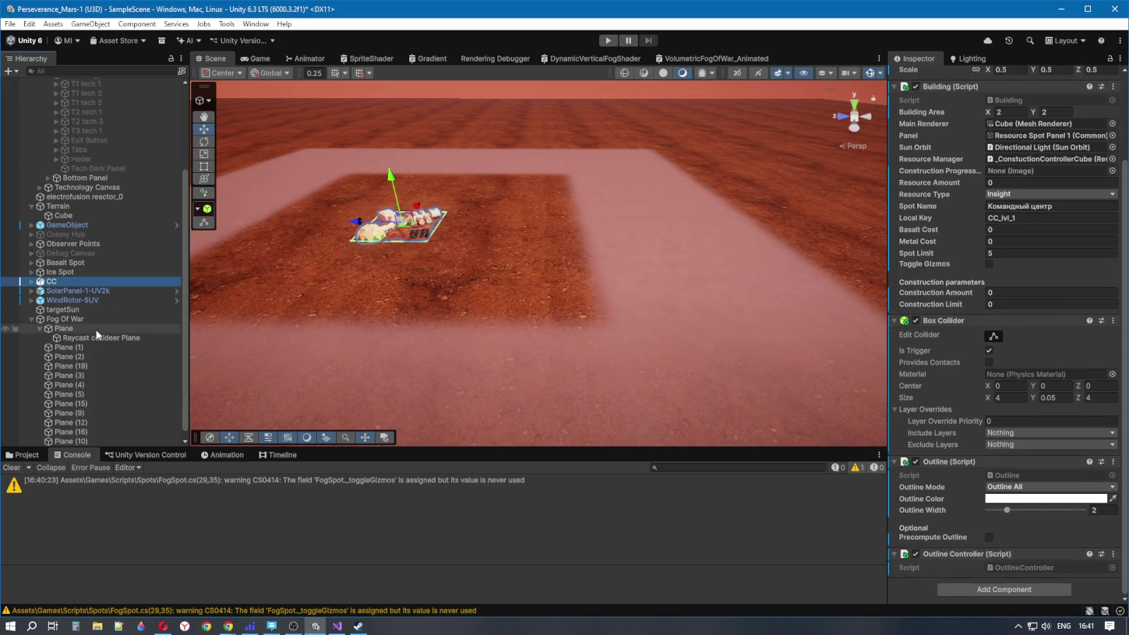
double_click(97, 337)
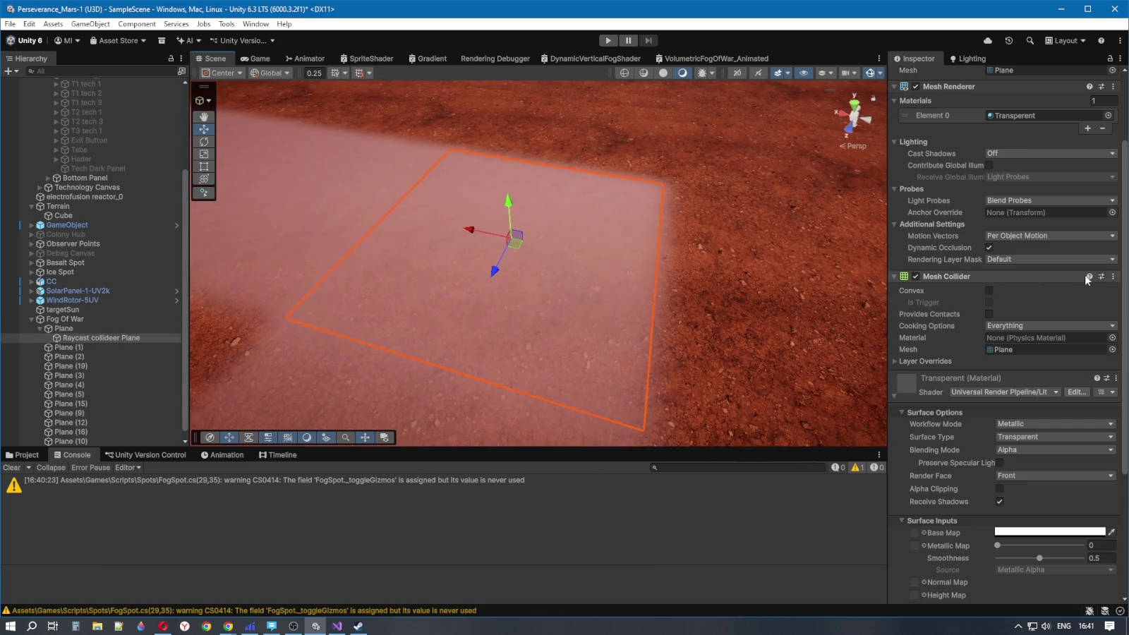
left_click(1113, 276)
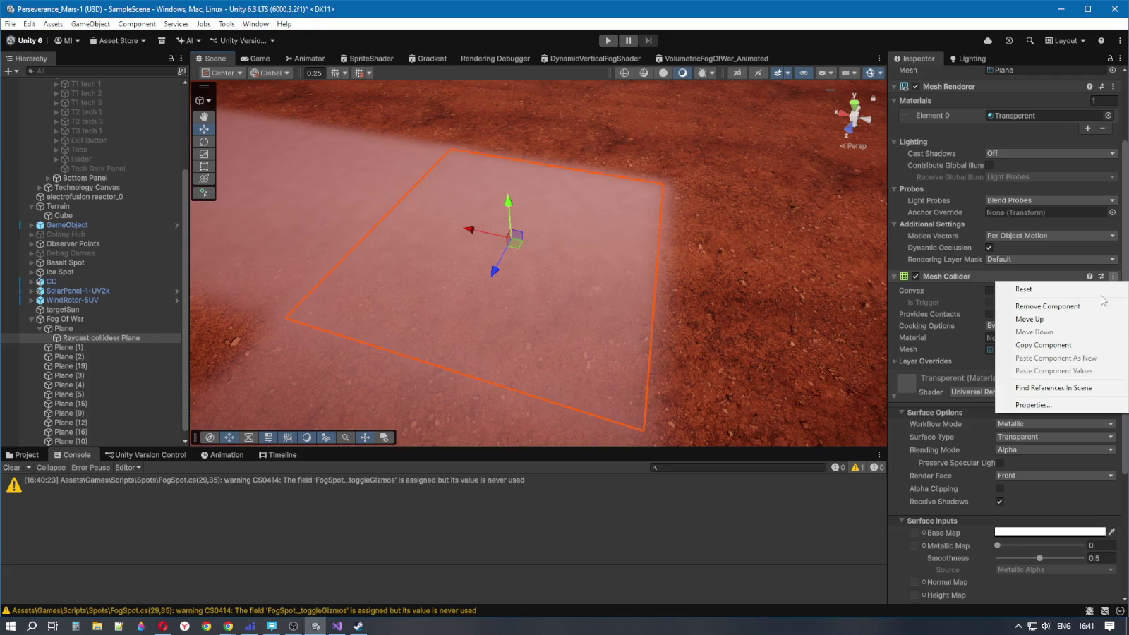
left_click(1028, 277)
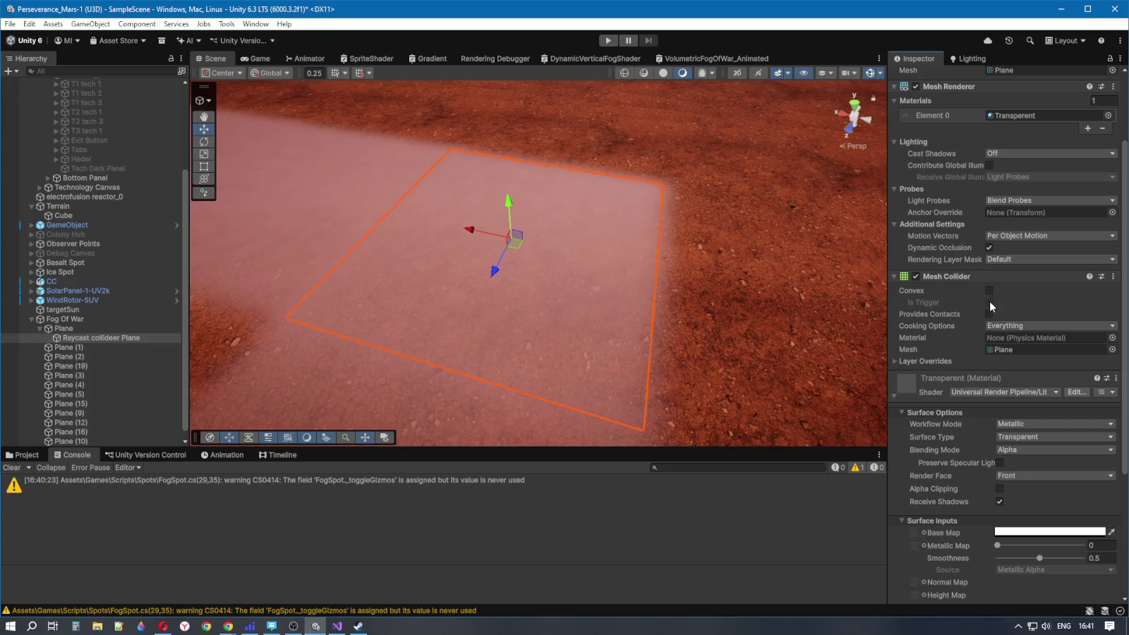
scroll(1025, 432, "down", 5)
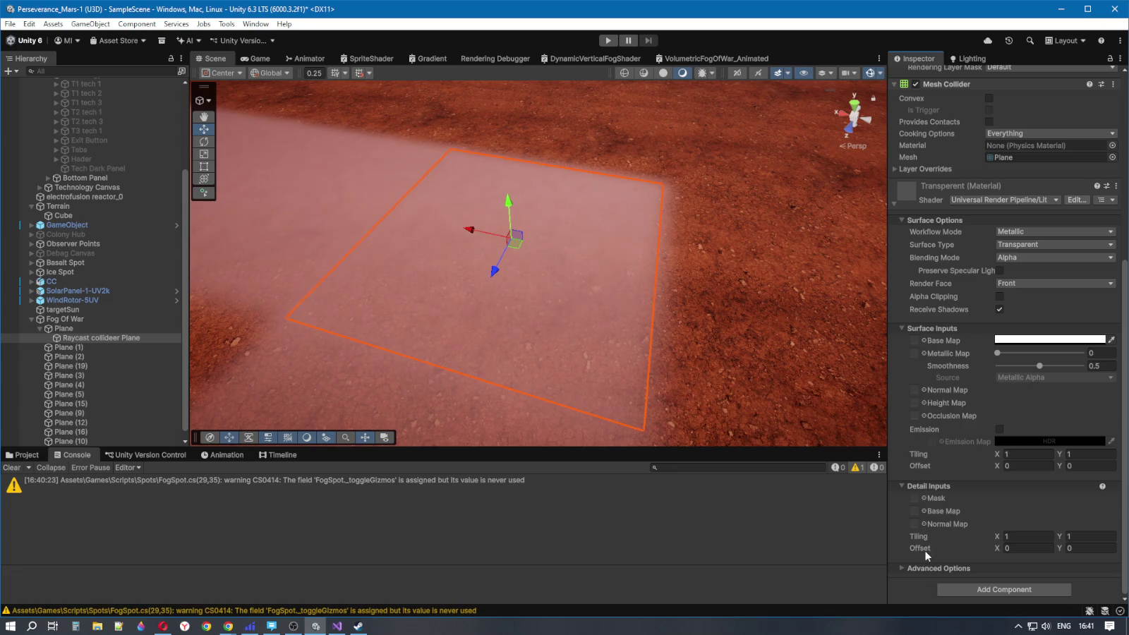
left_click(902, 568)
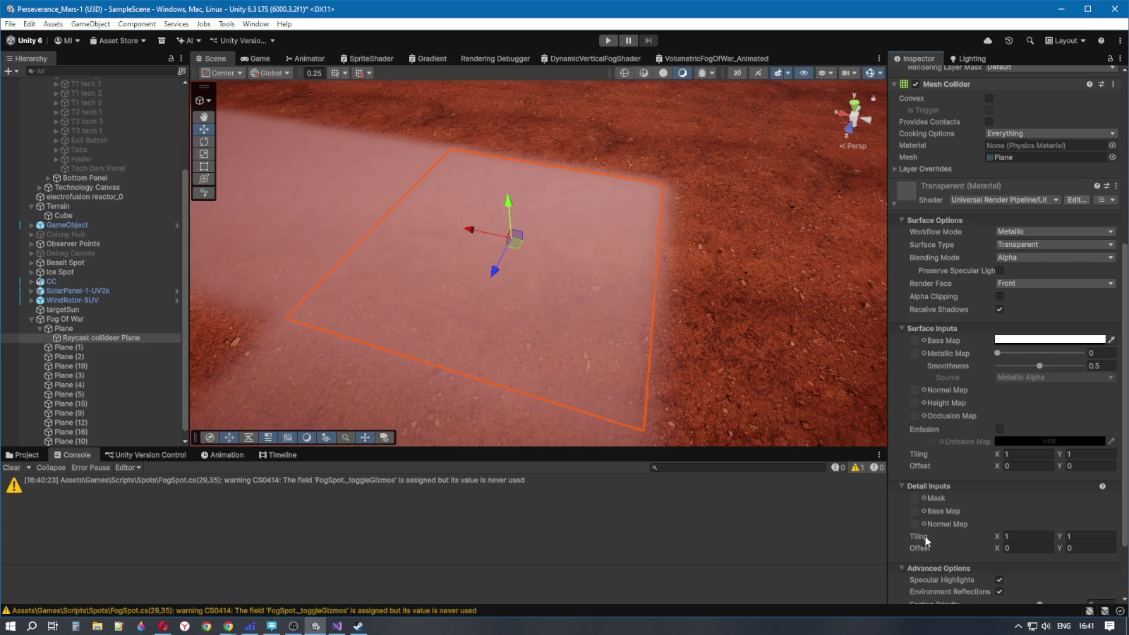
scroll(926, 540, "down", 2)
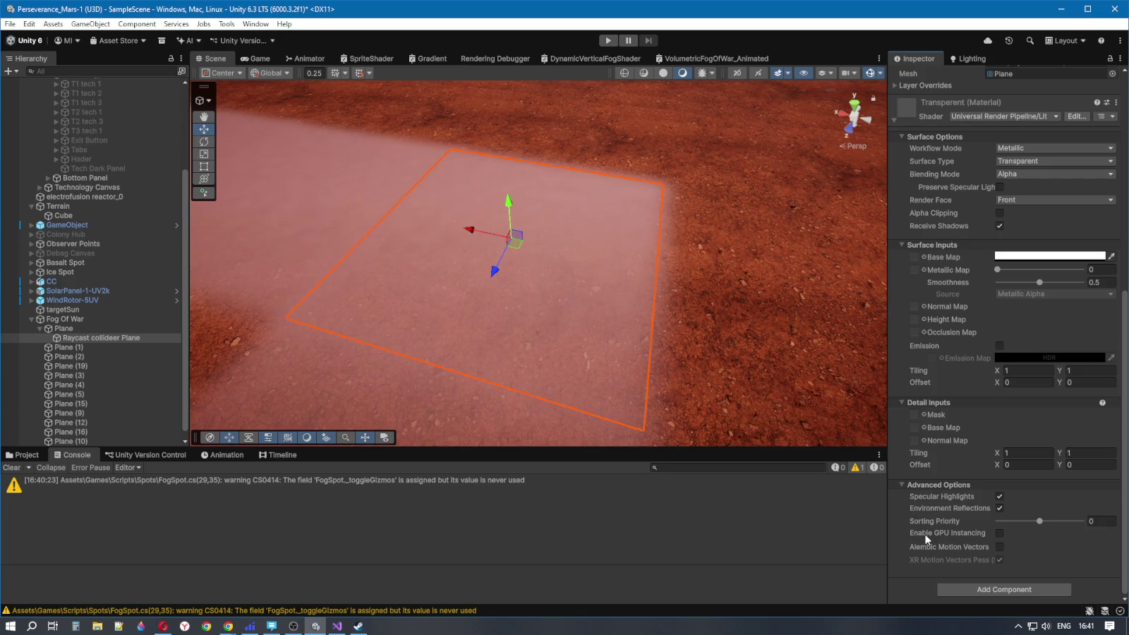
scroll(969, 477, "up", 10)
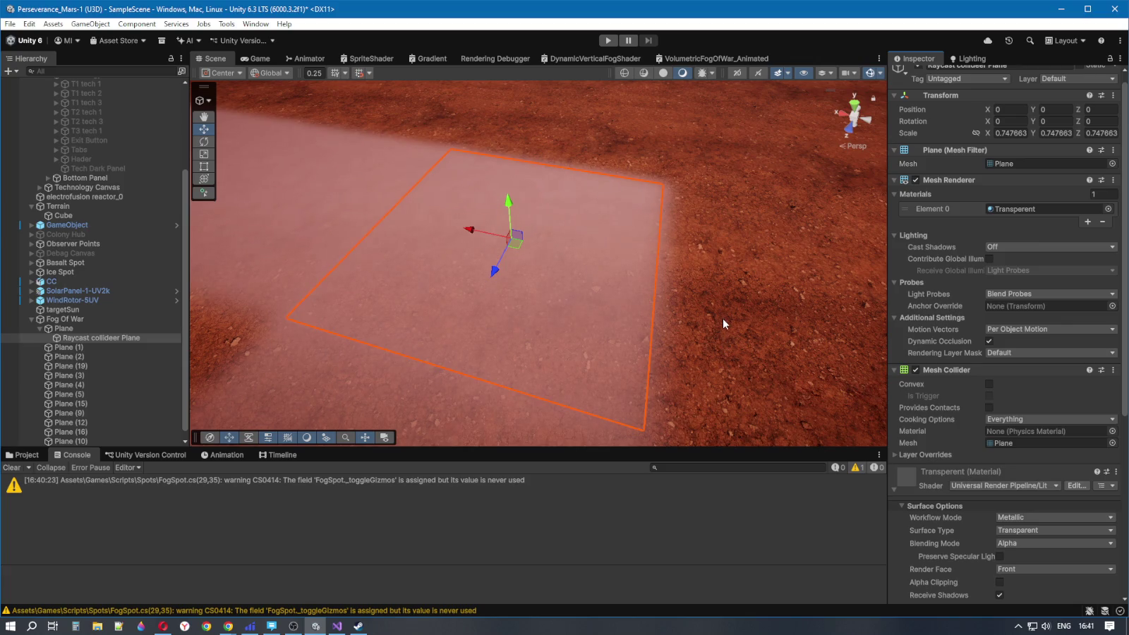
left_click(63, 328)
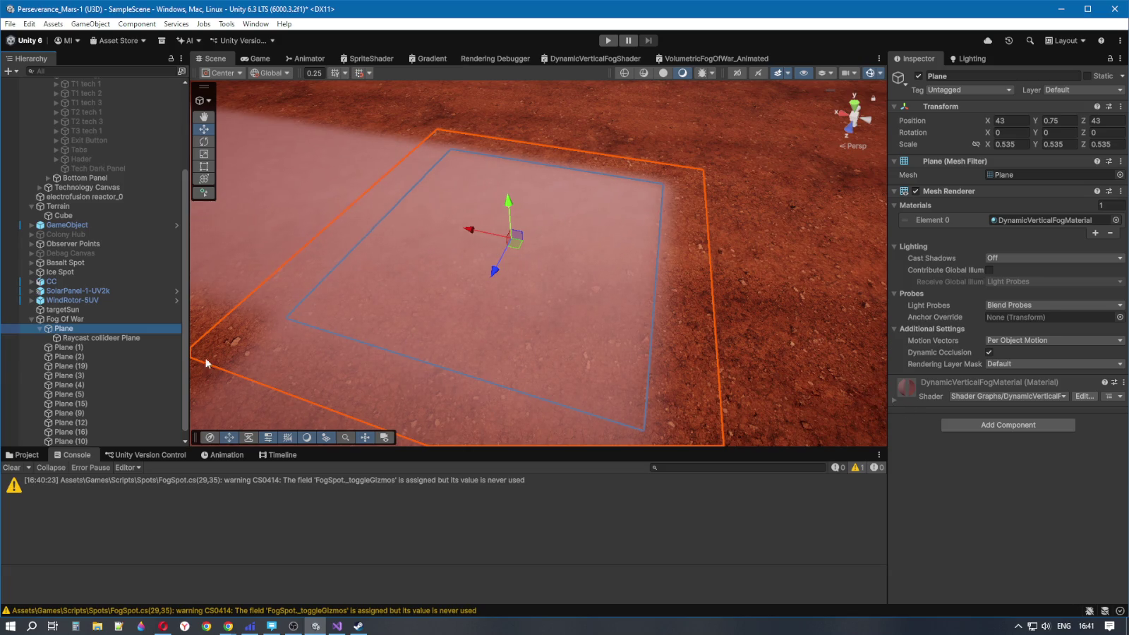
left_click(91, 337)
scroll(987, 352, "down", 1)
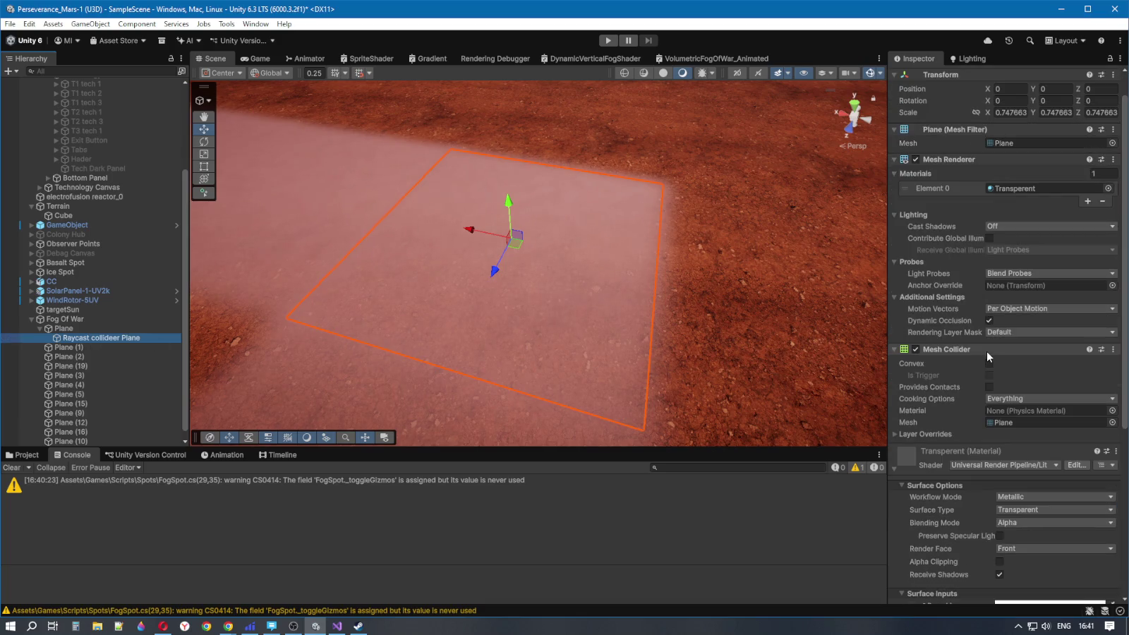
scroll(987, 352, "down", 3)
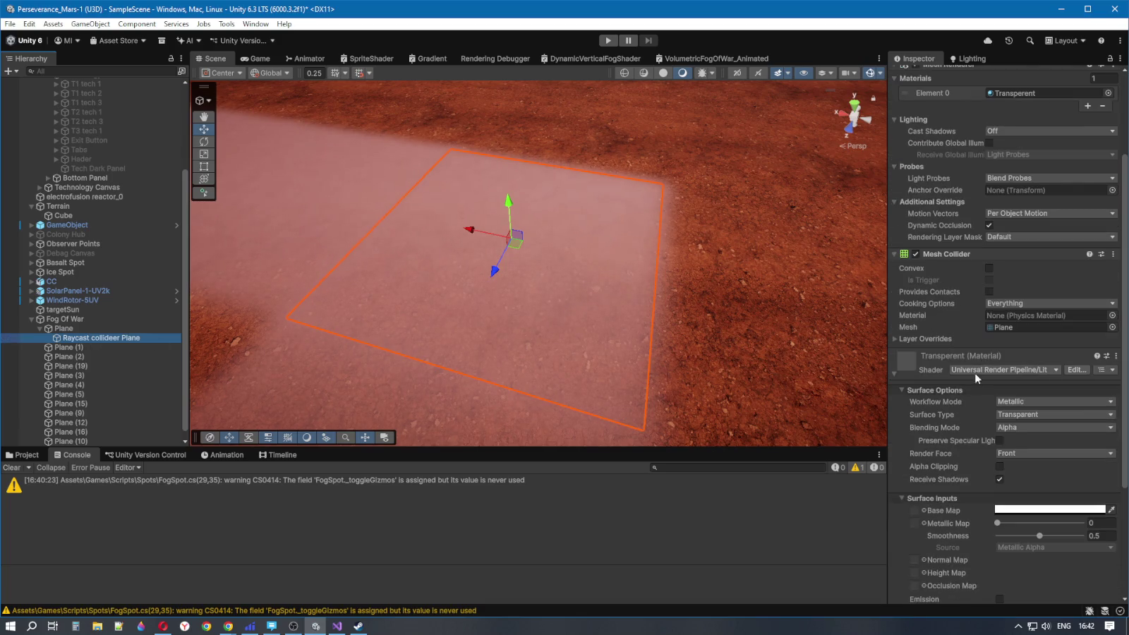
scroll(896, 375, "down", 5)
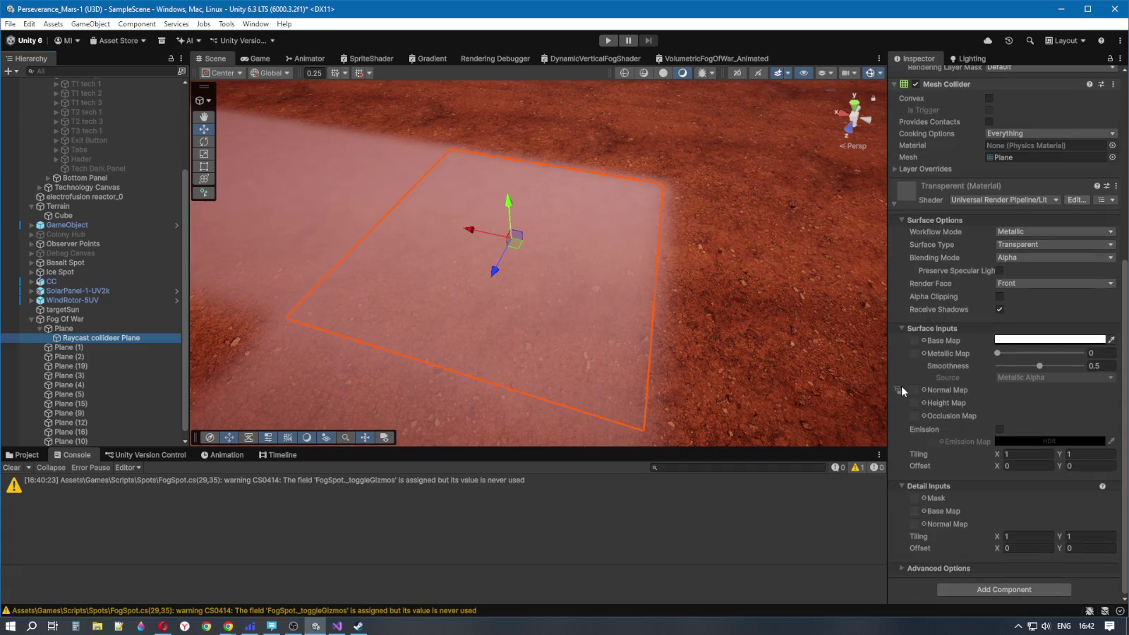
mouse_move(928, 346)
scroll(944, 416, "up", 10)
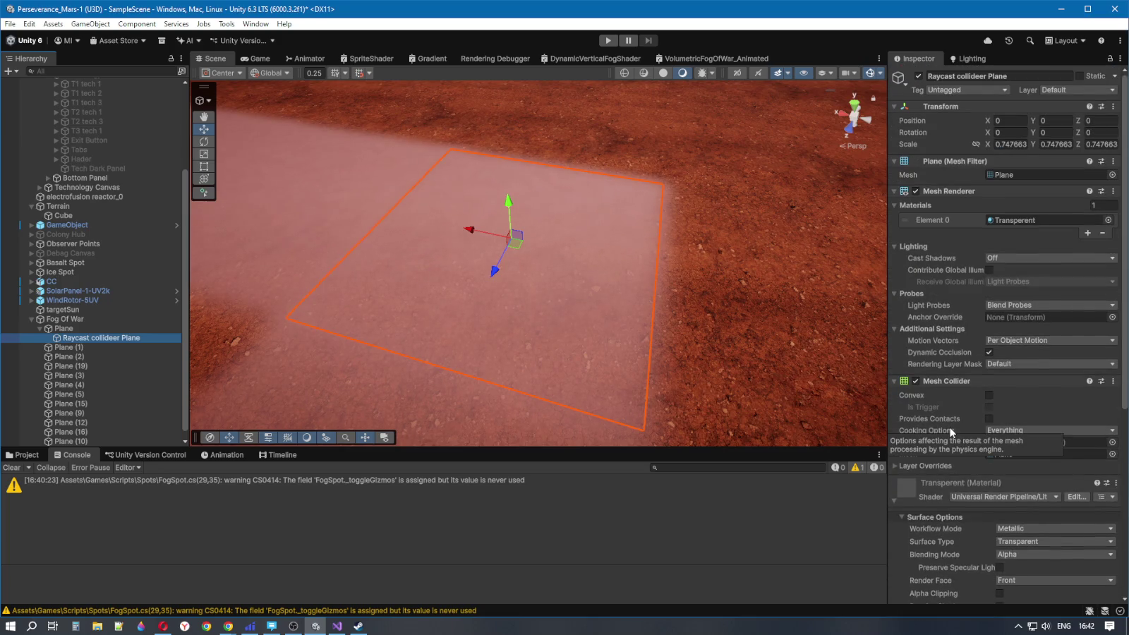
scroll(937, 443, "down", 3)
scroll(937, 443, "up", 3)
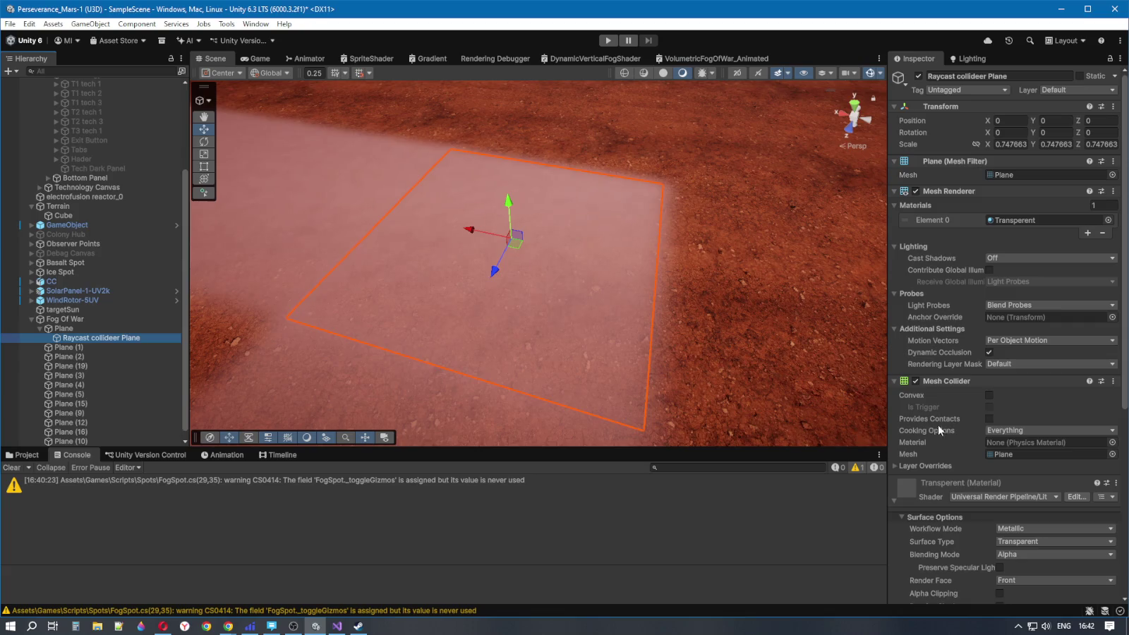
scroll(933, 425, "down", 5)
scroll(984, 443, "down", 1)
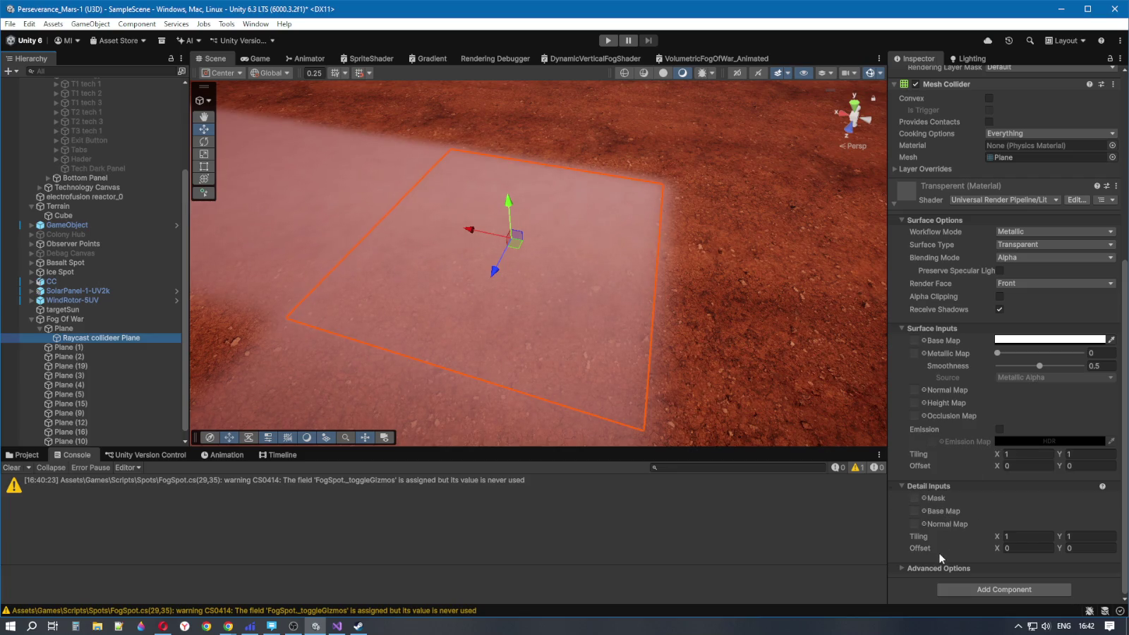
scroll(946, 458, "up", 4)
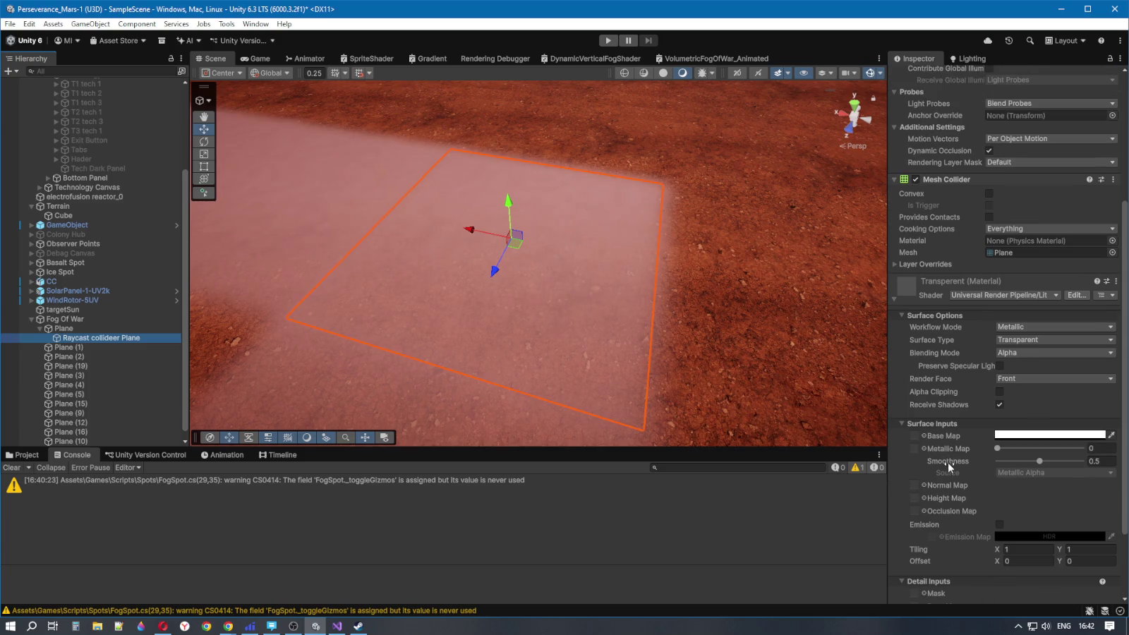
scroll(1045, 423, "down", 4)
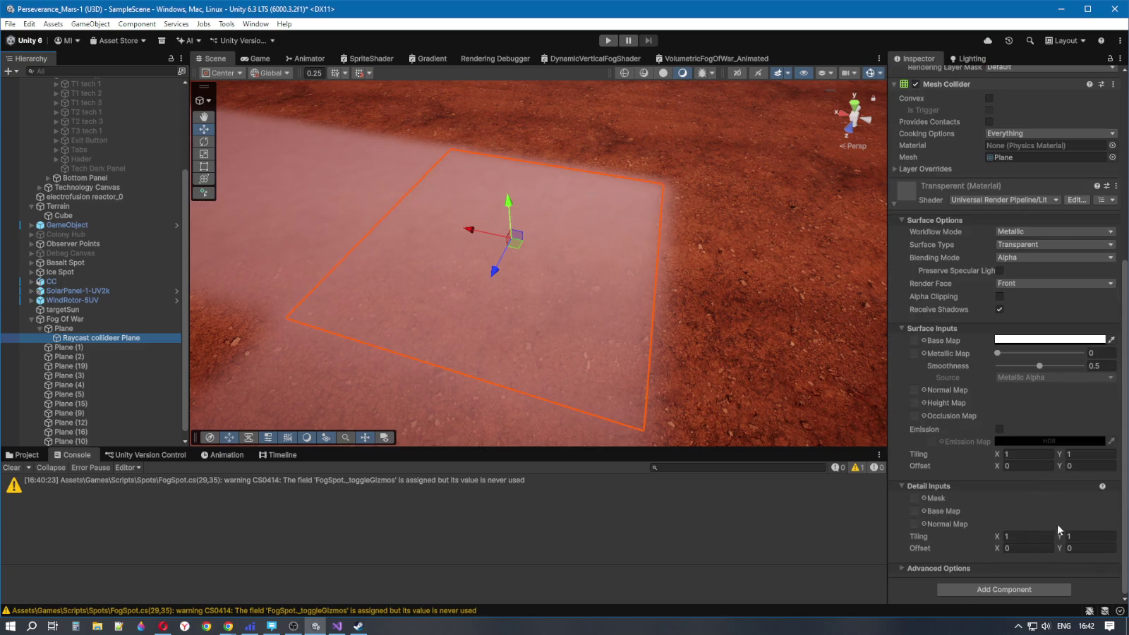
left_click(1026, 596)
type("Powe")
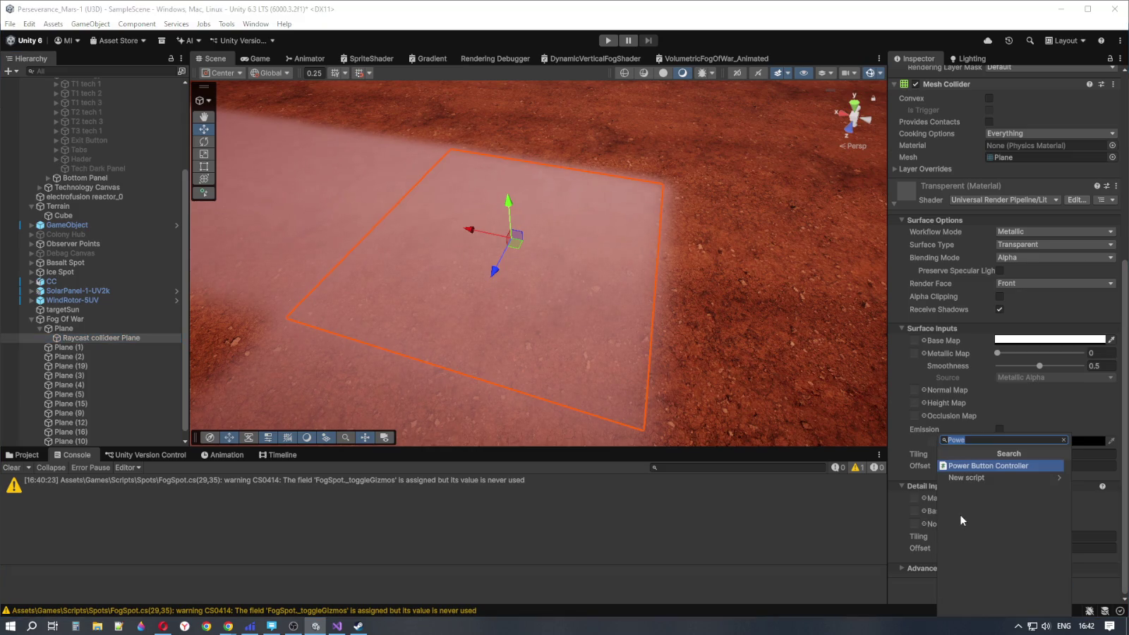
type("box")
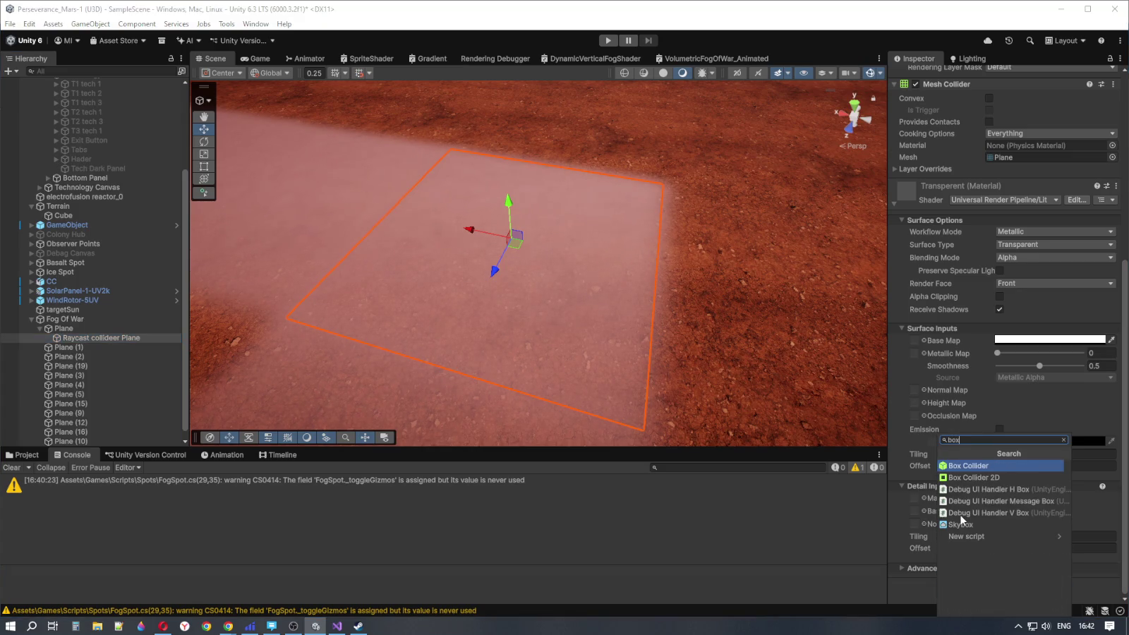
Add a Box Collider with Is Trigger ticked to Raycast collideer Plane and remove its Mesh Collider
left_click(977, 466)
left_click(989, 375)
scroll(974, 371, "up", 3)
left_click(1113, 308)
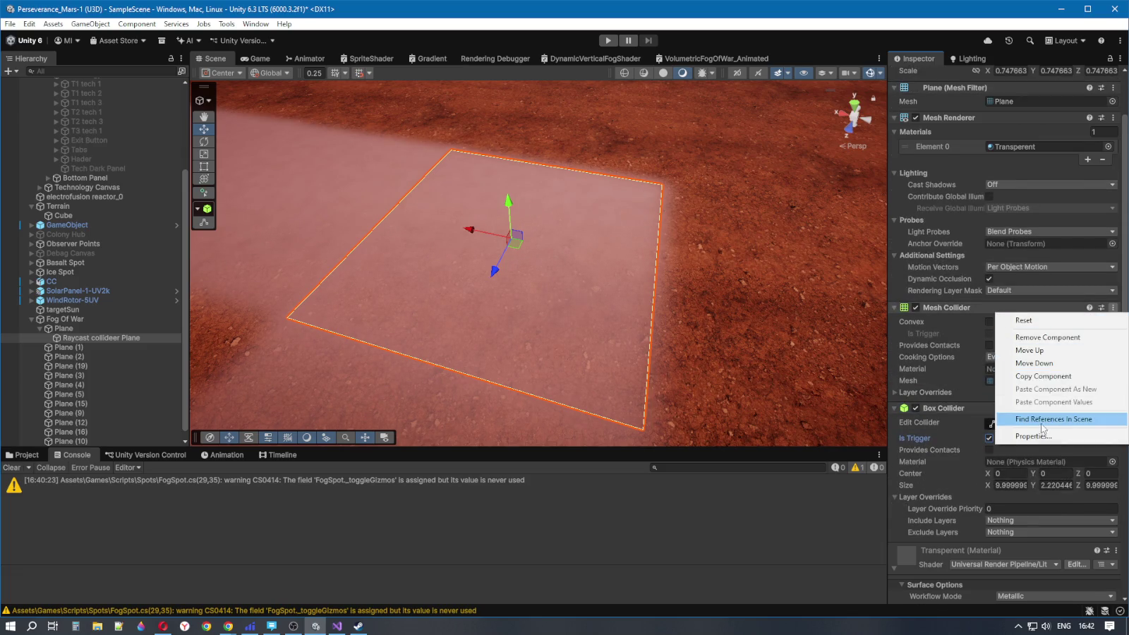
left_click(1045, 337)
scroll(958, 394, "down", 2)
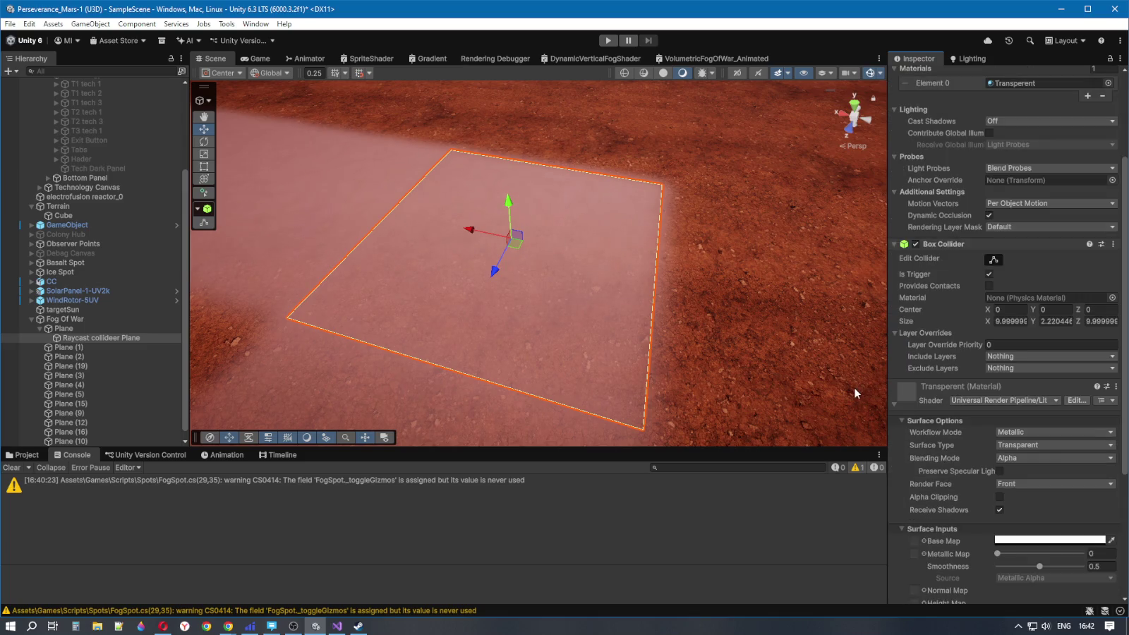
mouse_move(651, 335)
left_mouse_down()
mouse_move(656, 320)
mouse_move(789, 349)
mouse_move(726, 353)
mouse_move(733, 337)
mouse_move(680, 373)
mouse_move(484, 380)
mouse_move(457, 406)
mouse_move(452, 434)
left_mouse_up()
left_click(1048, 358)
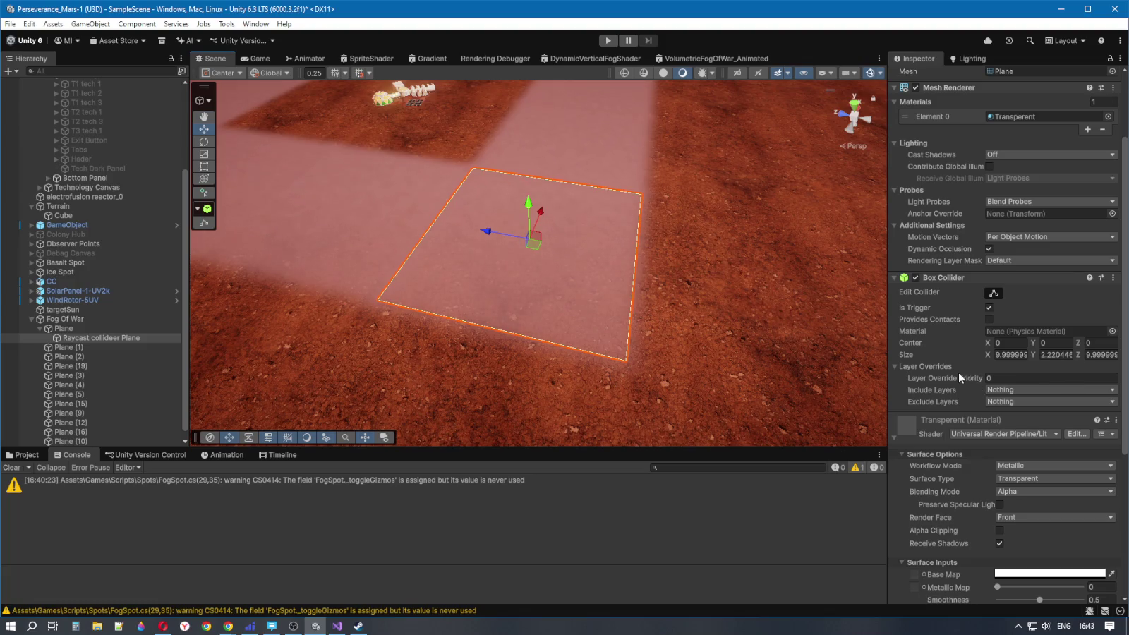
Collapse the material's Surface Options, Surface Inputs and Detail Inputs foldouts and its settings block
scroll(945, 384, "down", 4)
scroll(921, 404, "down", 3)
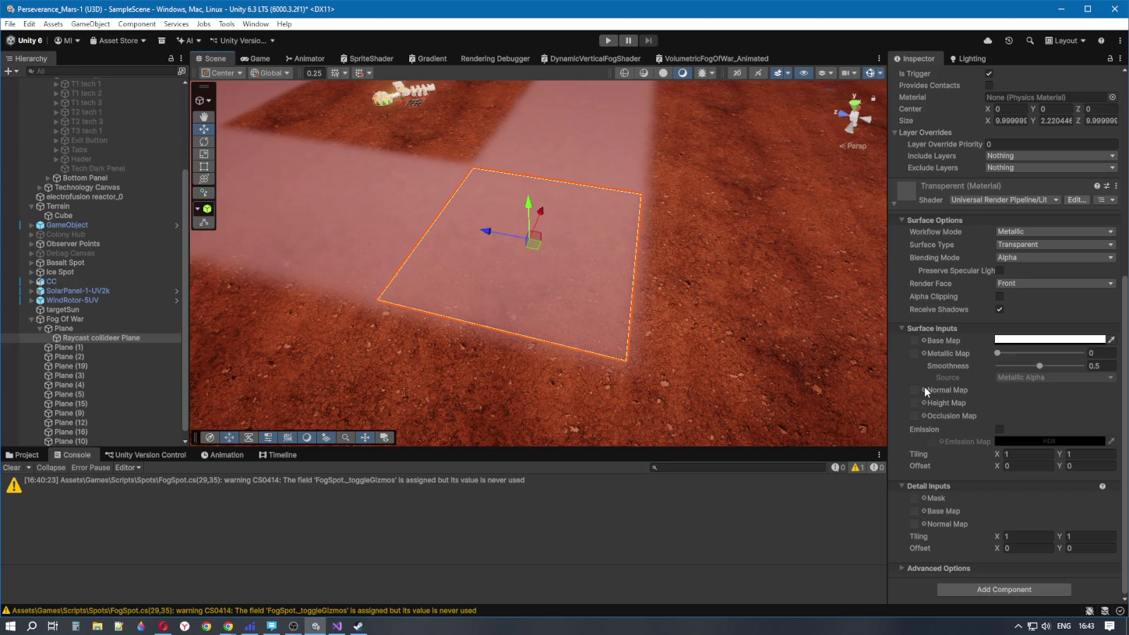
left_click(906, 221)
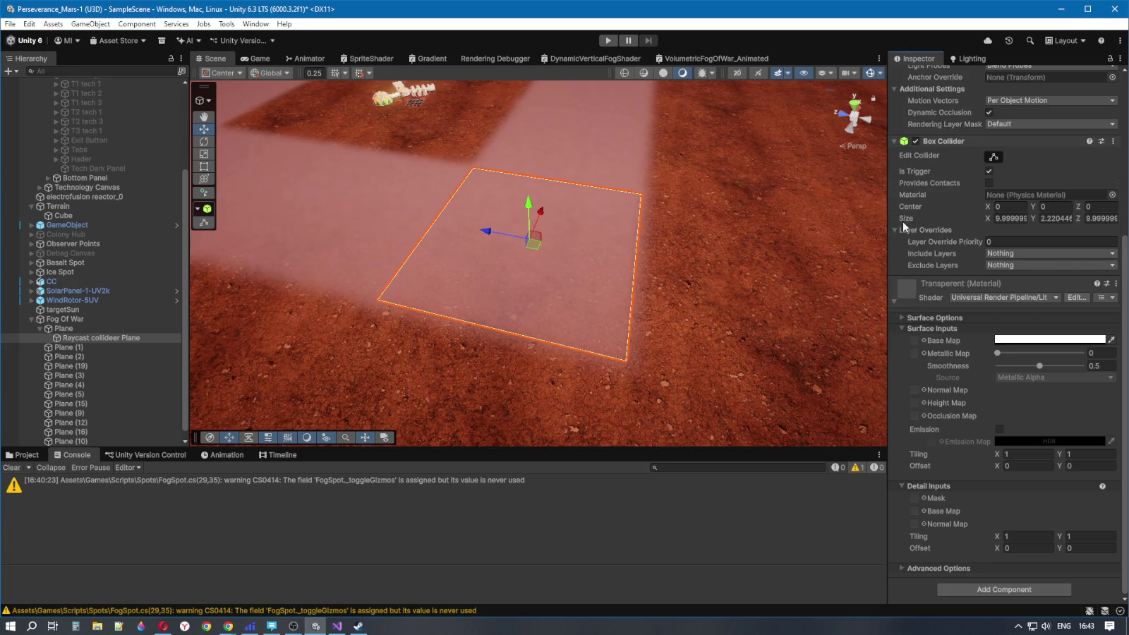
left_click(906, 328)
left_click(903, 485)
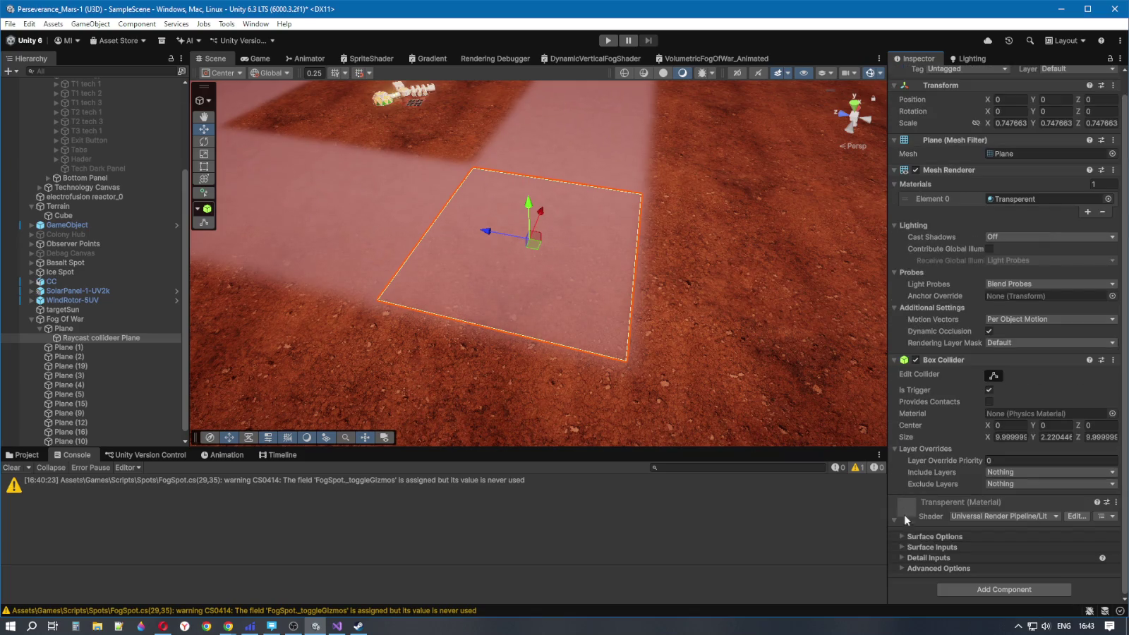
left_click(898, 519)
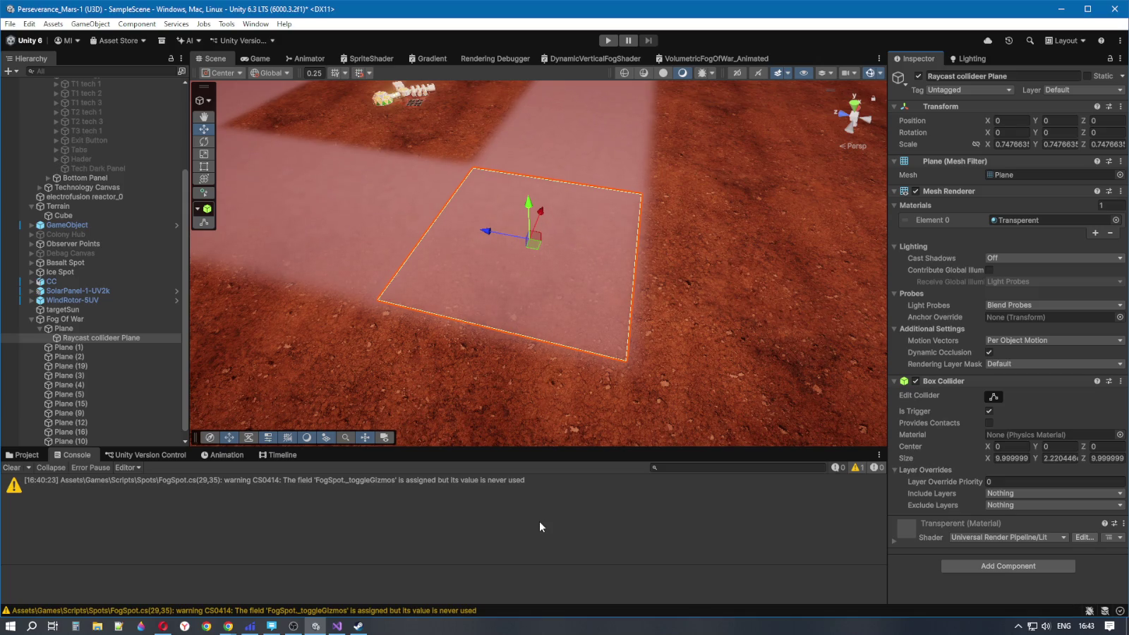
Briefly re-expand the material settings, then locate the plane's material asset in the Project window
left_click(894, 542)
scroll(911, 542, "down", 1)
left_click(901, 536)
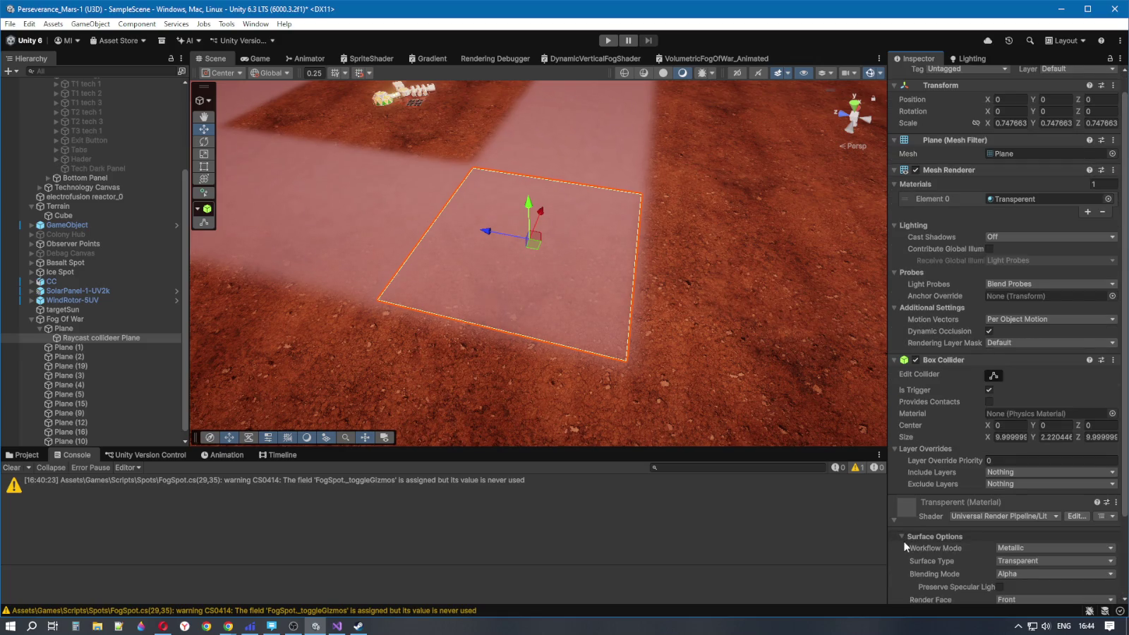
scroll(1004, 553, "down", 1)
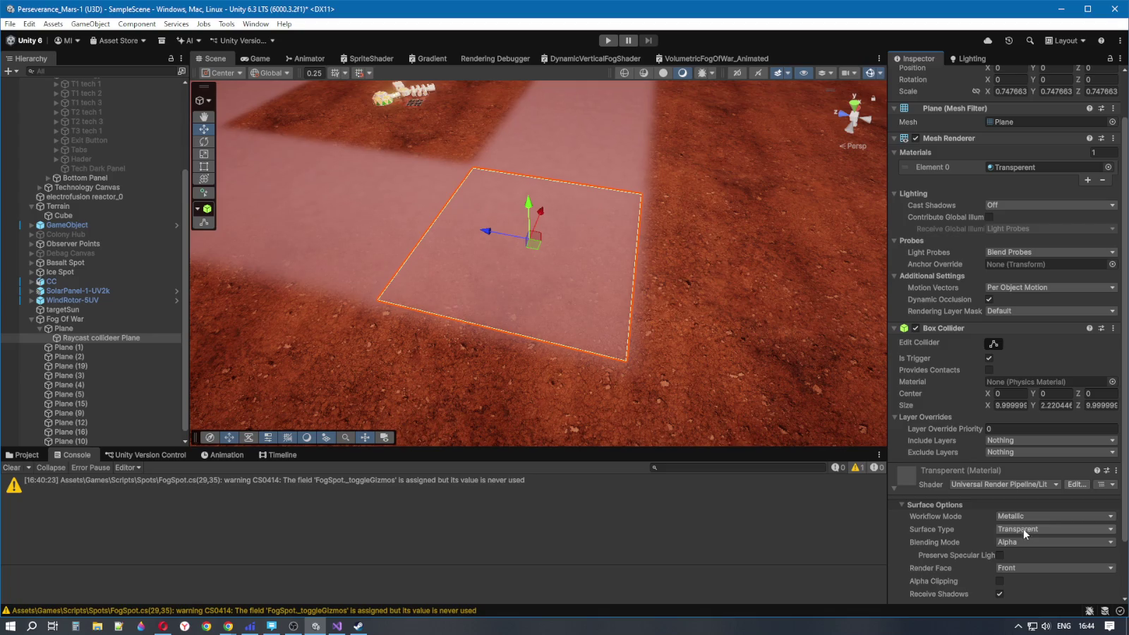
left_click(902, 504)
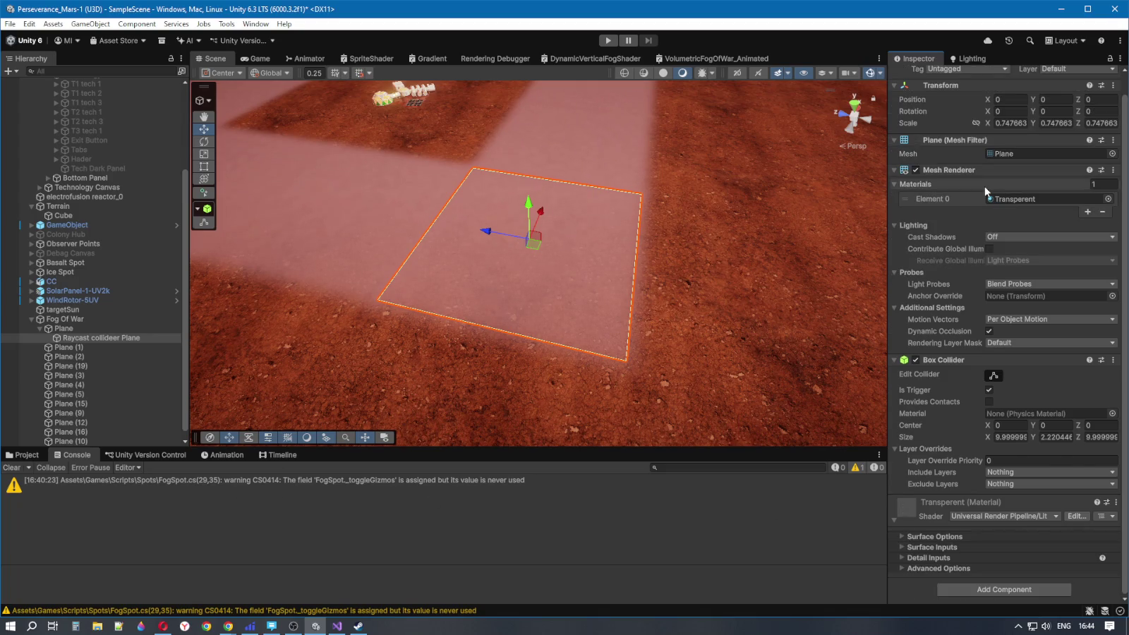
double_click(1063, 201)
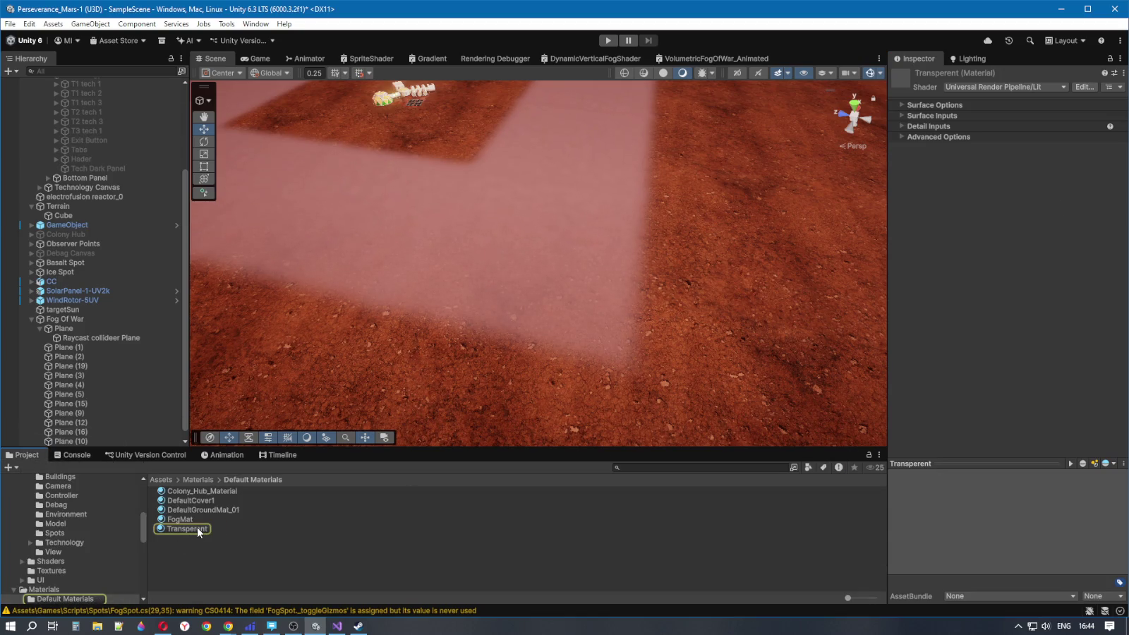
Rename the material asset from Transperent to Transparent and reselect the Raycast collideer Plane
left_click(197, 528)
left_click(193, 530)
type("a")
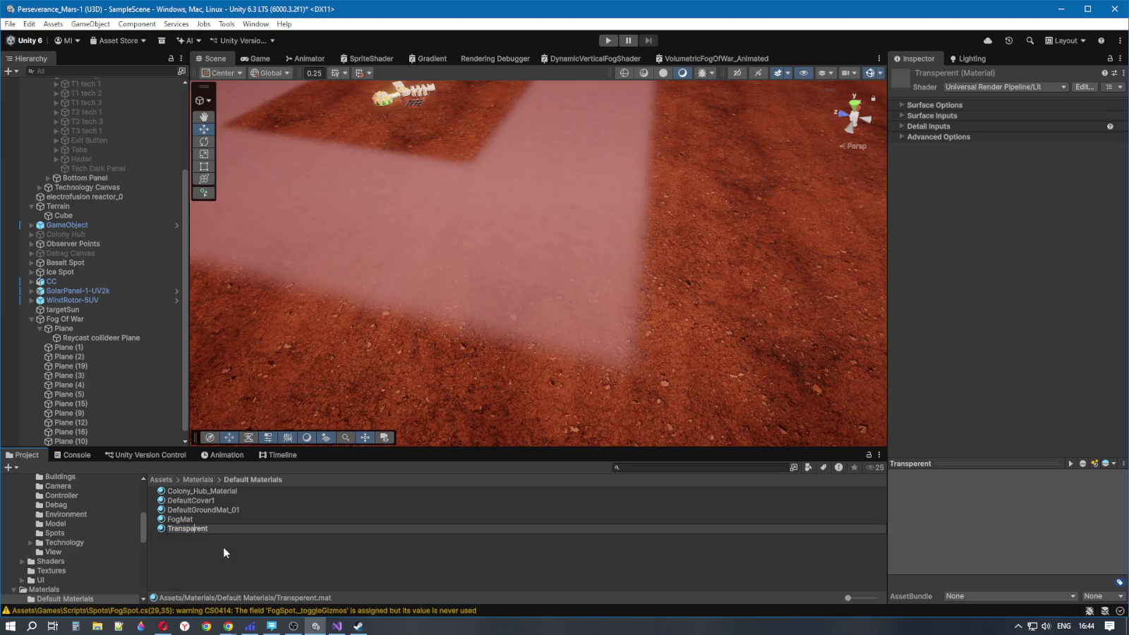
key("Return")
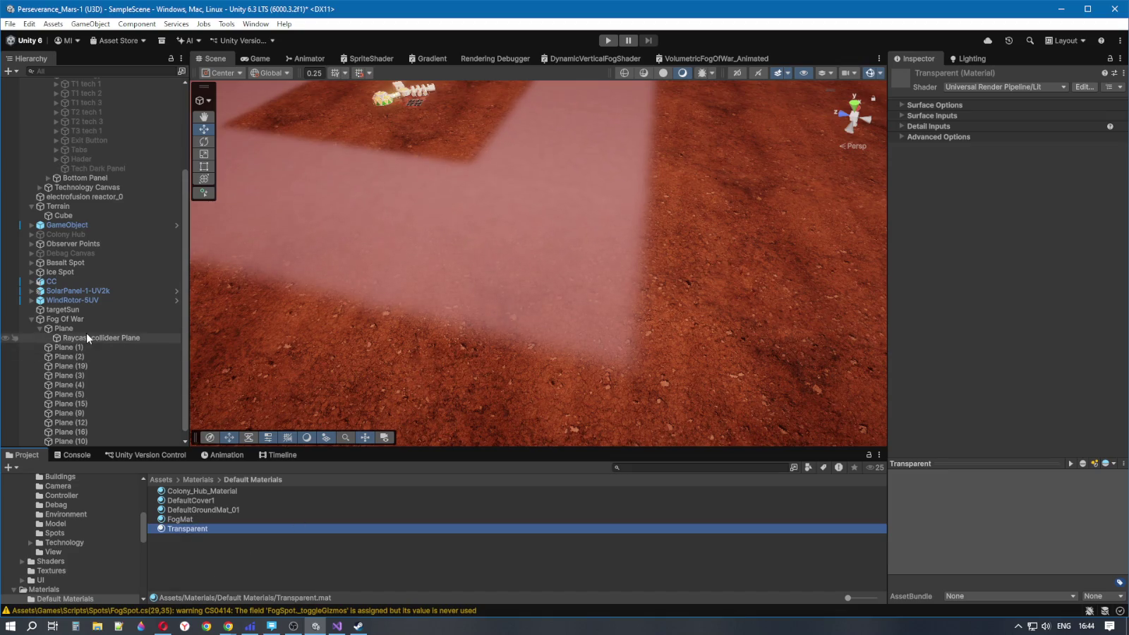
left_click(86, 335)
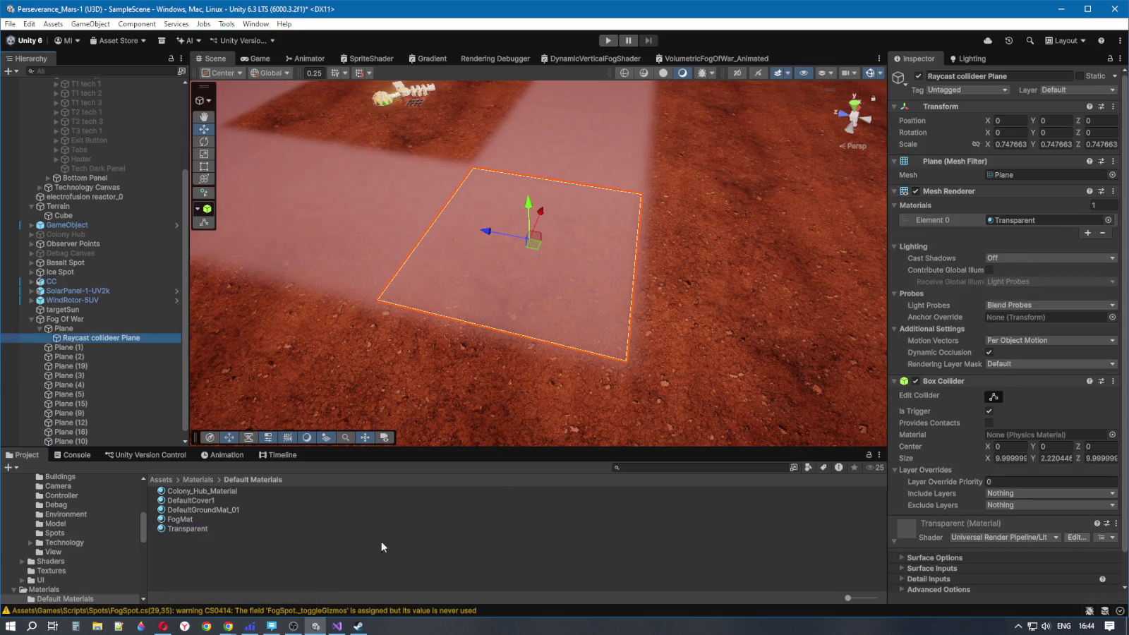
left_click(316, 561)
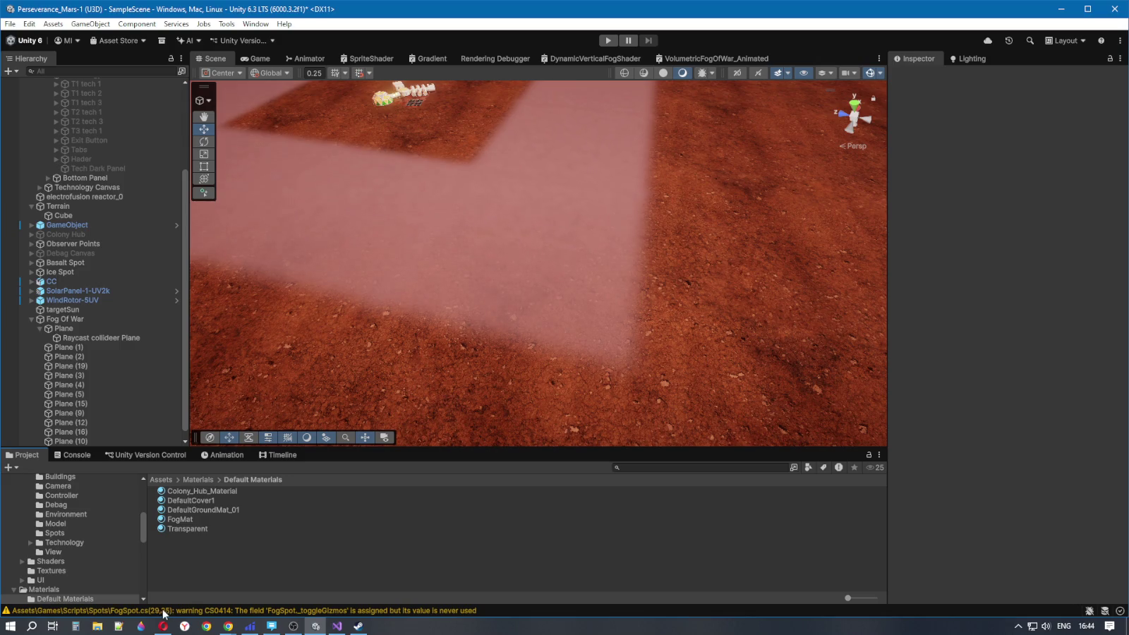
Bring FogSpot.cs to the front and go to the _toggleGizmos field near the top
left_click(336, 626)
scroll(230, 364, "up", 3)
scroll(229, 364, "up", 16)
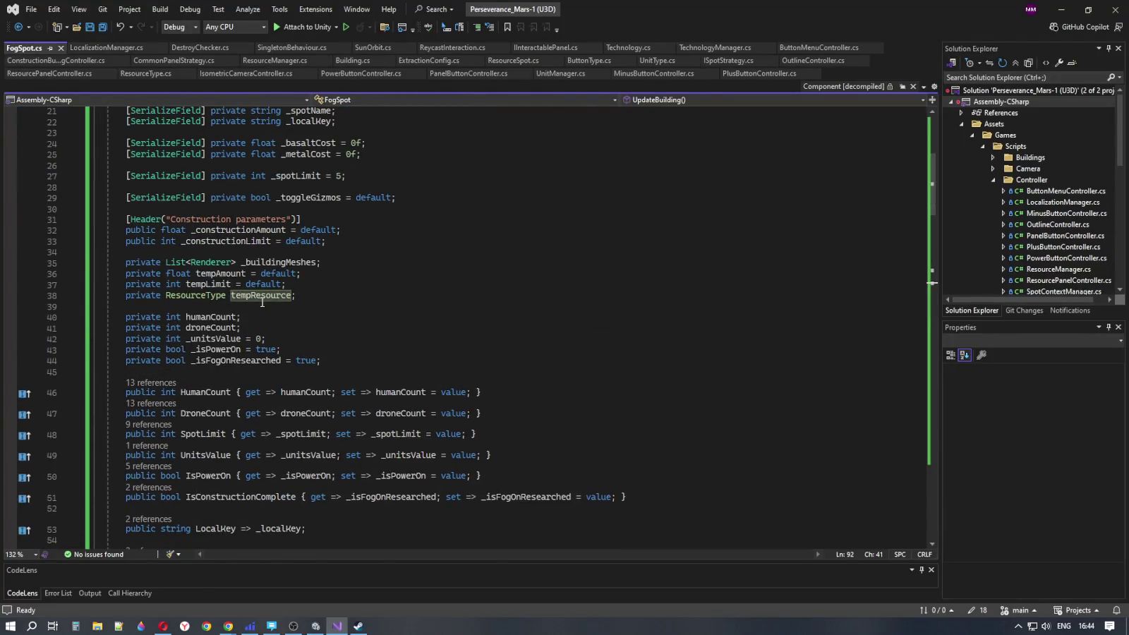
scroll(161, 288, "up", 4)
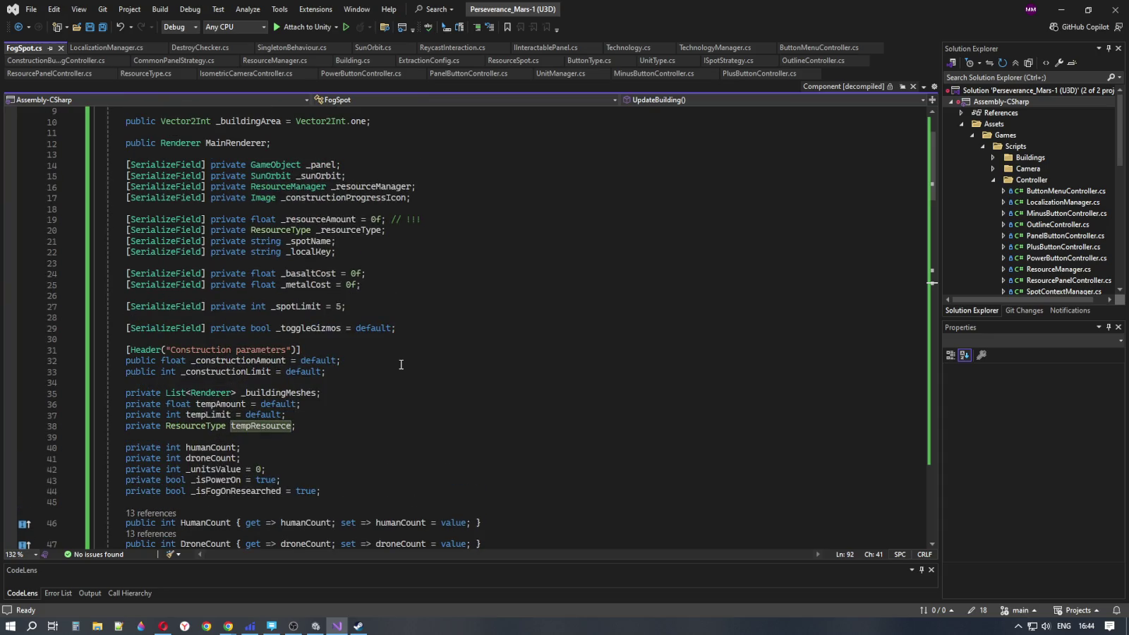
left_click(252, 328)
left_click(411, 330)
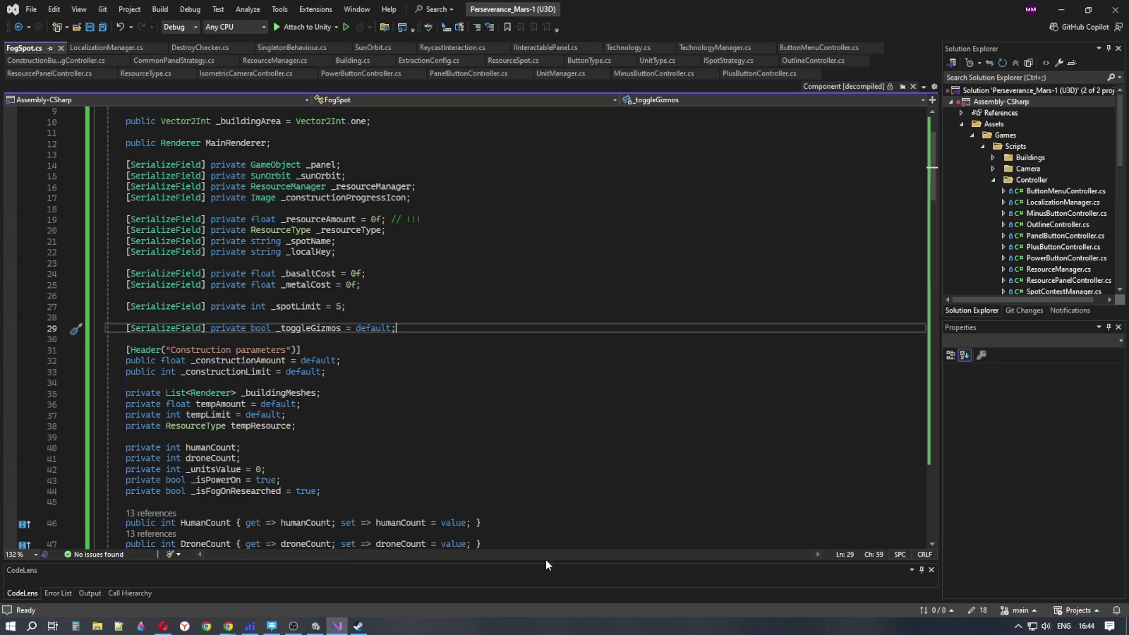
Check the Error List for 0 errors and 0 warnings, then shrink the panel
left_click(57, 592)
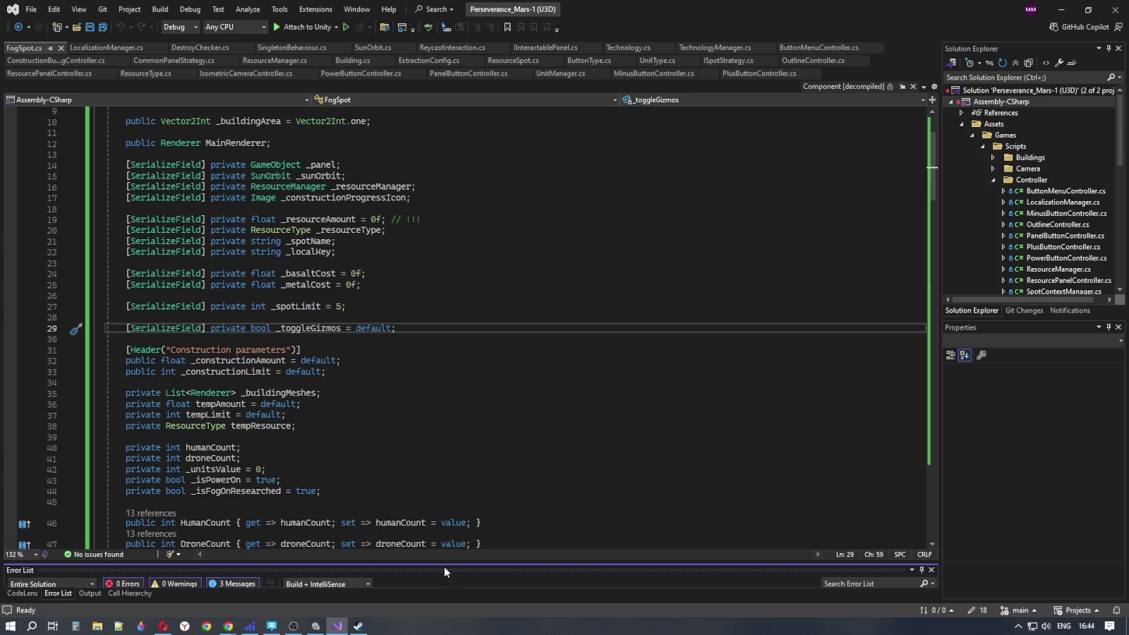
left_click_drag(443, 566, 454, 487)
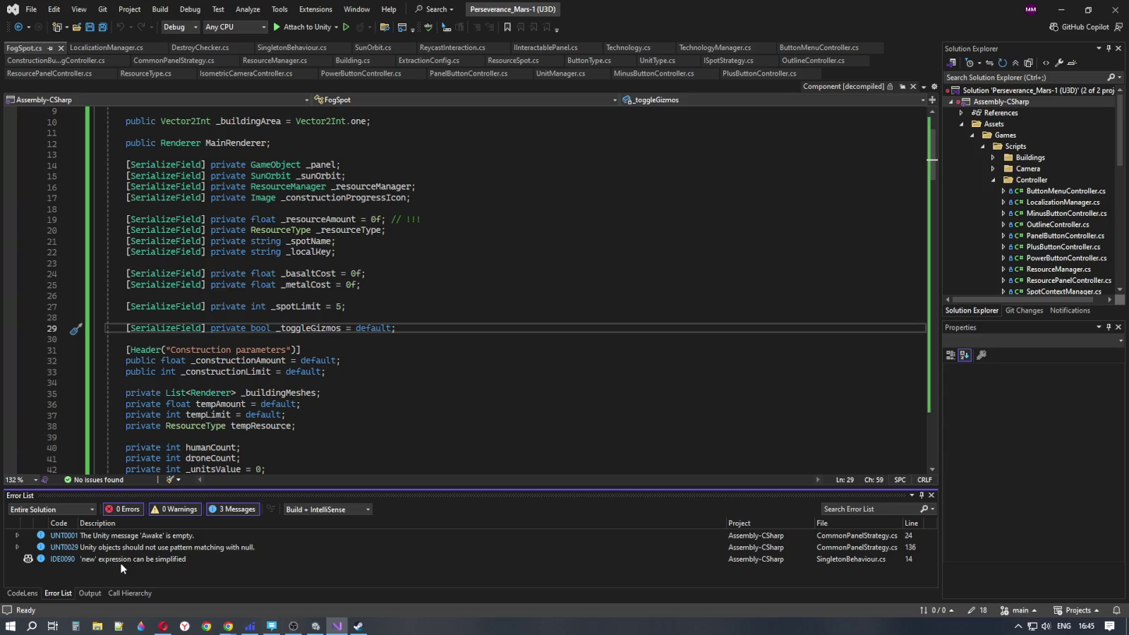
left_click_drag(380, 488, 375, 568)
scroll(325, 364, "down", 1)
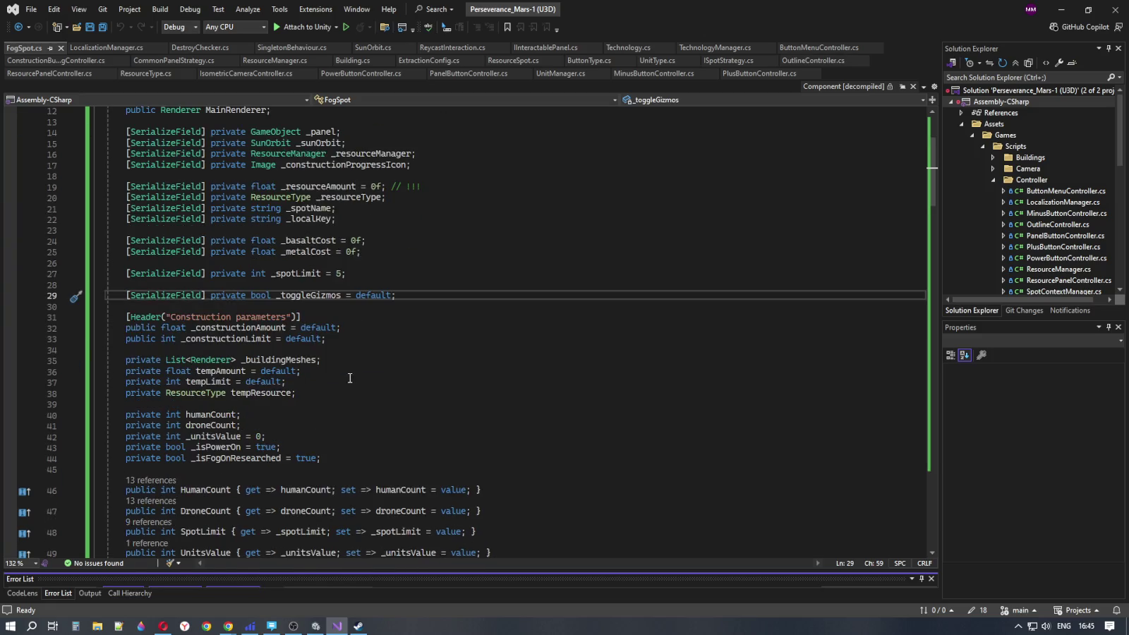
Remove the extra blank lines between Start() and the UpdateBuilding summary comment
left_click(306, 295)
scroll(430, 409, "down", 20)
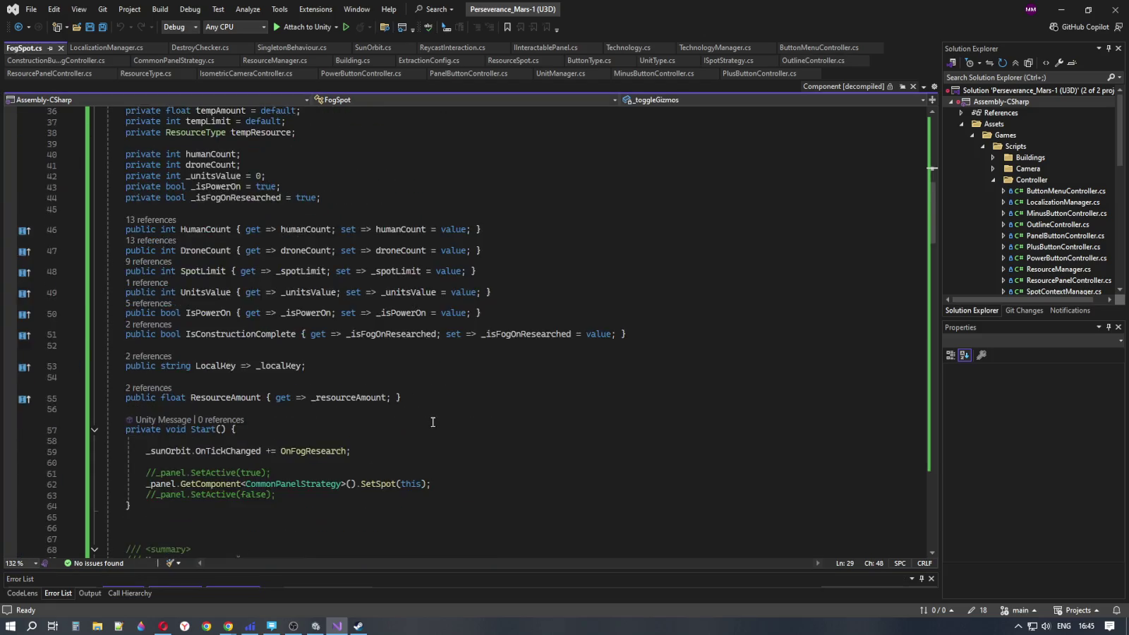
scroll(431, 417, "down", 20)
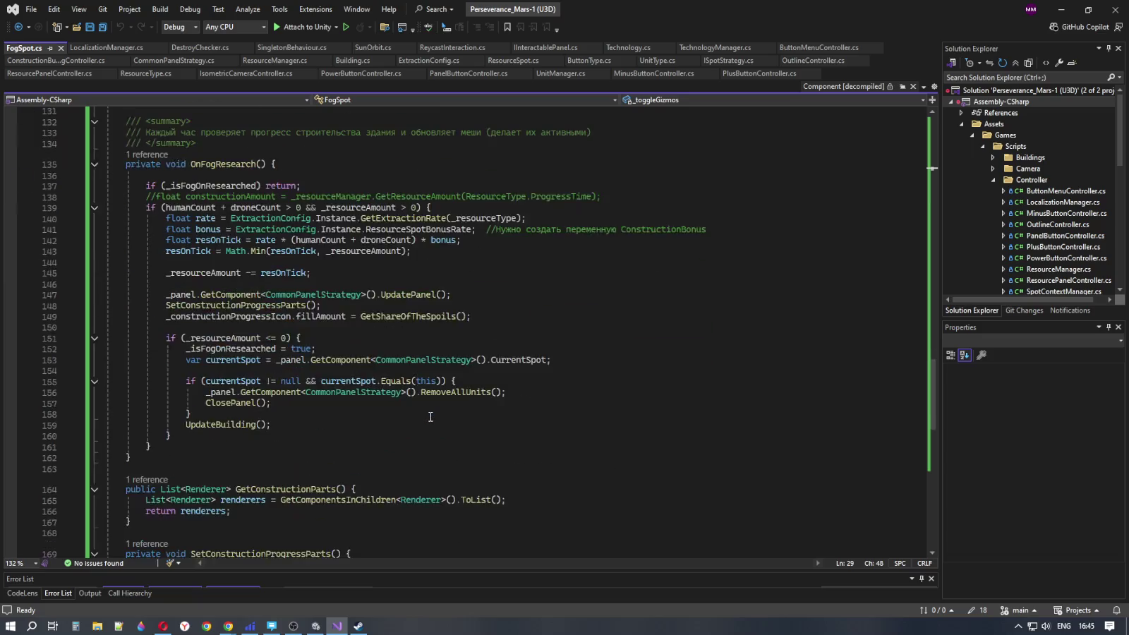
scroll(430, 417, "up", 20)
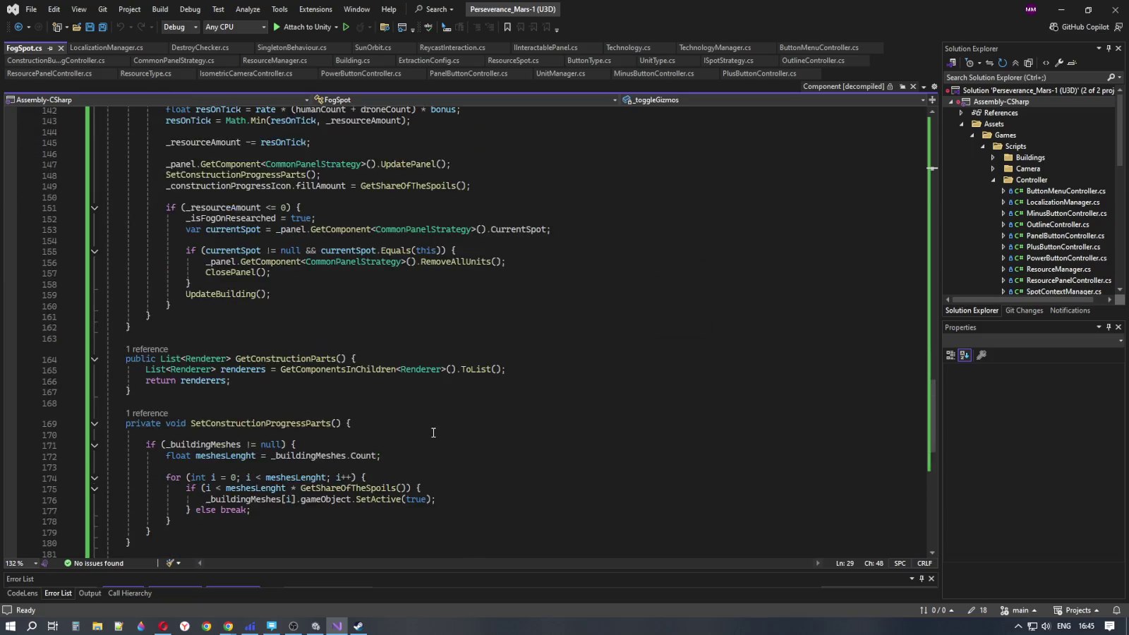
scroll(434, 431, "up", 10)
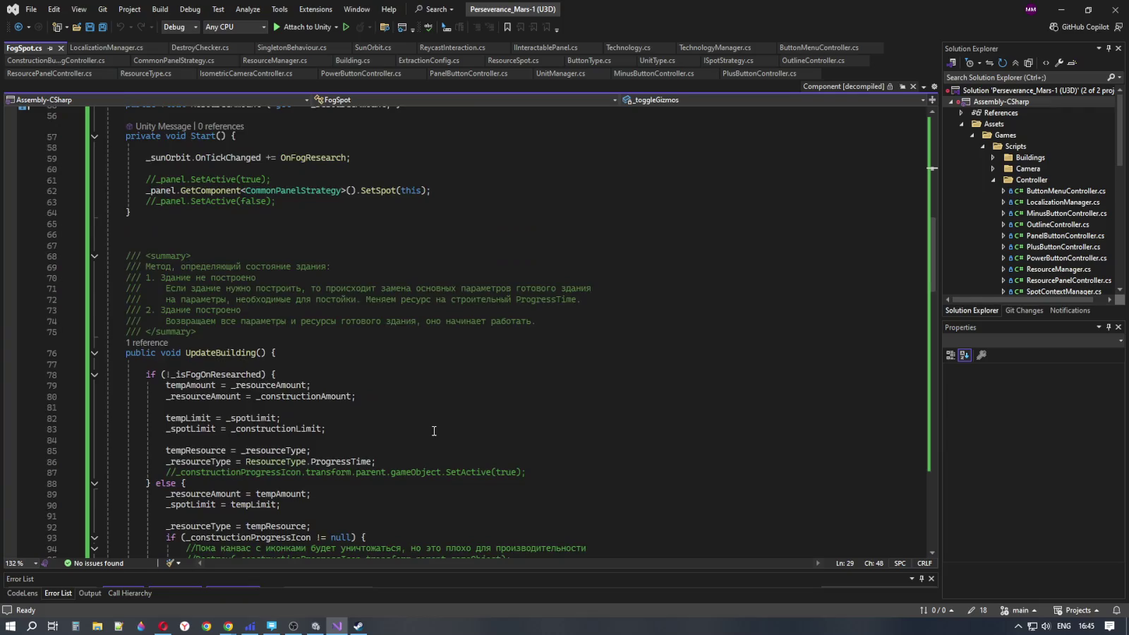
left_click(211, 397)
key("ctrl+x")
key("ctrl+x")
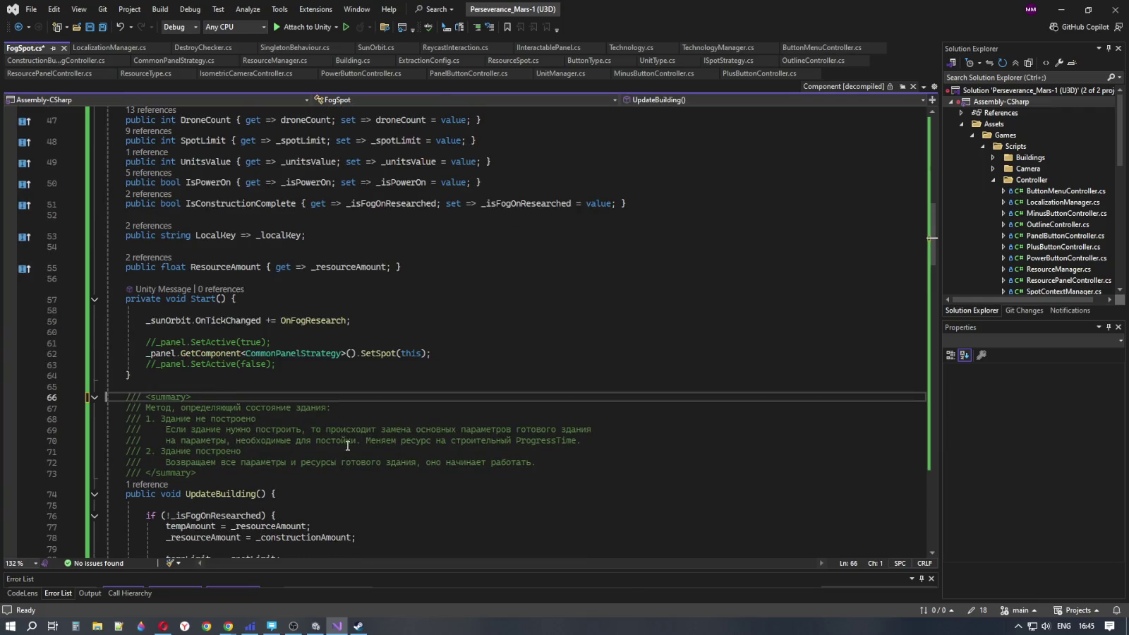
Review the _toggleGizmos field declaration on line 29
scroll(348, 446, "up", 3)
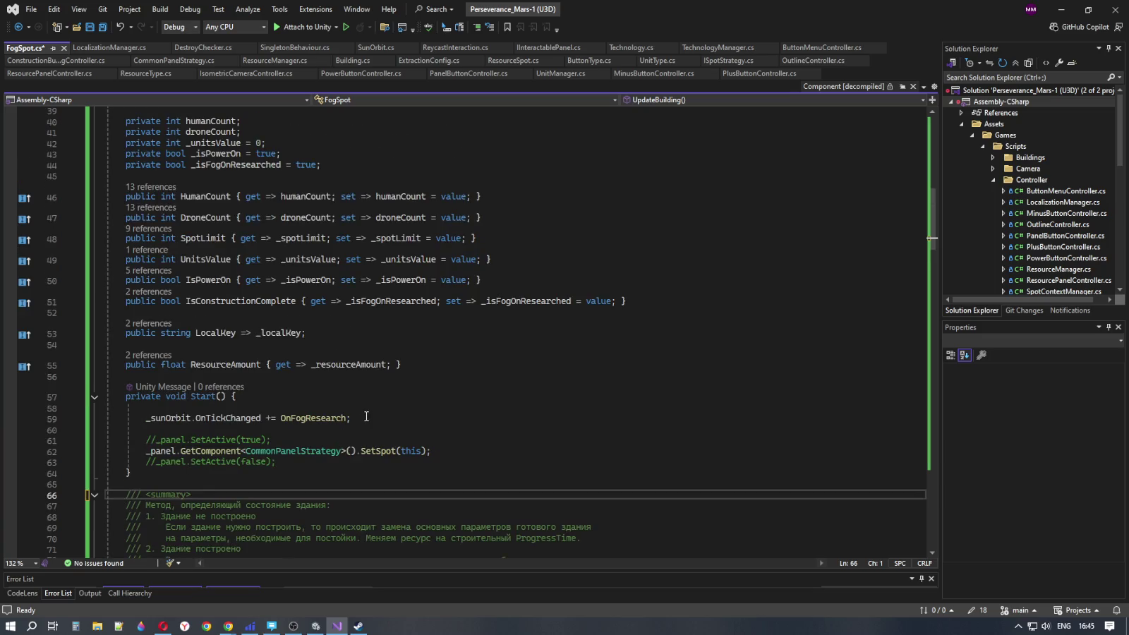
scroll(375, 421, "up", 7)
scroll(376, 420, "up", 6)
scroll(337, 389, "down", 3)
left_click(307, 327)
left_click(411, 328)
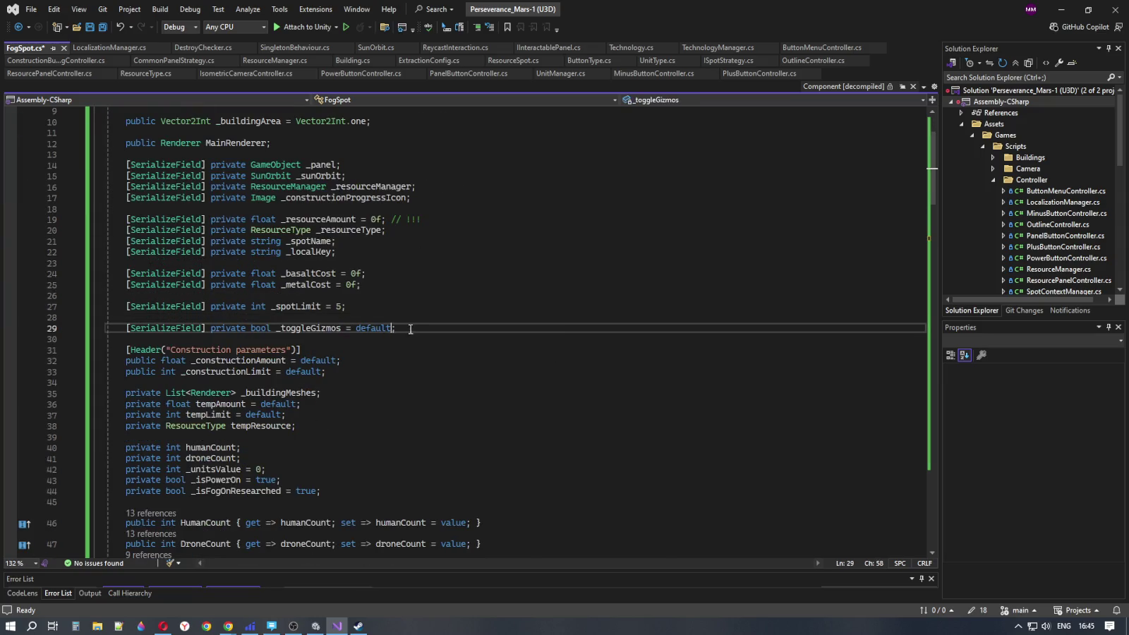
double_click(259, 329)
left_click(318, 328)
left_click(409, 329)
Highlight the uses of _buildingMeshes, the Renderer type and _resourceManager
left_click(288, 392)
double_click(288, 392)
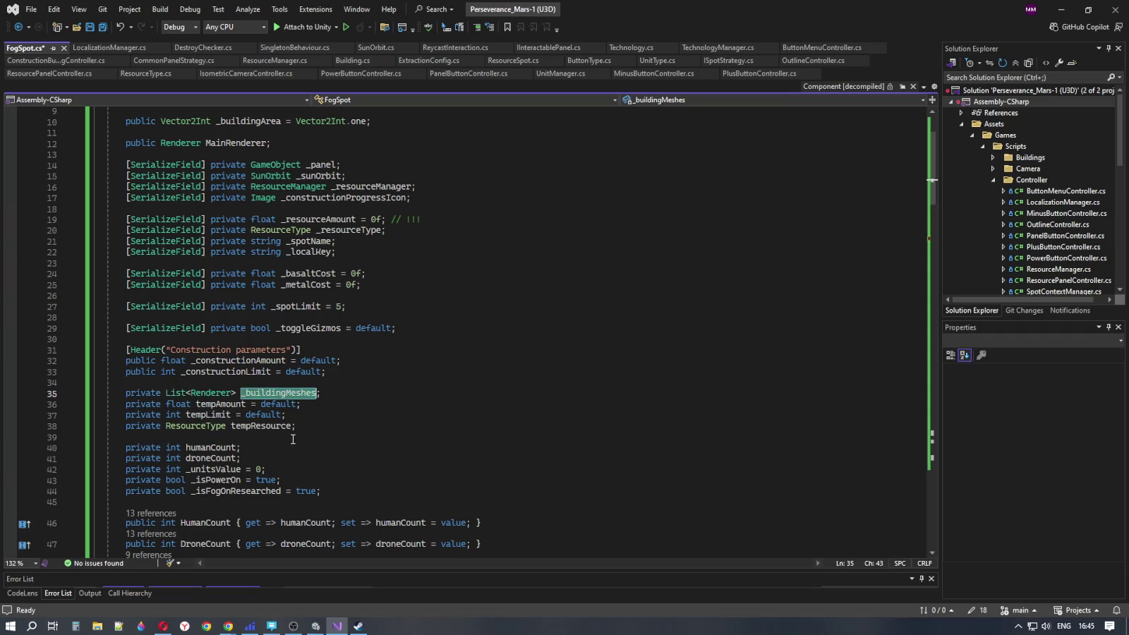
double_click(214, 393)
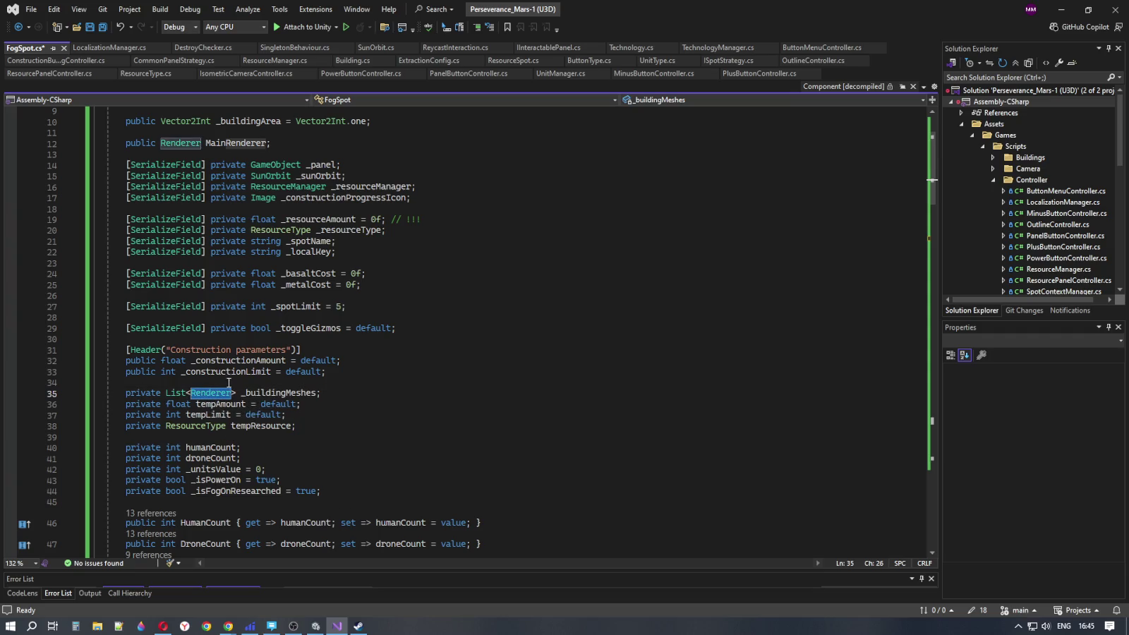
mouse_move(258, 167)
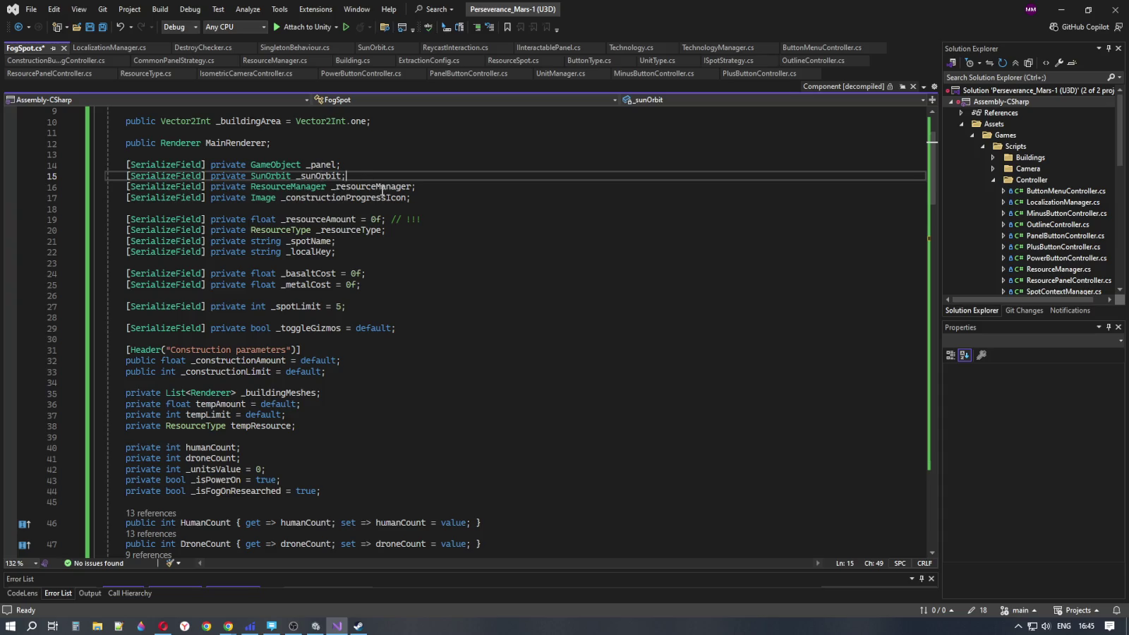
left_click(382, 187)
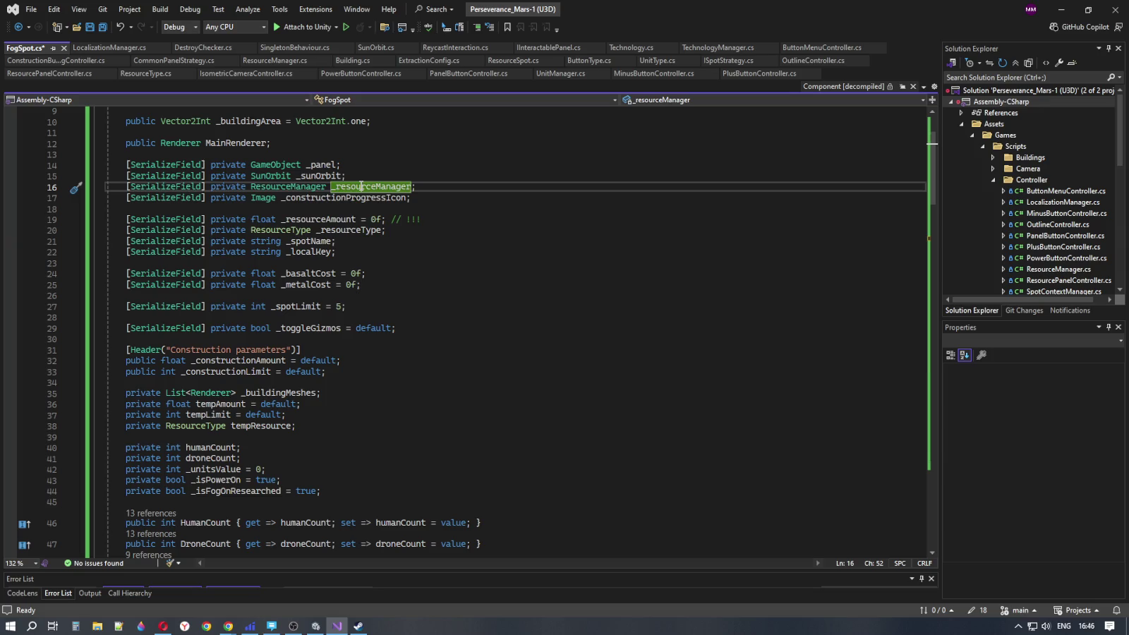
double_click(360, 186)
scroll(508, 332, "down", 3)
scroll(508, 333, "down", 20)
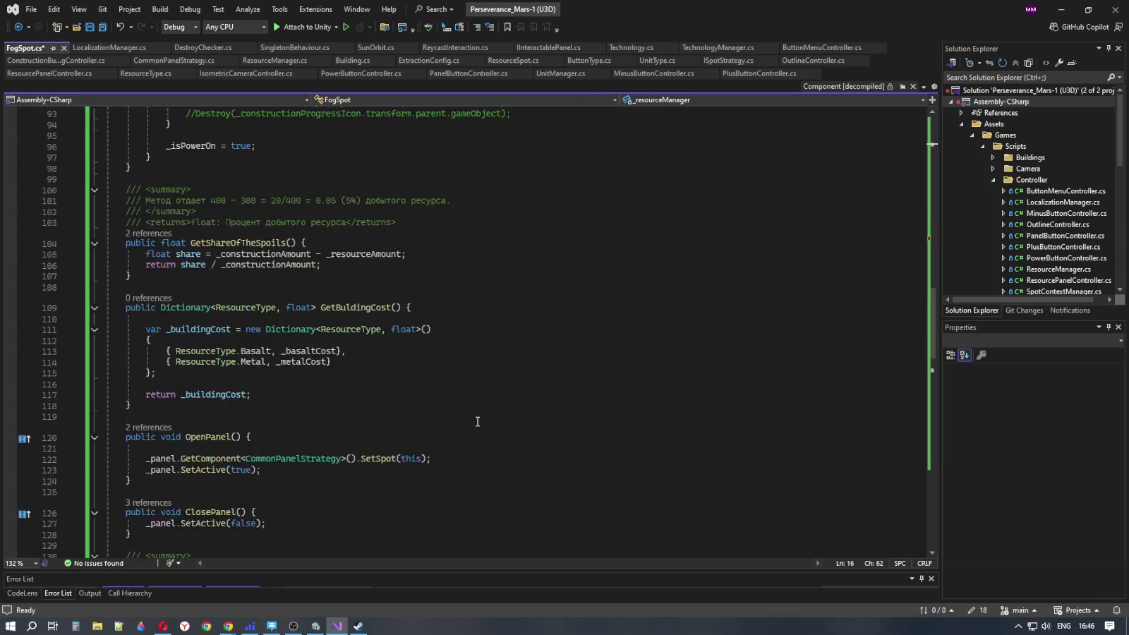
scroll(477, 415, "down", 4)
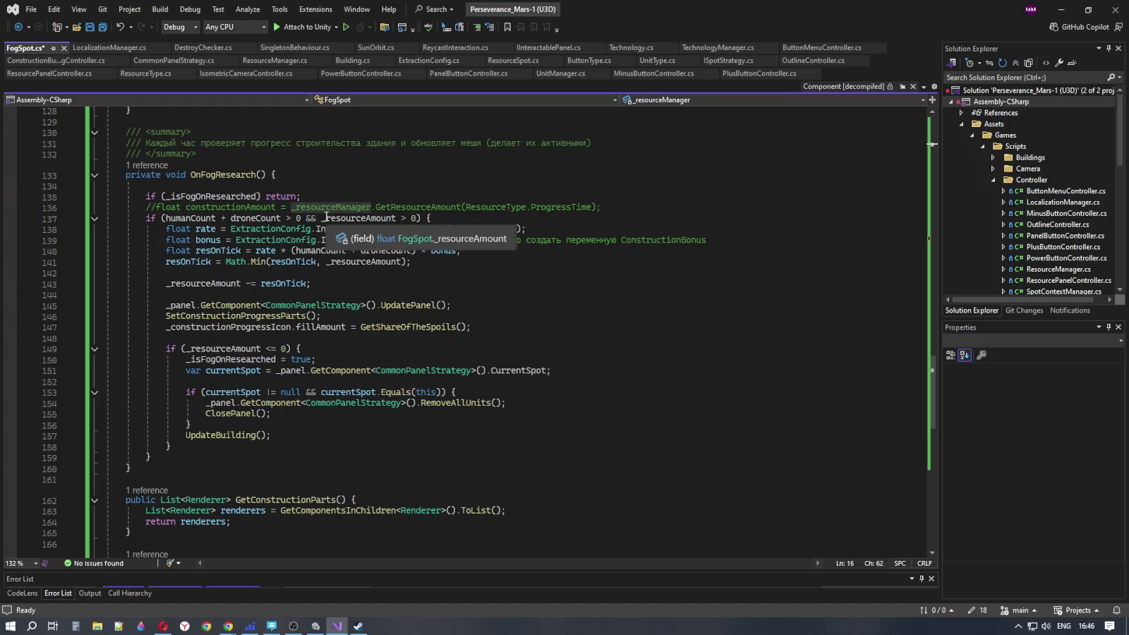
left_click(609, 207)
key("ctrl+x")
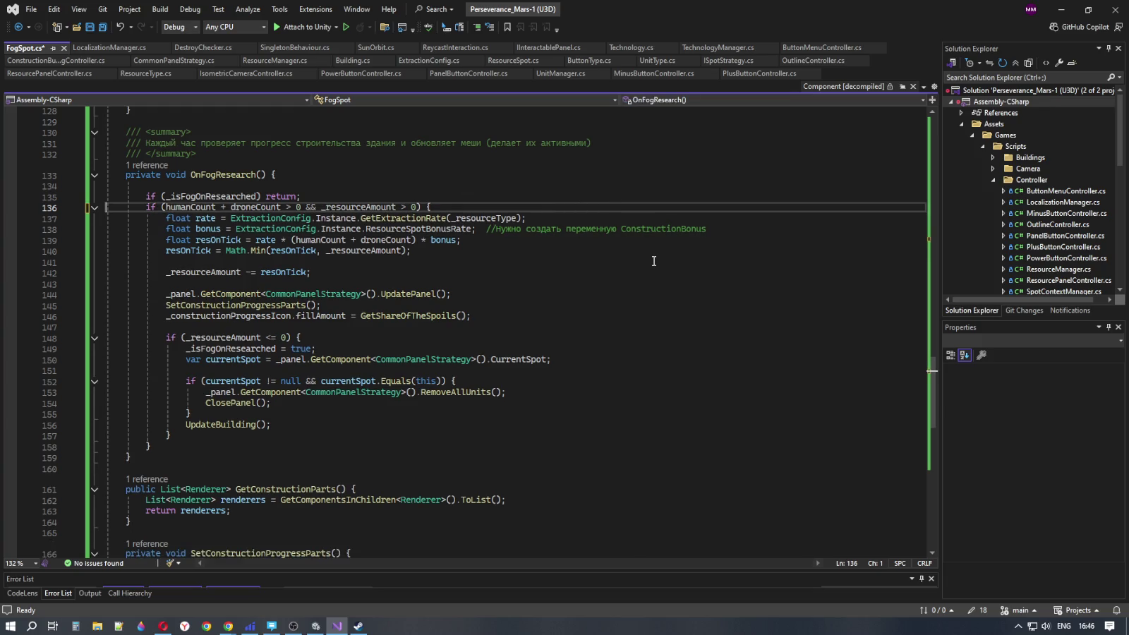
left_click(407, 207)
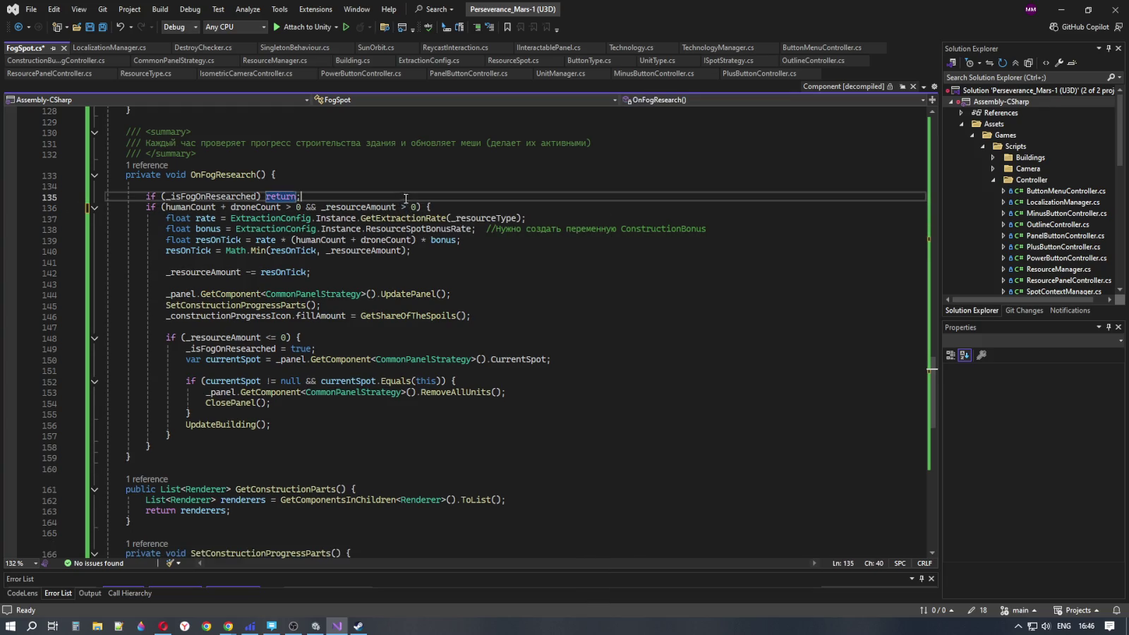
left_click(501, 206)
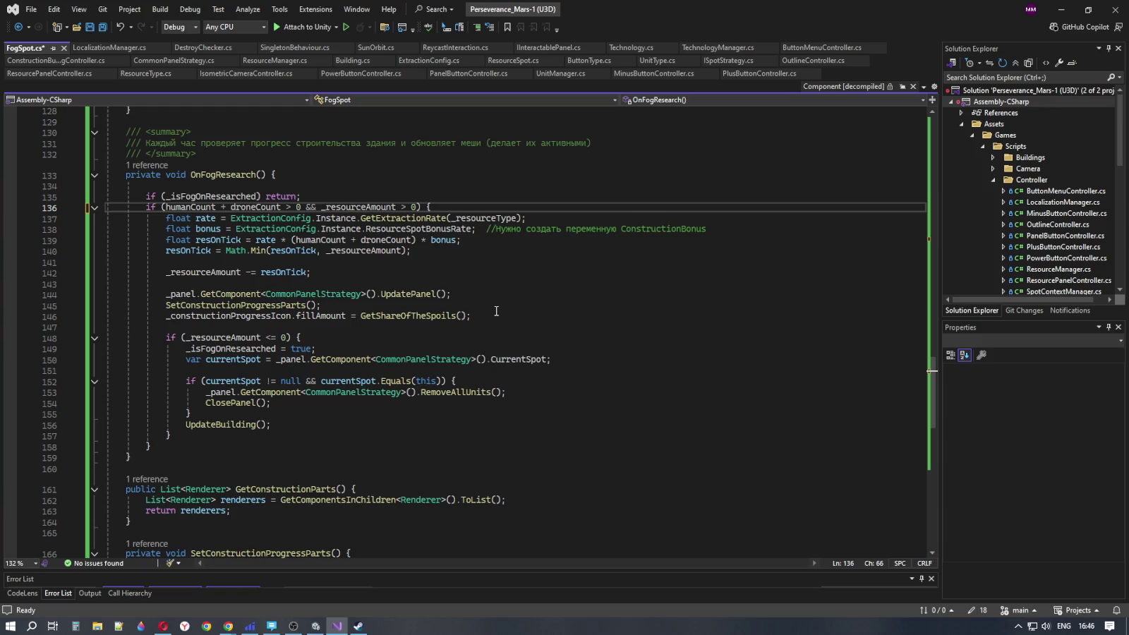
key("ctrl+z")
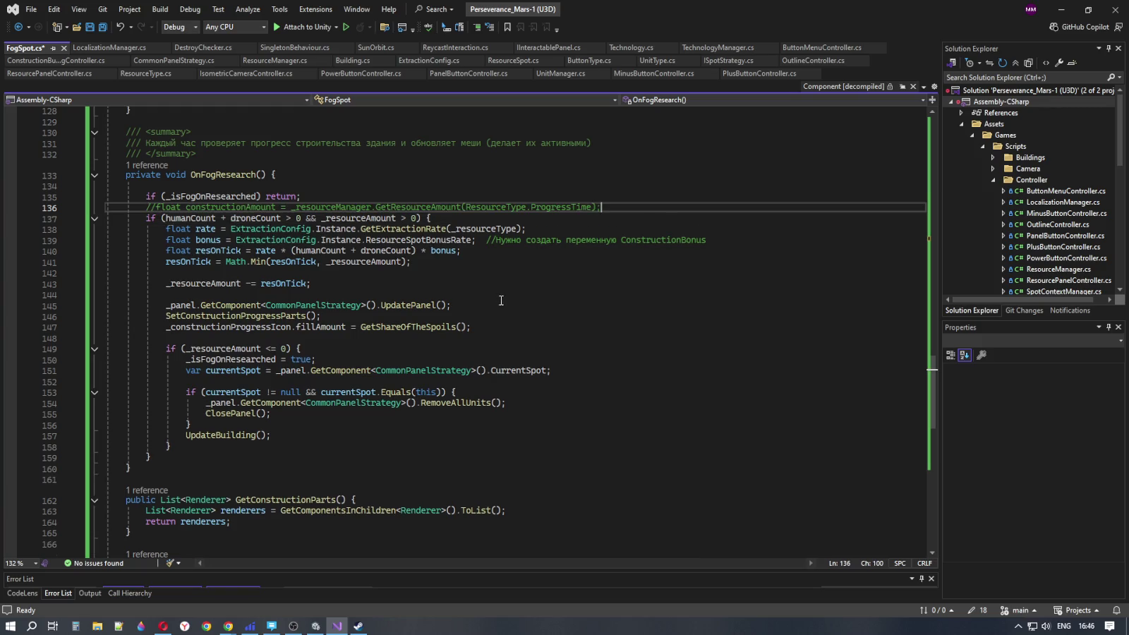
double_click(250, 207)
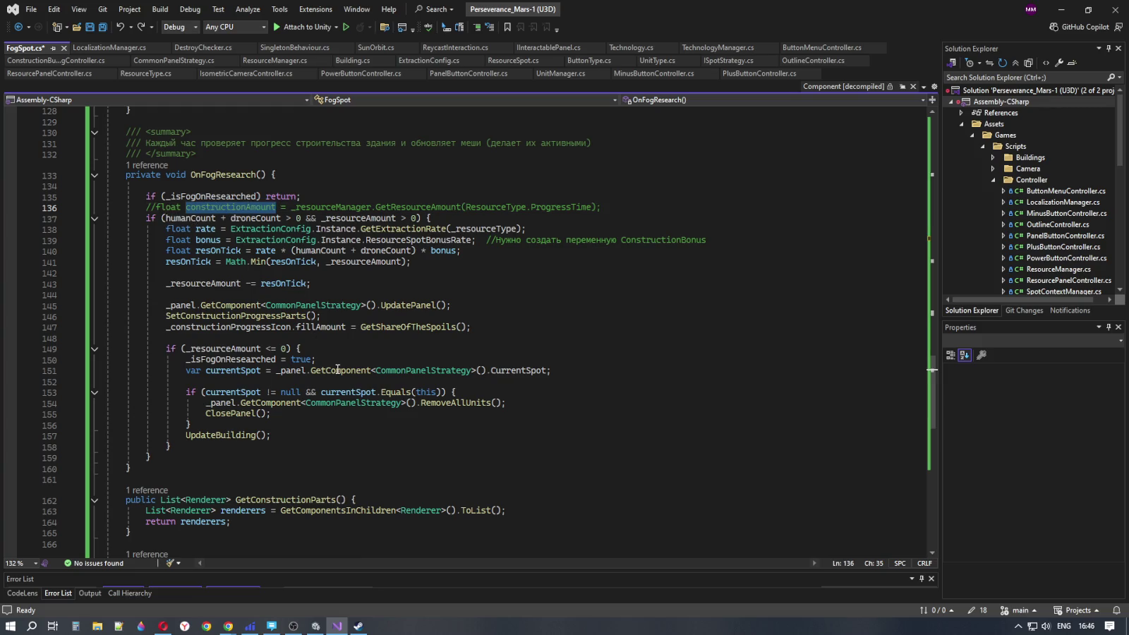
mouse_move(338, 369)
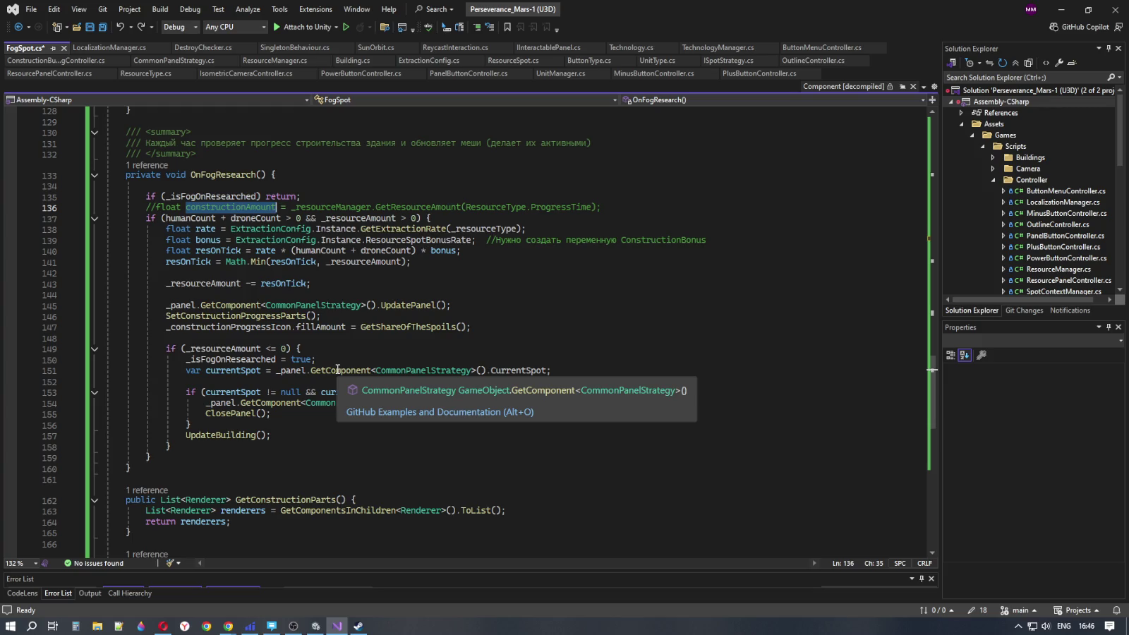
left_click(600, 208)
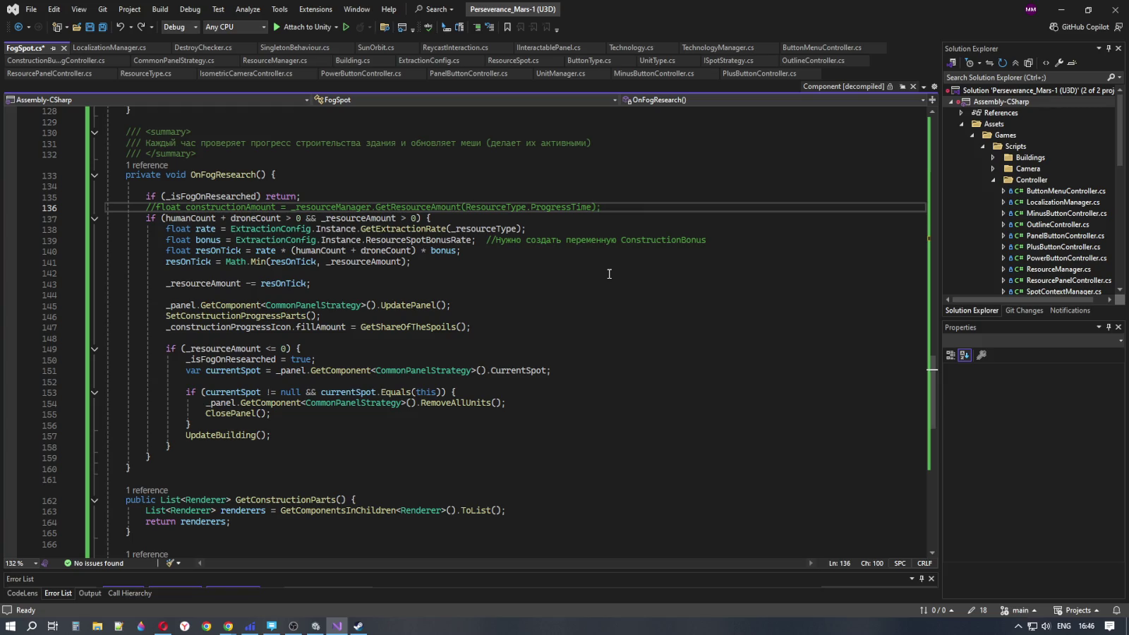
key("ctrl+x")
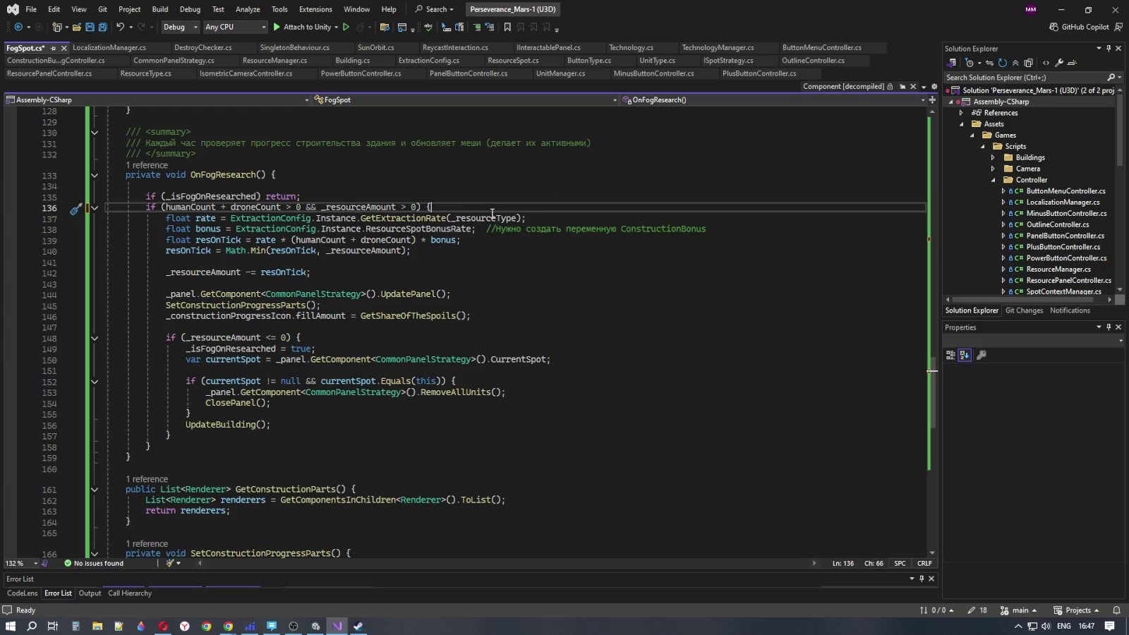
Highlight _resourceType uses, then find ProgressTime and the else branch in UpdateBuilding
double_click(494, 218)
scroll(498, 221, "up", 20)
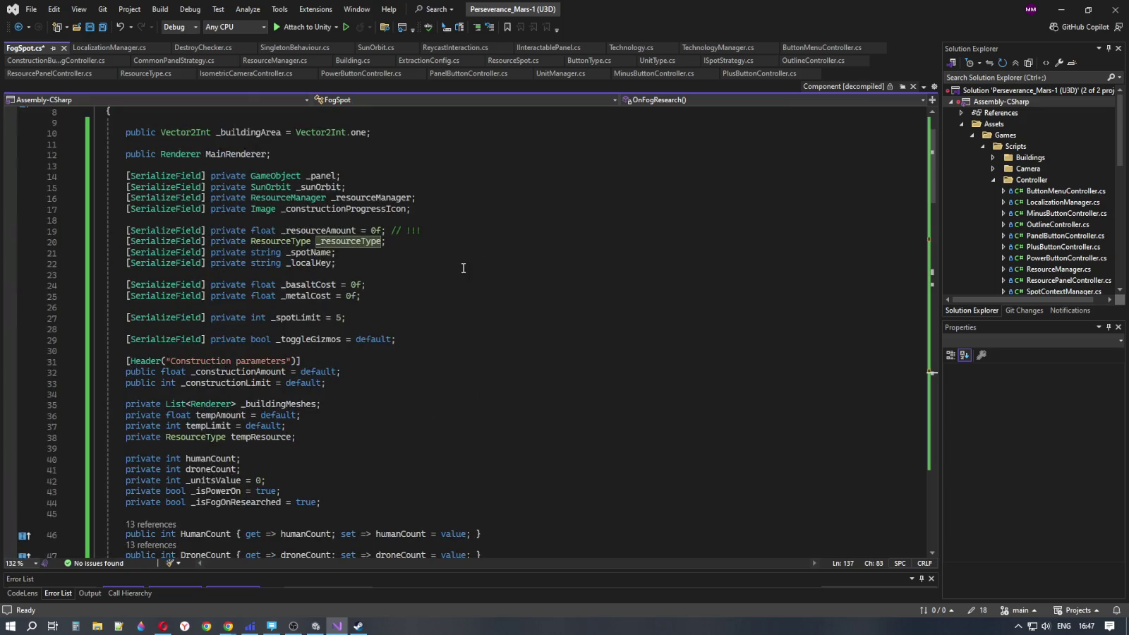
scroll(464, 268, "down", 7)
scroll(470, 362, "down", 6)
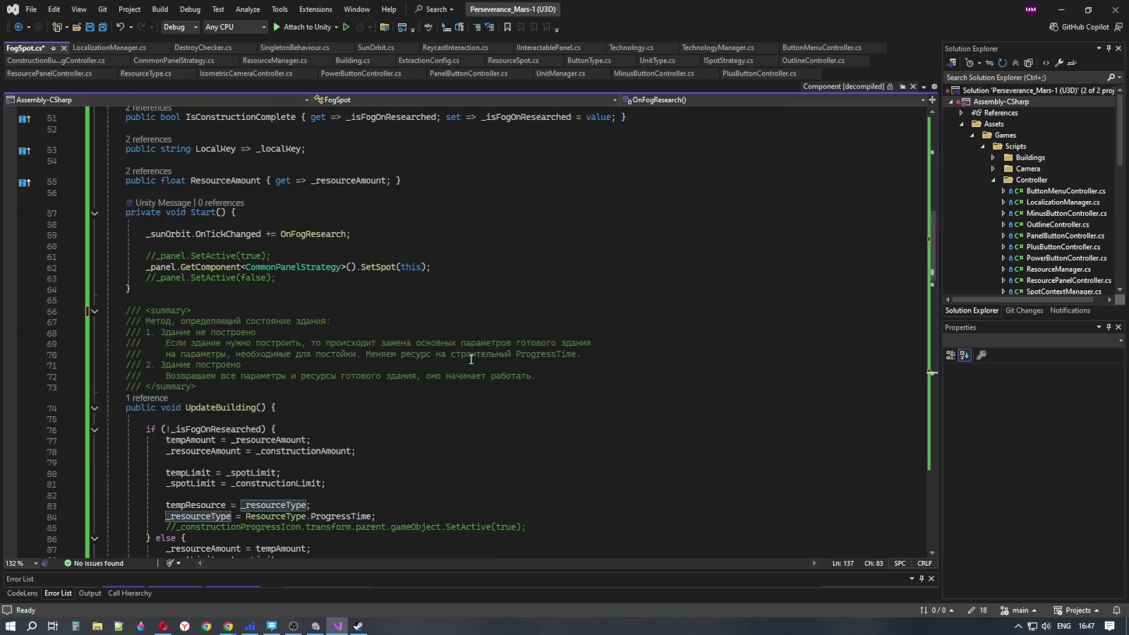
scroll(471, 361, "down", 2)
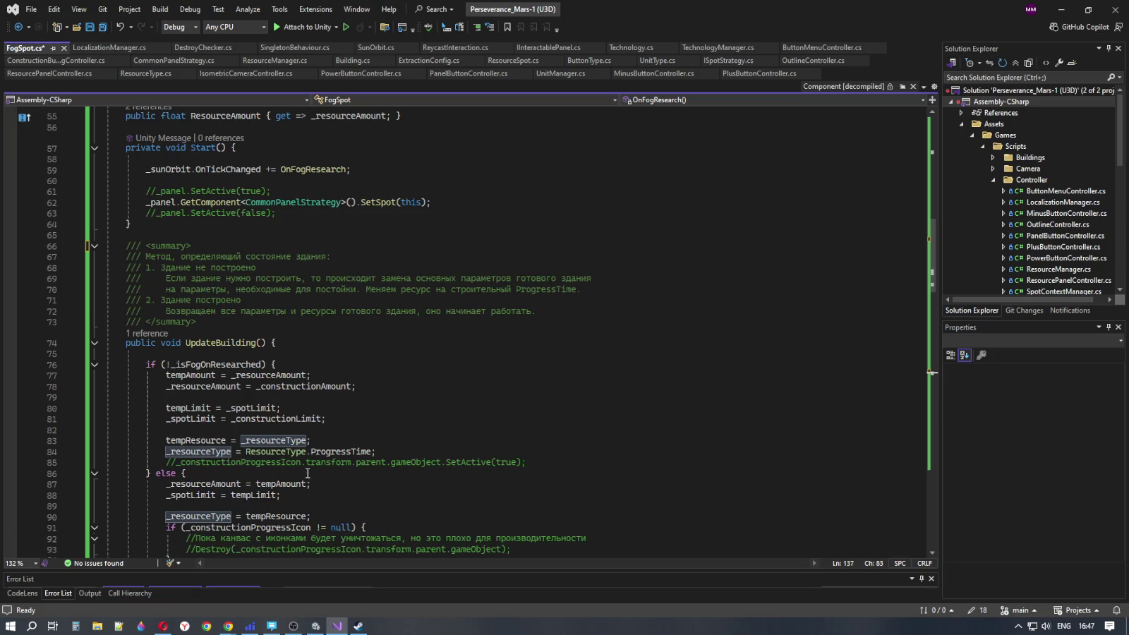
double_click(323, 452)
scroll(548, 483, "down", 3)
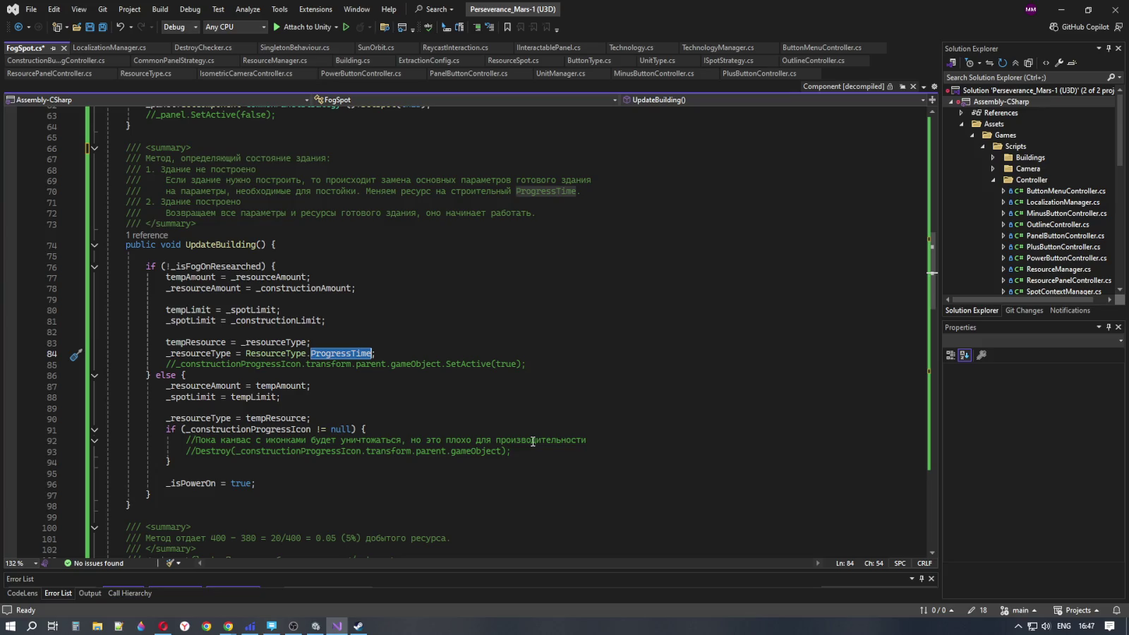
scroll(532, 441, "down", 3)
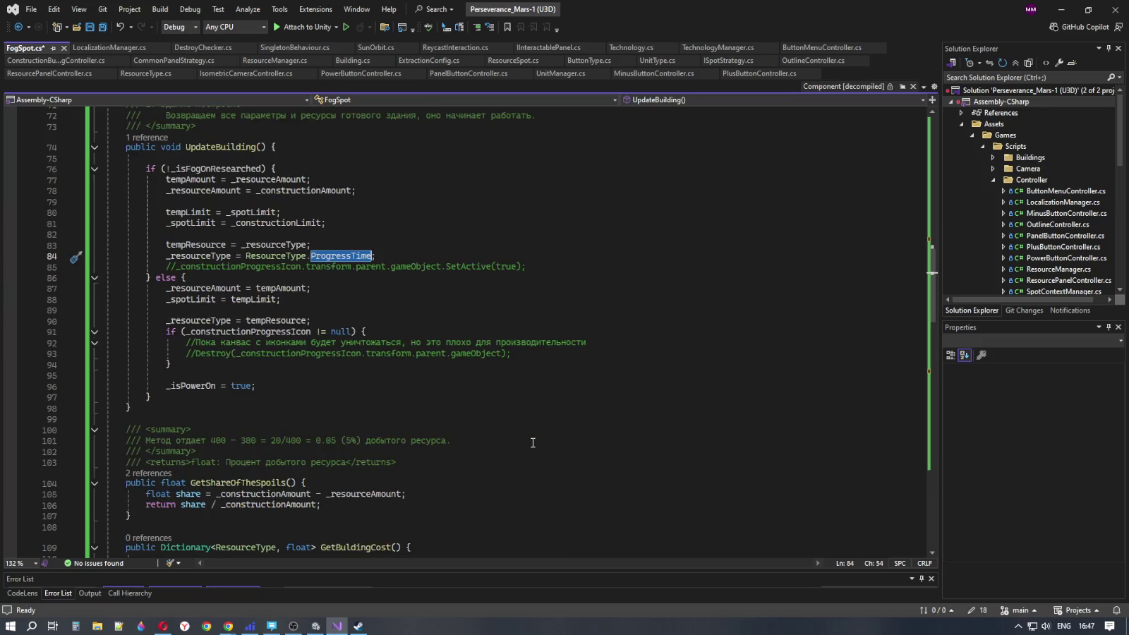
scroll(532, 442, "down", 4)
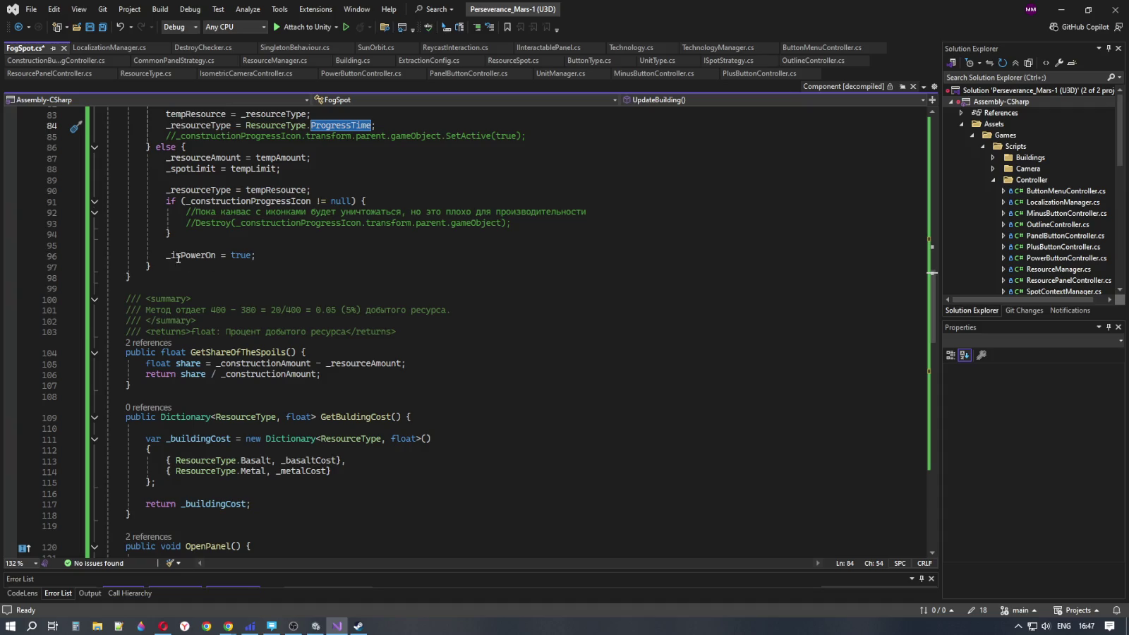
Comment out the _isPowerOn = true; line with //
mouse_move(165, 254)
left_mouse_down()
mouse_move(257, 255)
mouse_move(167, 245)
left_mouse_up()
key("Escape")
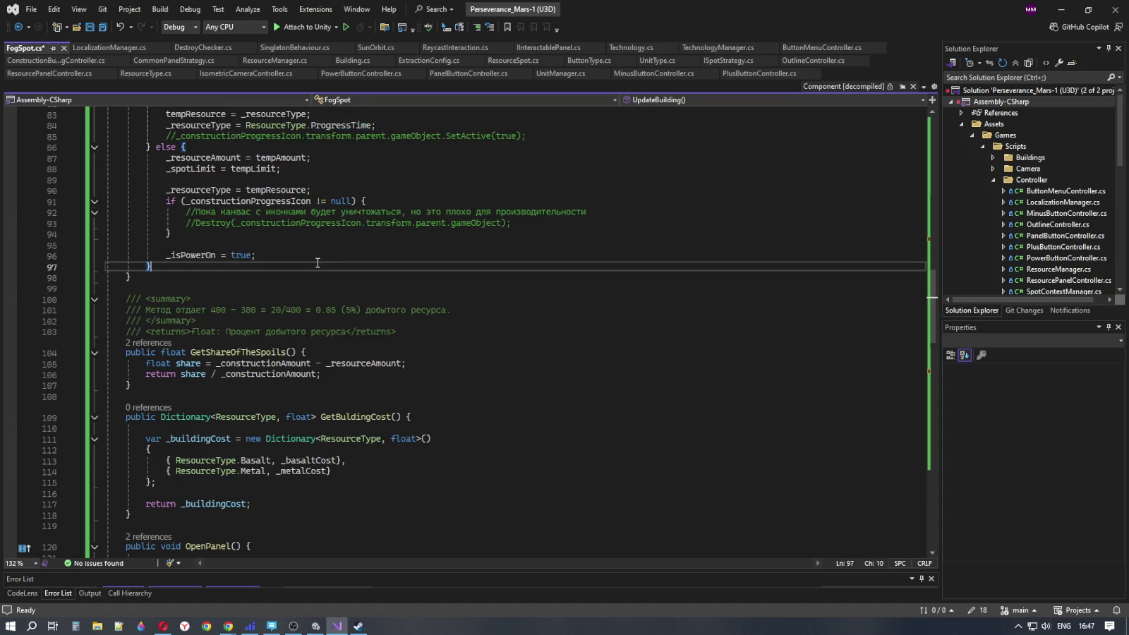
scroll(314, 289, "up", 2)
key("Down")
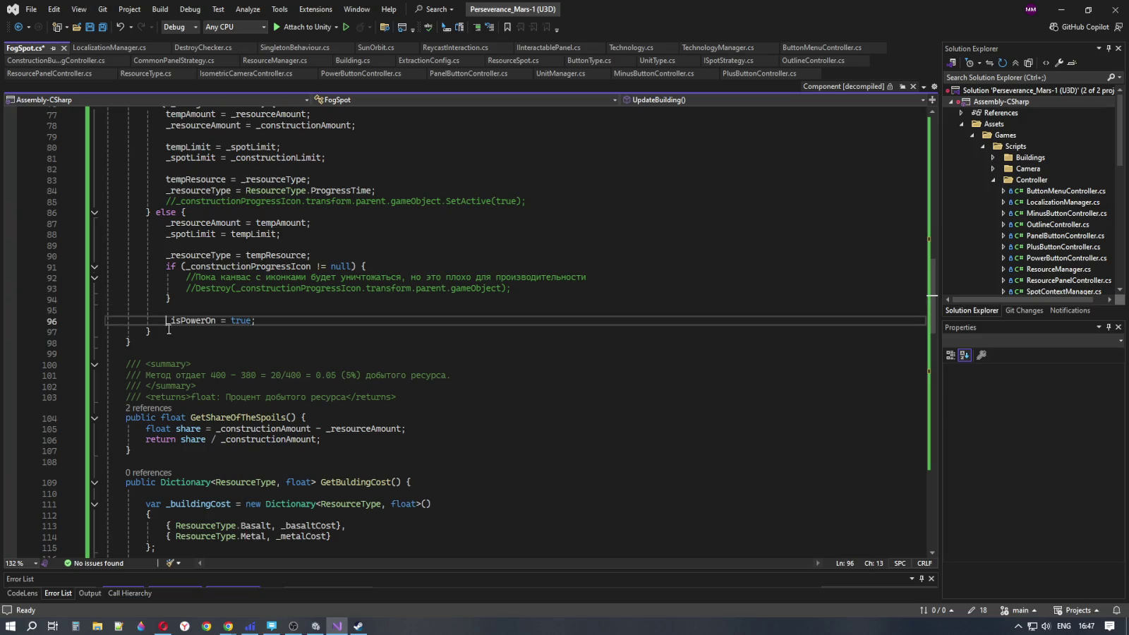
type("//")
scroll(304, 364, "up", 3)
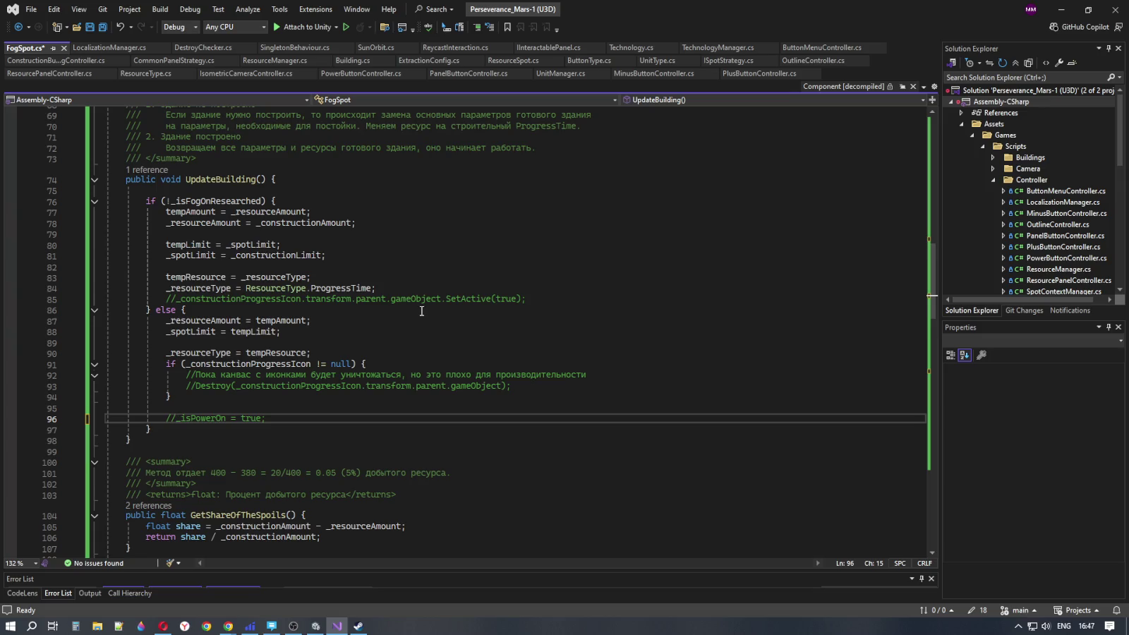
scroll(422, 312, "down", 2)
scroll(416, 312, "down", 4)
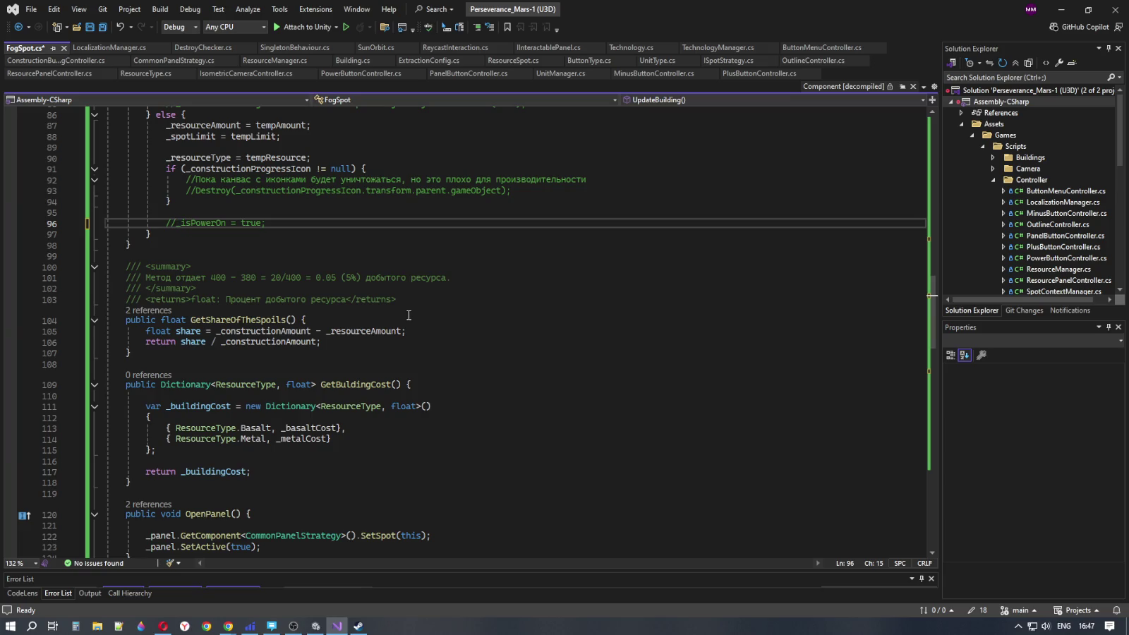
left_click(361, 345)
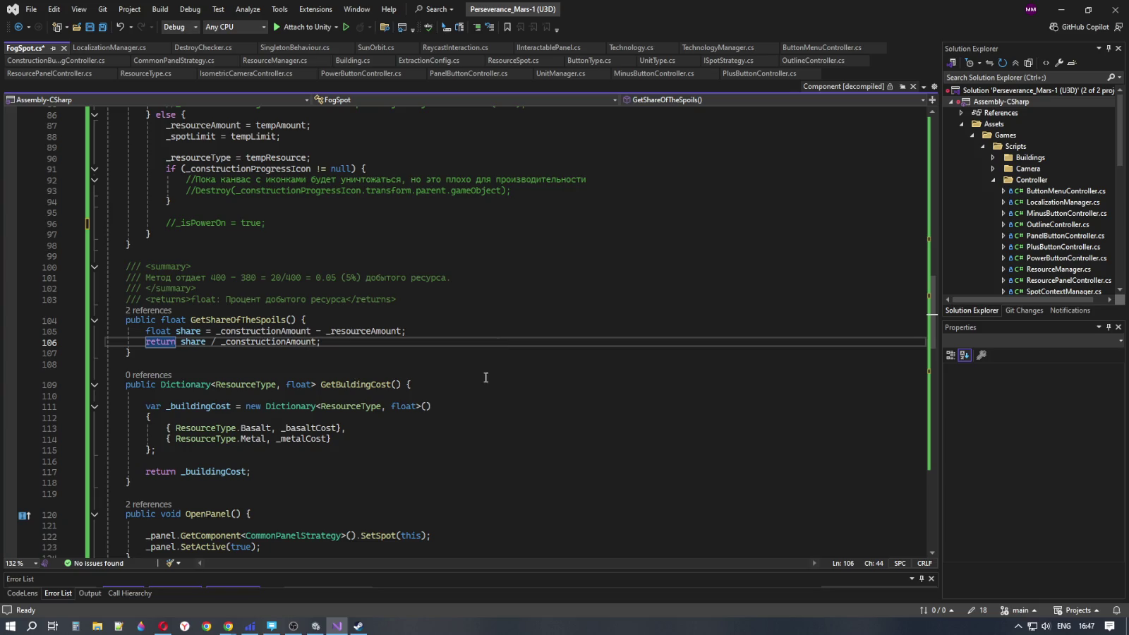
scroll(506, 390, "down", 1)
double_click(205, 287)
scroll(452, 423, "down", 5)
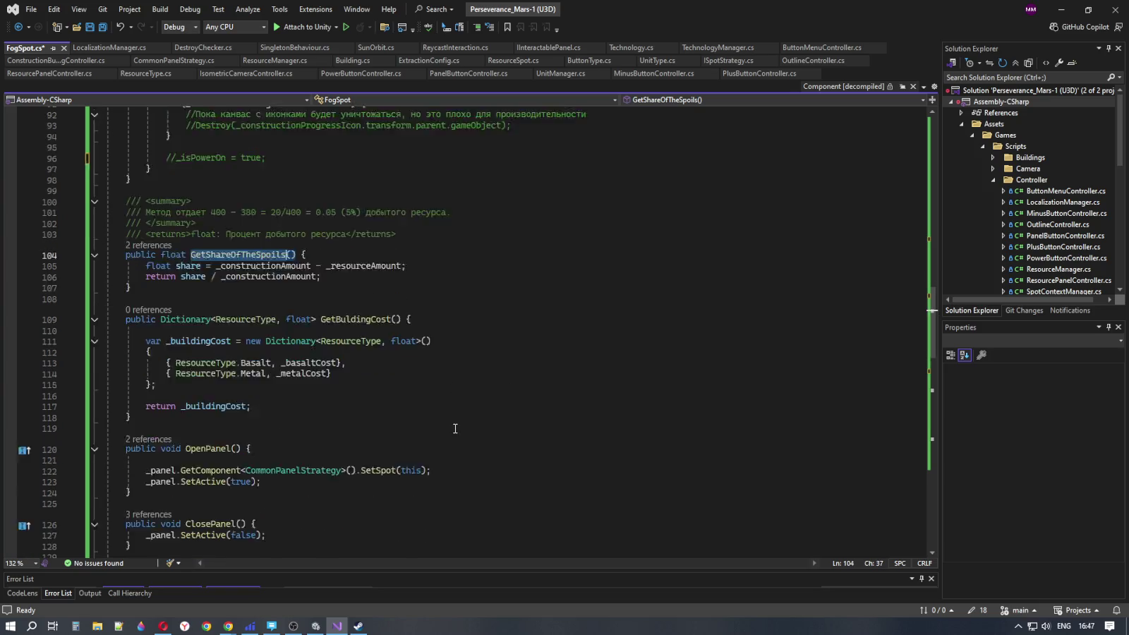
scroll(406, 385, "up", 2)
scroll(391, 388, "down", 2)
scroll(389, 397, "down", 7)
scroll(455, 442, "down", 2)
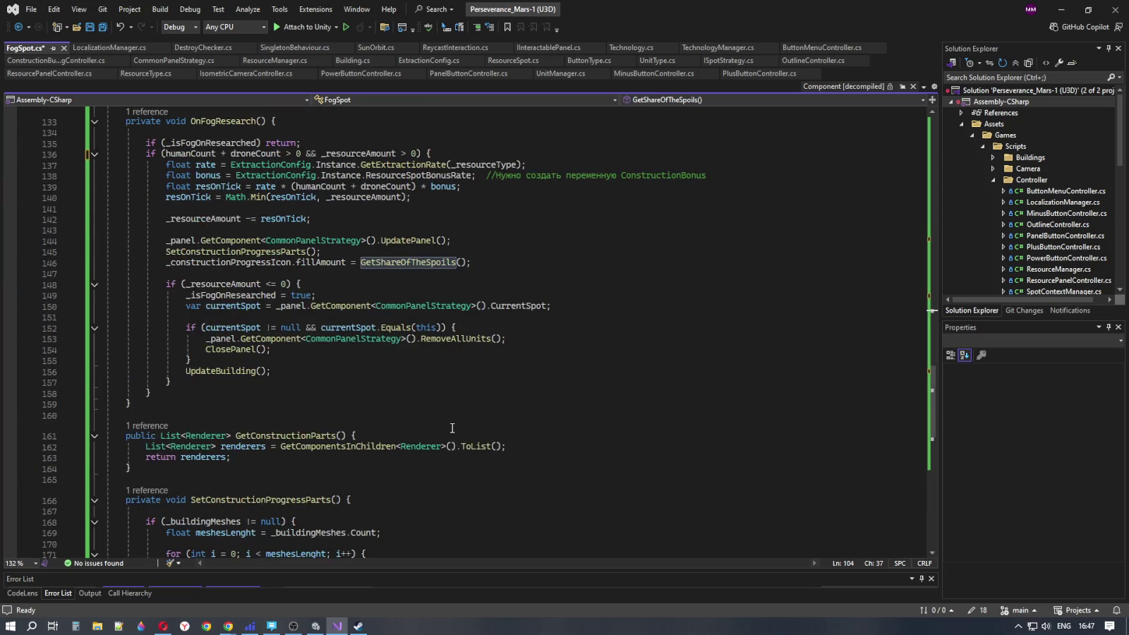
scroll(452, 429, "down", 3)
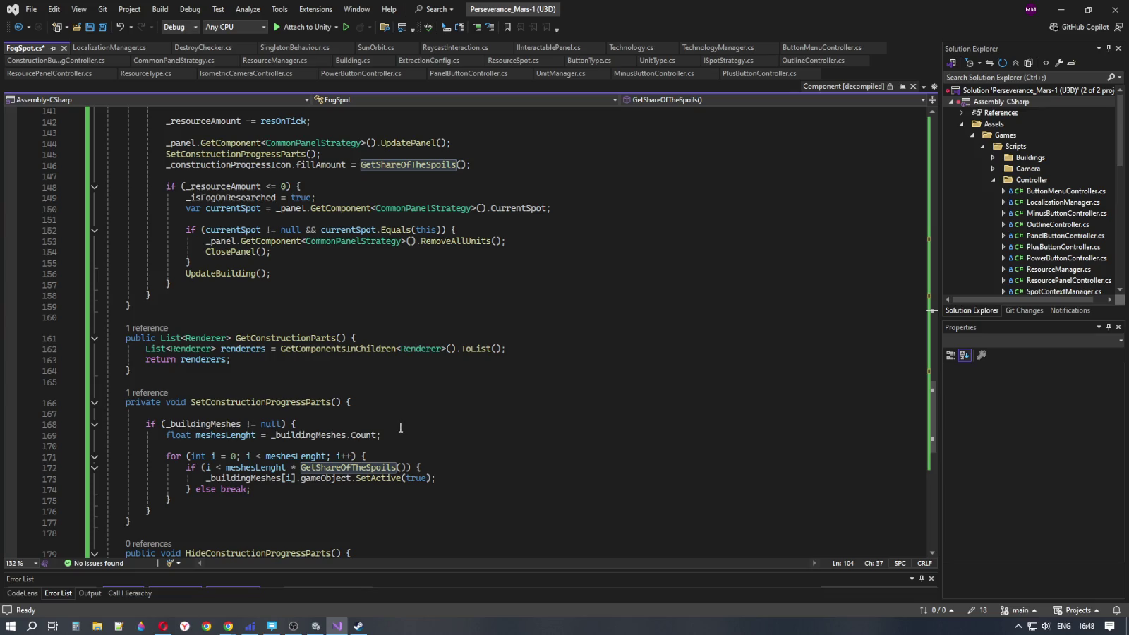
double_click(288, 337)
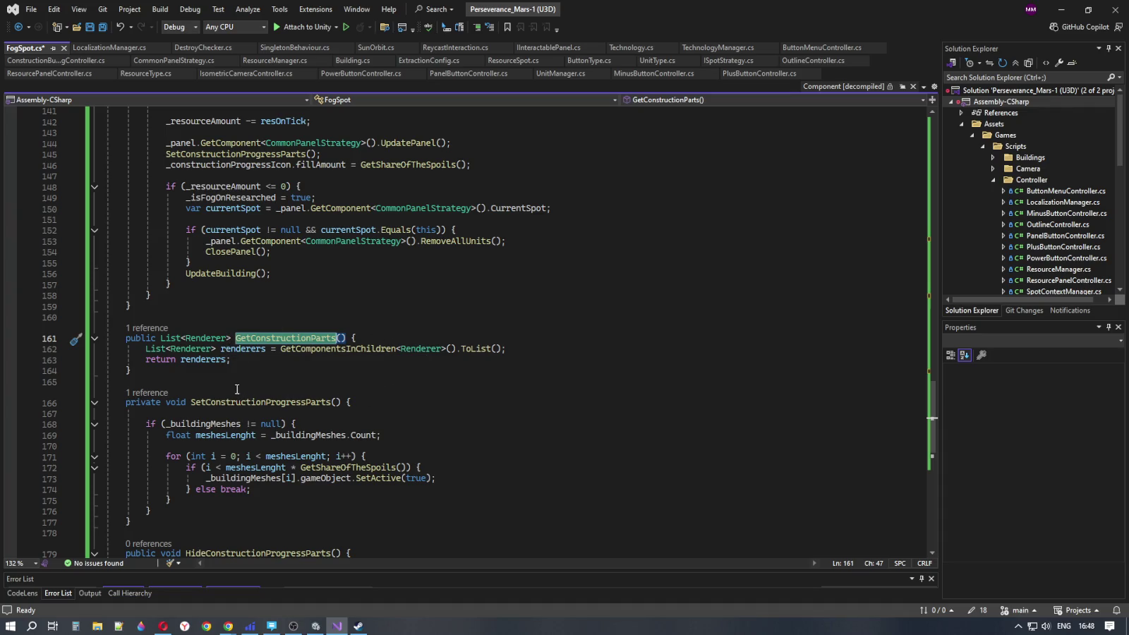
left_click_drag(462, 349, 306, 357)
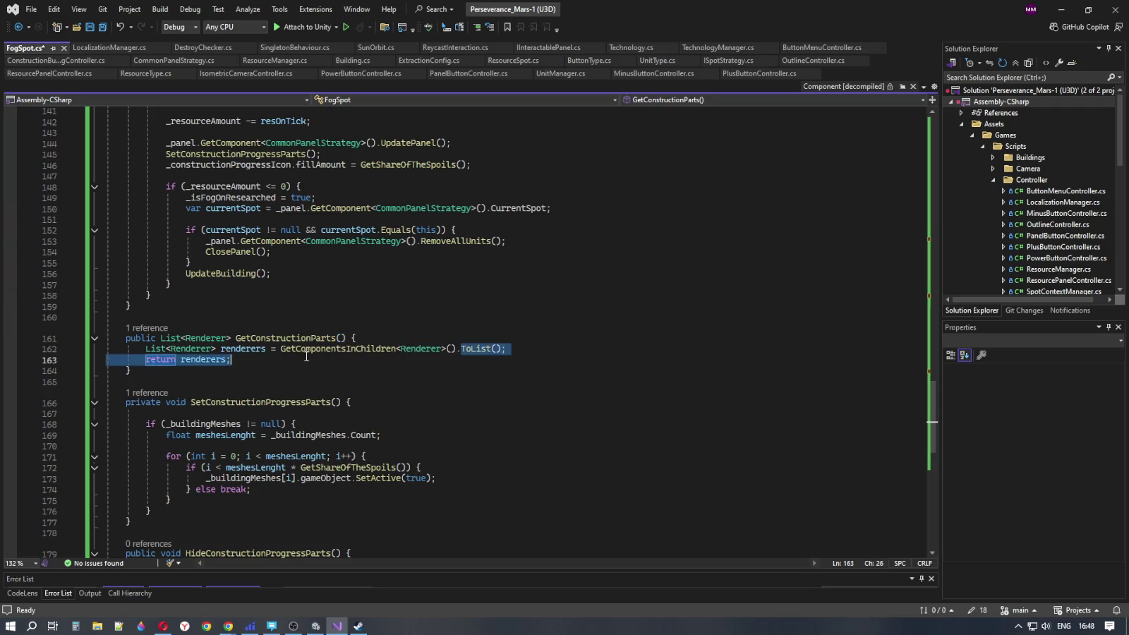
left_click(282, 351)
left_click(257, 361)
scroll(275, 395, "up", 7)
scroll(277, 404, "up", 20)
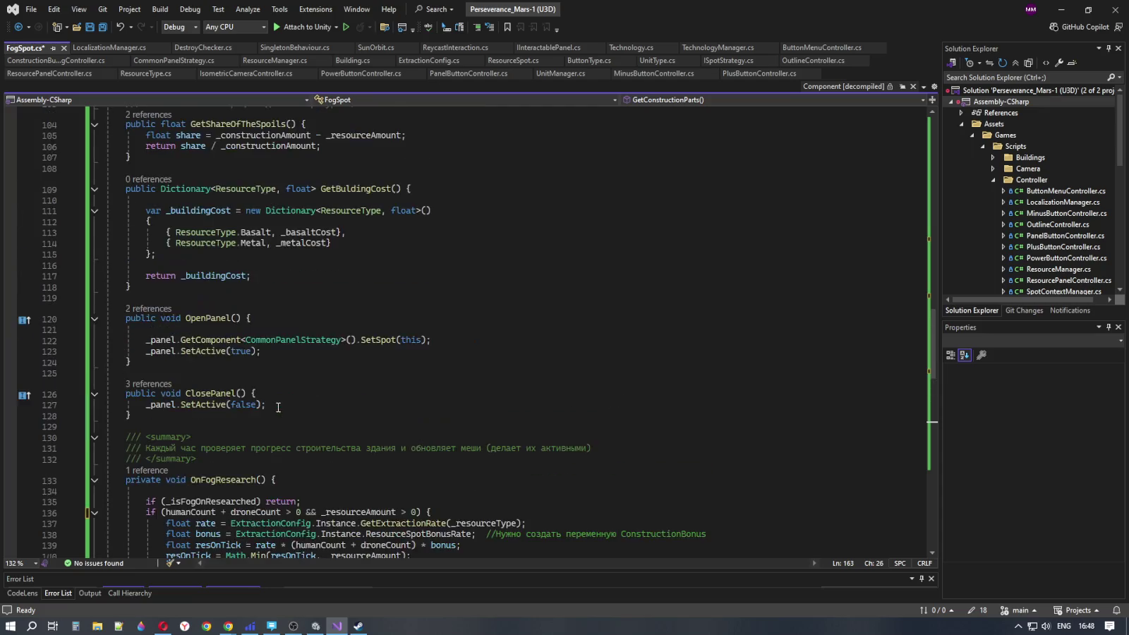
scroll(279, 410, "up", 13)
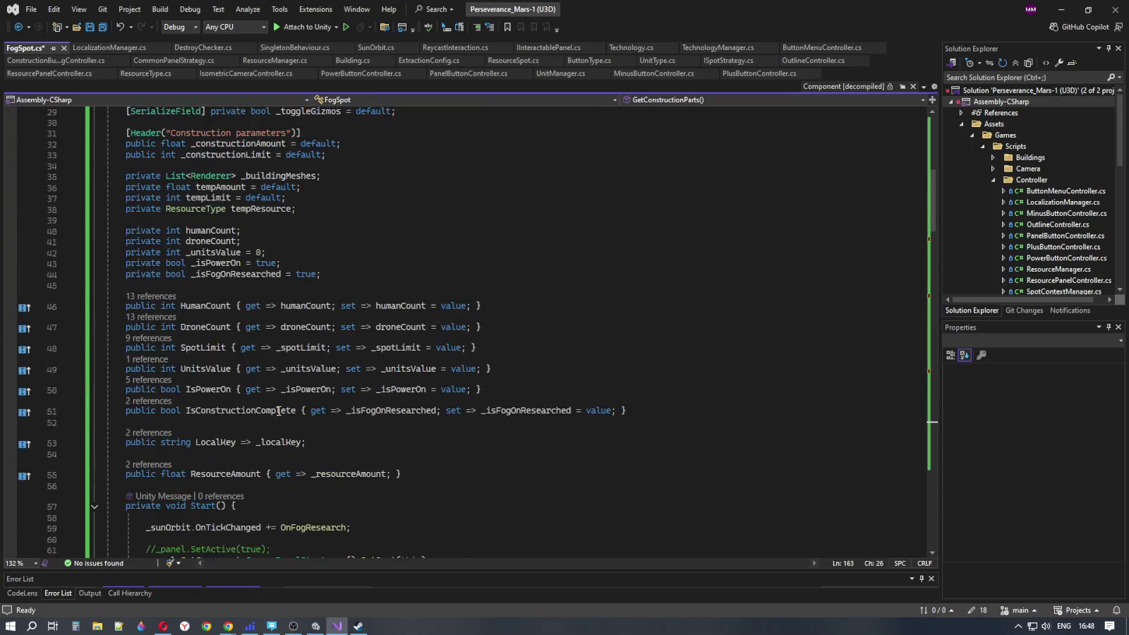
scroll(278, 412, "up", 2)
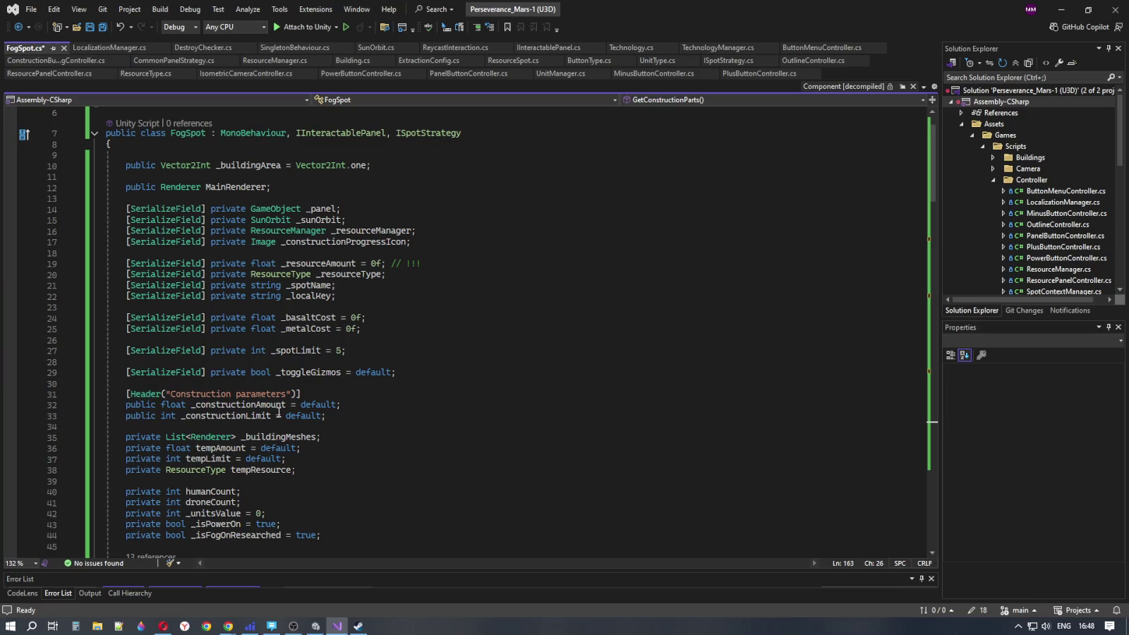
left_click(342, 291)
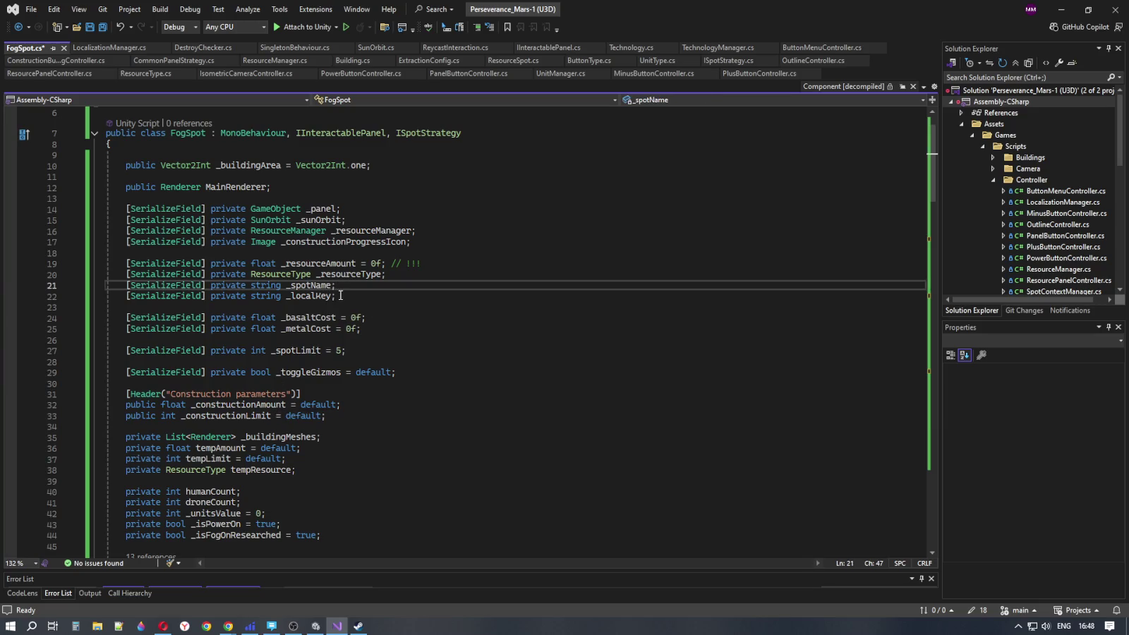
key("Down")
left_click(398, 275)
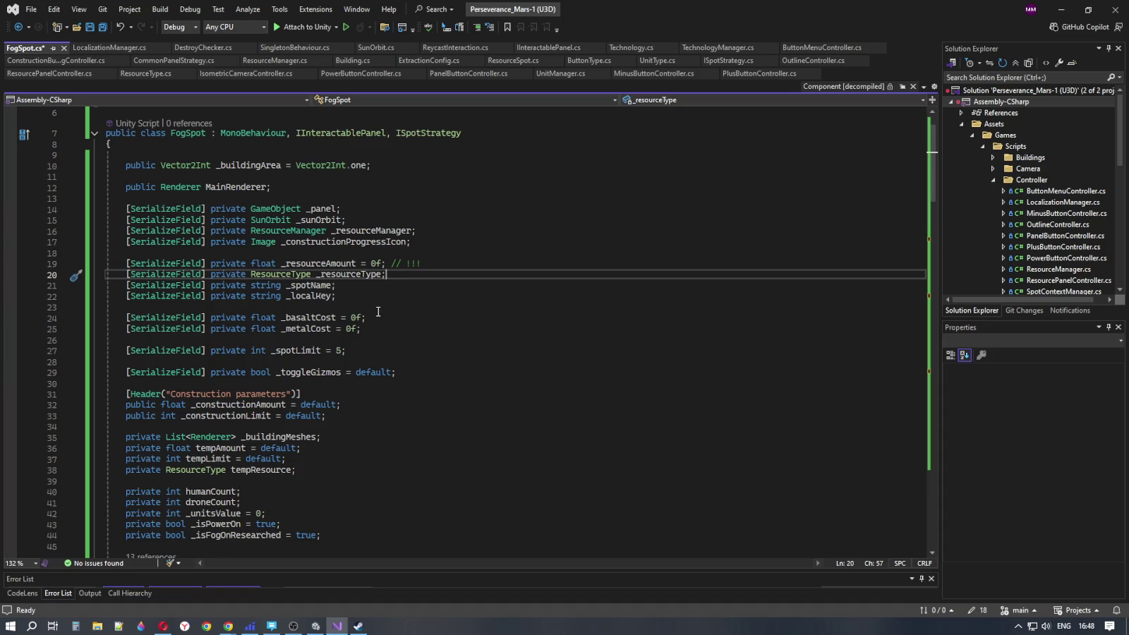
left_click(378, 311)
left_click(385, 319)
left_click(382, 331)
left_click(380, 318)
left_click(379, 328)
left_click(380, 318)
left_click(379, 329)
left_click(379, 317)
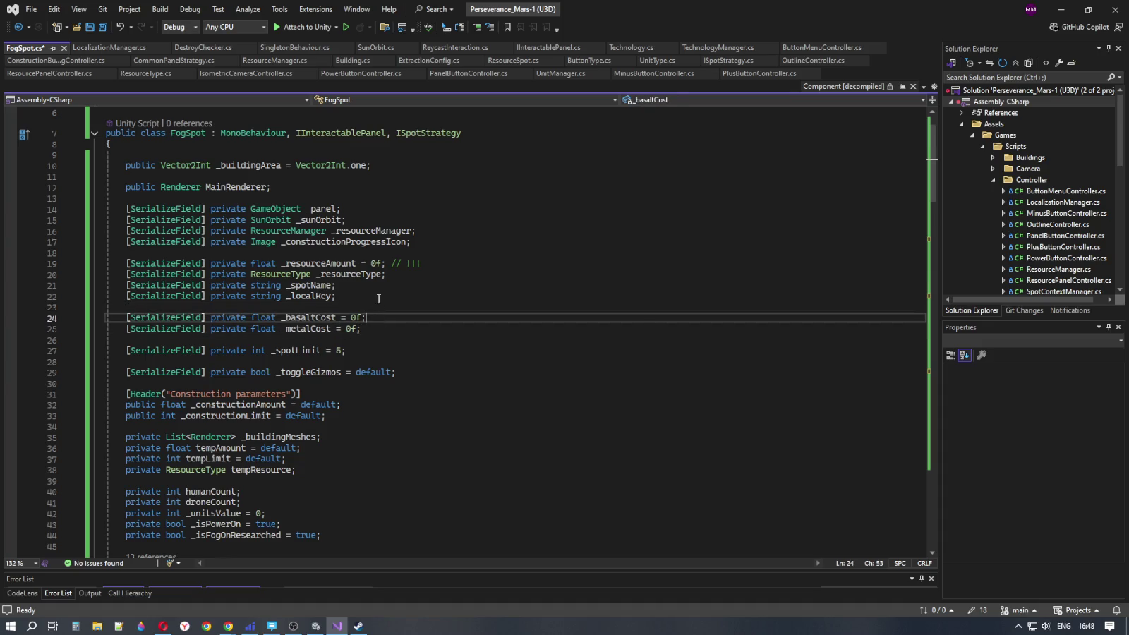
left_click(378, 286)
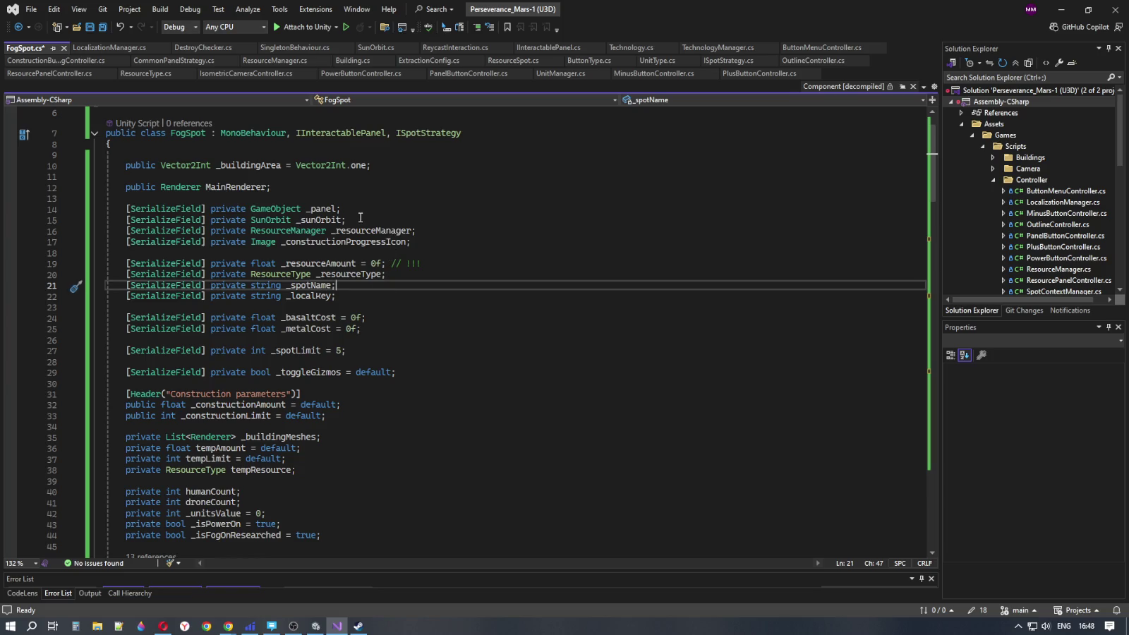
left_click(296, 188)
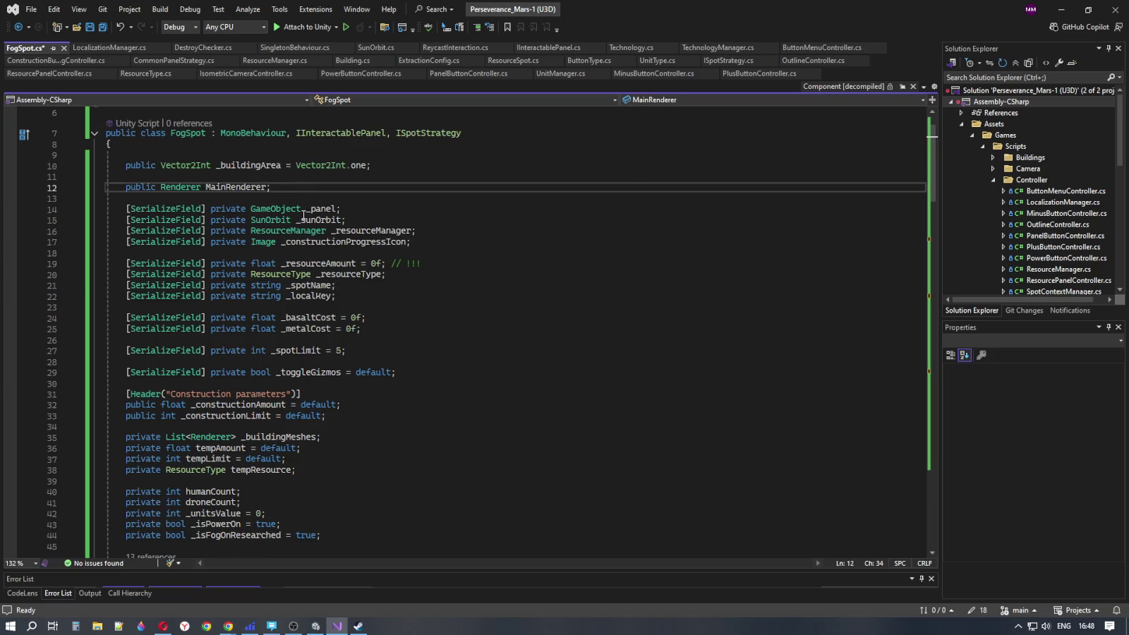
mouse_move(321, 213)
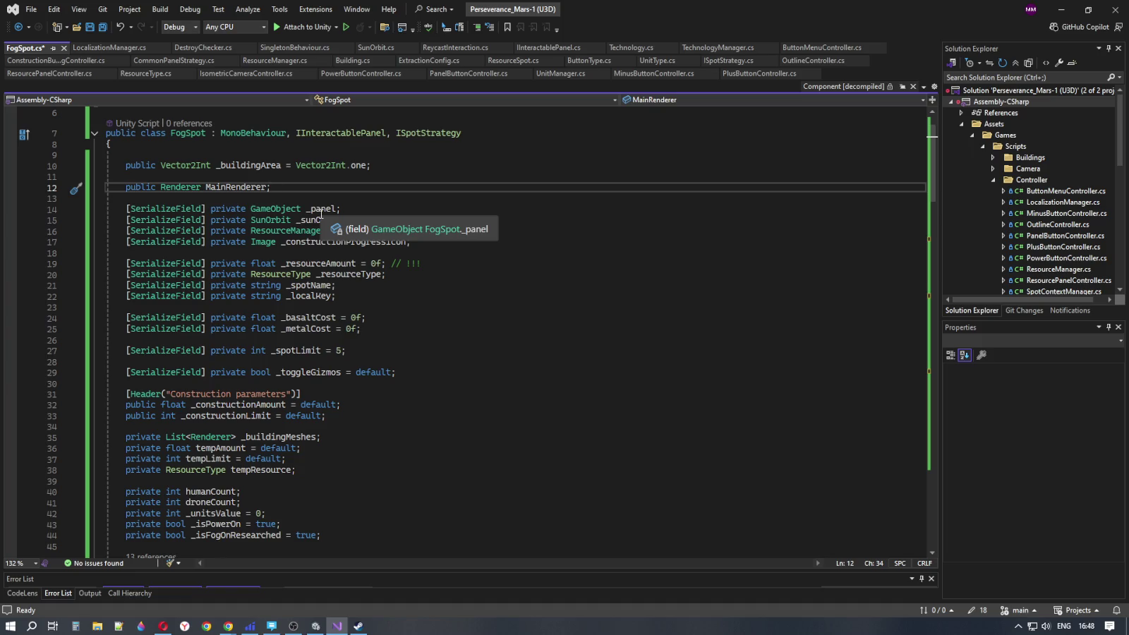
left_click(277, 165)
scroll(431, 372, "down", 3)
scroll(431, 372, "down", 20)
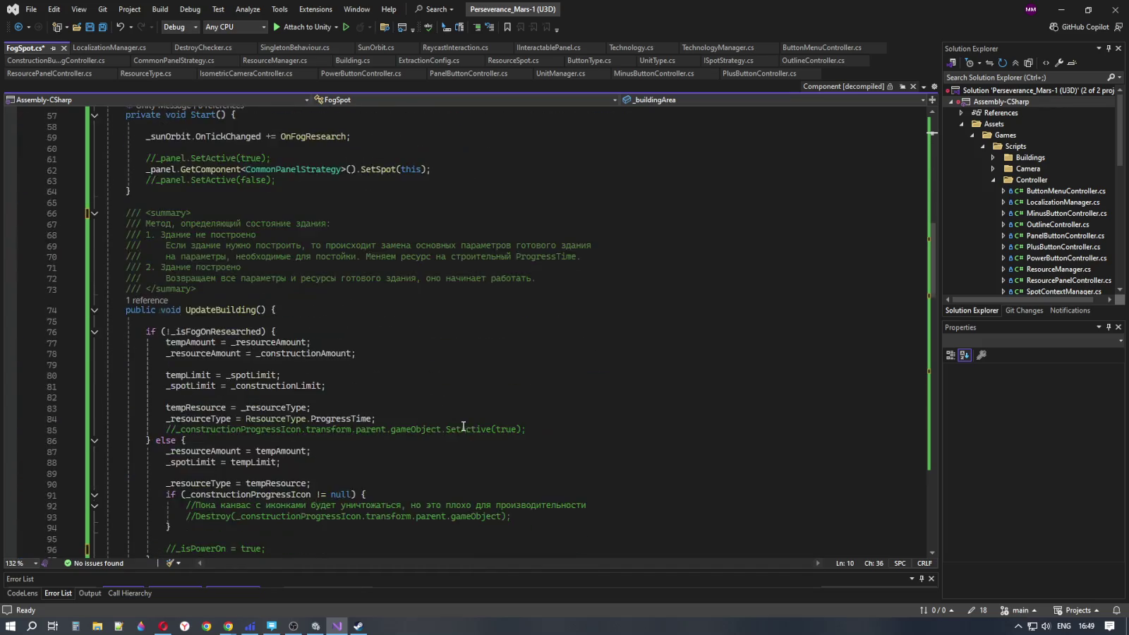
scroll(459, 427, "down", 19)
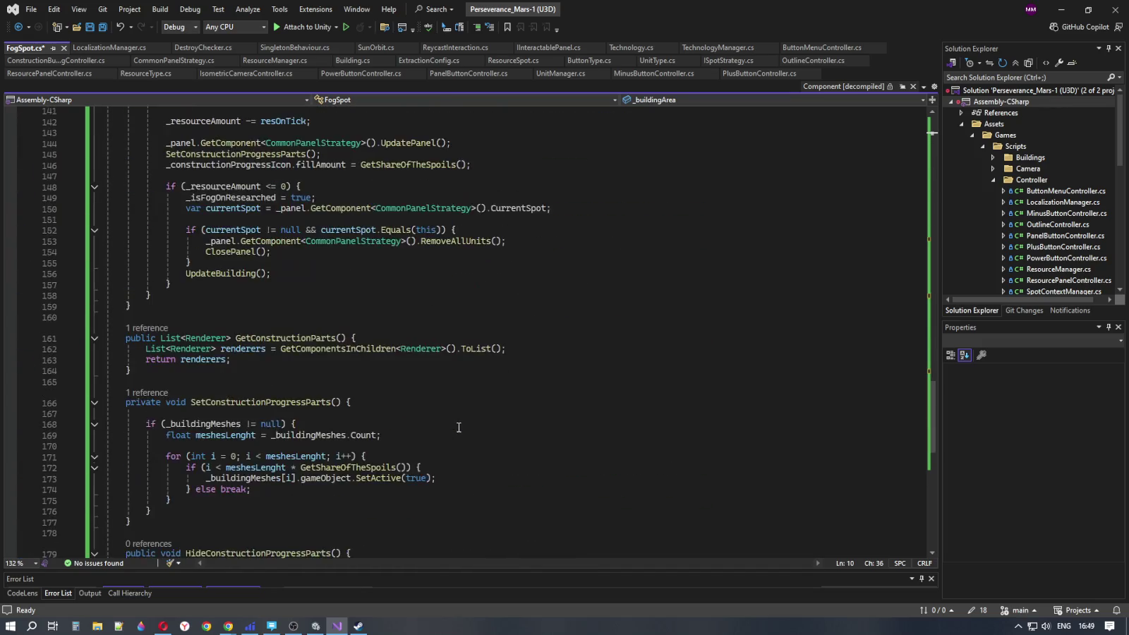
scroll(457, 425, "up", 20)
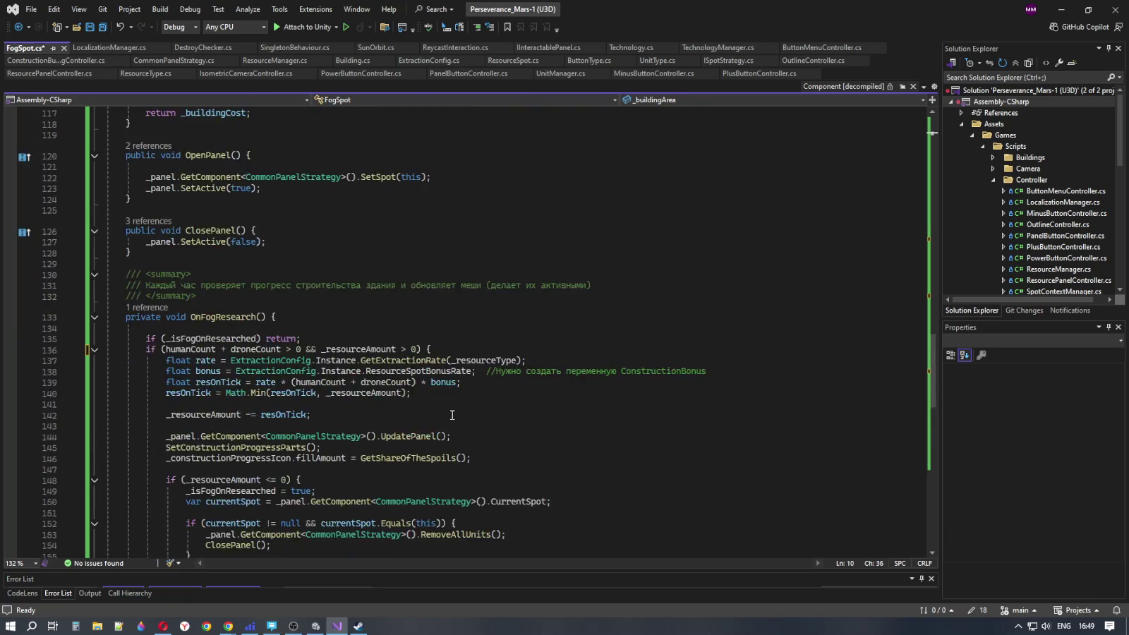
scroll(462, 401, "up", 20)
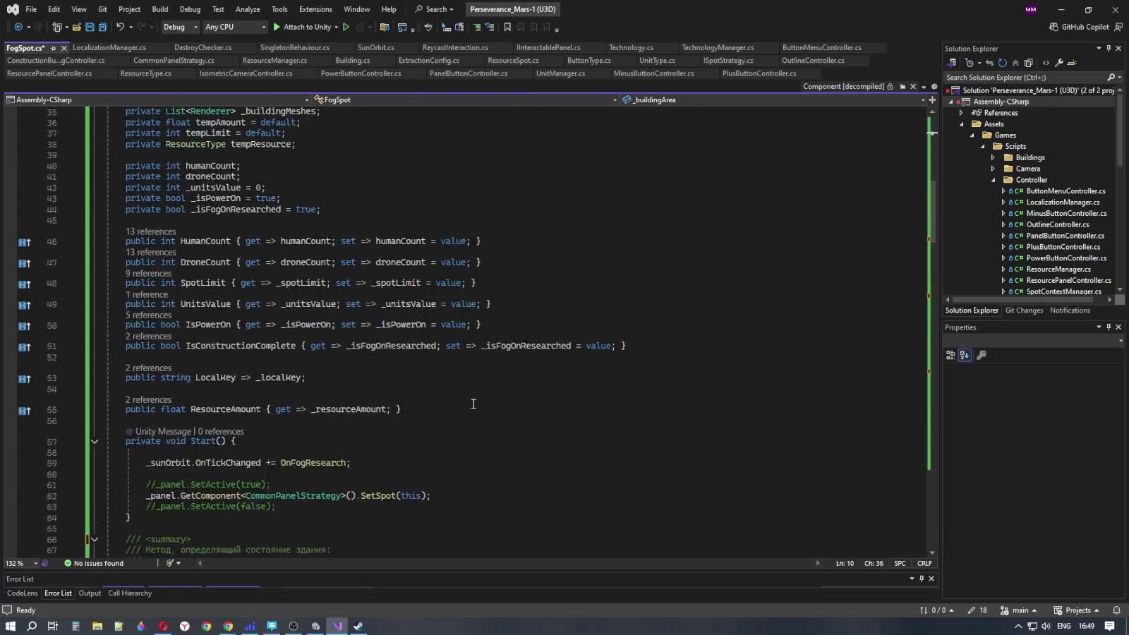
left_click(384, 218)
Delete the _buildingArea field and start a [SerializeField] private field below MainRenderer
left_click_drag(385, 219, 101, 223)
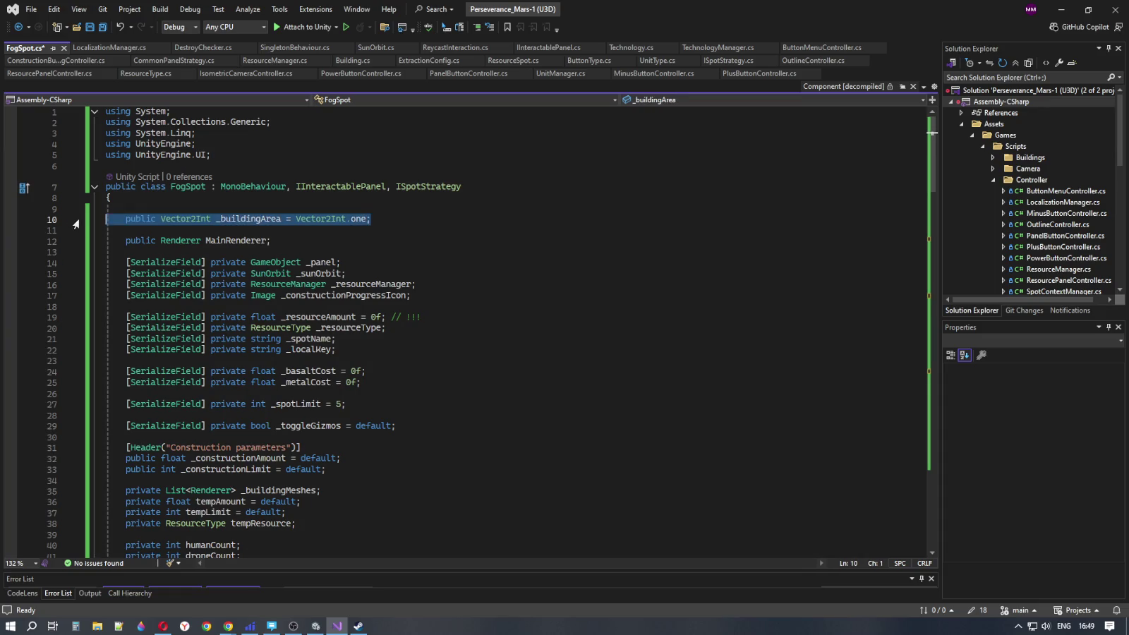
key("Delete")
key("Delete")
key("Delete")
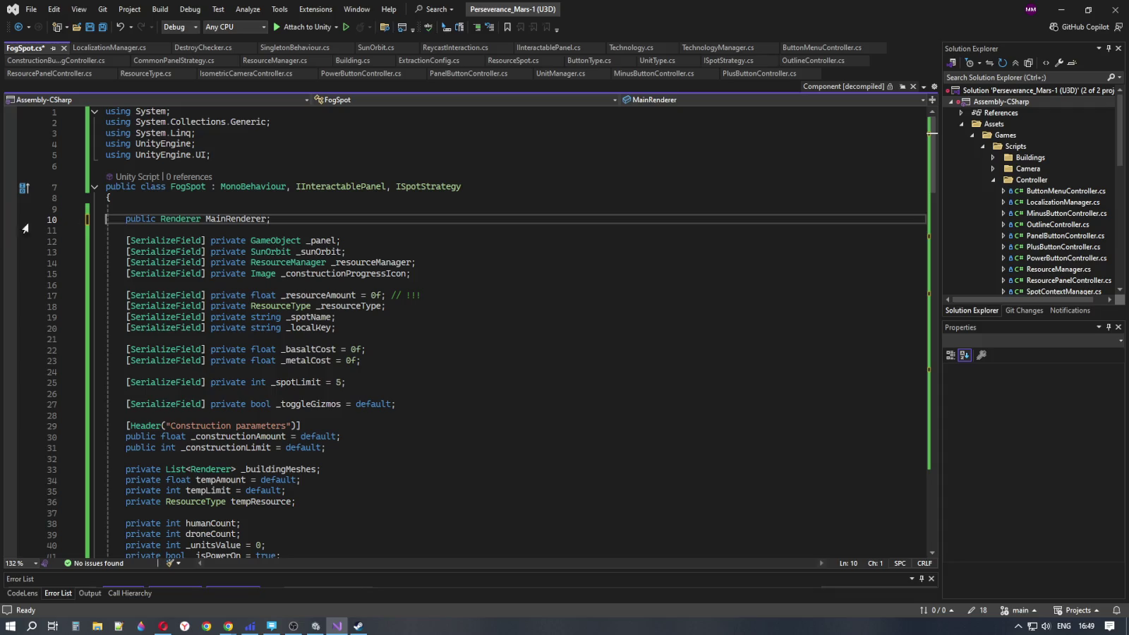
left_click(296, 226)
left_click(301, 221)
key("Return")
key("Return")
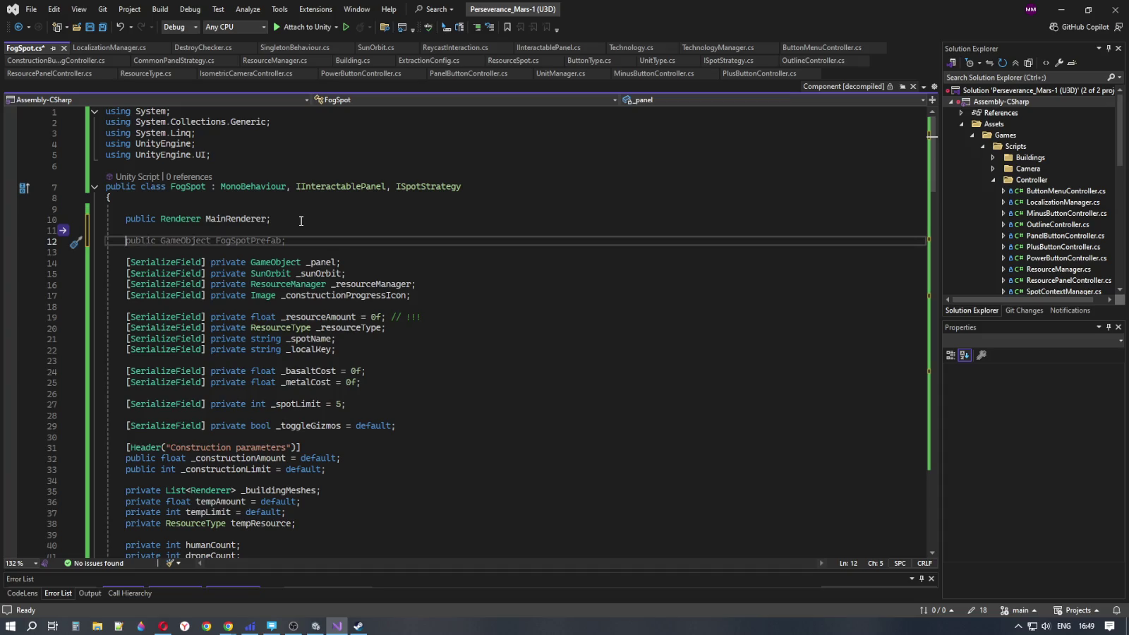
type("[")
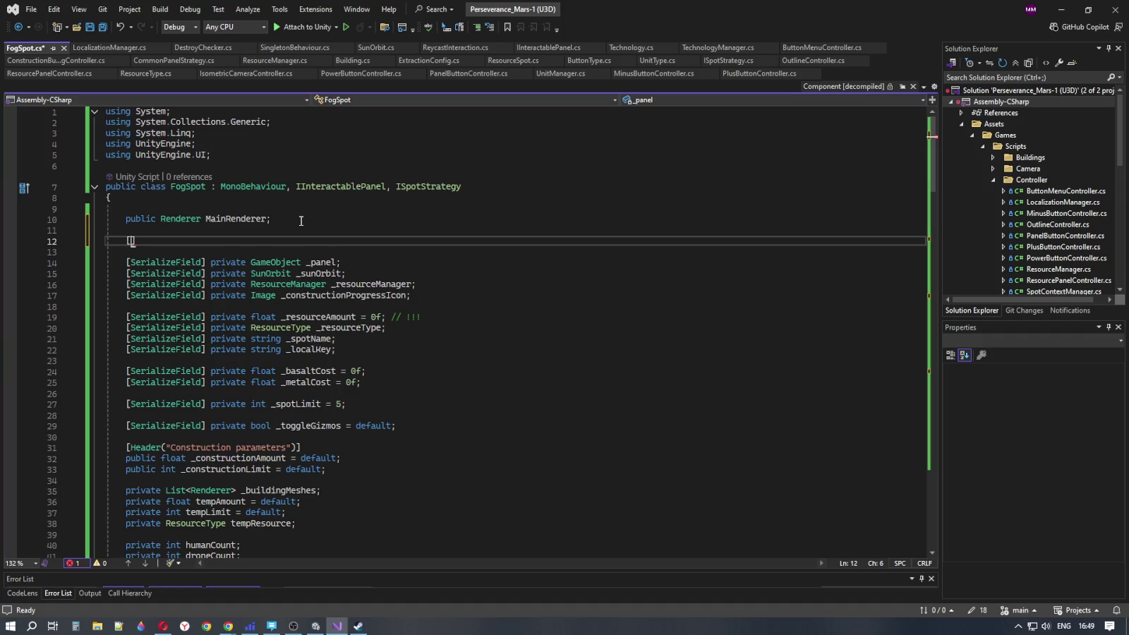
type("Se")
key("Down")
key("Down")
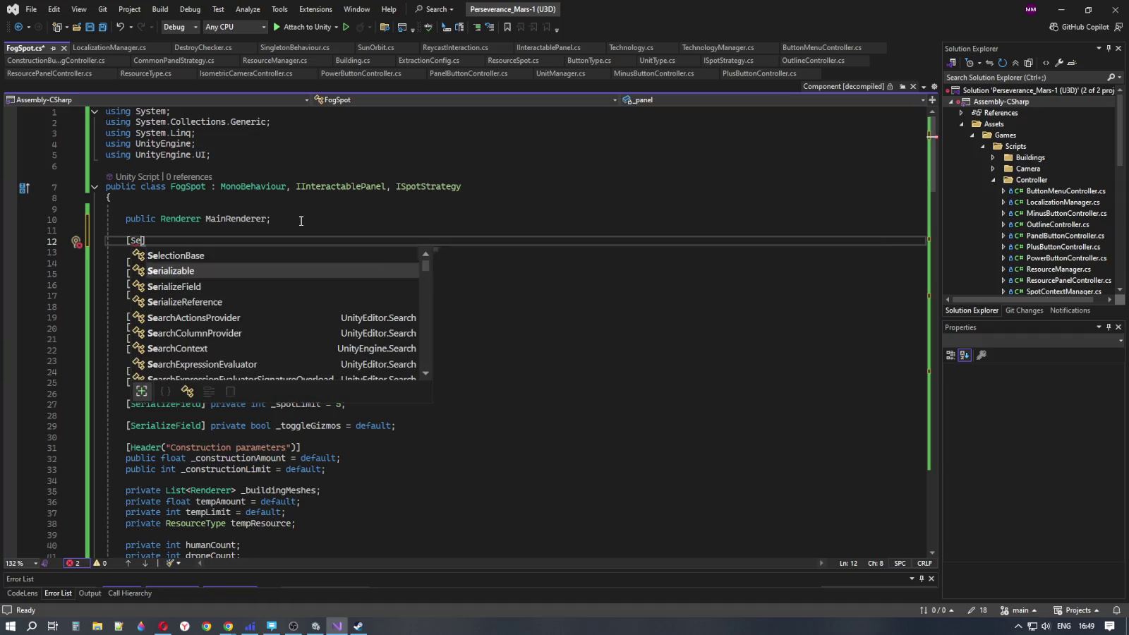
type("] ")
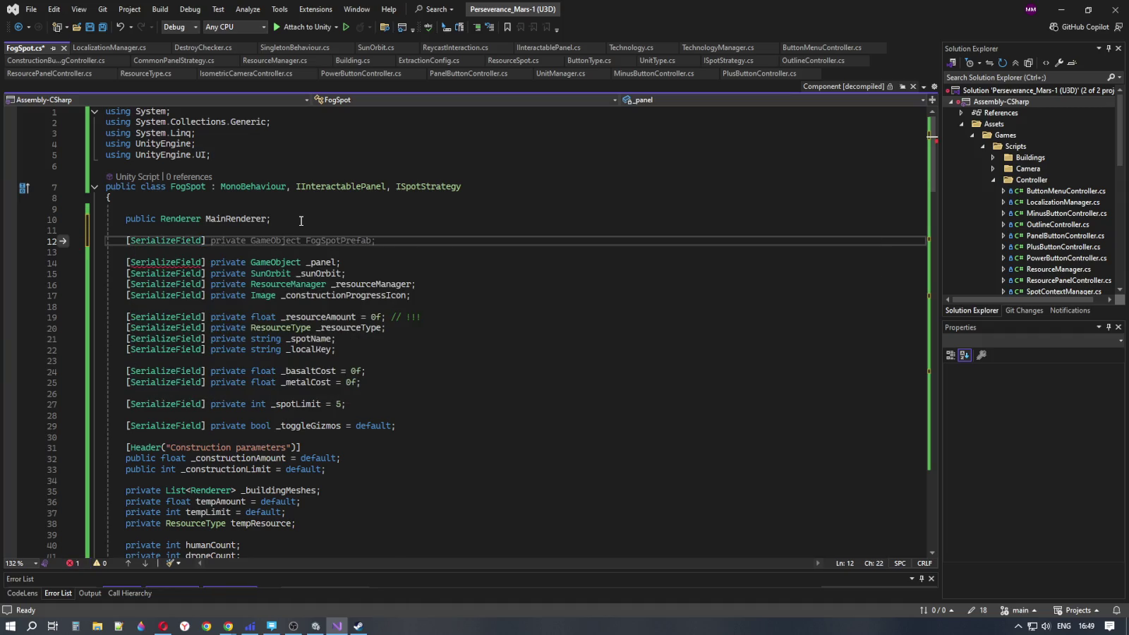
type("private")
key("Tab")
Change the new field's type to List<GameObject>
key("Right")
key("BackSpace")
key("BackSpace")
key("BackSpace")
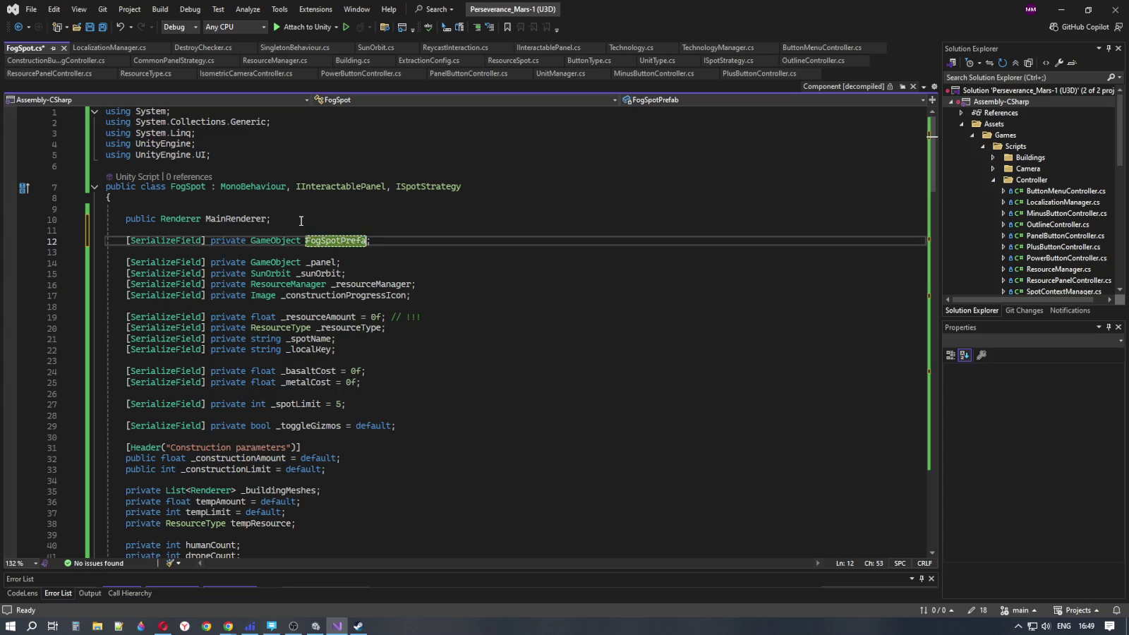
key("BackSpace")
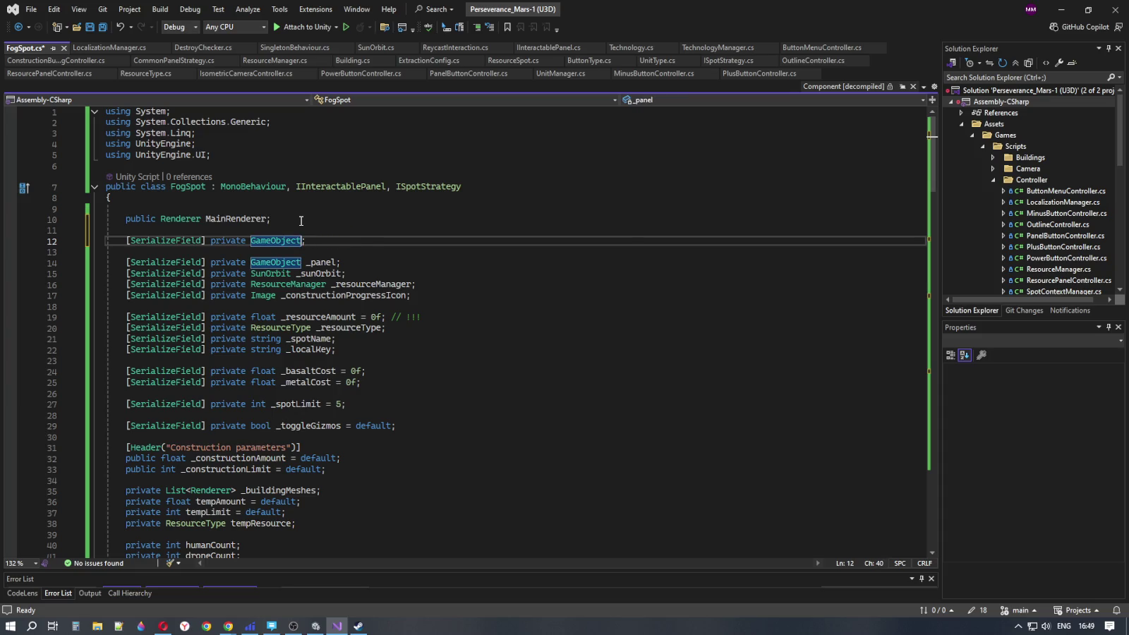
key("BackSpace")
key("BackSpace")
key("BackSpace")
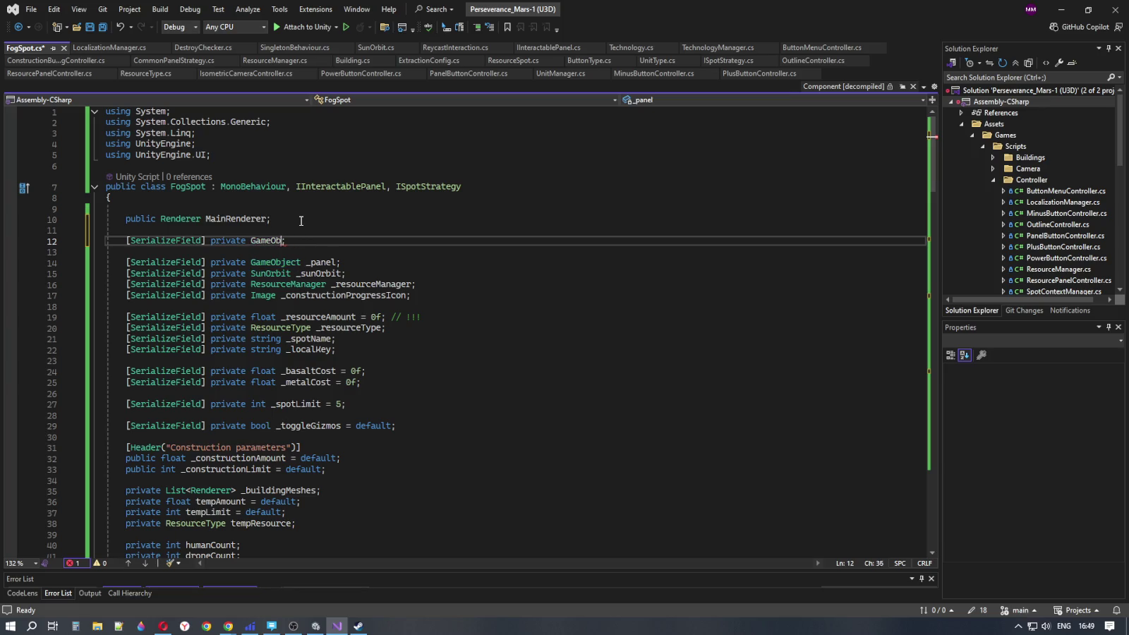
type("List")
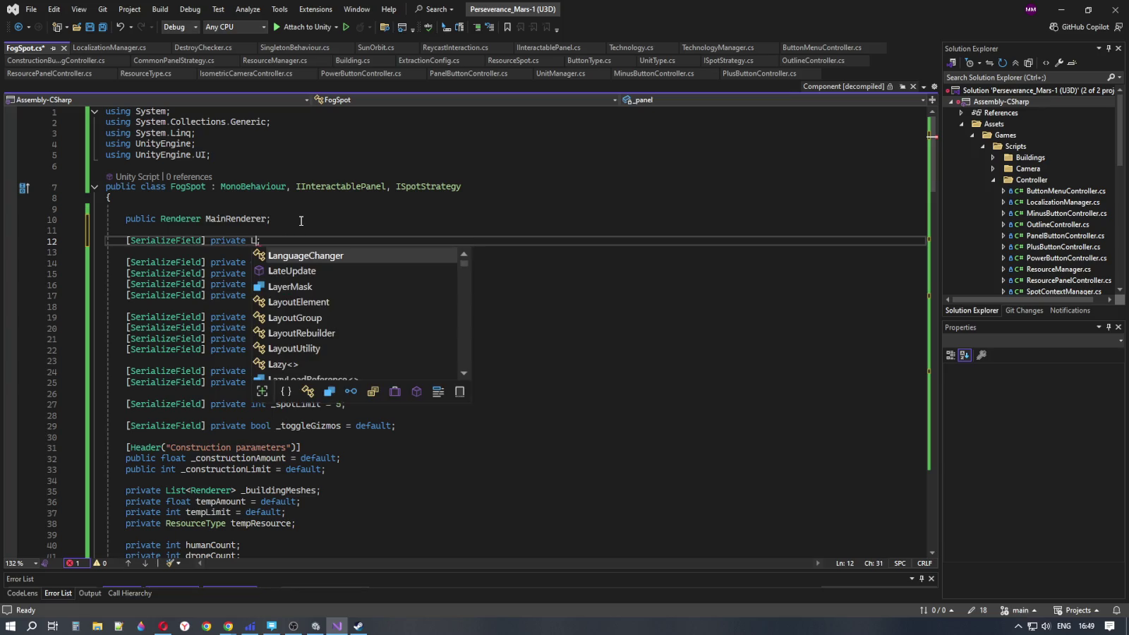
key("Escape")
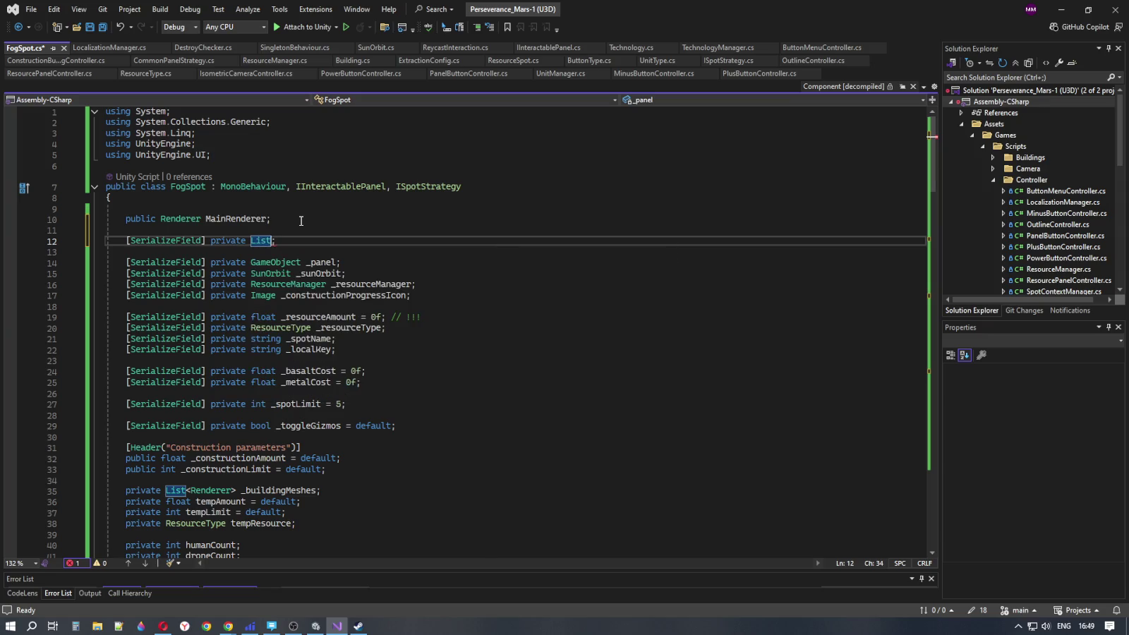
type("<>")
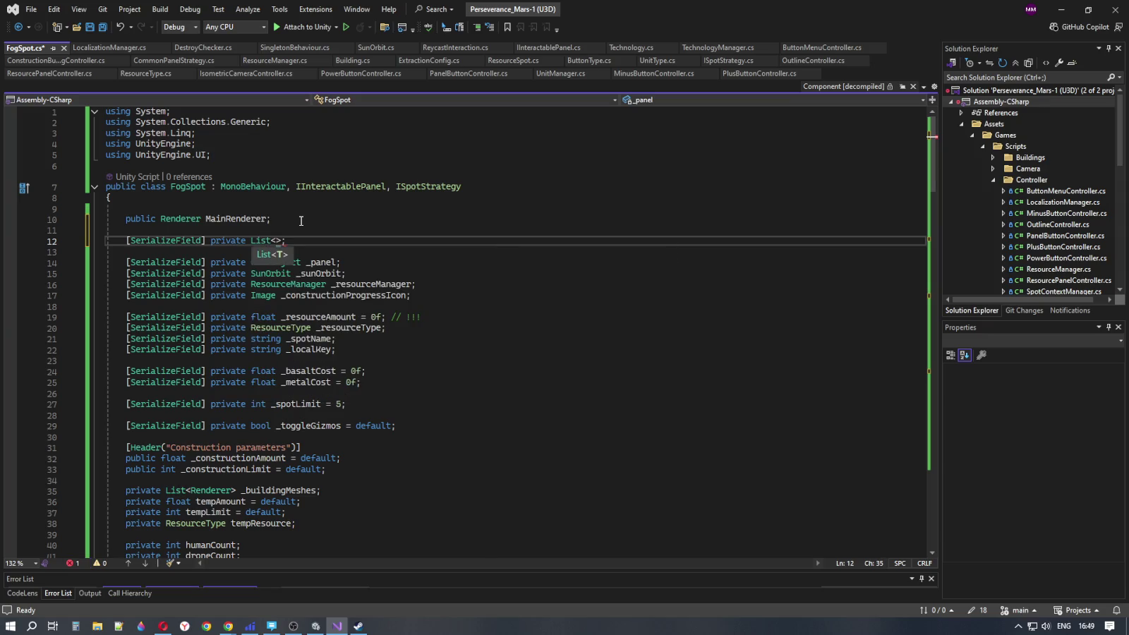
type("Gam")
key("Tab")
key("Right")
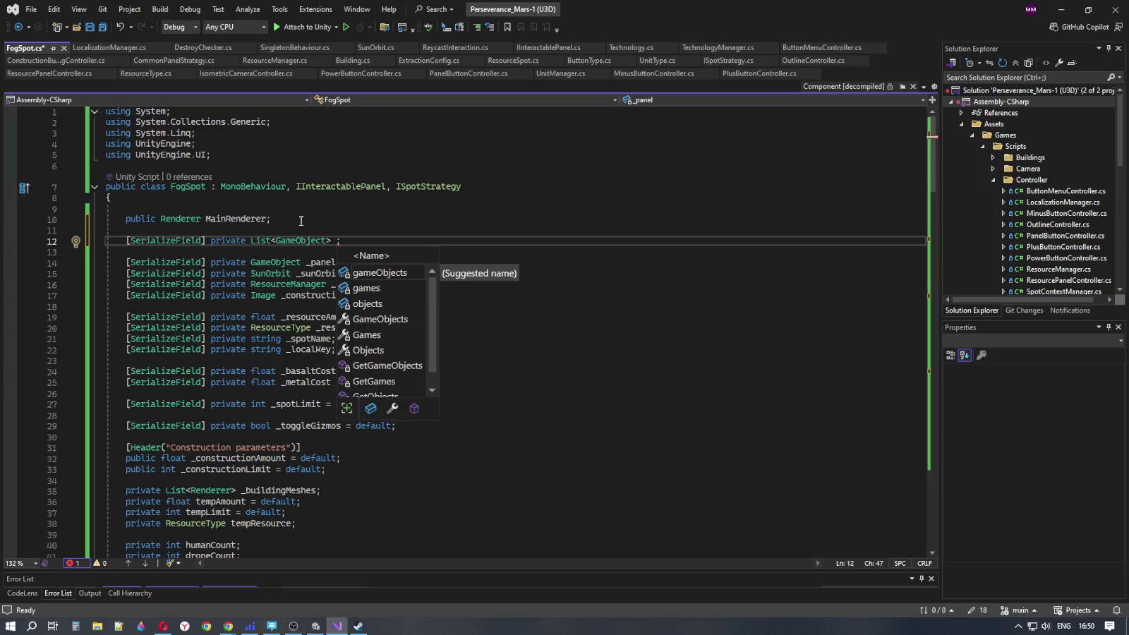
Name the field hiddenObjects and select the name for translation
type("hif")
key("BackSpace")
type("dden")
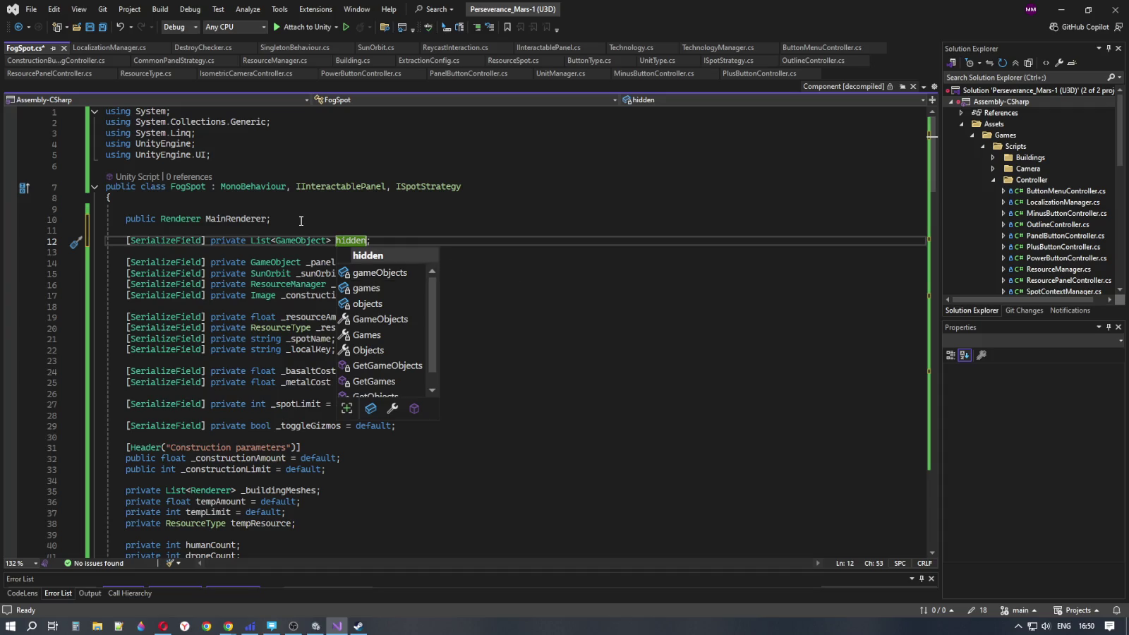
type("Ob")
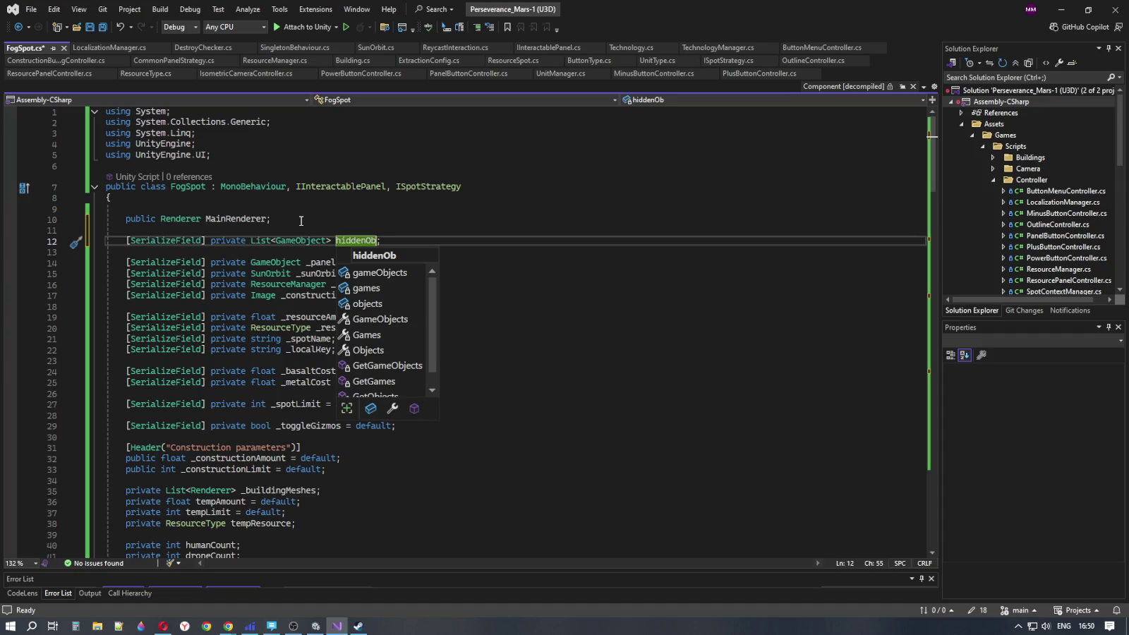
type("jects")
left_click(422, 242)
left_click(461, 282)
left_click(467, 296)
left_click(472, 338)
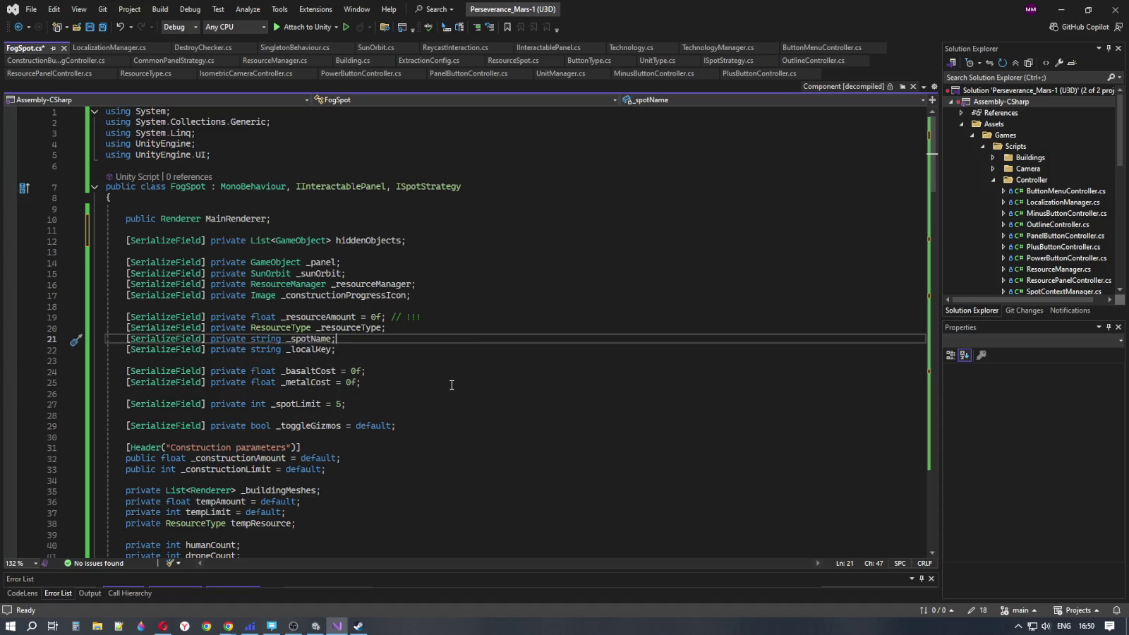
double_click(368, 240)
key("ctrl+c")
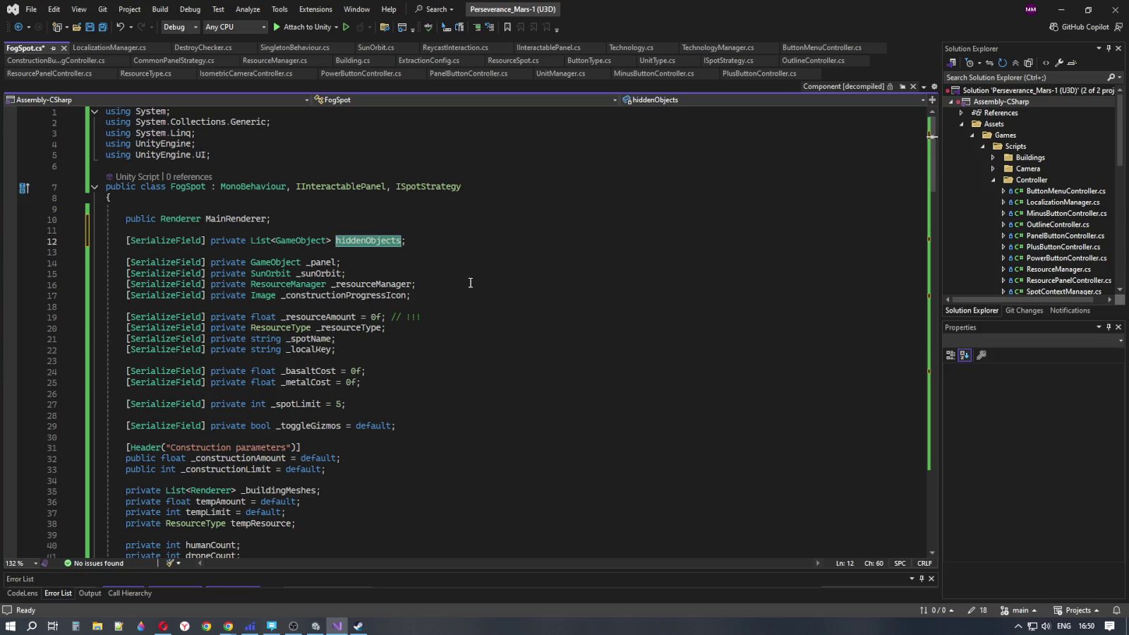
left_click(228, 626)
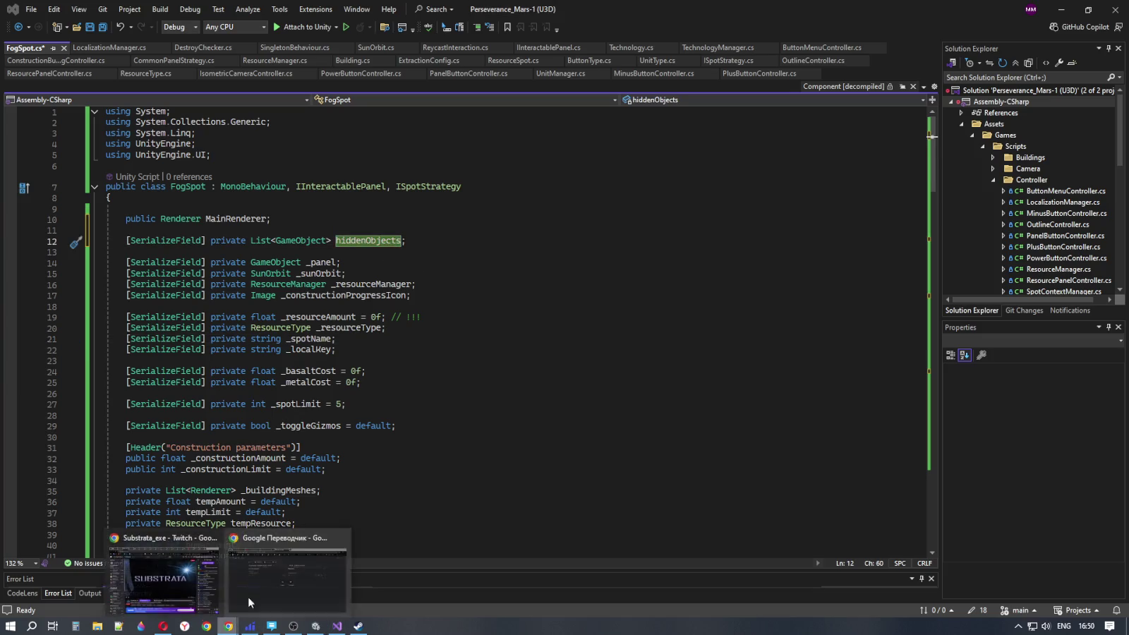
Translate 'hidden Objects' into Russian in Google Translate, then reselect hiddenObjects in FogSpot.cs
left_click(245, 601)
left_click(540, 194)
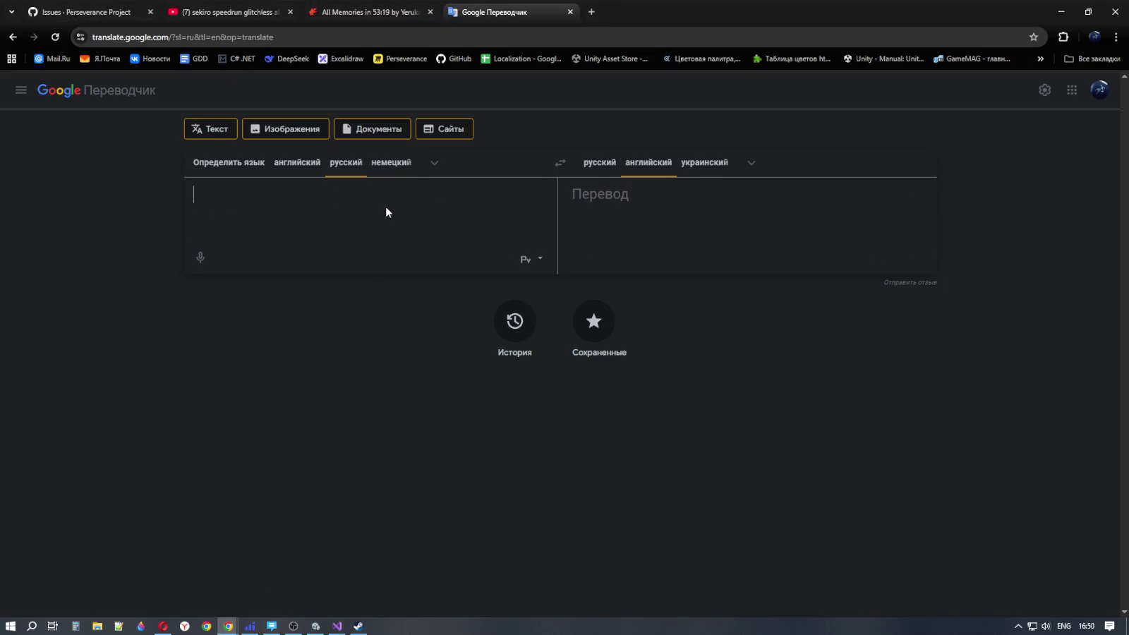
key("ctrl+v")
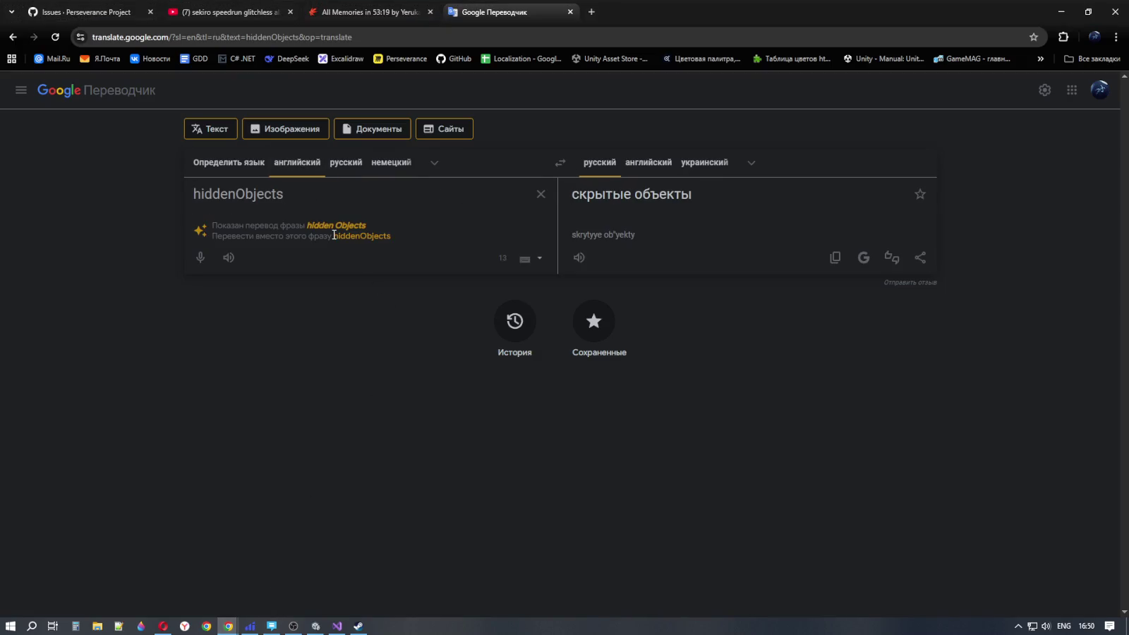
left_click(343, 225)
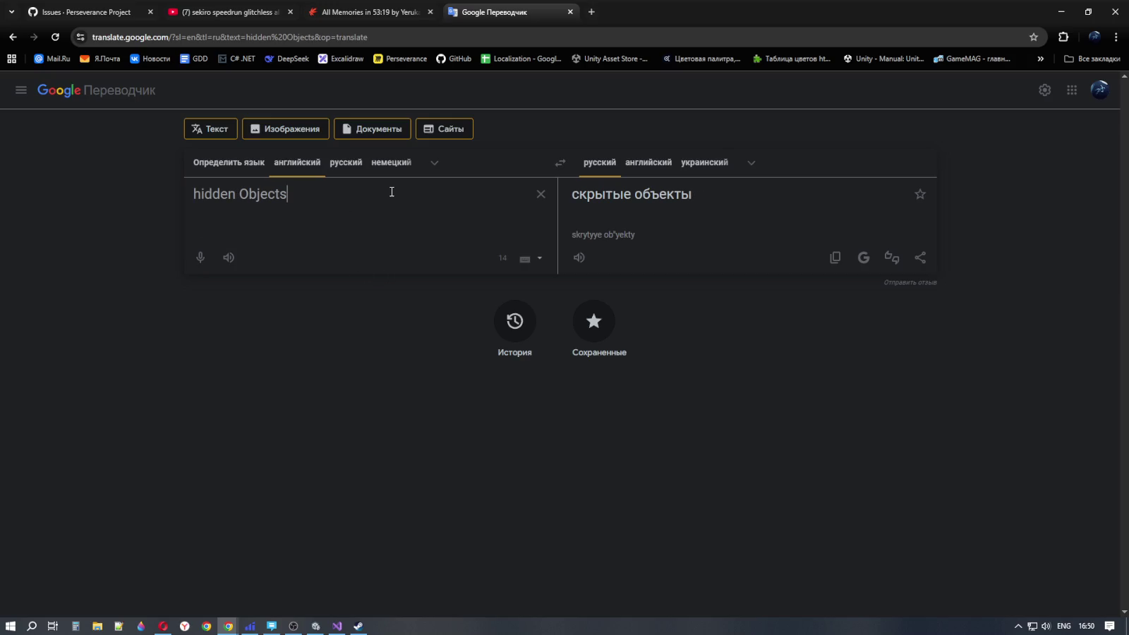
key("ctrl+a")
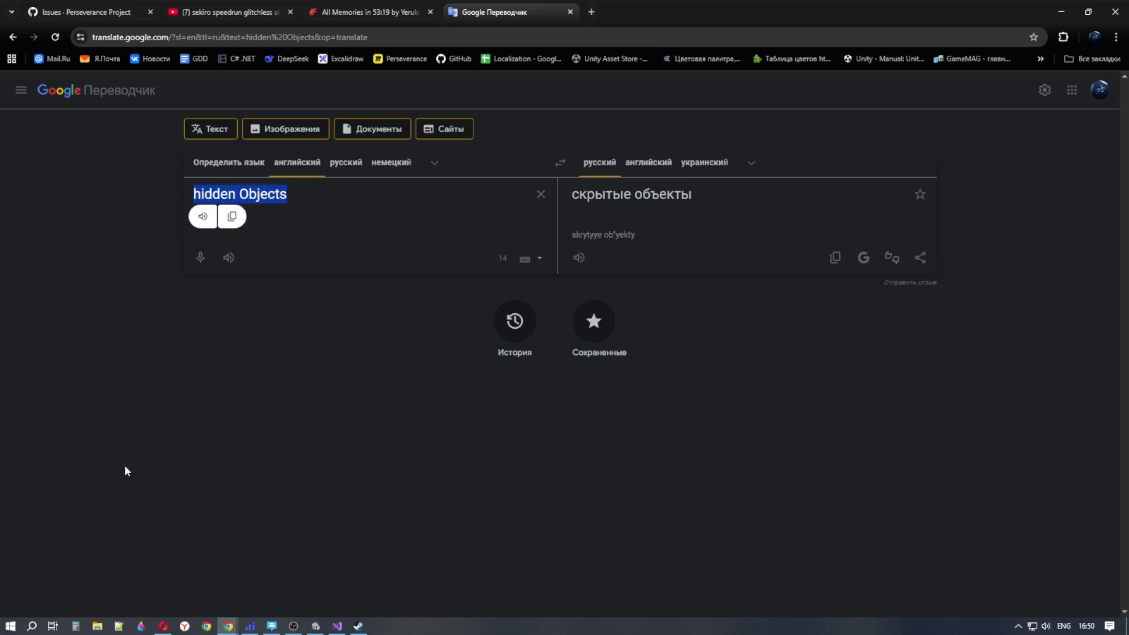
left_click(337, 626)
key("Down")
key("Down")
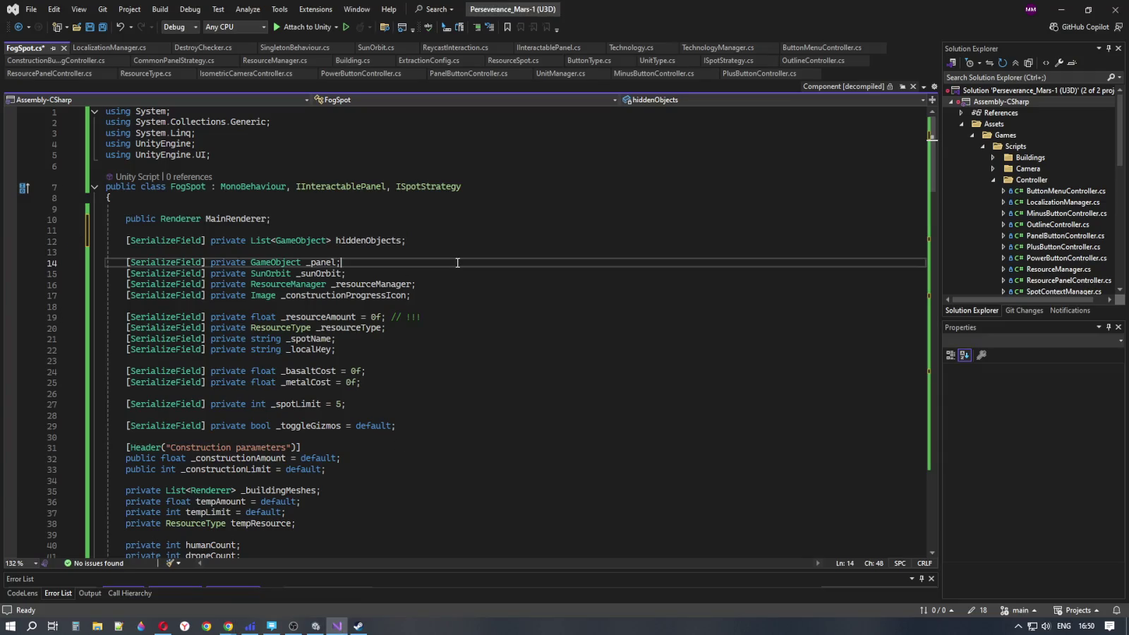
double_click(395, 241)
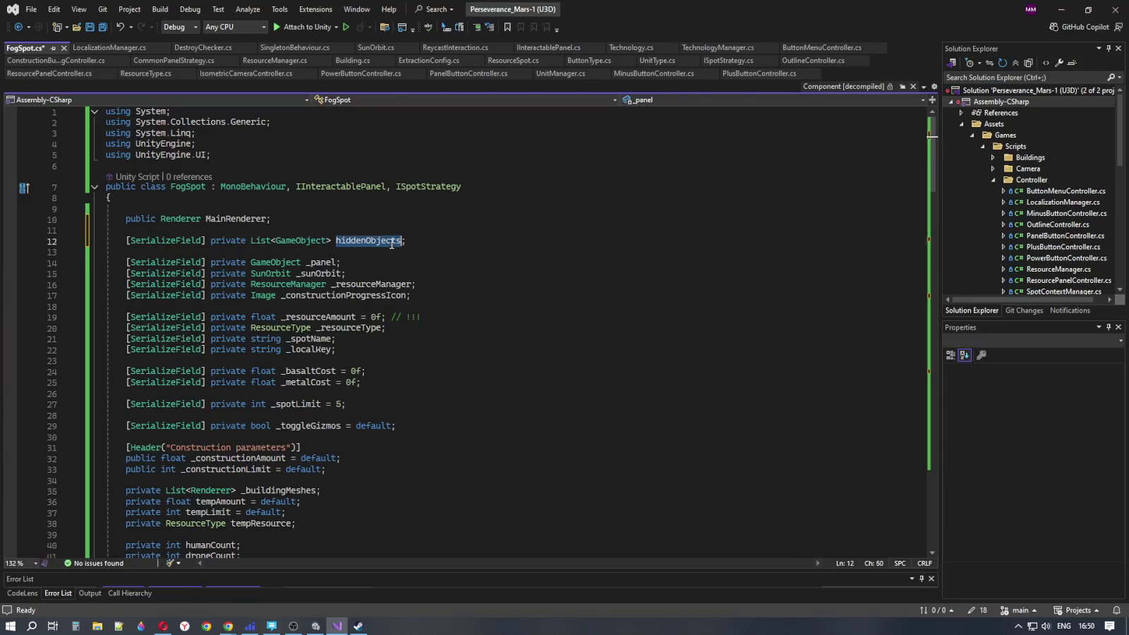
Save all changes to FogSpot.cs, then minimize Visual Studio and Chrome to bring Unity forward
scroll(422, 331, "down", 16)
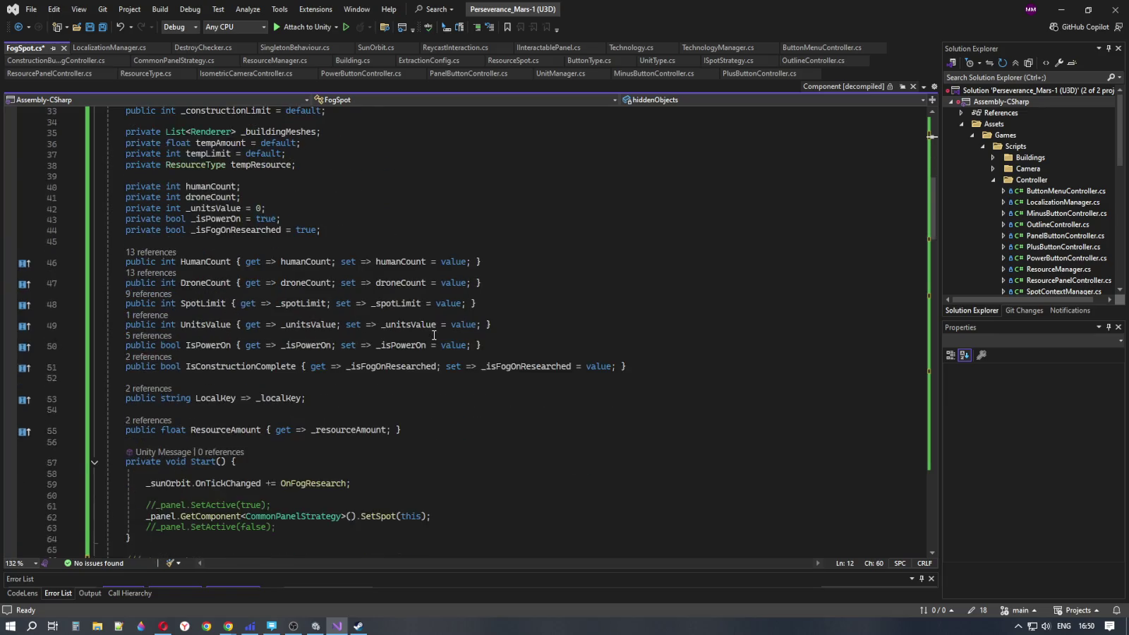
scroll(435, 336, "down", 12)
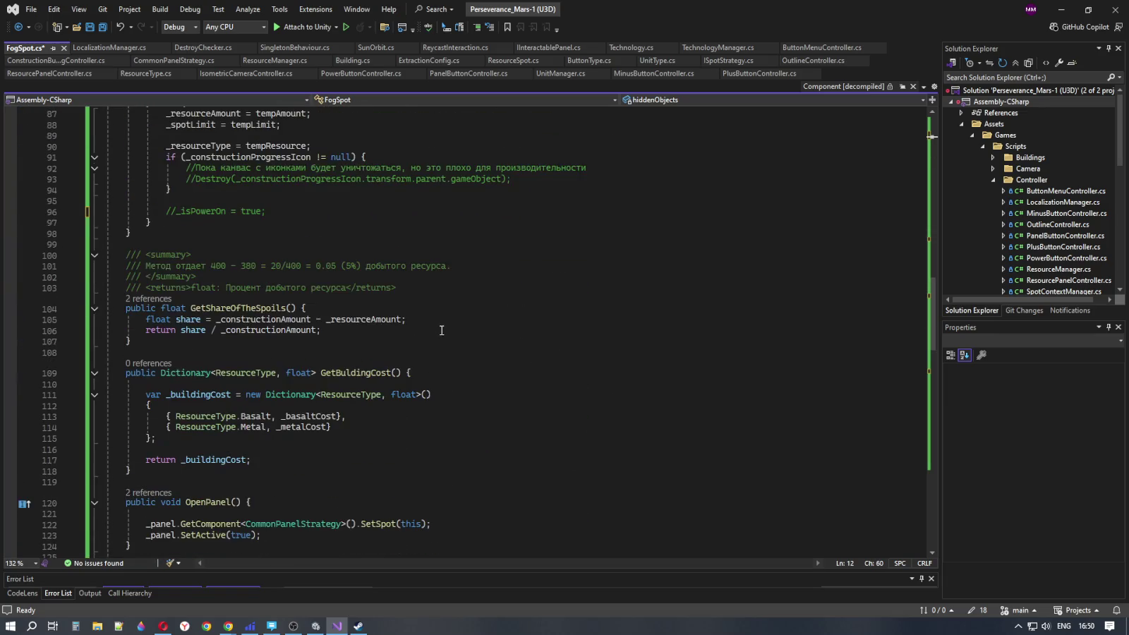
scroll(443, 325, "down", 16)
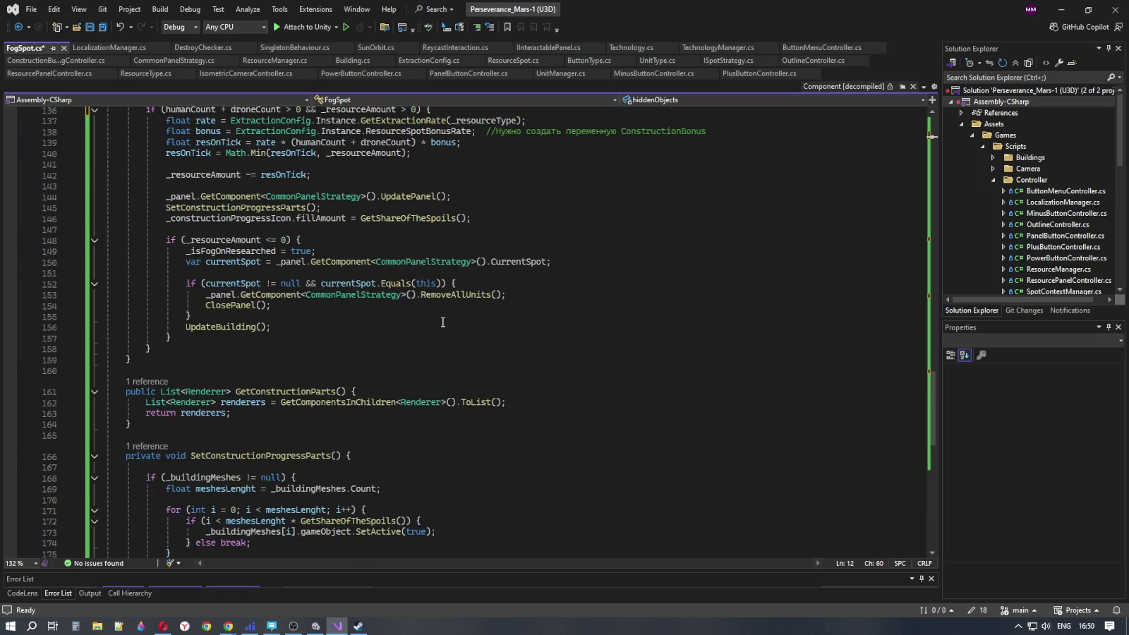
scroll(443, 322, "up", 7)
left_click(99, 27)
scroll(327, 344, "up", 5)
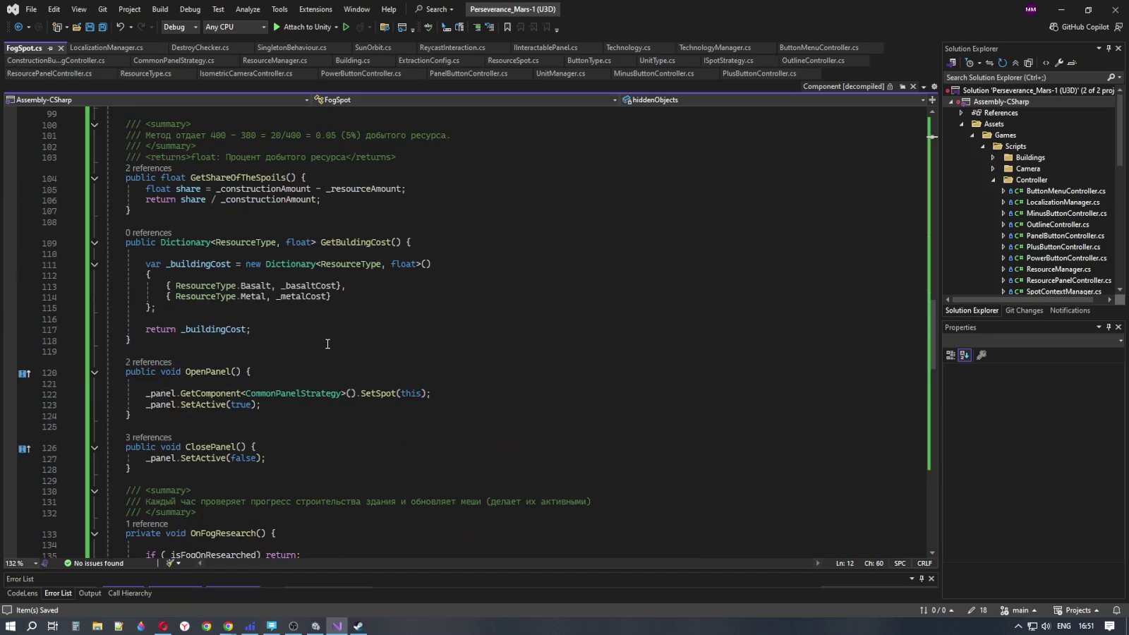
left_click(1062, 10)
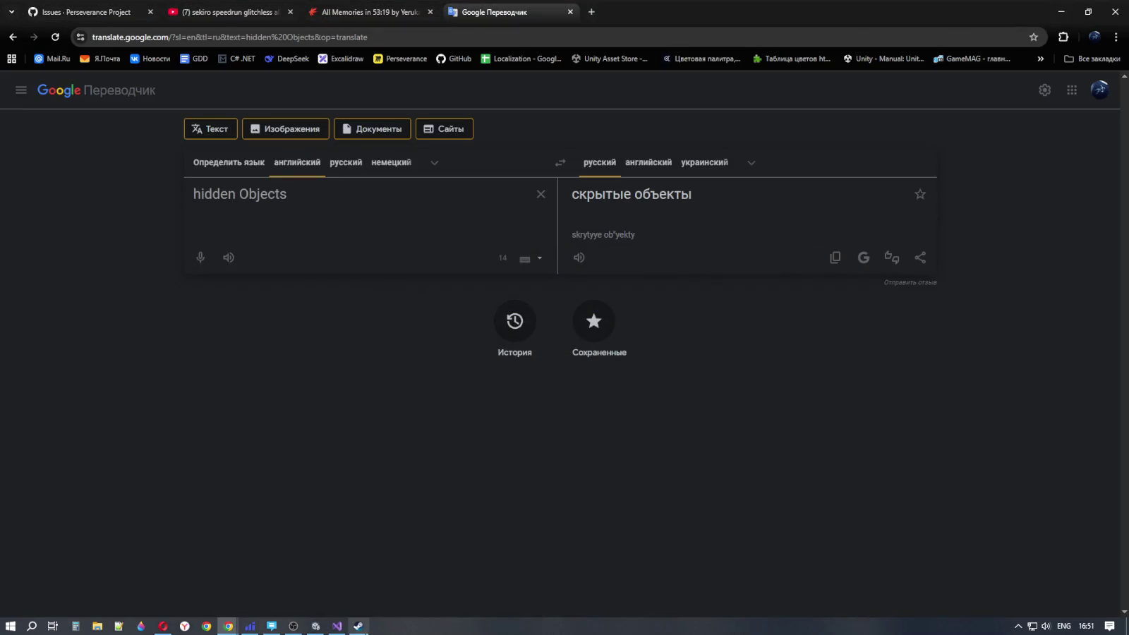
left_click(315, 625)
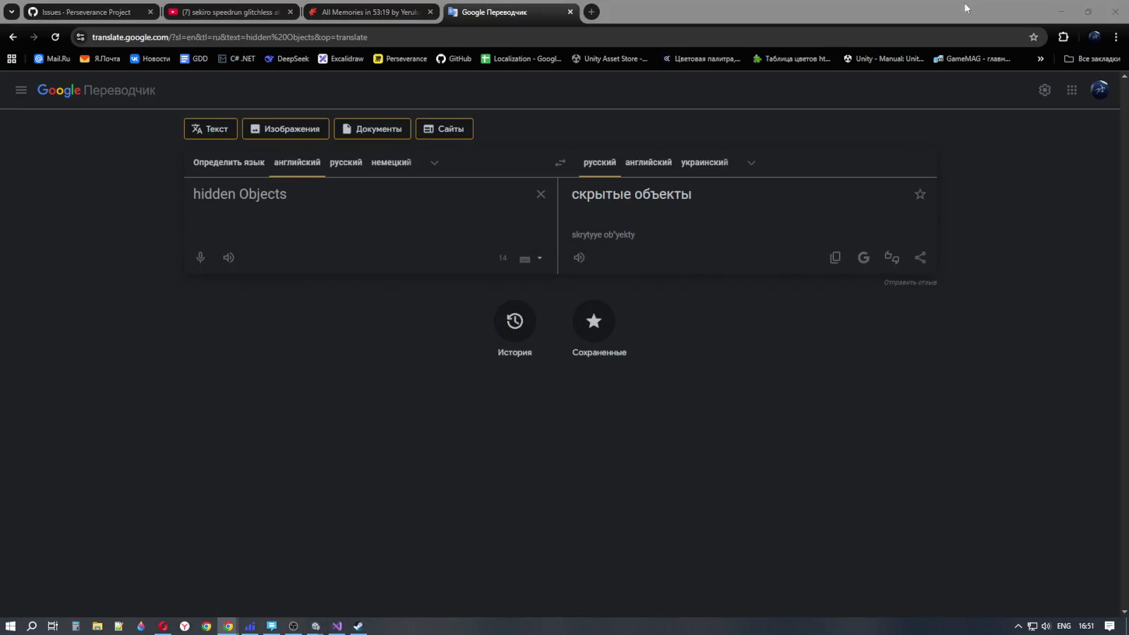
left_click(1049, 10)
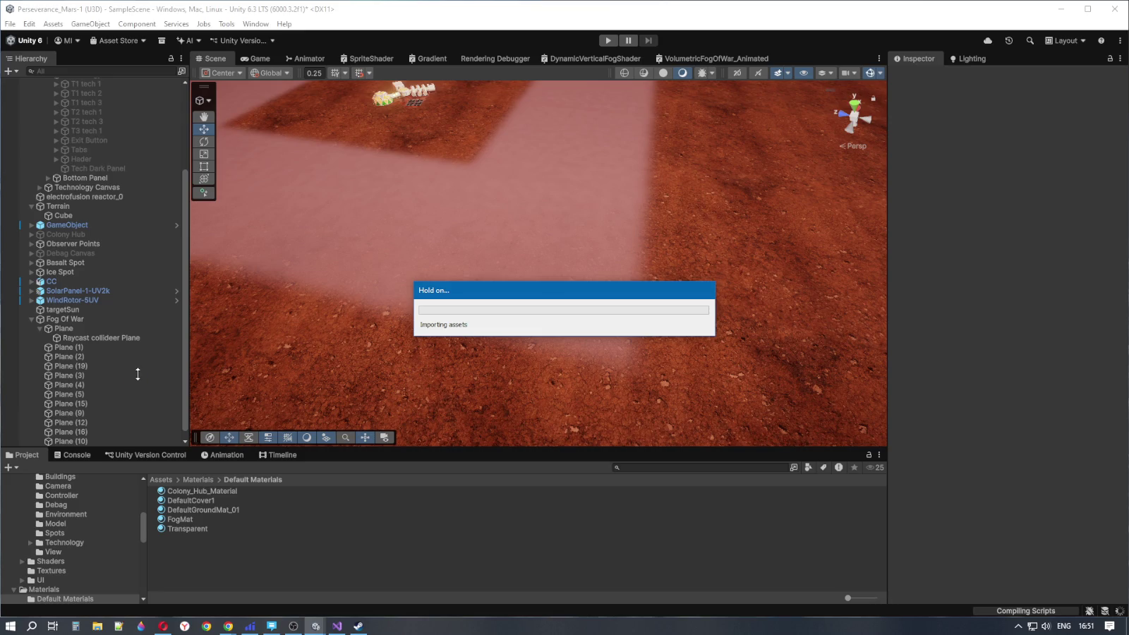
Select the Raycast collider Plane, keeping its name, and orbit the Scene view closer to it
left_click(113, 339)
left_click(113, 338)
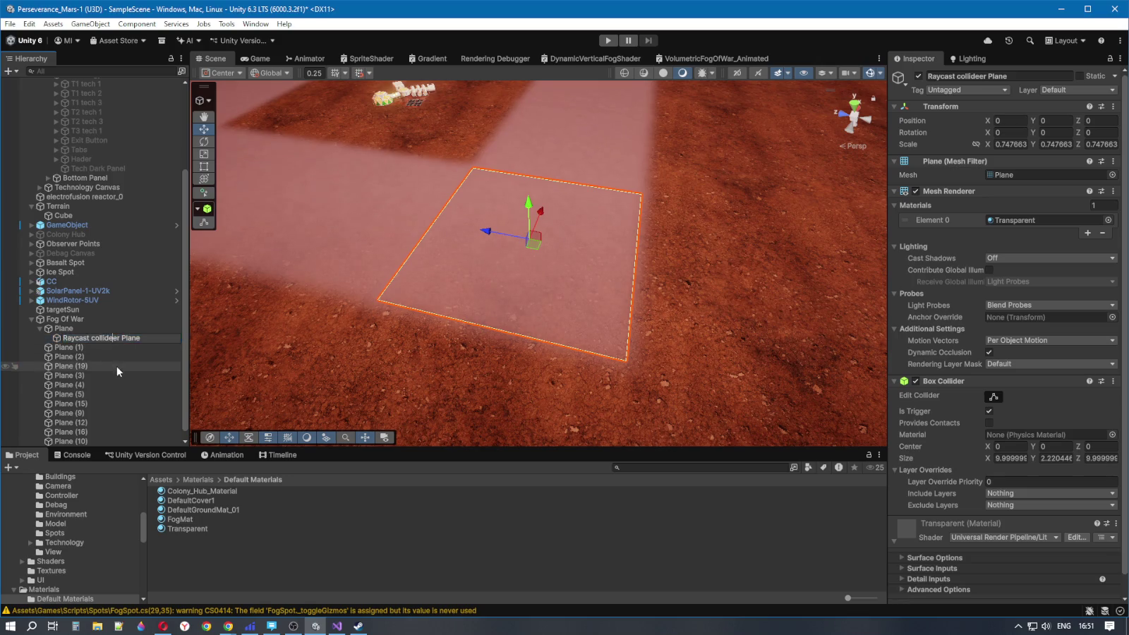
key("Return")
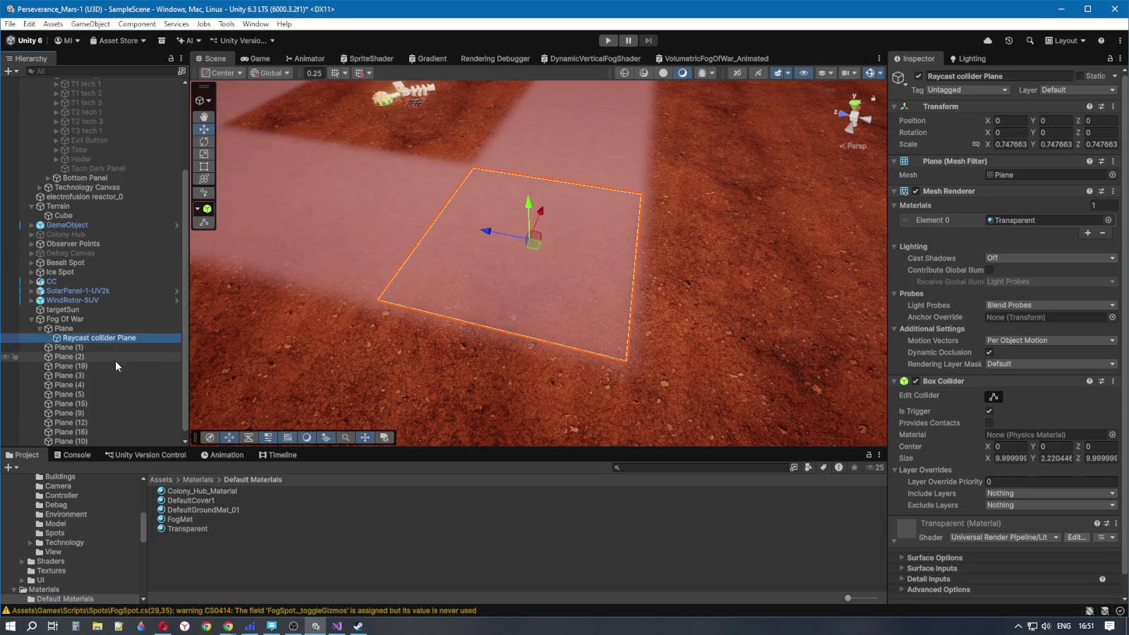
mouse_move(292, 315)
left_mouse_down()
mouse_move(637, 261)
mouse_move(772, 270)
left_mouse_up()
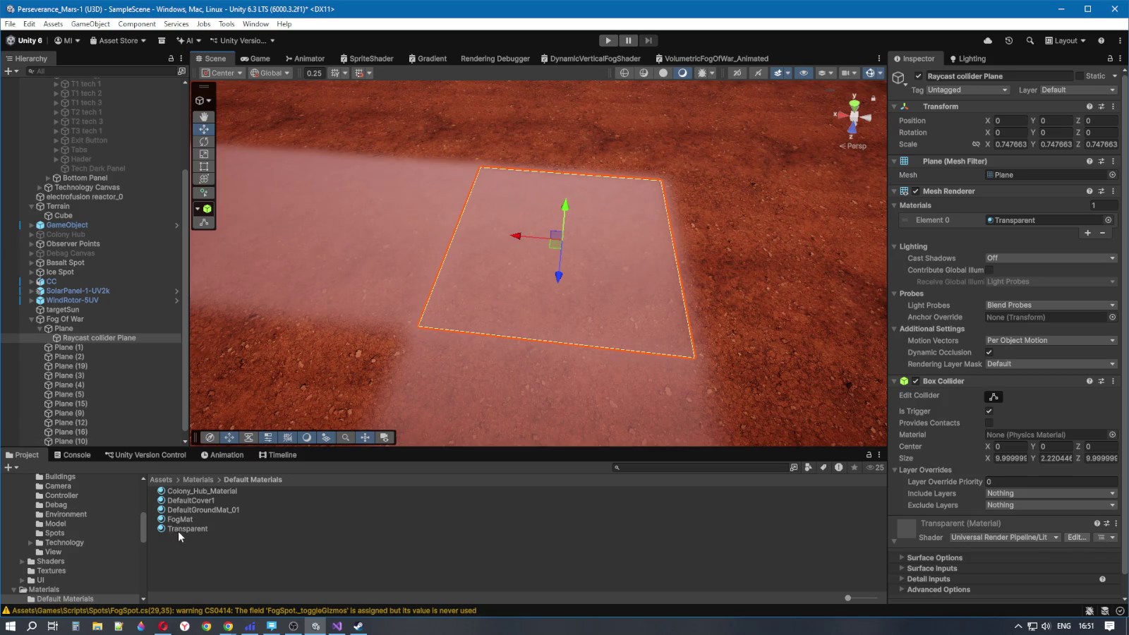
Browse the Project window to Assets/Games/Scripts/Spots and select the FogSpot script
left_click(195, 480)
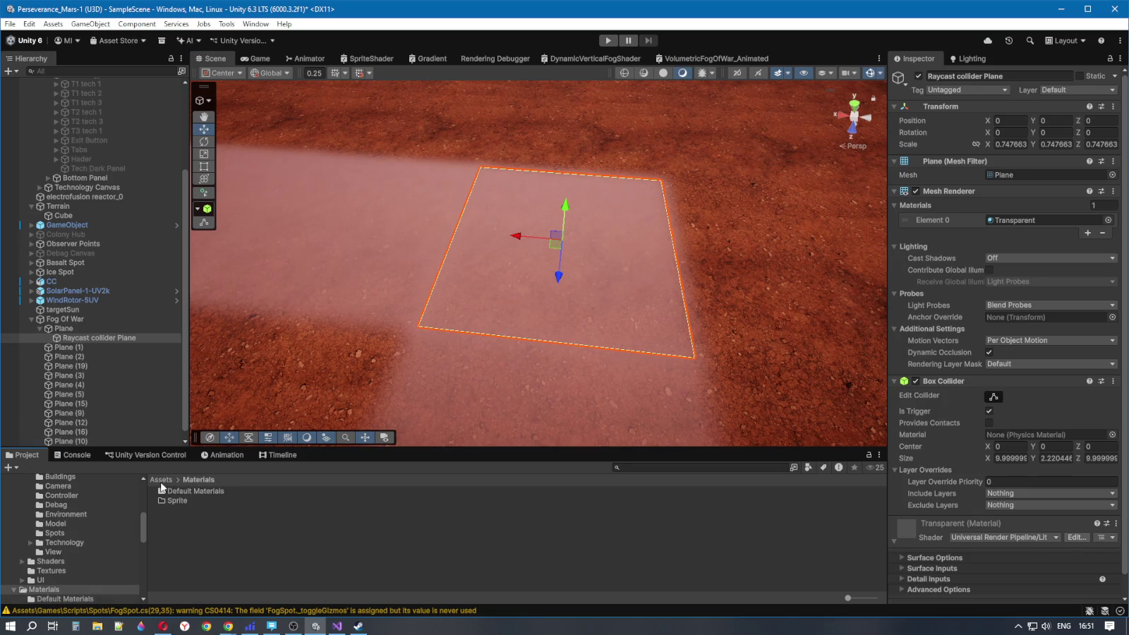
left_click(161, 480)
double_click(182, 530)
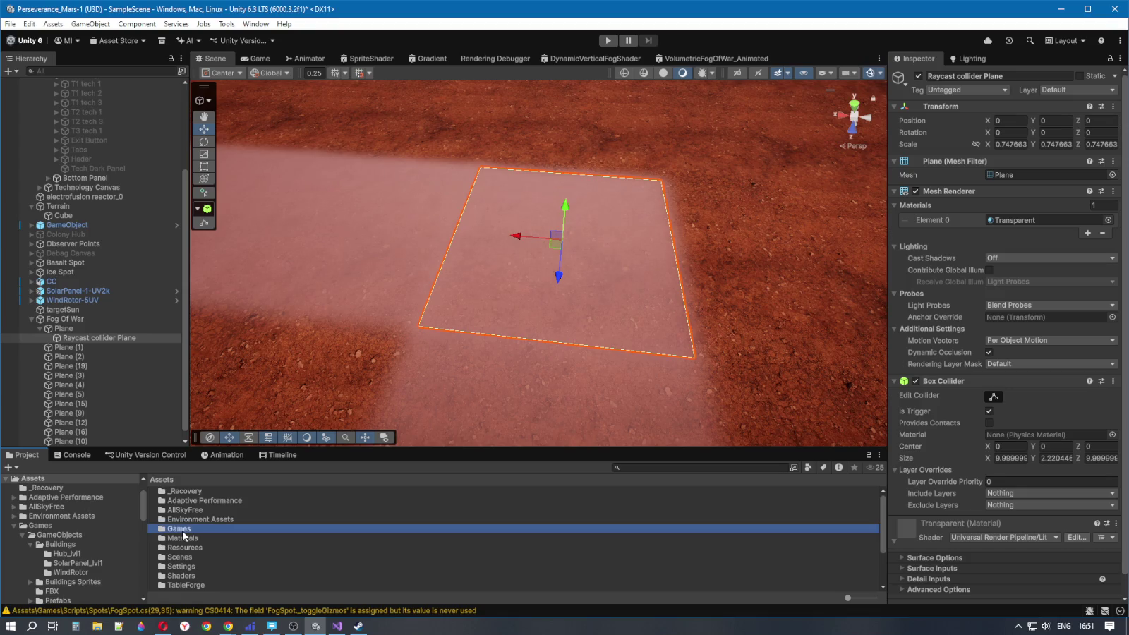
double_click(185, 500)
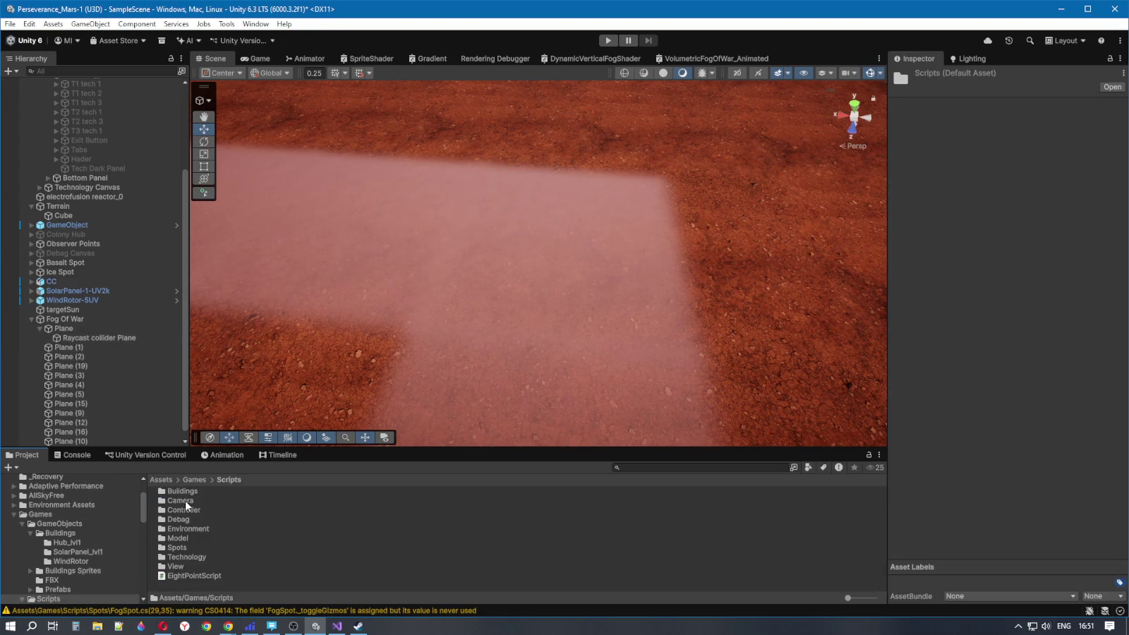
double_click(178, 549)
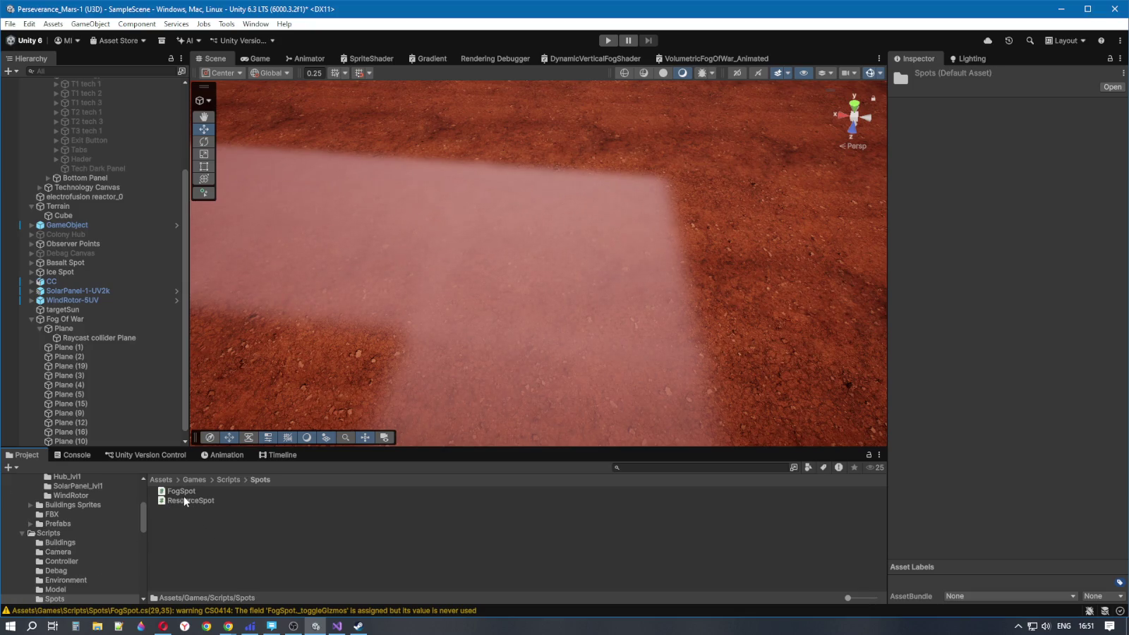
left_click(184, 495)
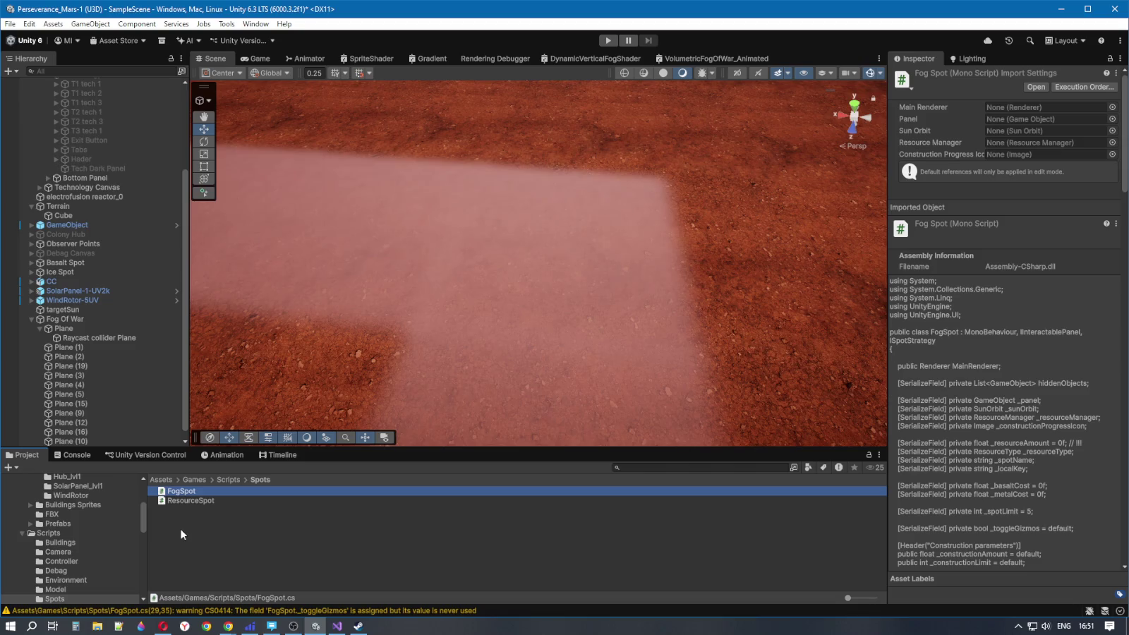
Add FogSpot to the Raycast collider Plane as a Fog Spot component, then return to Visual Studio
left_click(115, 338)
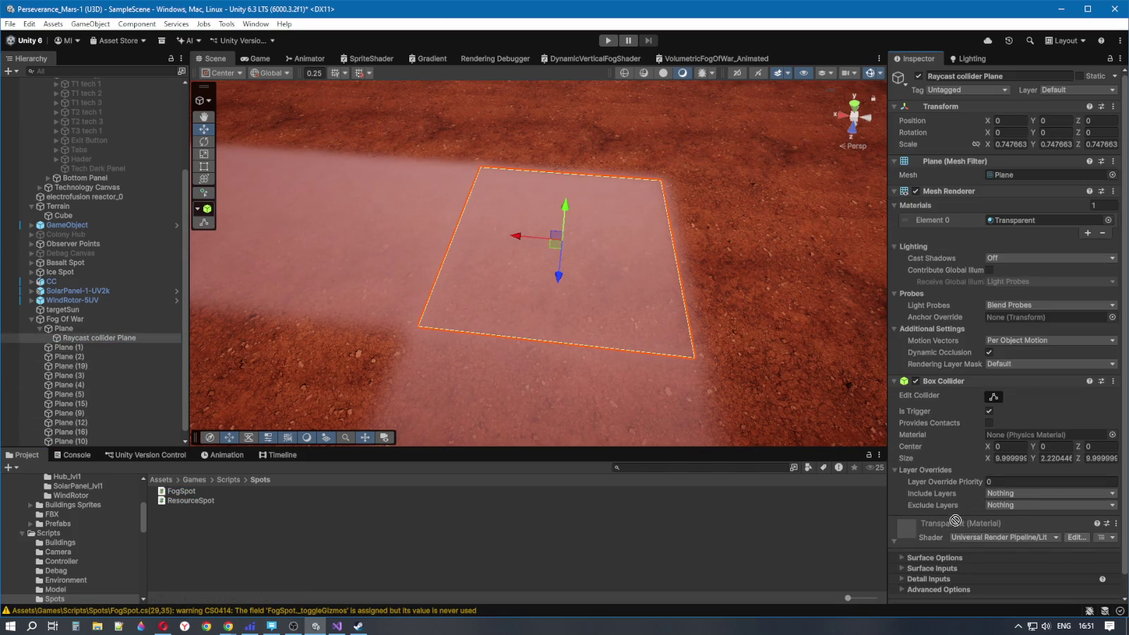
scroll(986, 599, "down", 2)
mouse_move(987, 598)
left_mouse_down()
mouse_move(902, 601)
mouse_move(917, 596)
left_mouse_up()
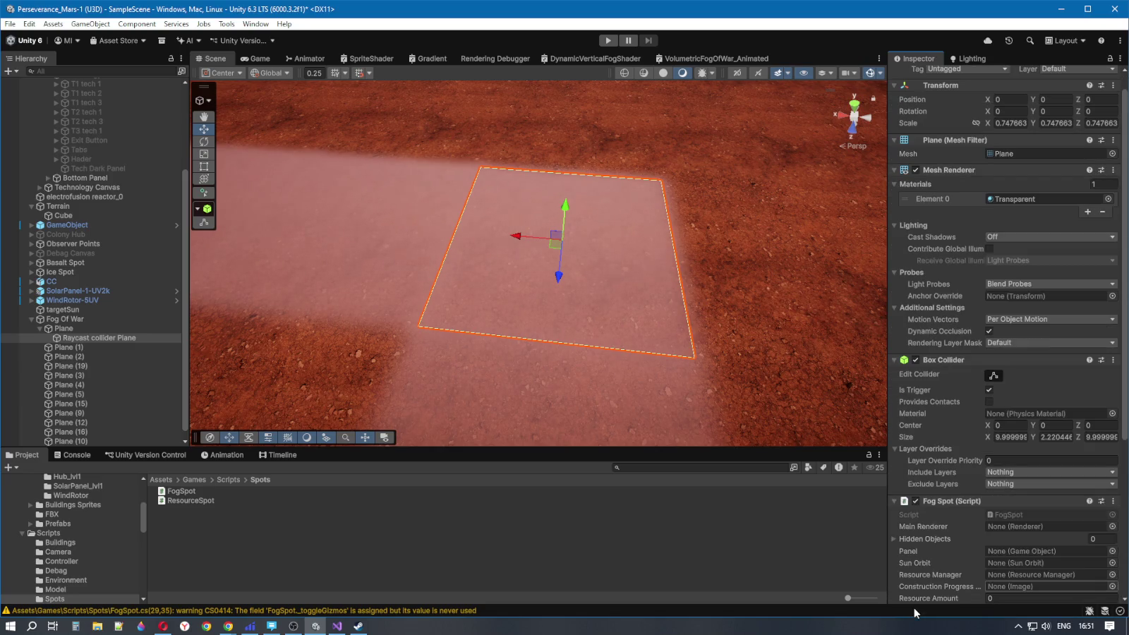
scroll(947, 522, "down", 2)
scroll(947, 521, "down", 3)
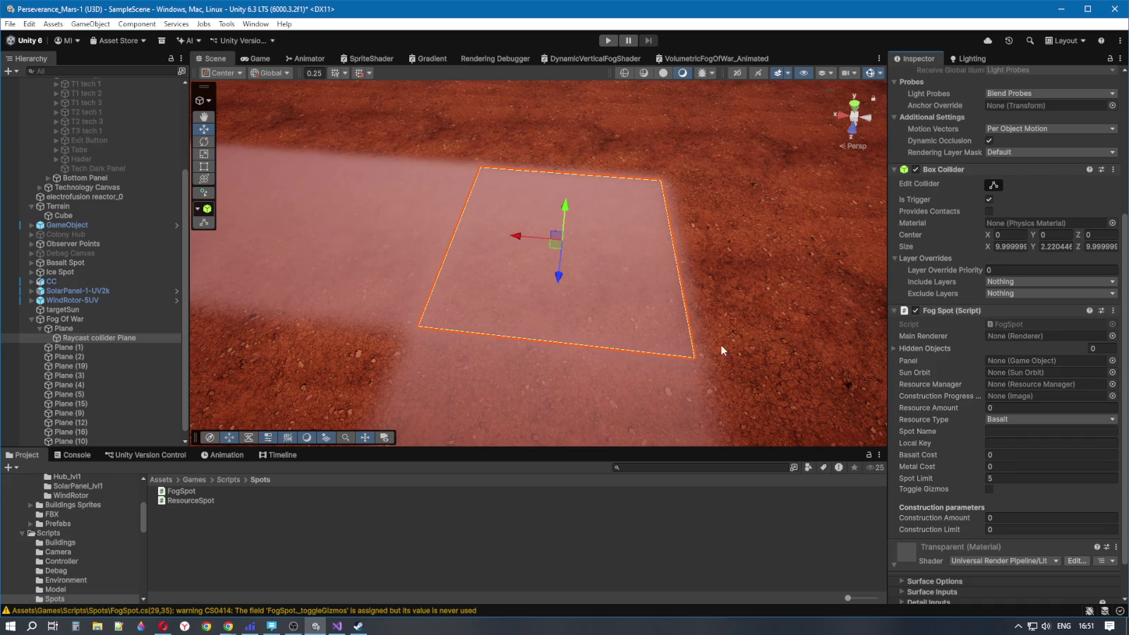
key("alt+Tab")
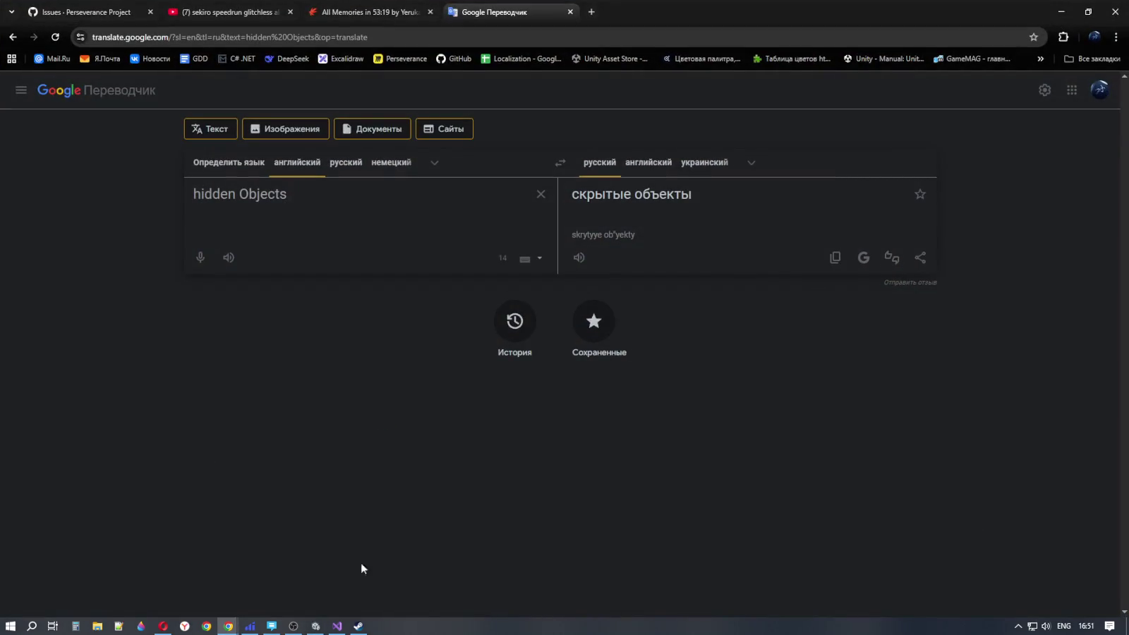
left_click(337, 625)
Scroll to the top of FogSpot.cs and select the MainRenderer field name on line 10
scroll(448, 290, "up", 1)
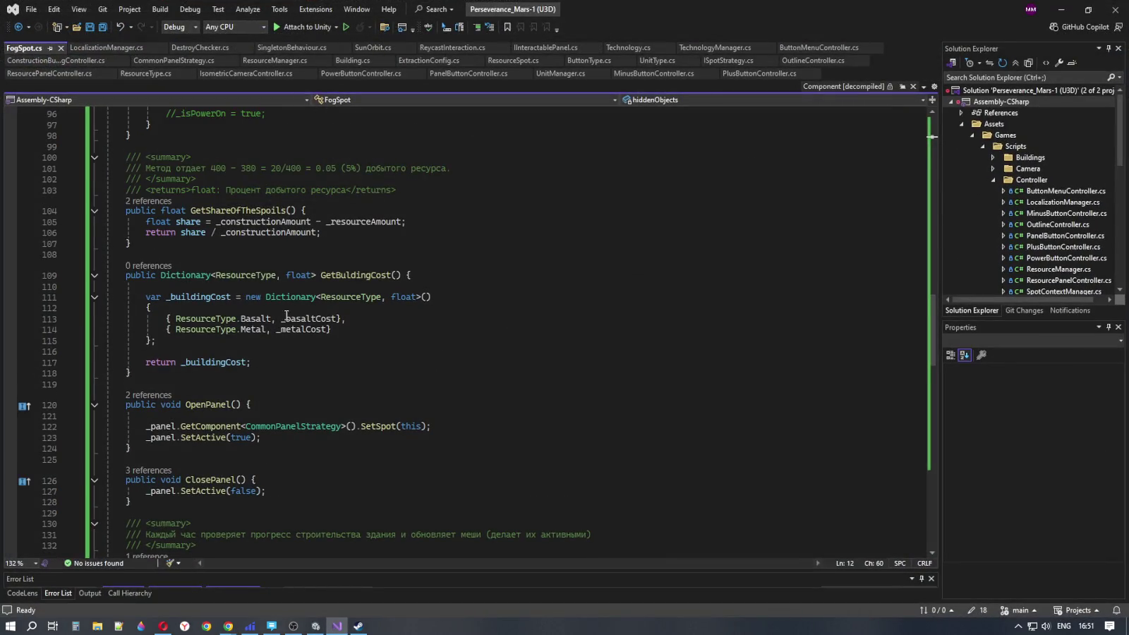
scroll(930, 290, "up", 7)
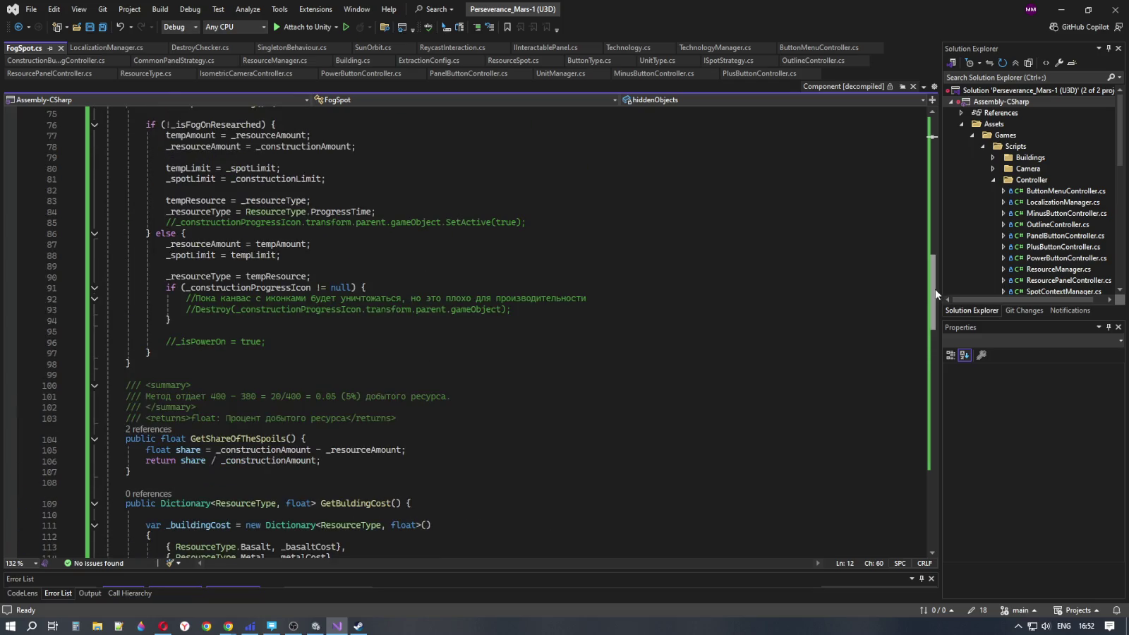
left_click_drag(930, 290, 930, 142)
double_click(236, 220)
scroll(317, 296, "down", 10)
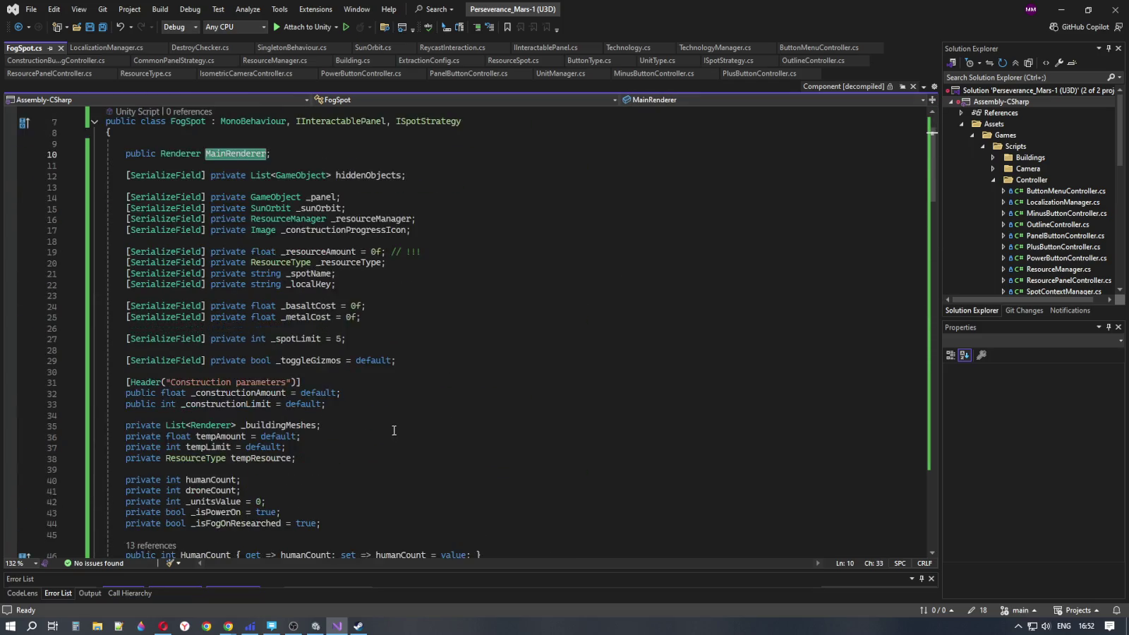
scroll(320, 284, "up", 10)
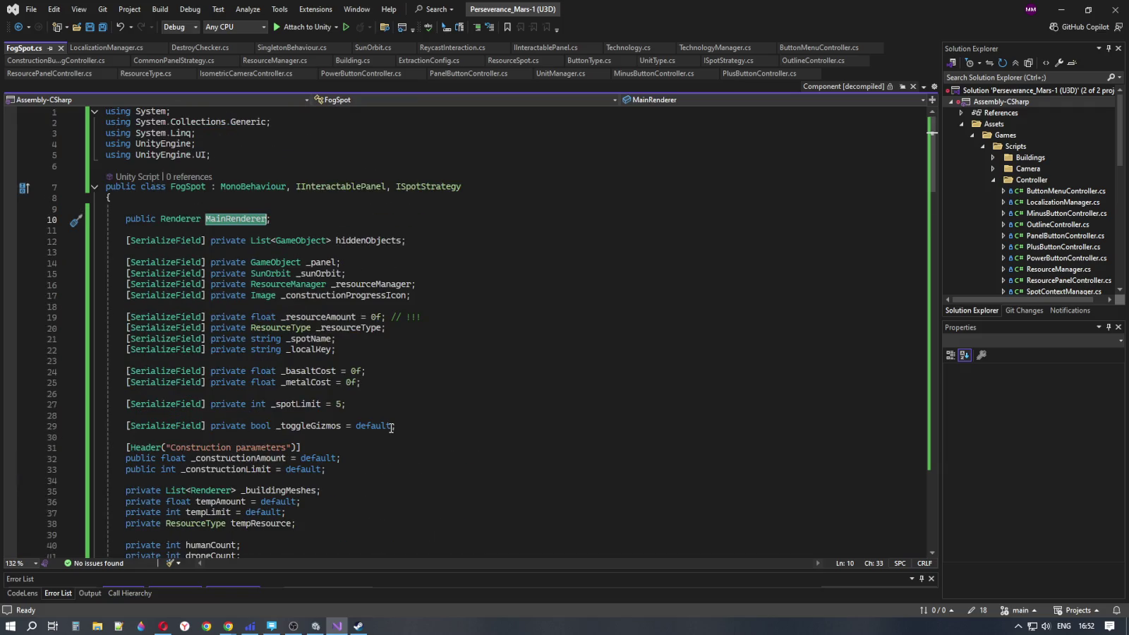
left_click(237, 219)
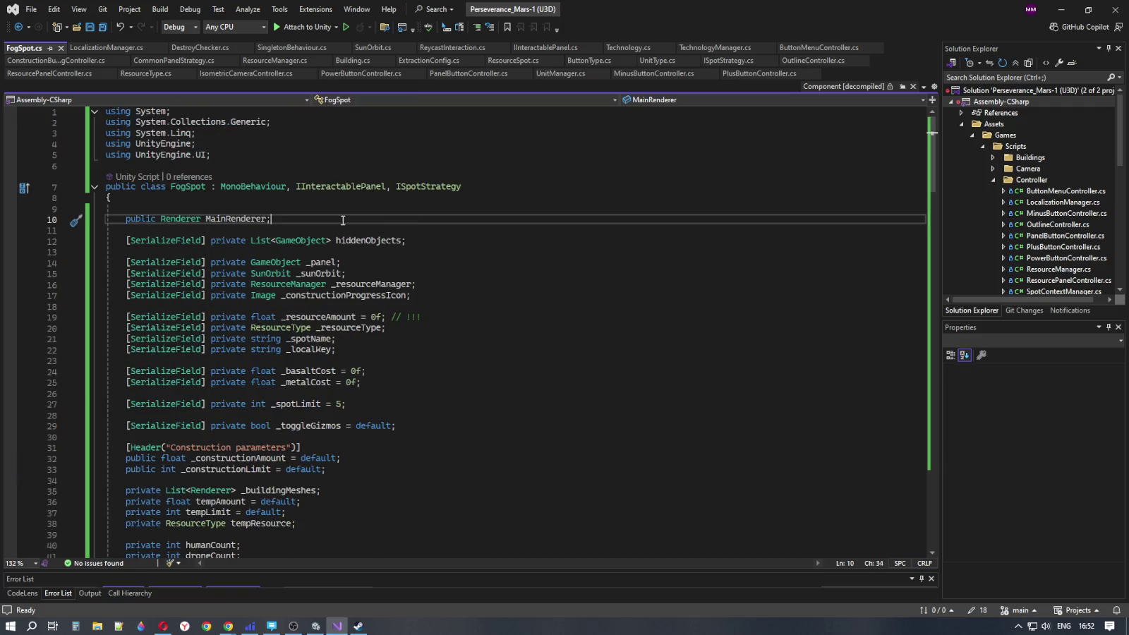
double_click(237, 219)
Scroll through FogSpot.cs reviewing MainRenderer's uses, ending at the end of its declaration line
scroll(505, 423, "down", 20)
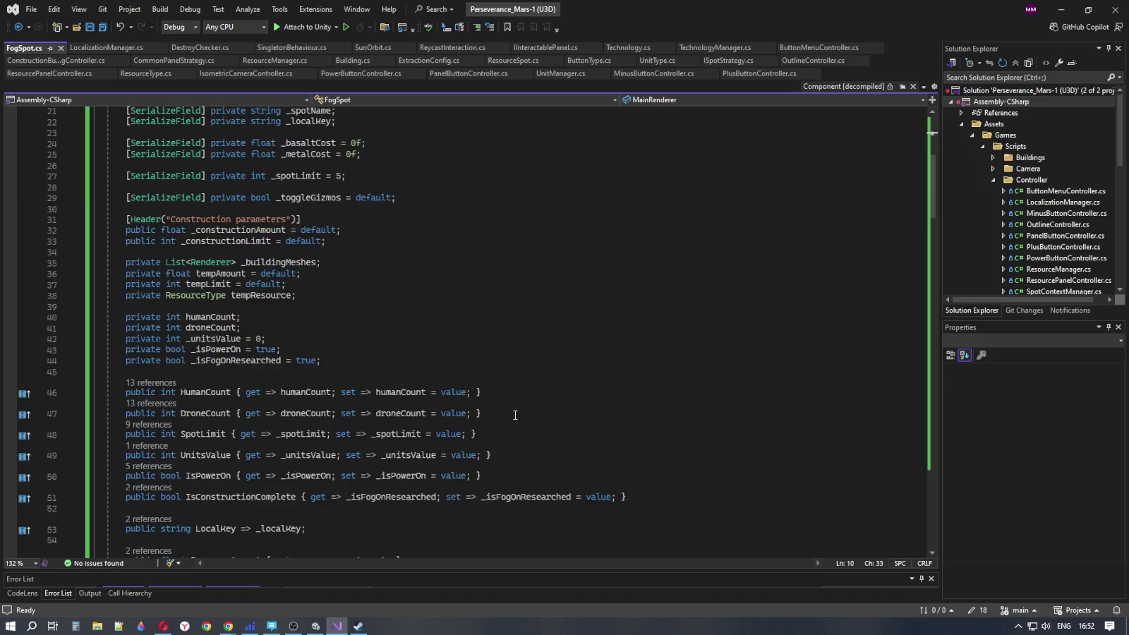
scroll(506, 422, "down", 20)
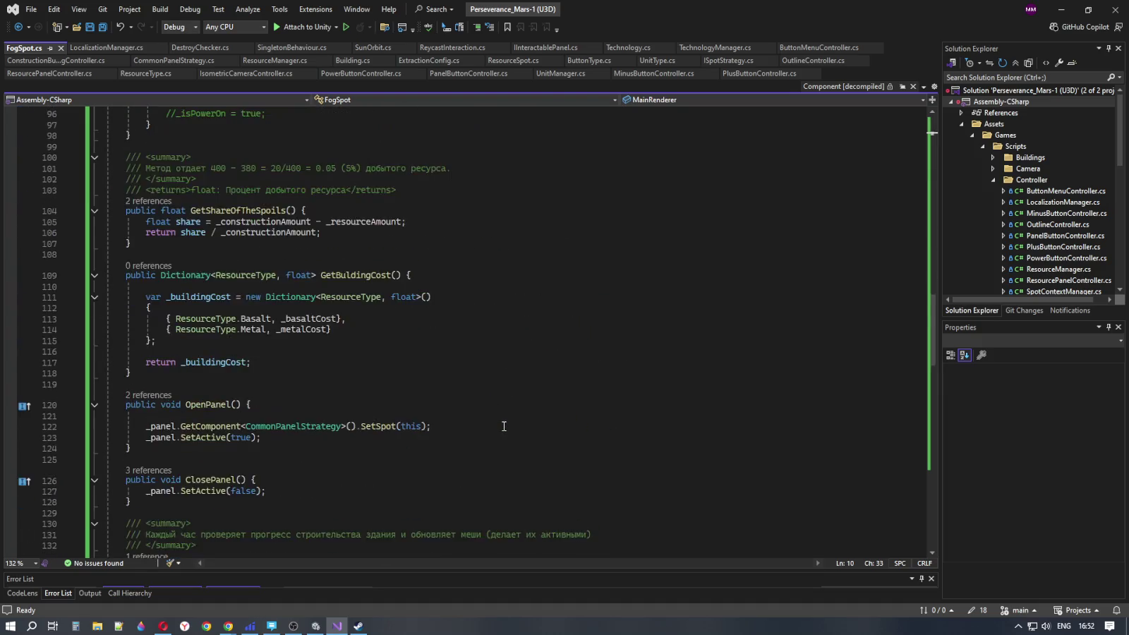
scroll(502, 428, "down", 12)
scroll(499, 429, "up", 10)
scroll(497, 429, "up", 20)
scroll(562, 413, "up", 18)
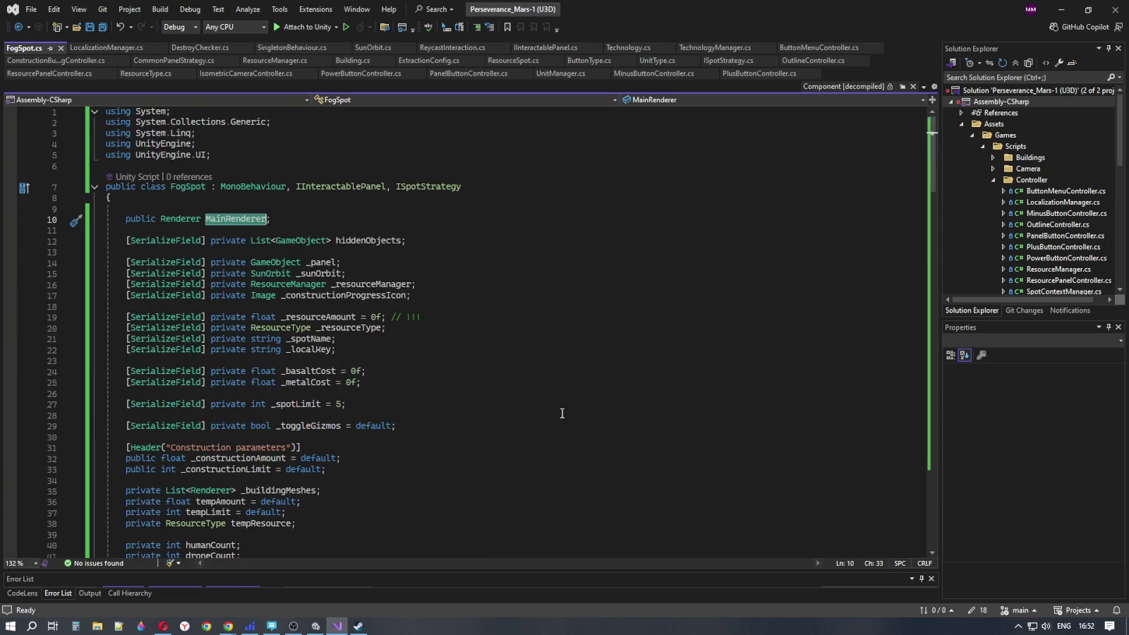
left_click(365, 217)
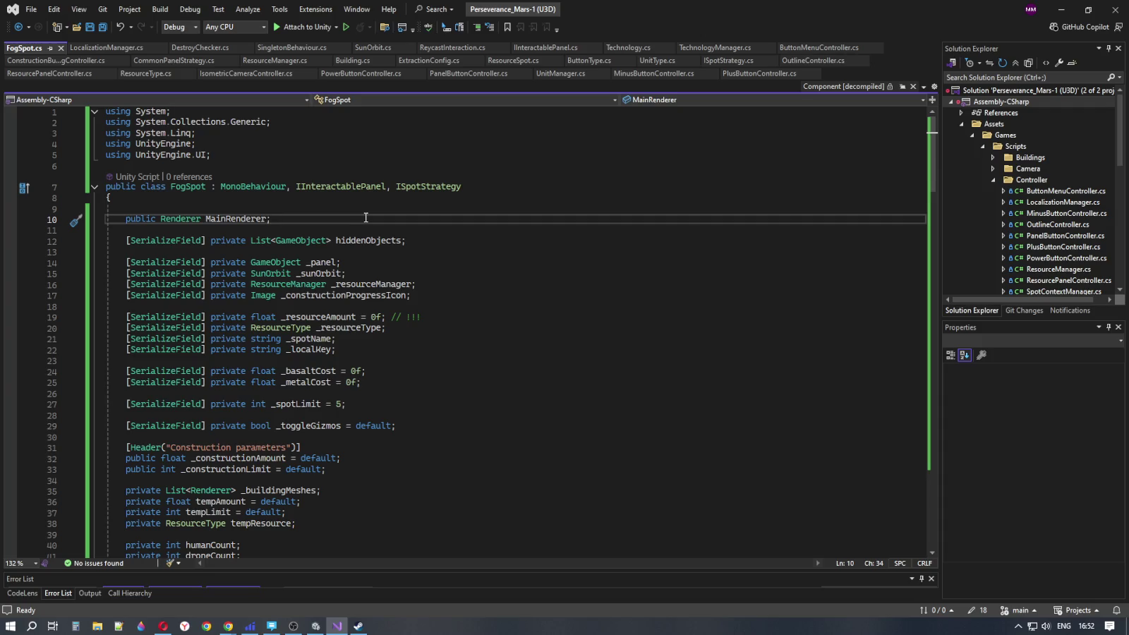
Rename hiddenObjects to HiddenObjects, then revert it to lowercase hiddenObjects
left_click(342, 240)
type("H")
key("Delete")
left_click(434, 246)
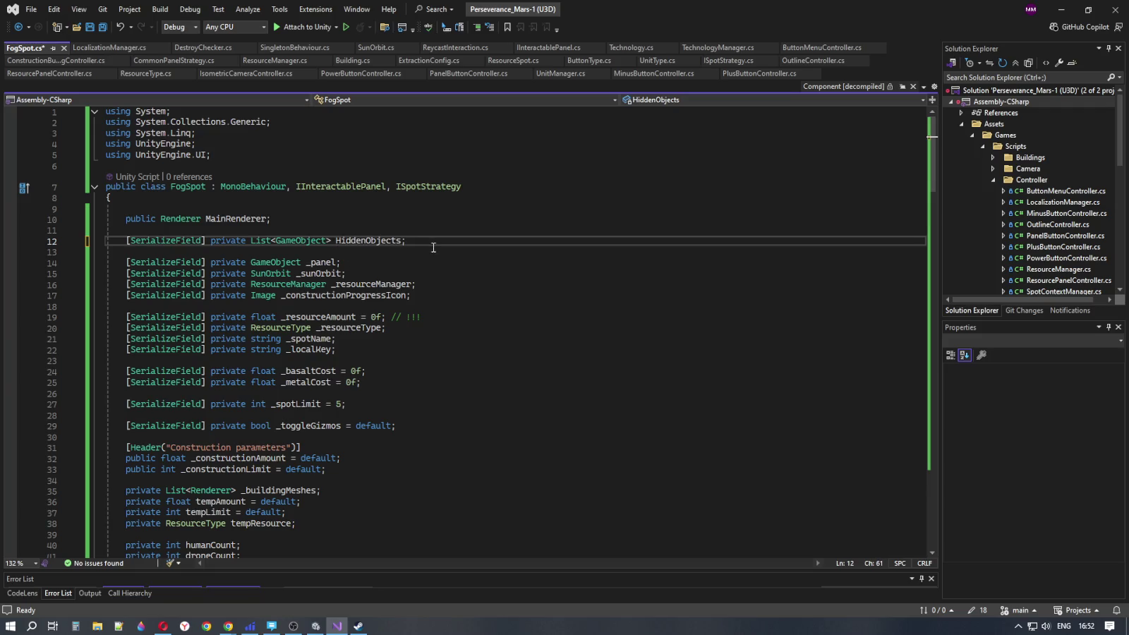
left_click(341, 240)
type("h")
key("Delete")
Cut the 'public Renderer MainRenderer;' line and the leftover blank line
left_click(287, 218)
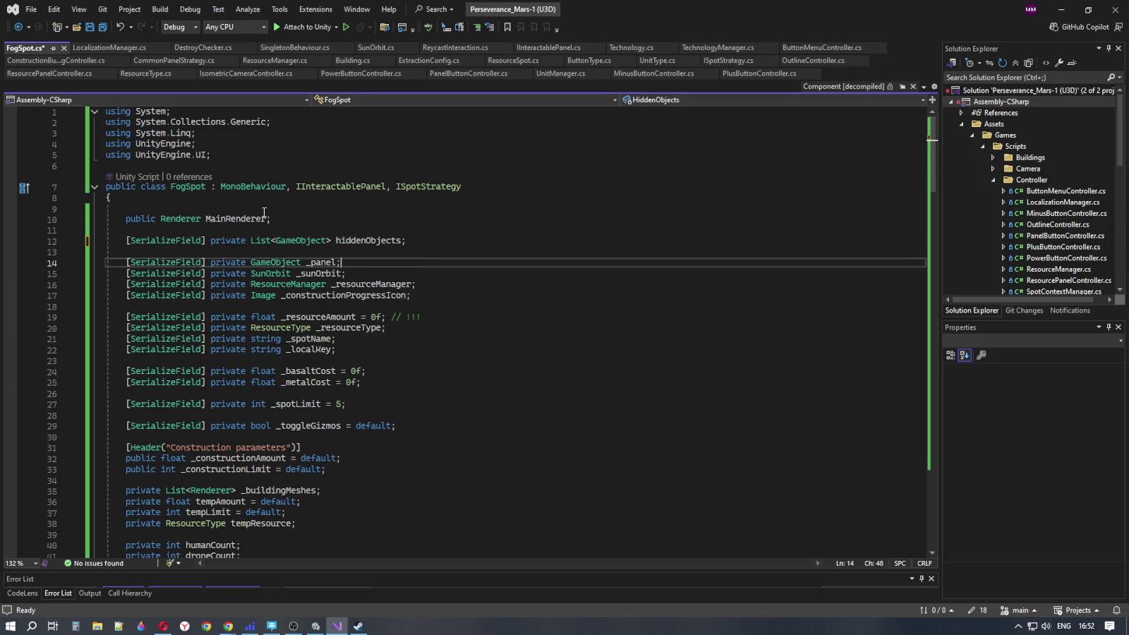
left_click(288, 219)
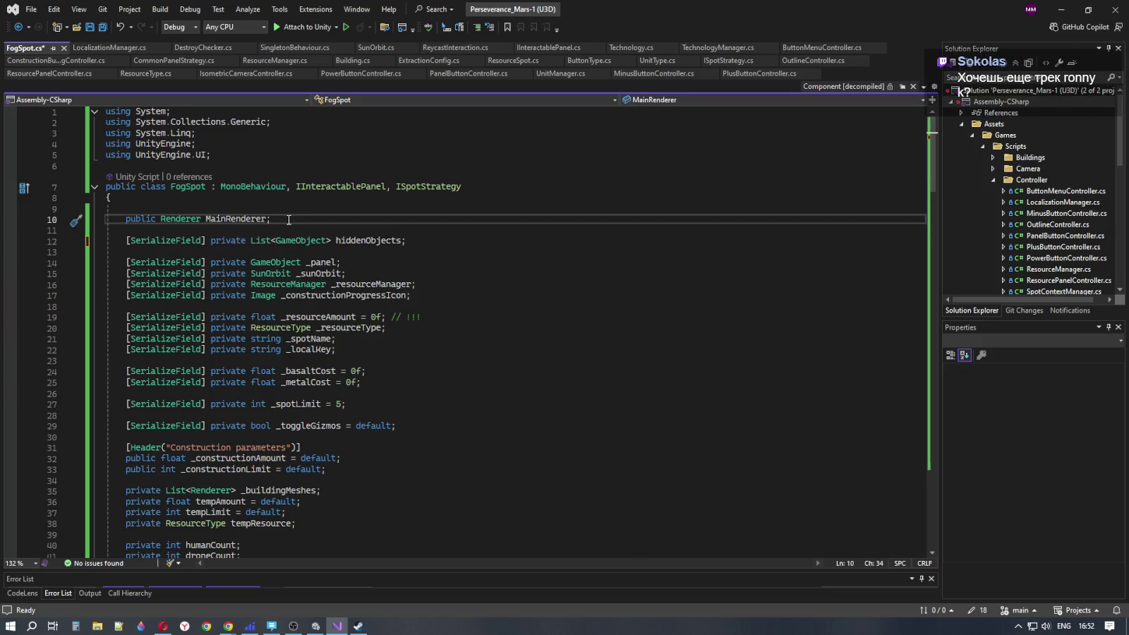
key("ctrl+x")
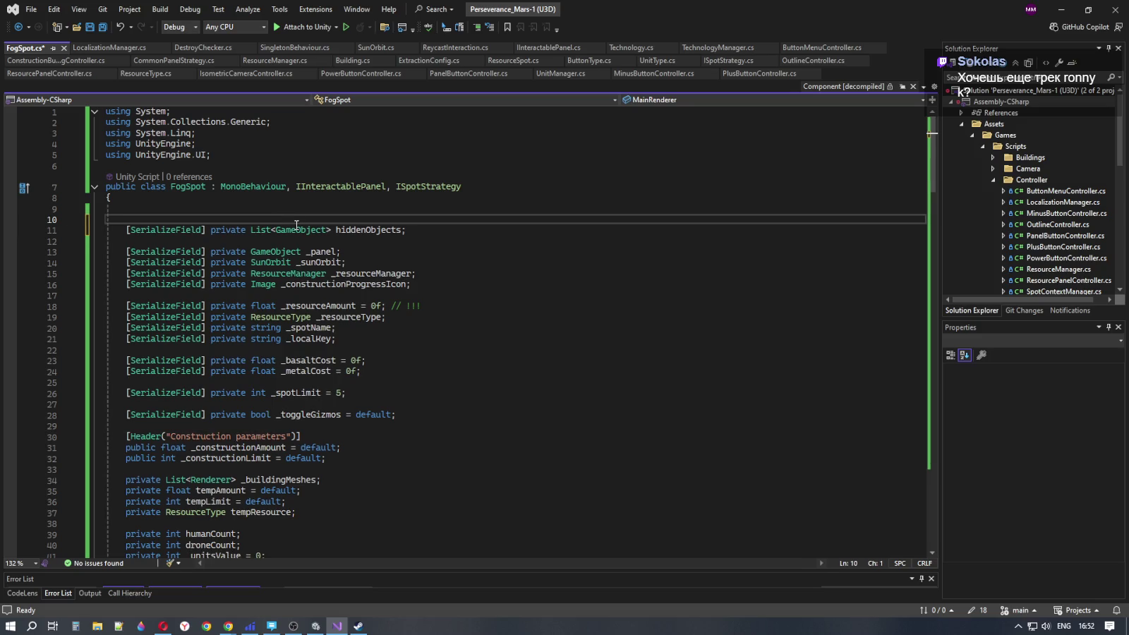
key("ctrl+x")
Look over the remaining fields, the ResourceAmount property and the area above Start
left_click(447, 231)
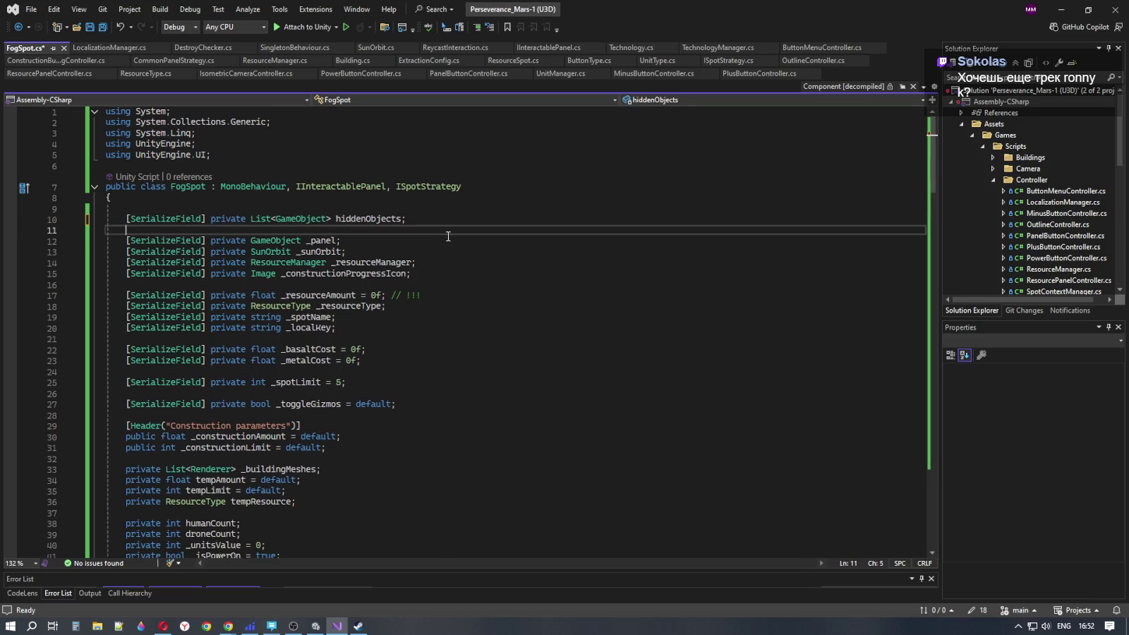
scroll(446, 264, "down", 7)
left_click(431, 318)
key("Down")
key("Down")
key("Down")
scroll(480, 332, "down", 7)
left_click(508, 343)
key("Down")
key("Down")
key("Up")
left_click(470, 325)
left_click(476, 310)
left_click(476, 291)
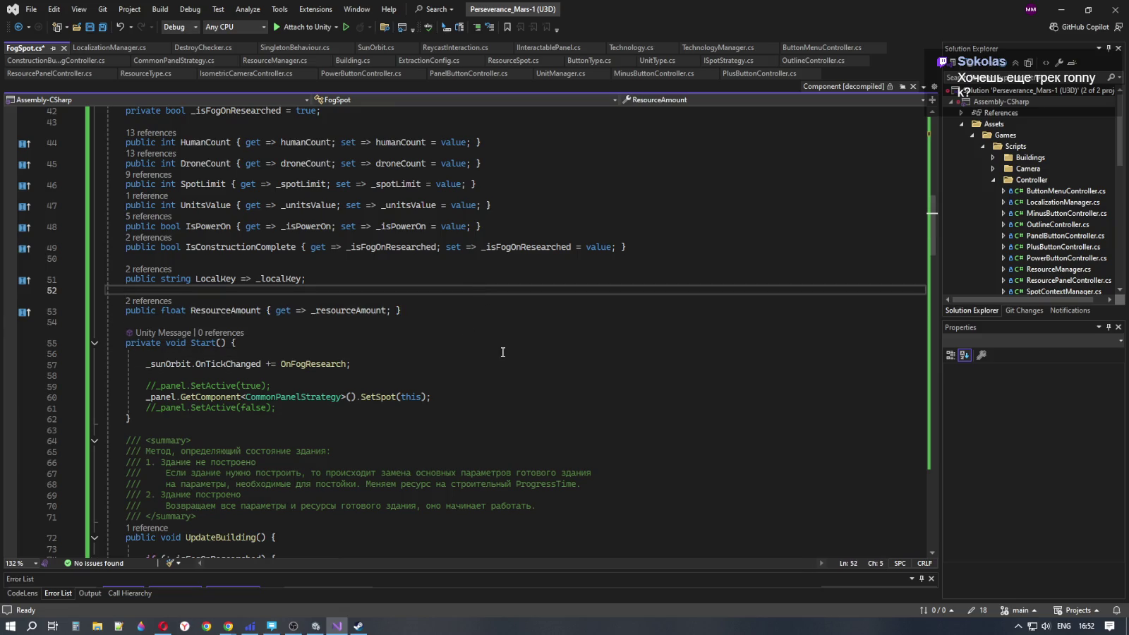
Check UpdateBuilding's else branch and commented _isPowerOn line, then minimize Visual Studio and the browser
scroll(508, 367, "down", 4)
scroll(509, 381, "down", 2)
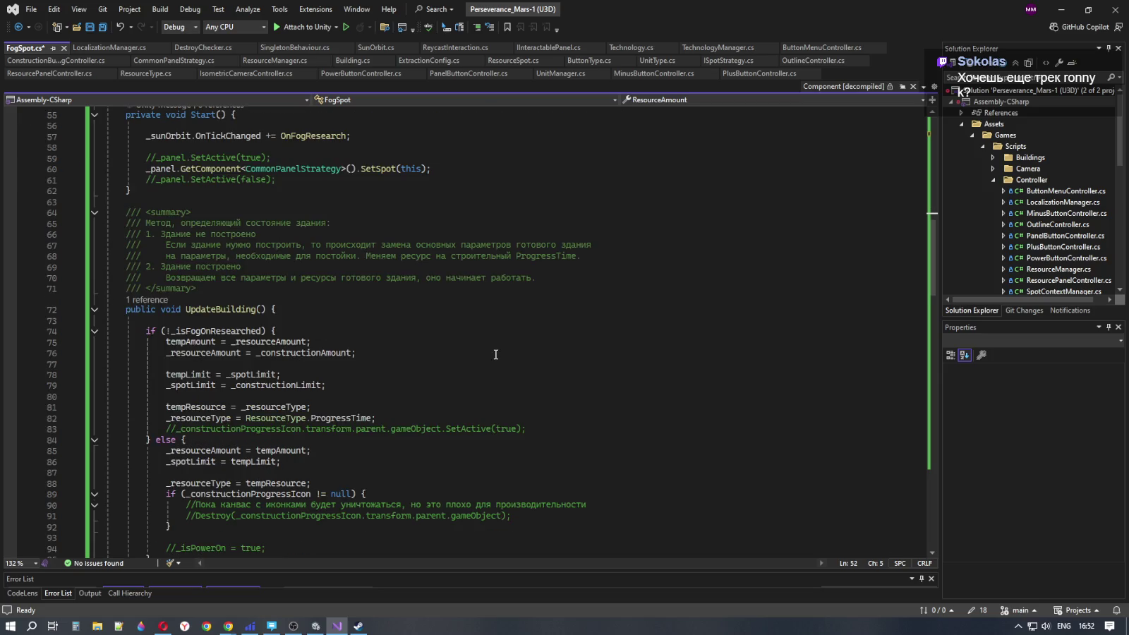
left_click(466, 333)
left_click(461, 311)
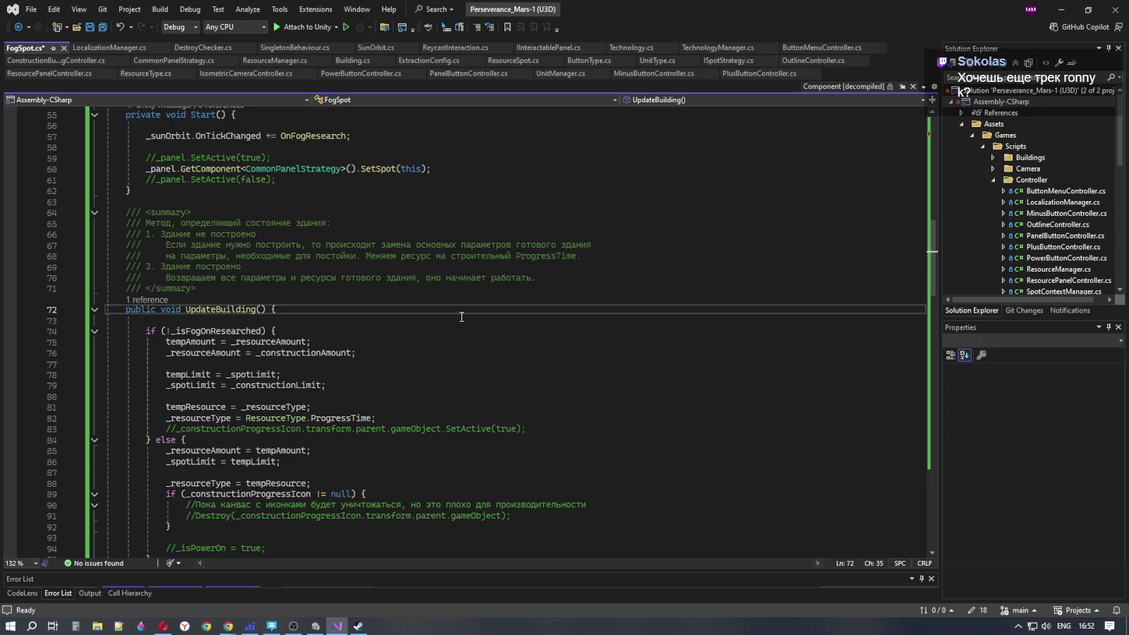
scroll(480, 332, "down", 8)
left_click(449, 278)
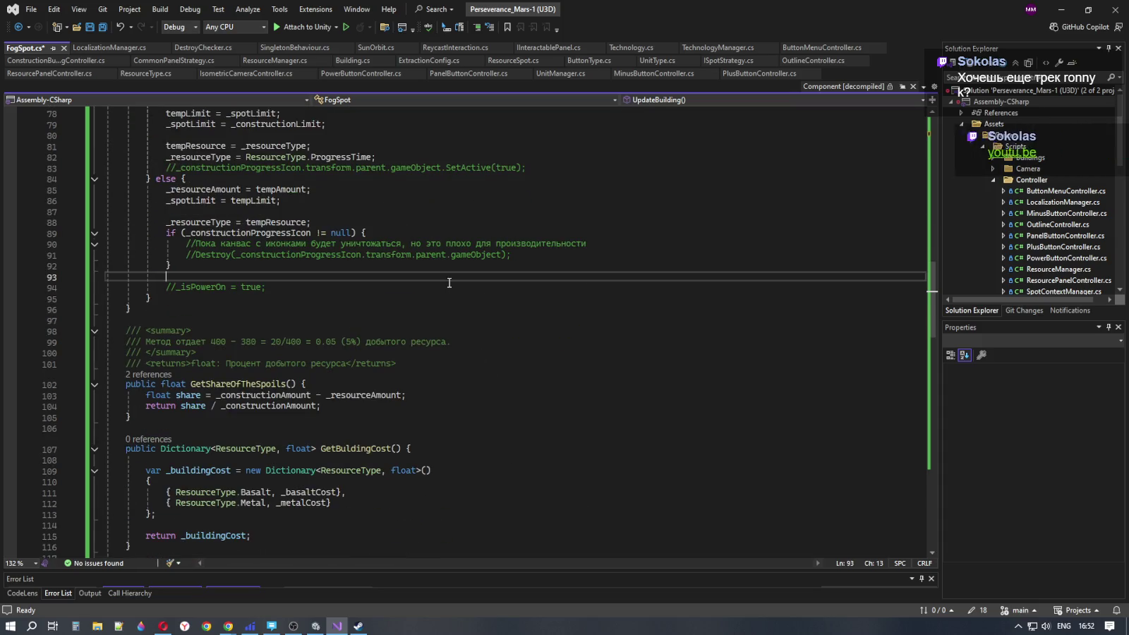
left_click(452, 287)
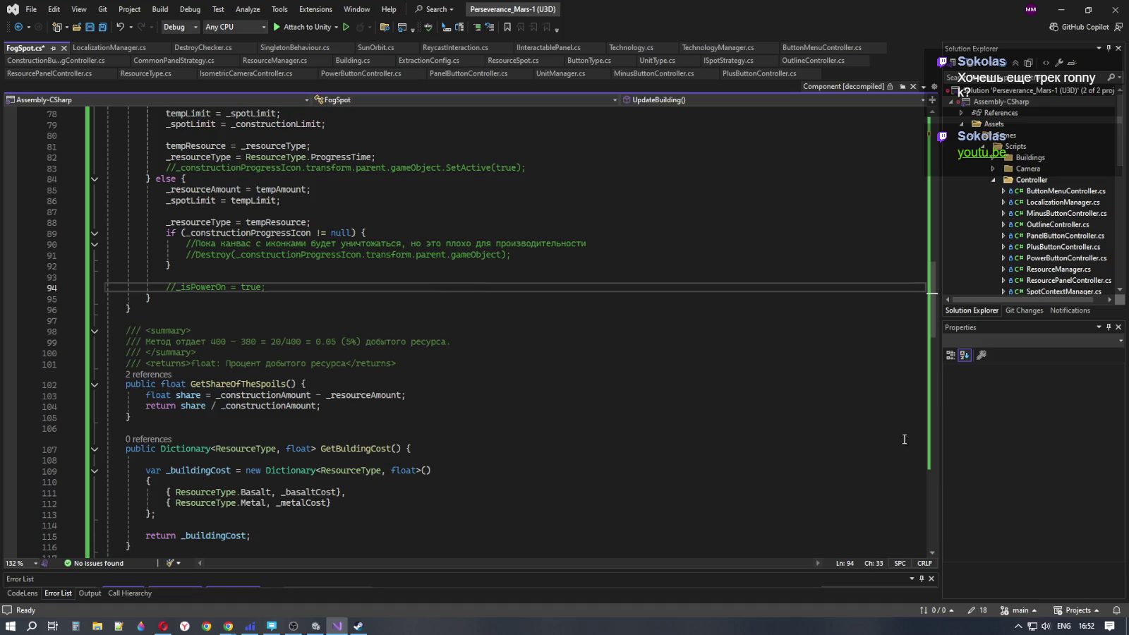
left_click(1063, 10)
left_click(1061, 8)
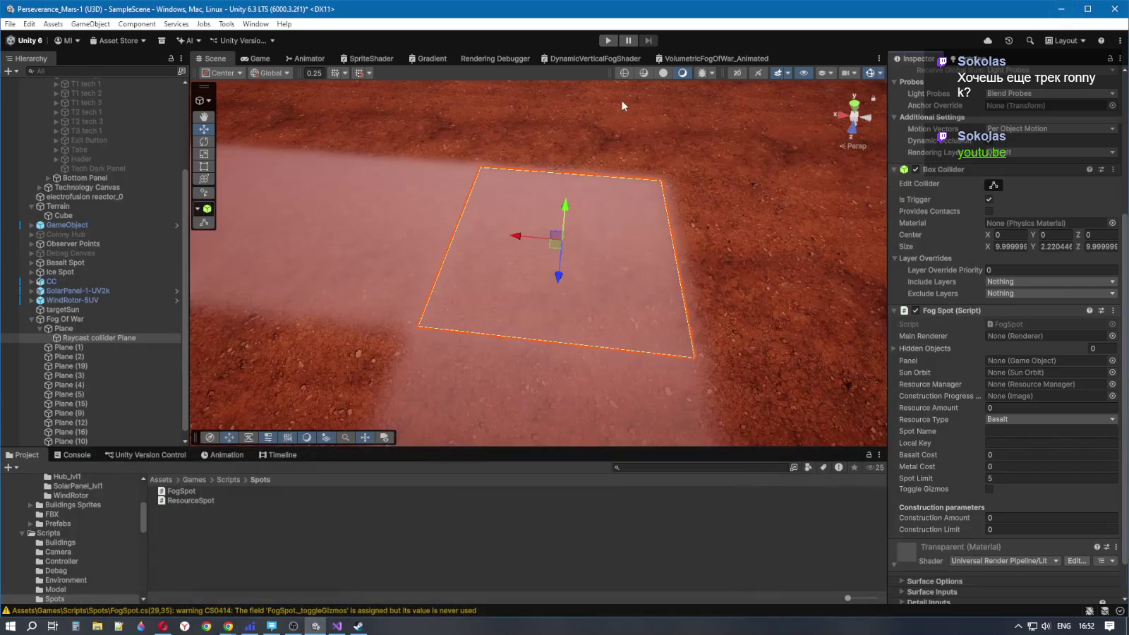
Minimize Unity, restore the Uplifting Trance Radio stream in Opera, and close YouTube's channel guide
left_click(1060, 8)
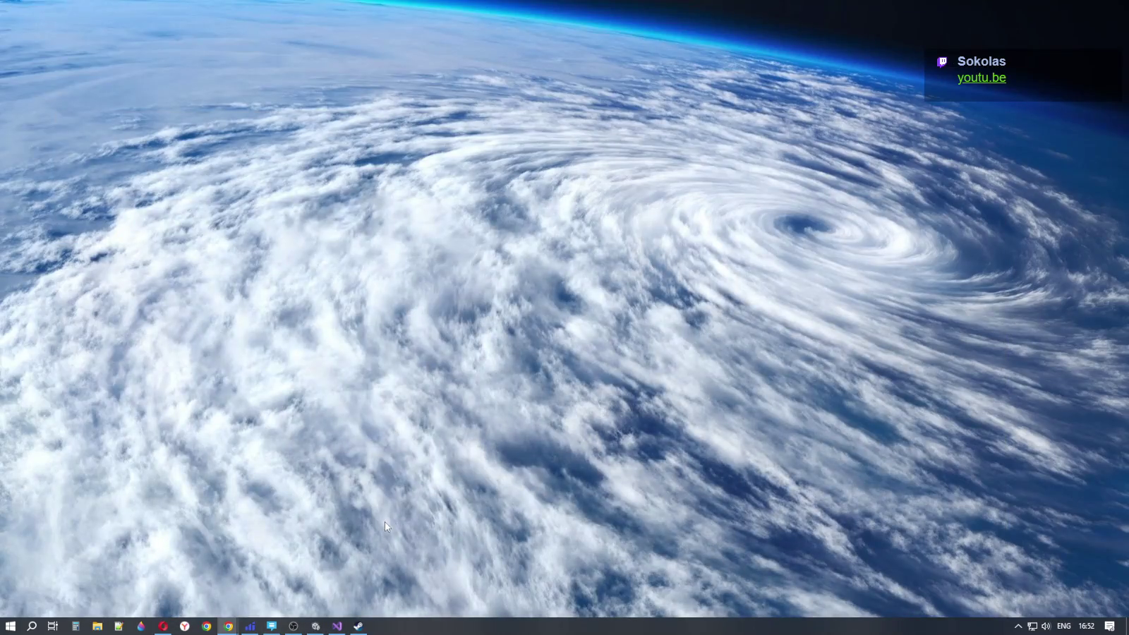
left_click(163, 626)
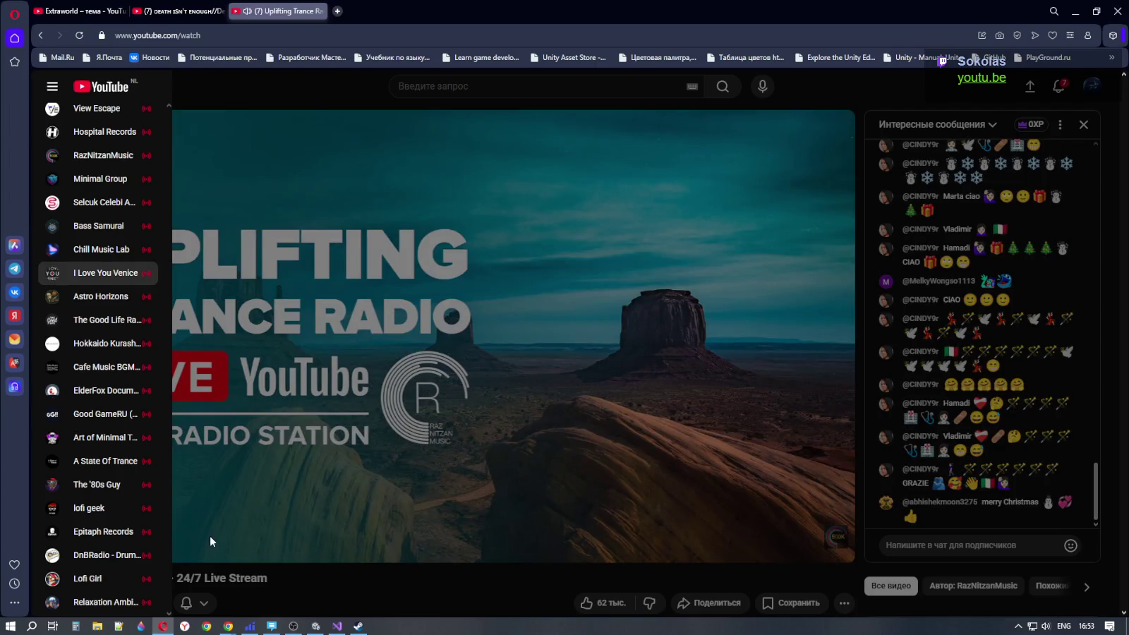
left_click(345, 417)
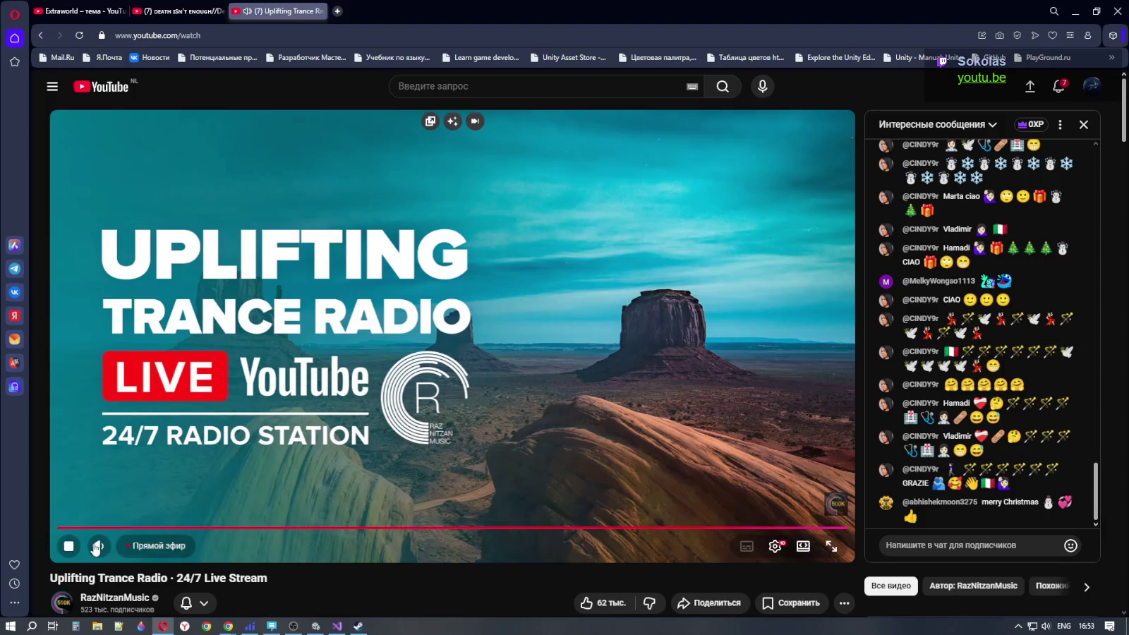
mouse_move(101, 549)
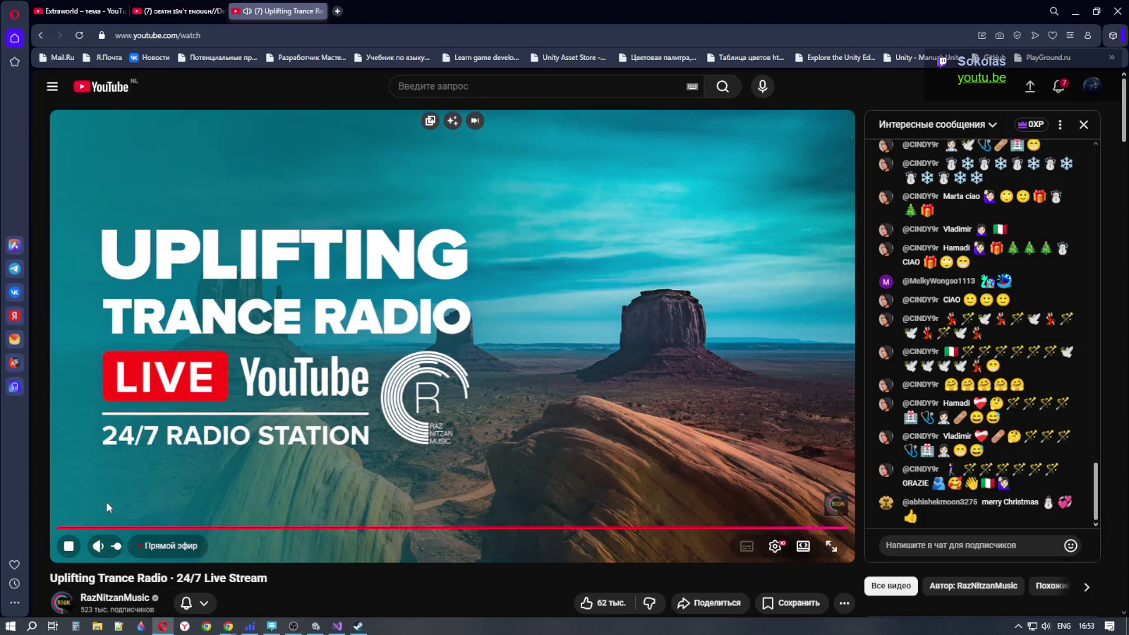
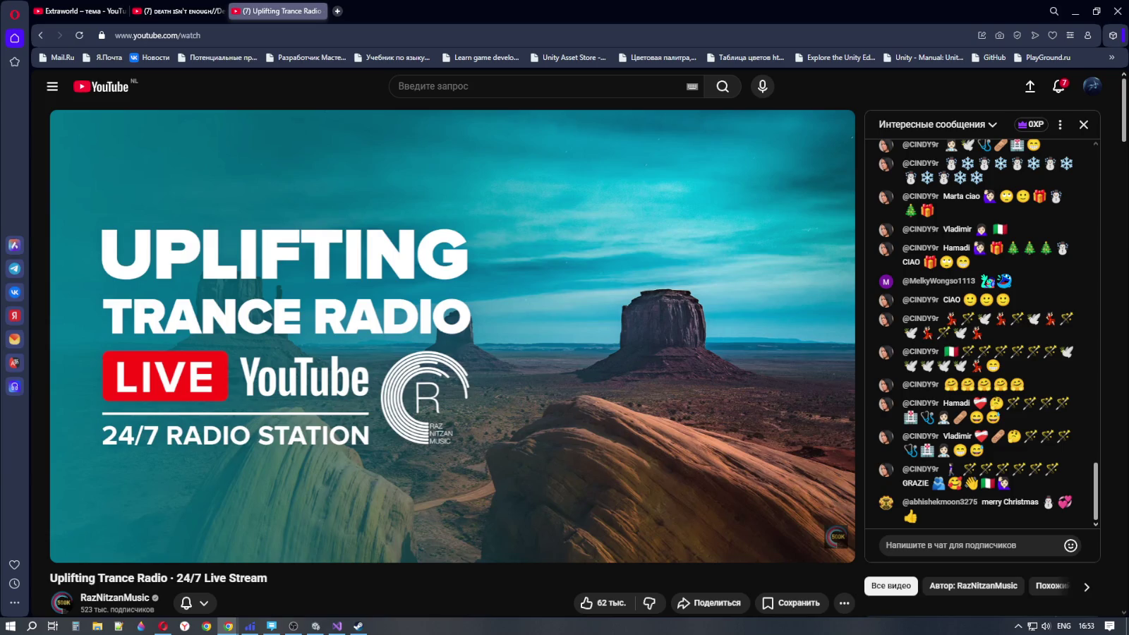
Load the shared youtu.be link for Ronny K. vs Spectral feat. Lenka – O.F.T.C.2010 in a new tab
left_click(337, 11)
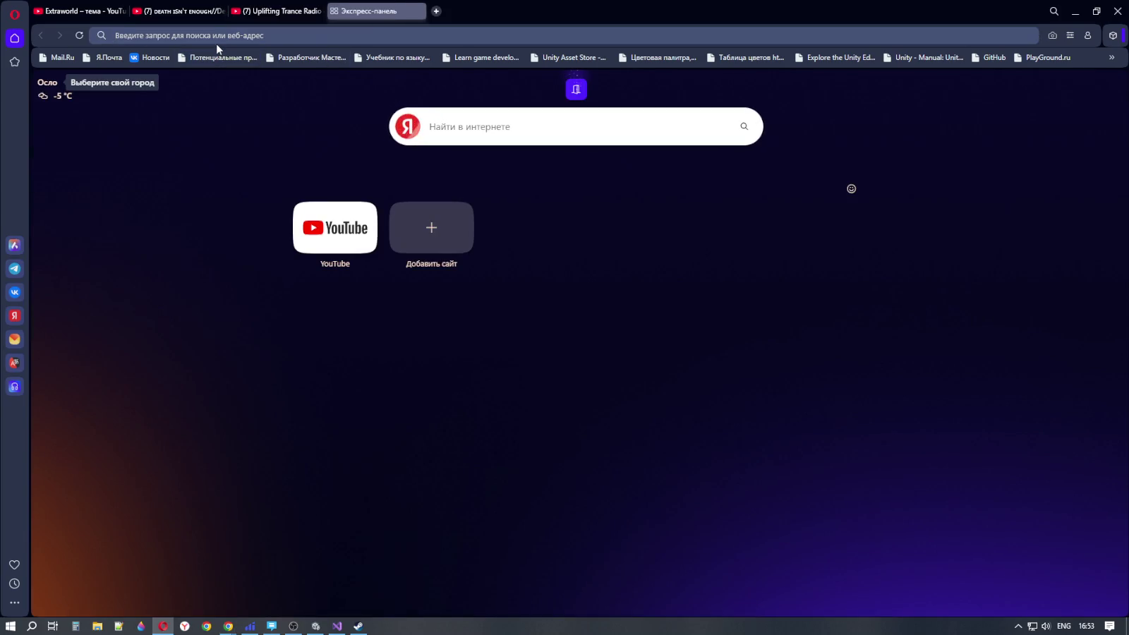
type("https://youtu.be/jg42ULbrvec?si=SZXZVzNDnq5UiDwP")
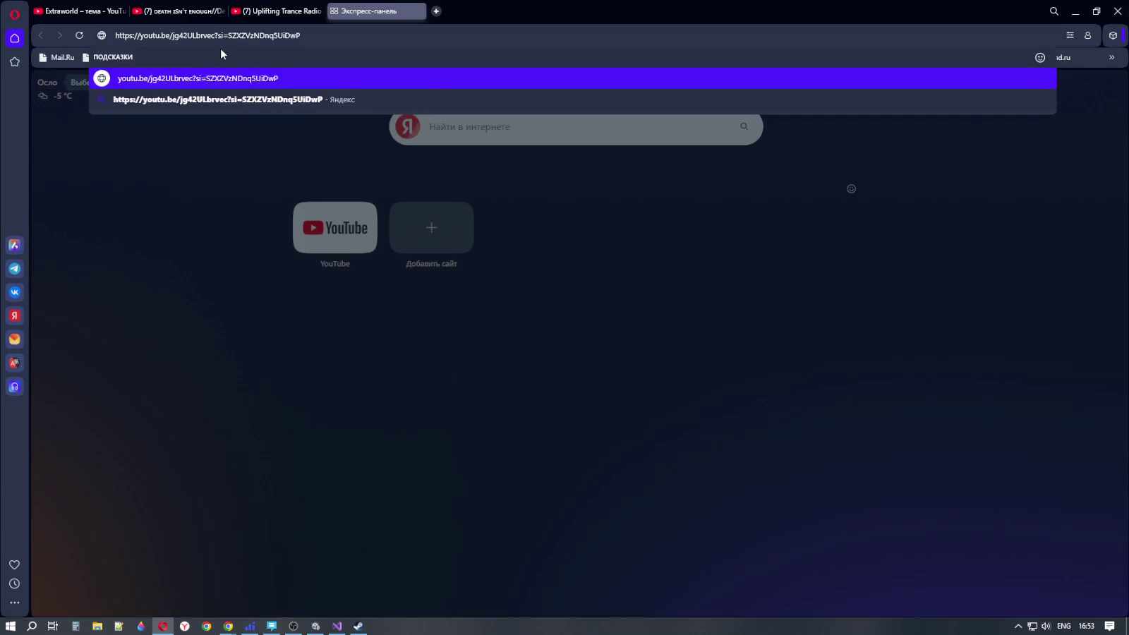
key("Return")
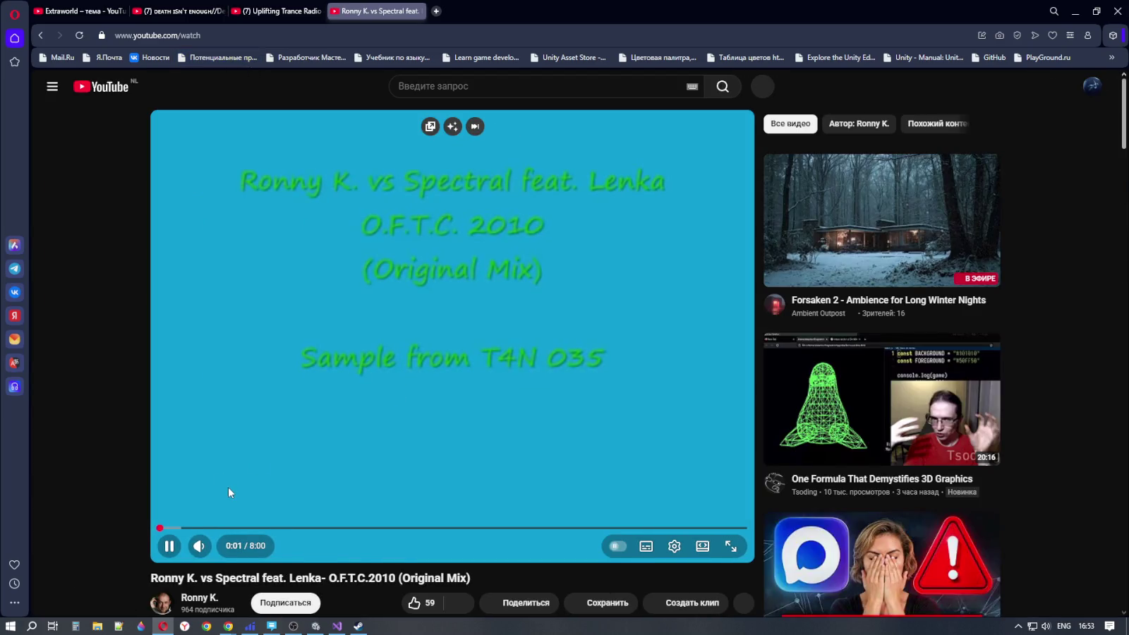
scroll(326, 573, "down", 3)
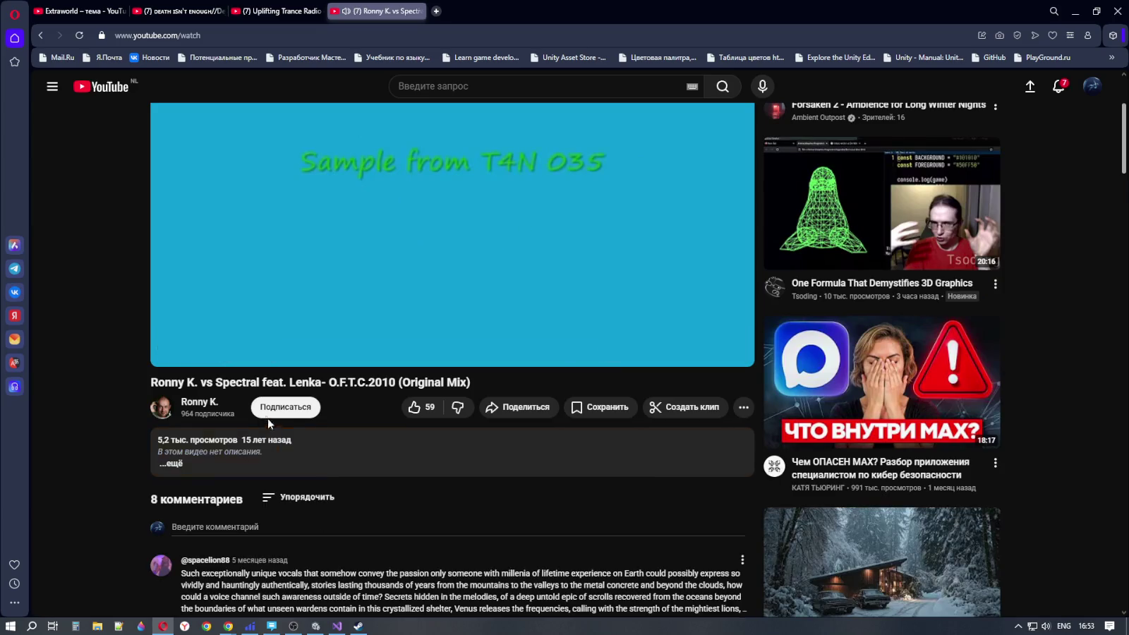
scroll(270, 421, "up", 3)
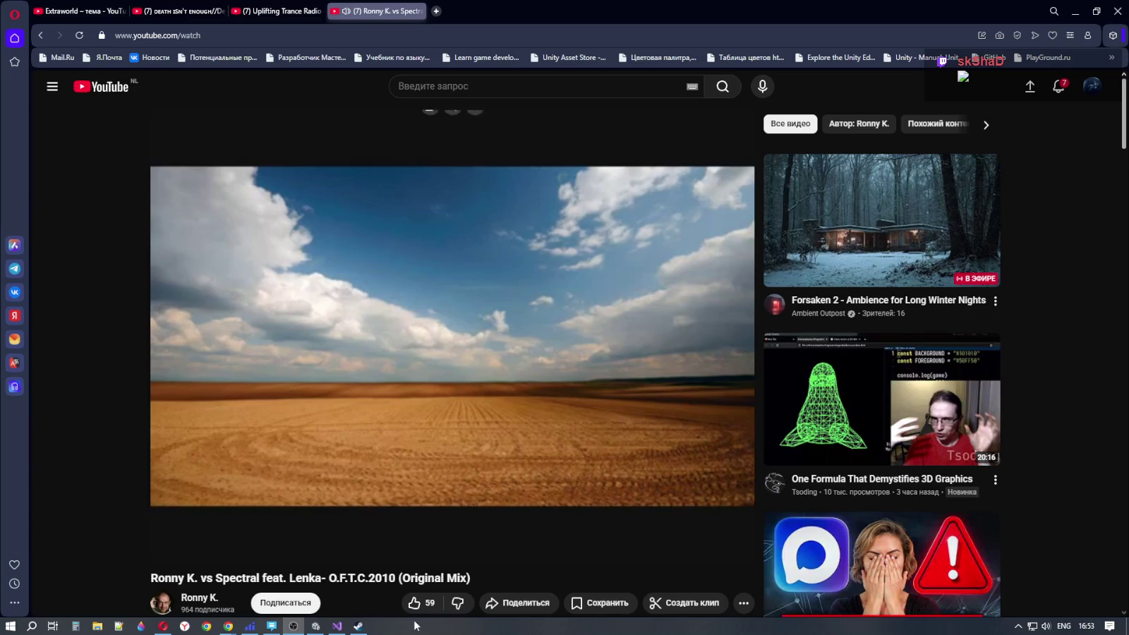
mouse_move(360, 628)
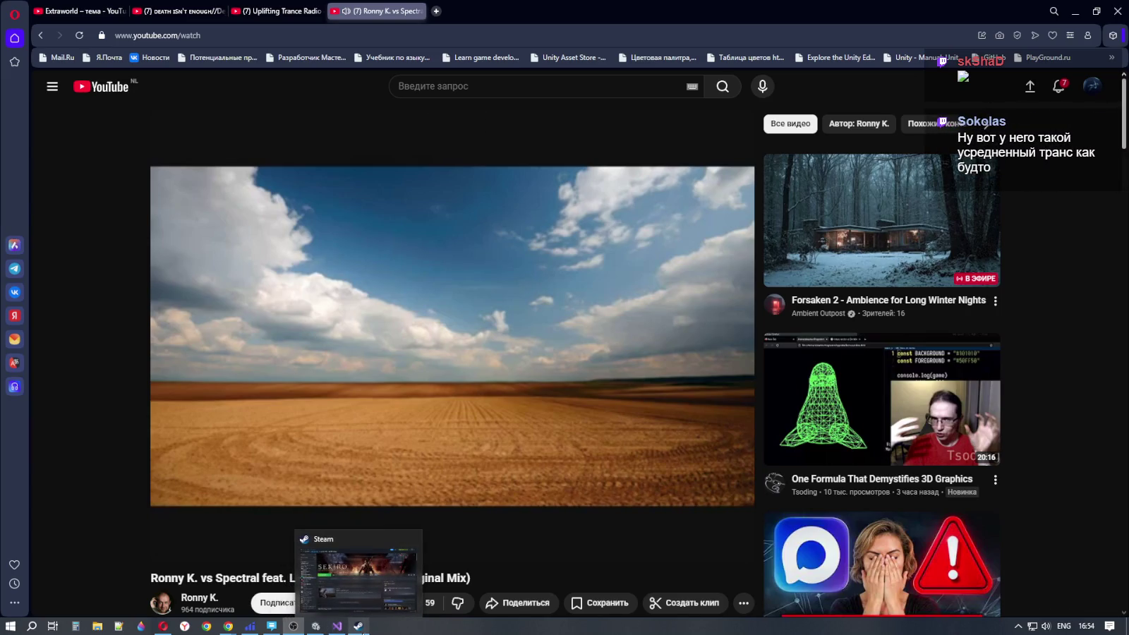
Glance at the Sekiro: Shadows Die Twice Steam library page, then return to FogSpot.cs
left_click(360, 628)
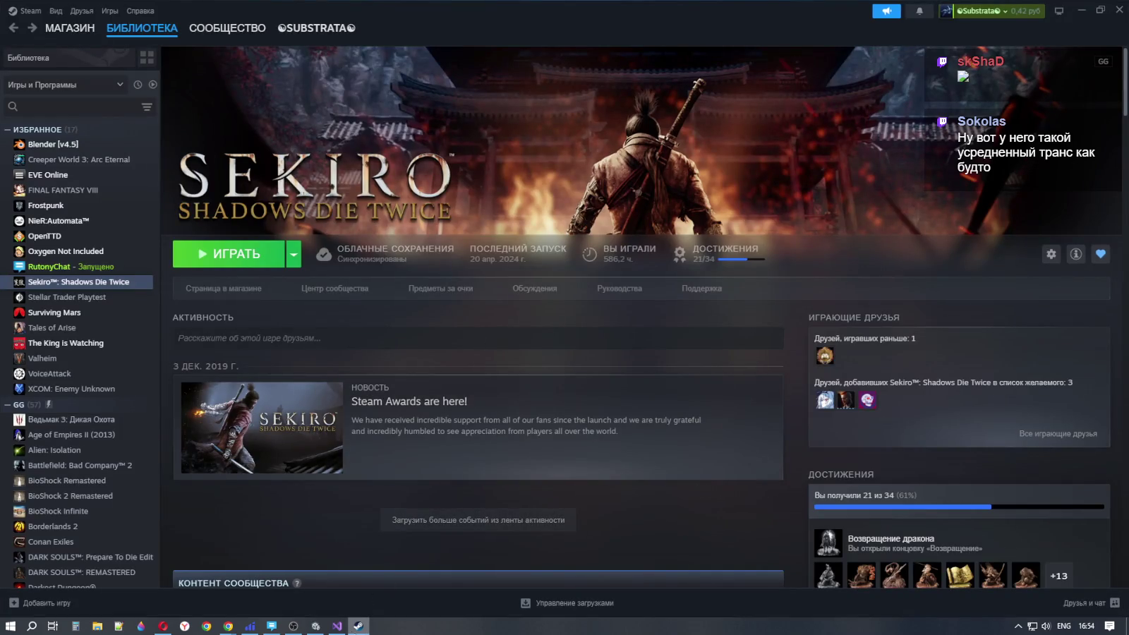
left_click(336, 626)
key("Up")
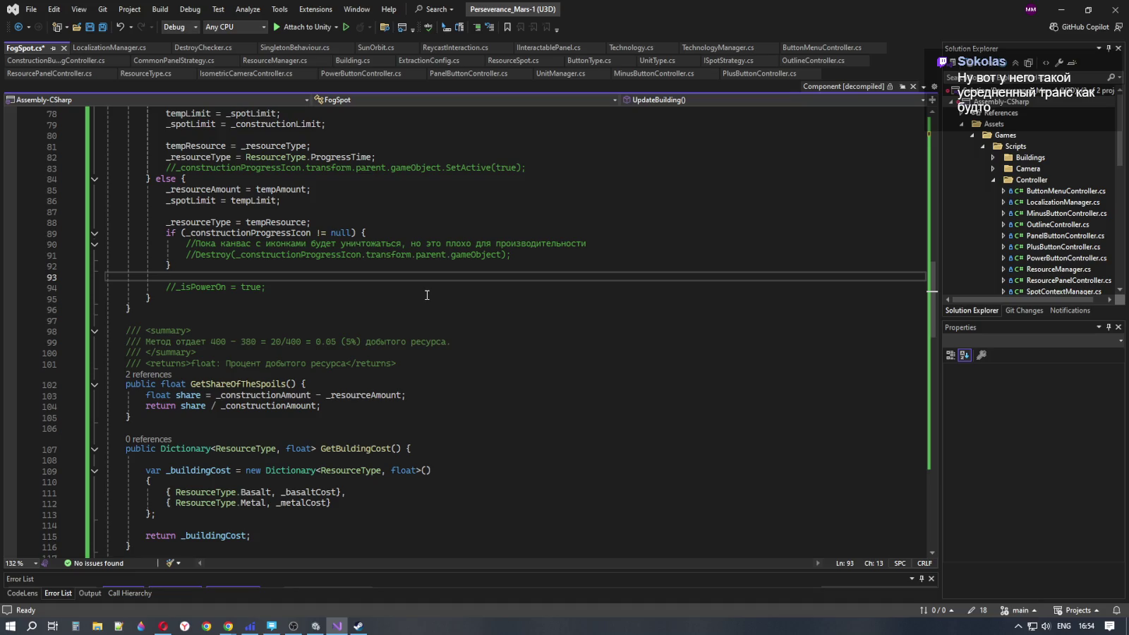
Read through UpdateBuilding (lines 73–97) in FogSpot.cs and scroll down toward OnFogResearch
left_click(380, 212)
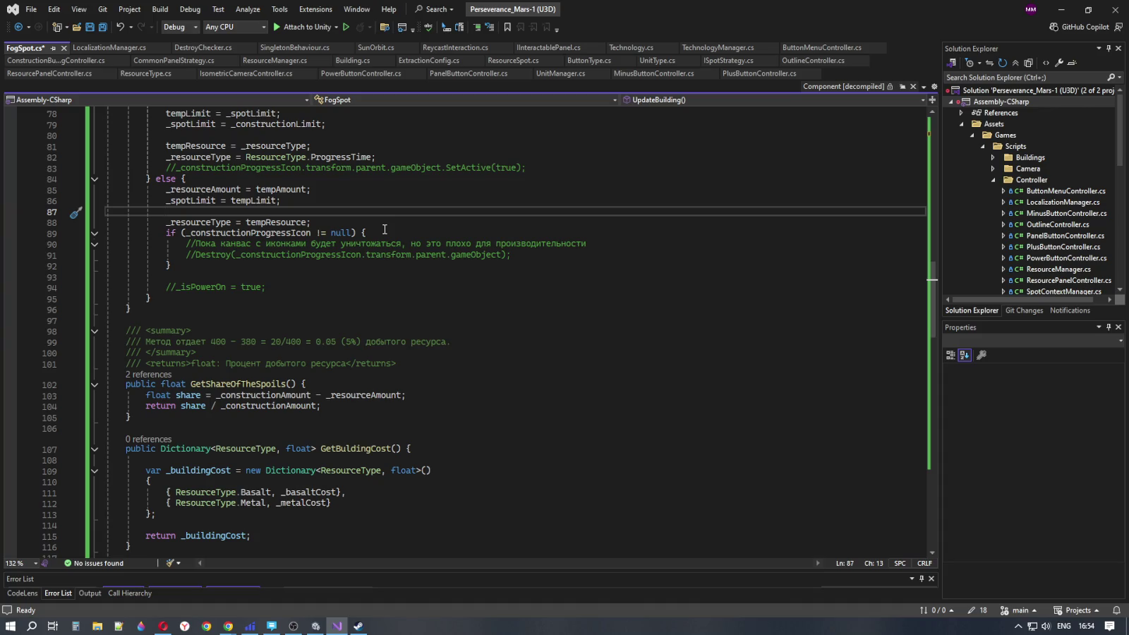
left_click(371, 283)
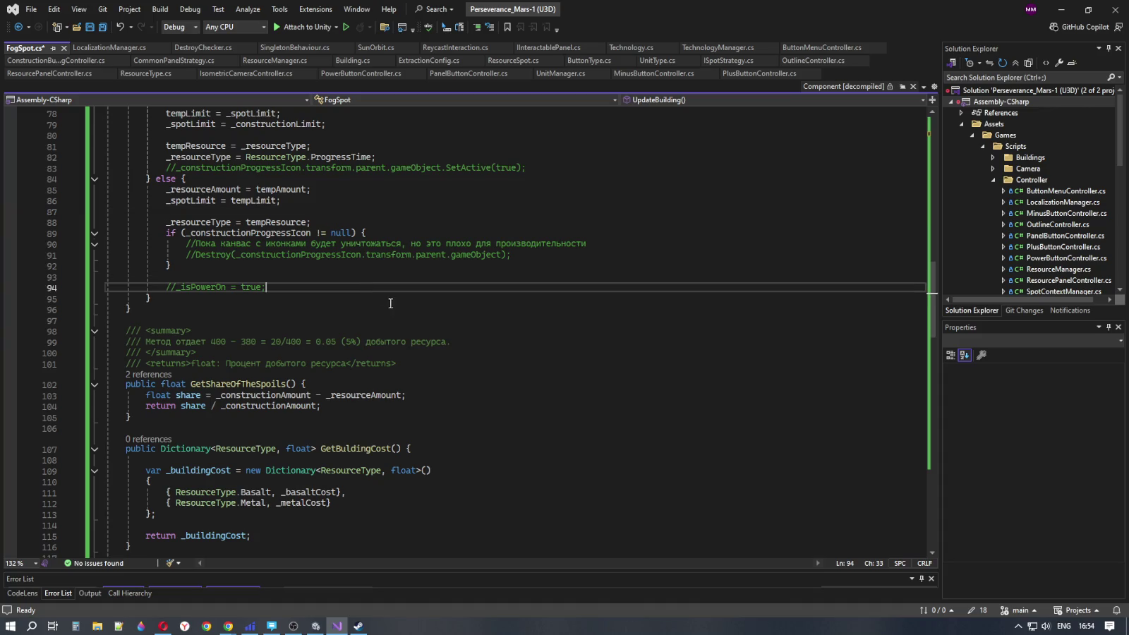
scroll(406, 325, "up", 6)
left_click(375, 257)
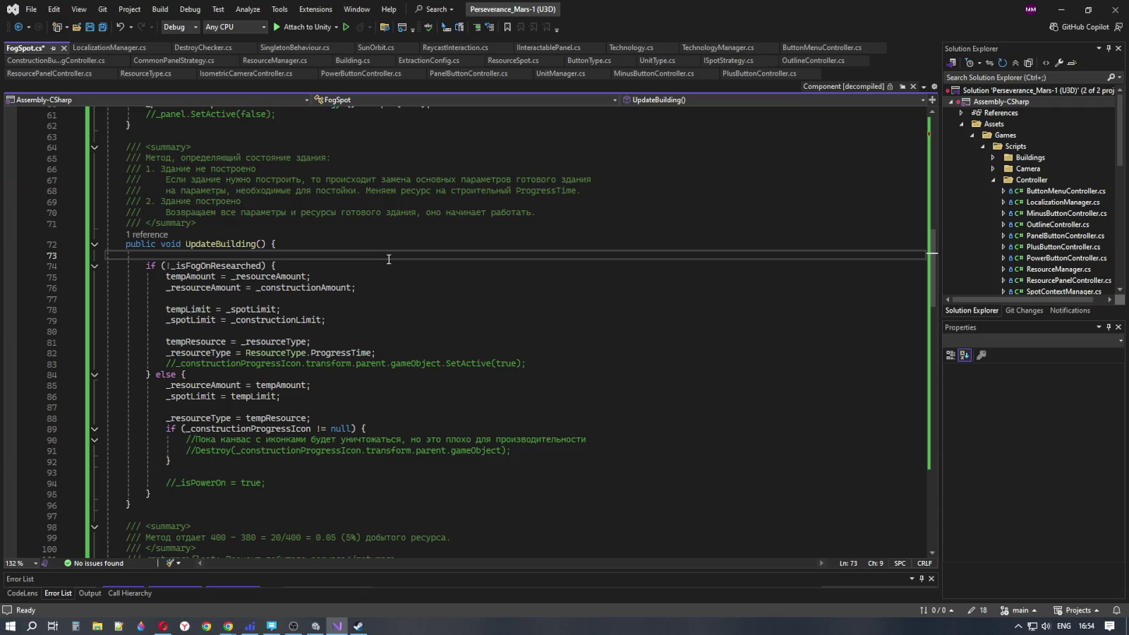
scroll(437, 372, "down", 2)
scroll(437, 372, "down", 5)
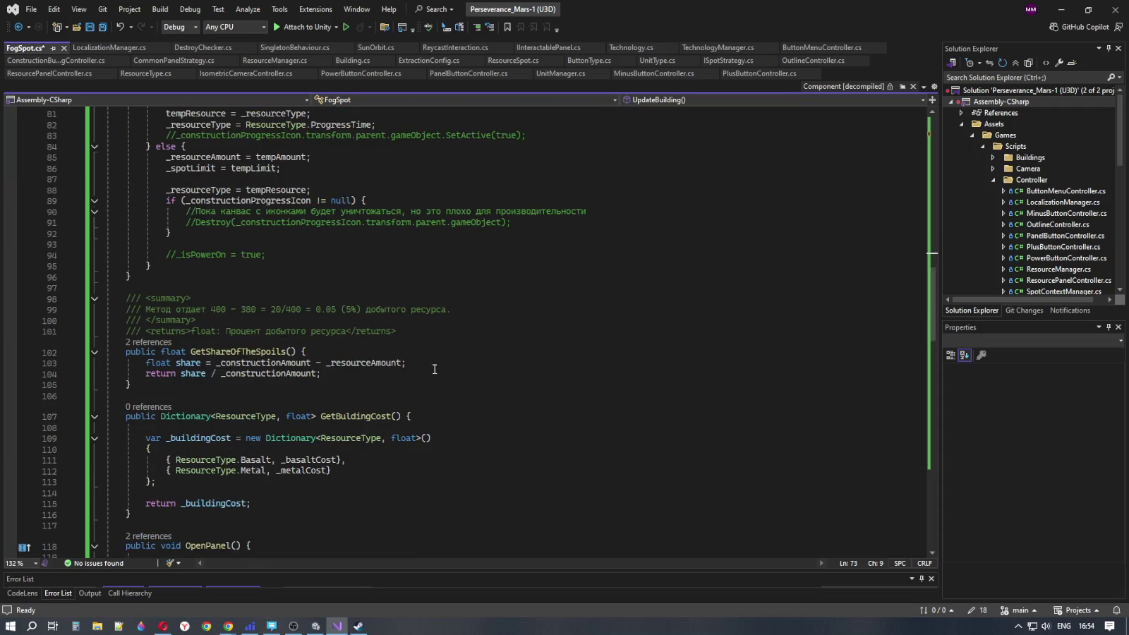
left_click(374, 288)
left_click(334, 245)
scroll(432, 337, "down", 15)
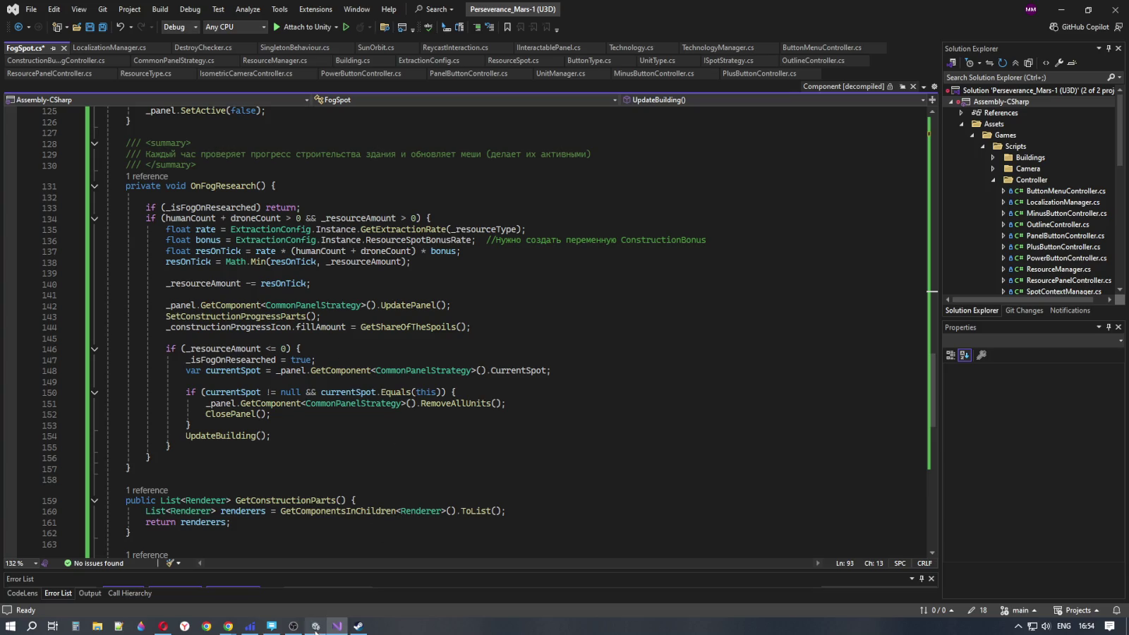
mouse_move(228, 626)
left_click(258, 605)
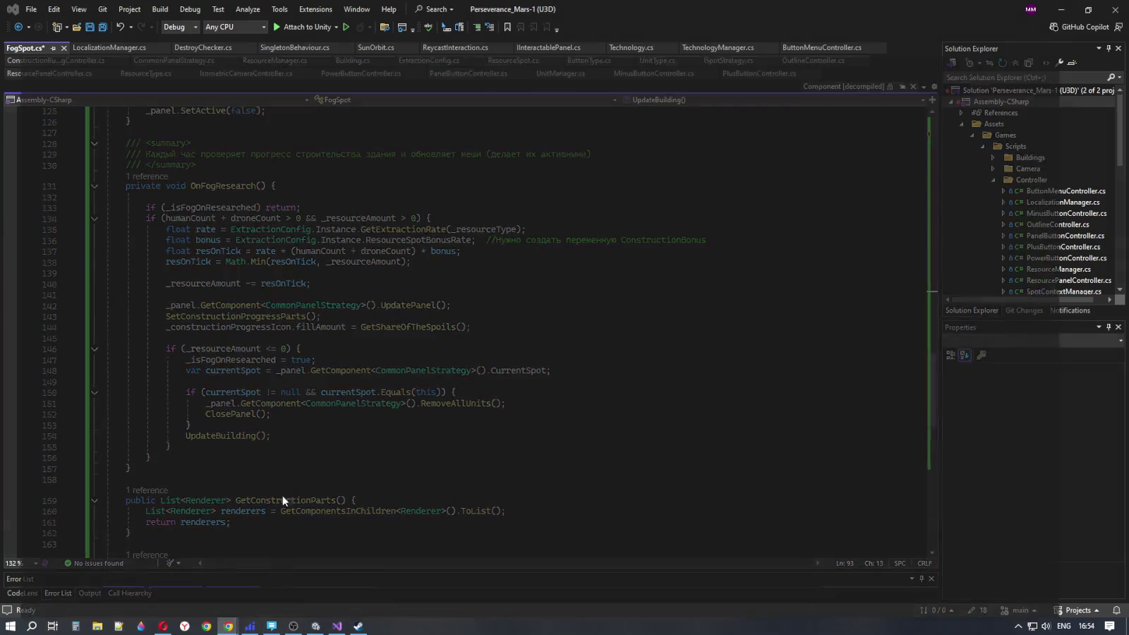
Cycle through the speedrun and radio tabs back to the playing Ronny K. vs Spectral video
left_click(346, 6)
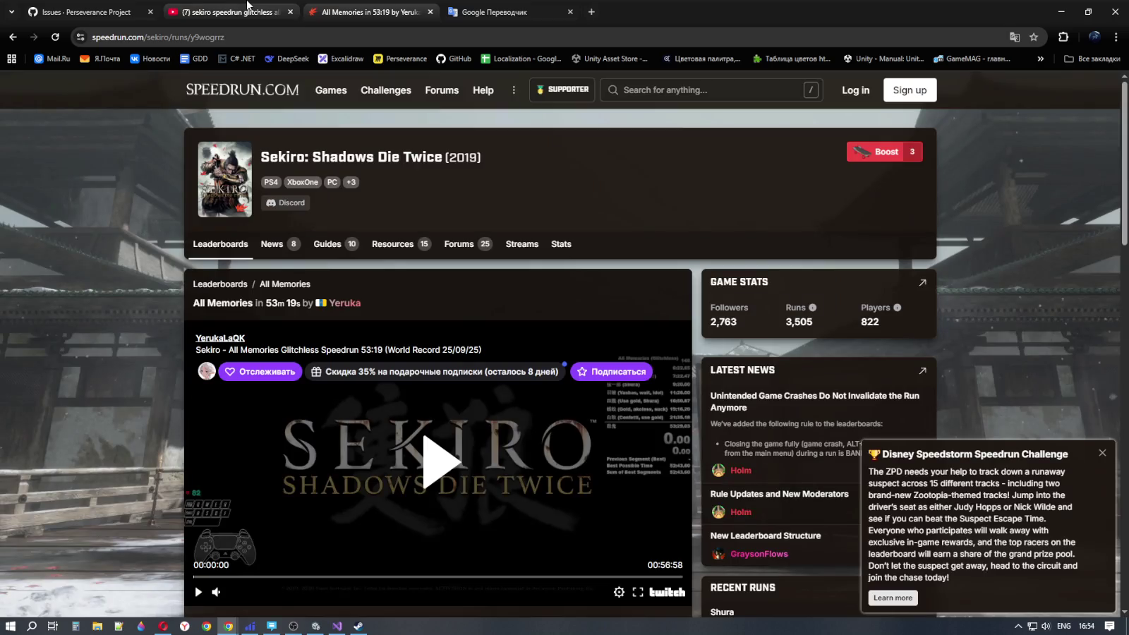
left_click(245, 7)
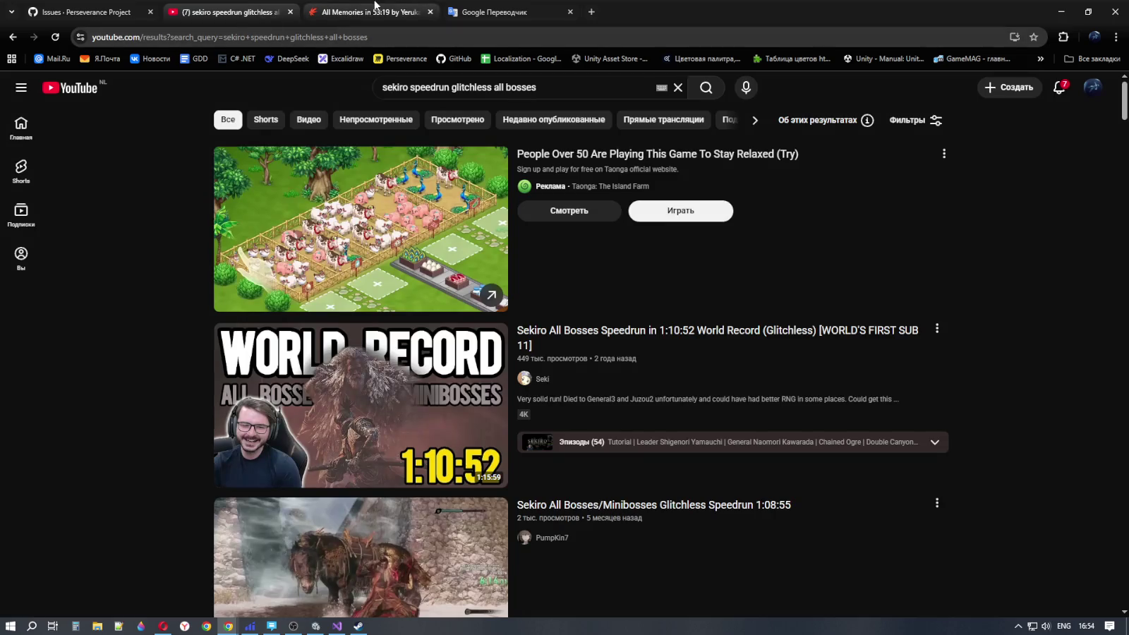
left_click(368, 12)
left_click(164, 625)
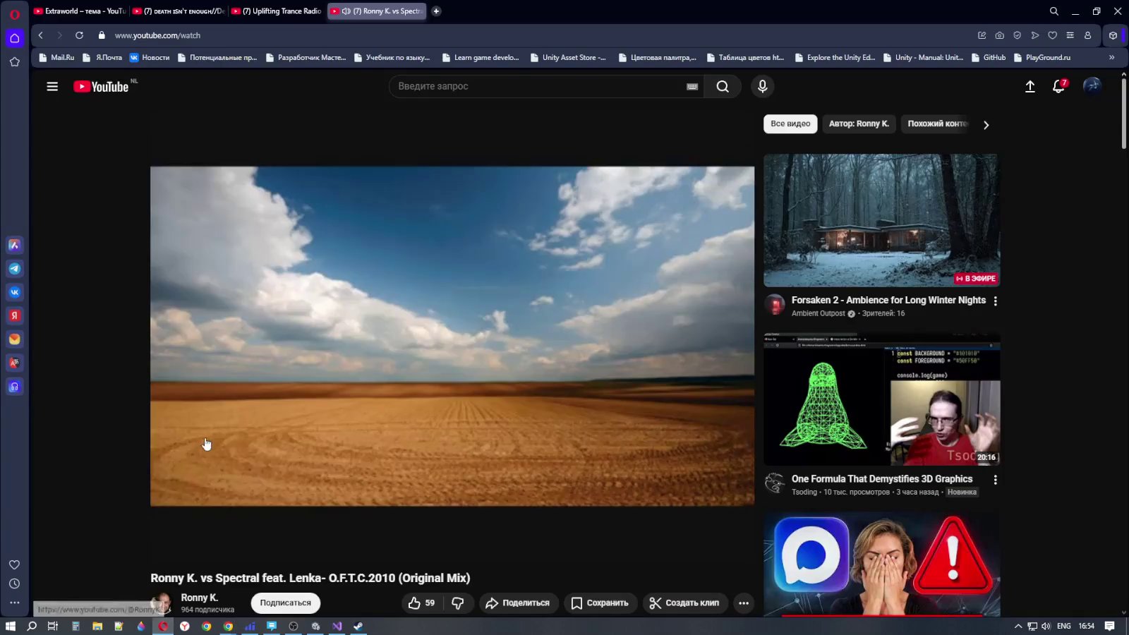
key("ctrl+shift+Tab")
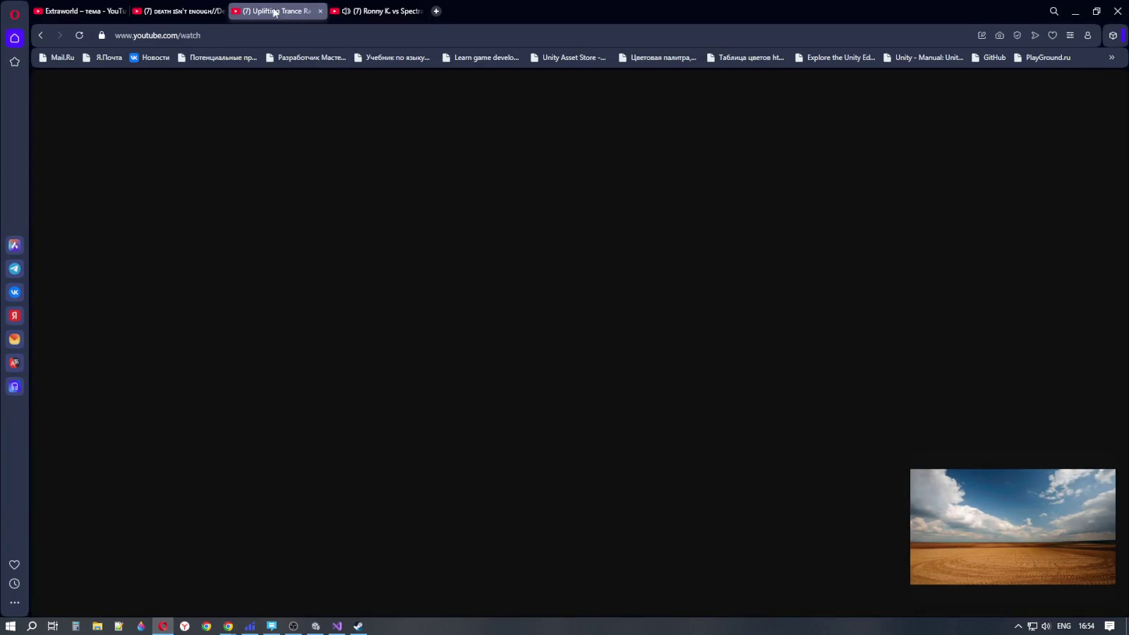
left_click(381, 11)
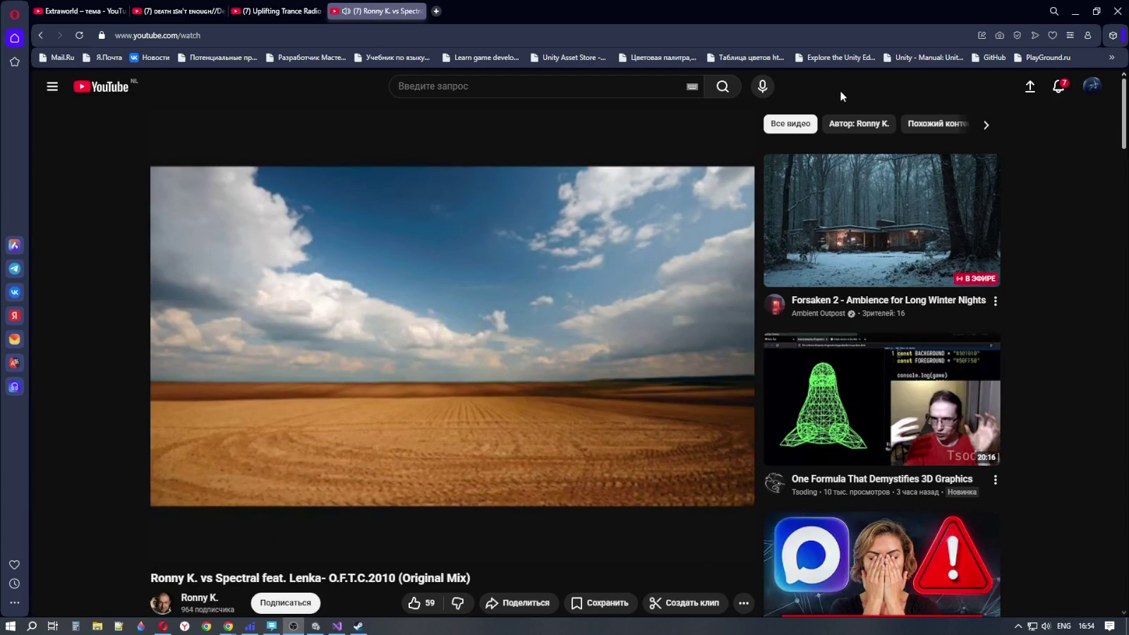
left_click(338, 626)
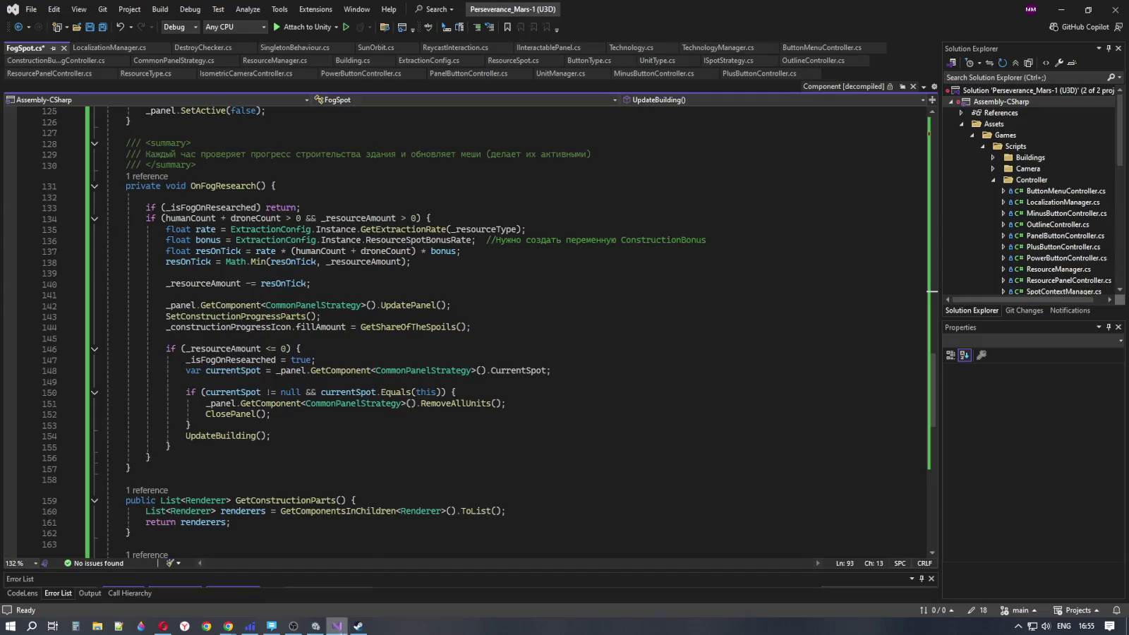
Review the OnFogResearch method body around lines 132–135 in FogSpot.cs
left_click(521, 290)
left_click(483, 274)
left_click(506, 262)
left_click(536, 251)
left_click(549, 229)
left_click(547, 207)
left_click(543, 187)
left_click(540, 199)
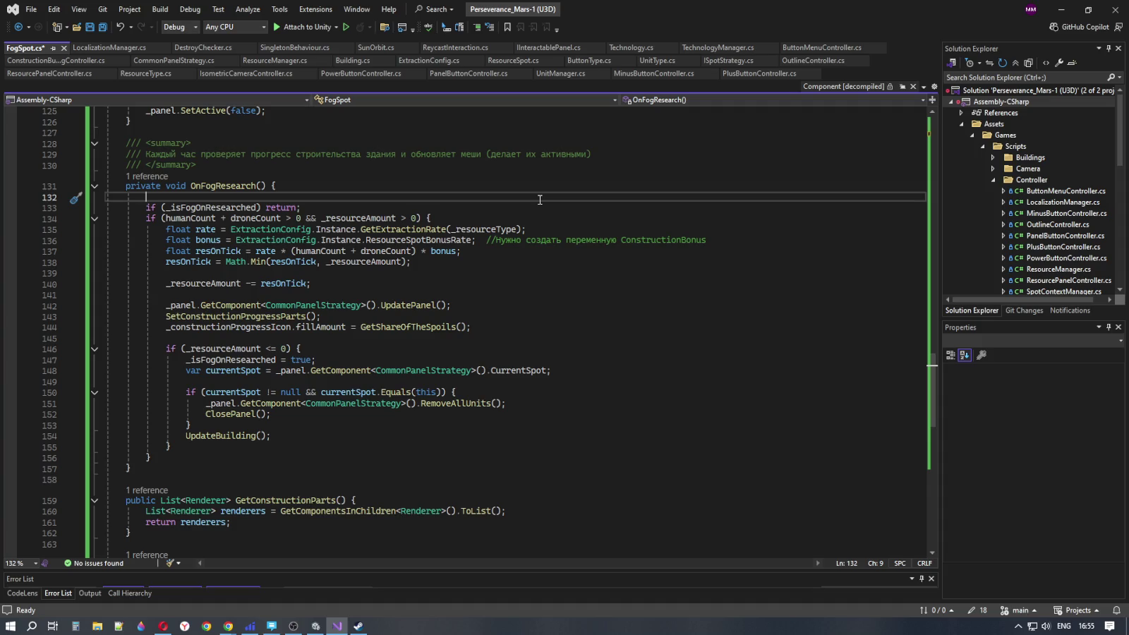
left_click(410, 188)
left_click(452, 201)
Scroll up past GetShareOfTheSpoils and UpdateBuilding to review the fields at the top
scroll(487, 226, "down", 10)
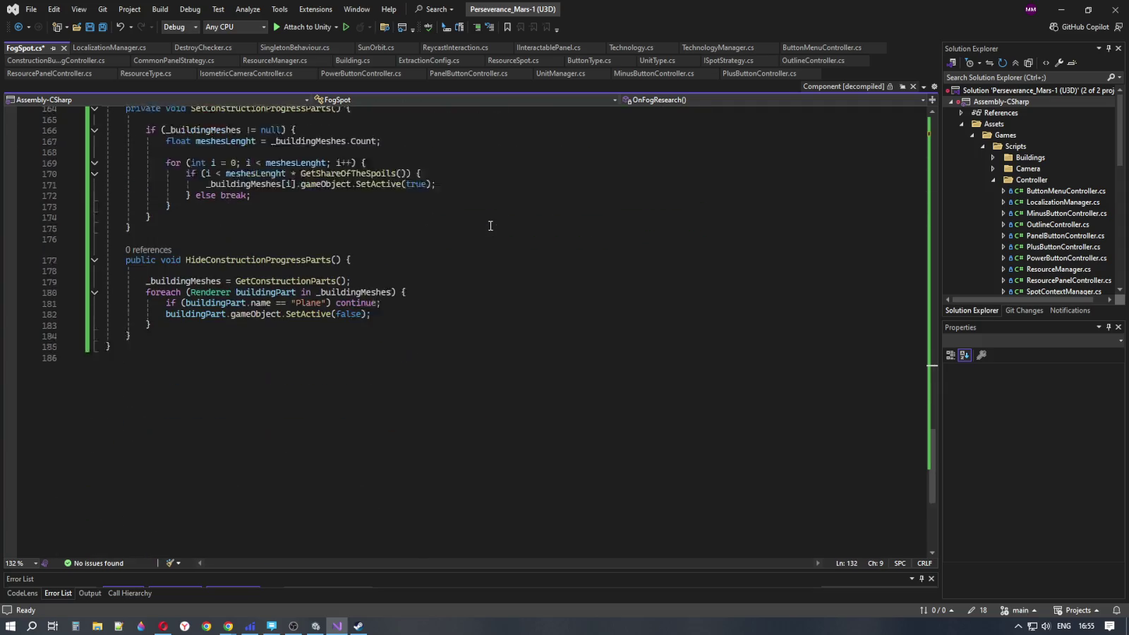
scroll(486, 226, "up", 17)
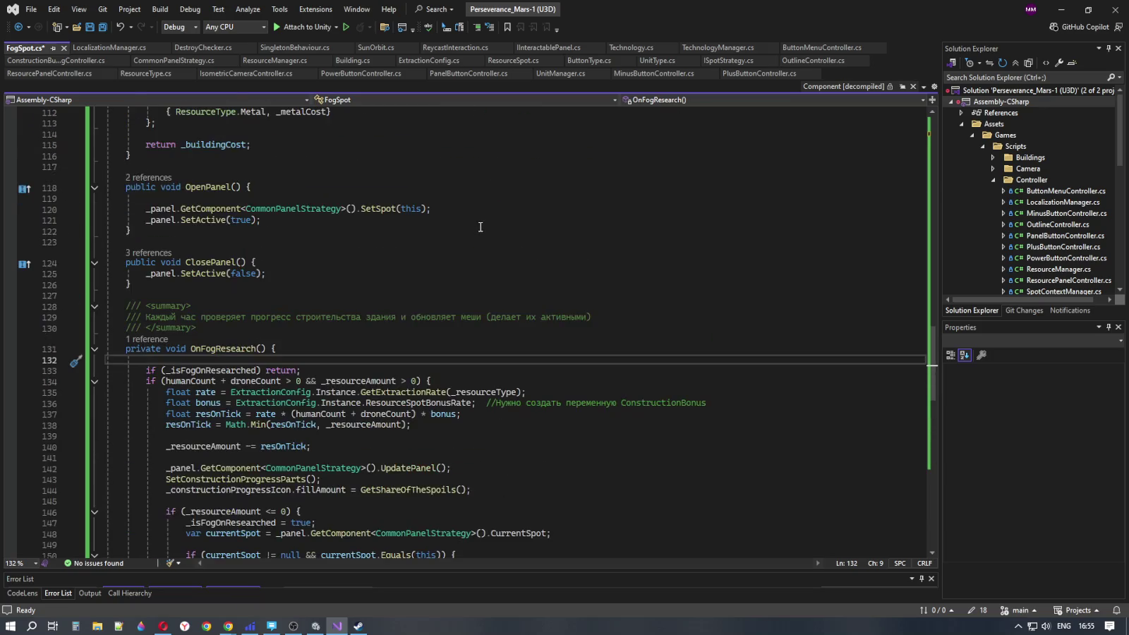
scroll(480, 226, "up", 4)
left_click(460, 254)
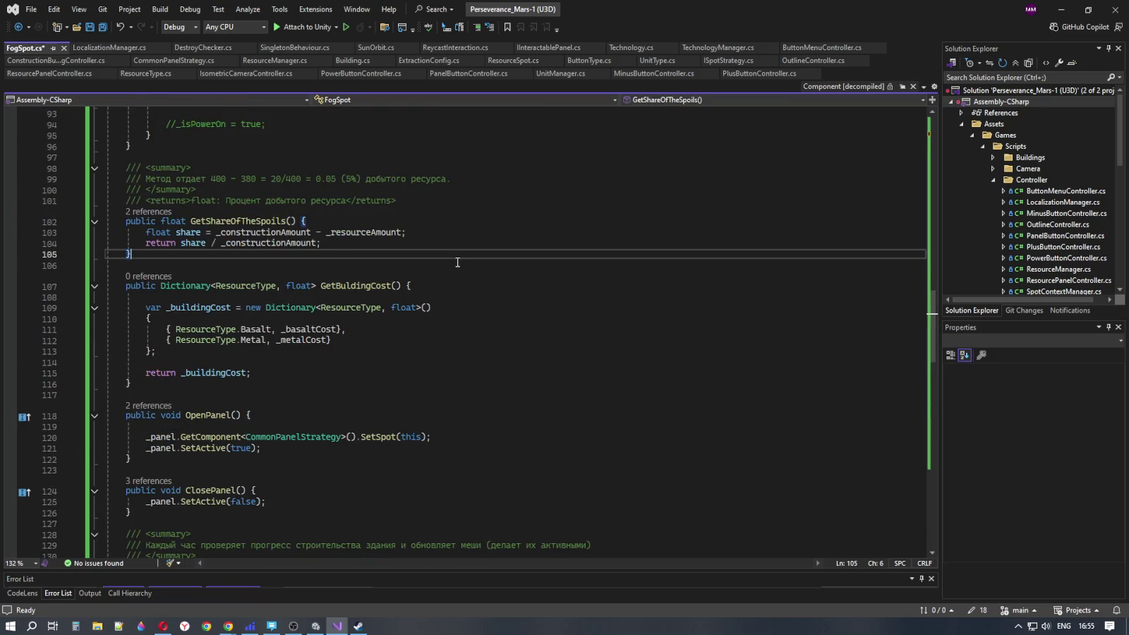
scroll(457, 258, "up", 2)
scroll(457, 259, "up", 4)
left_click(438, 341)
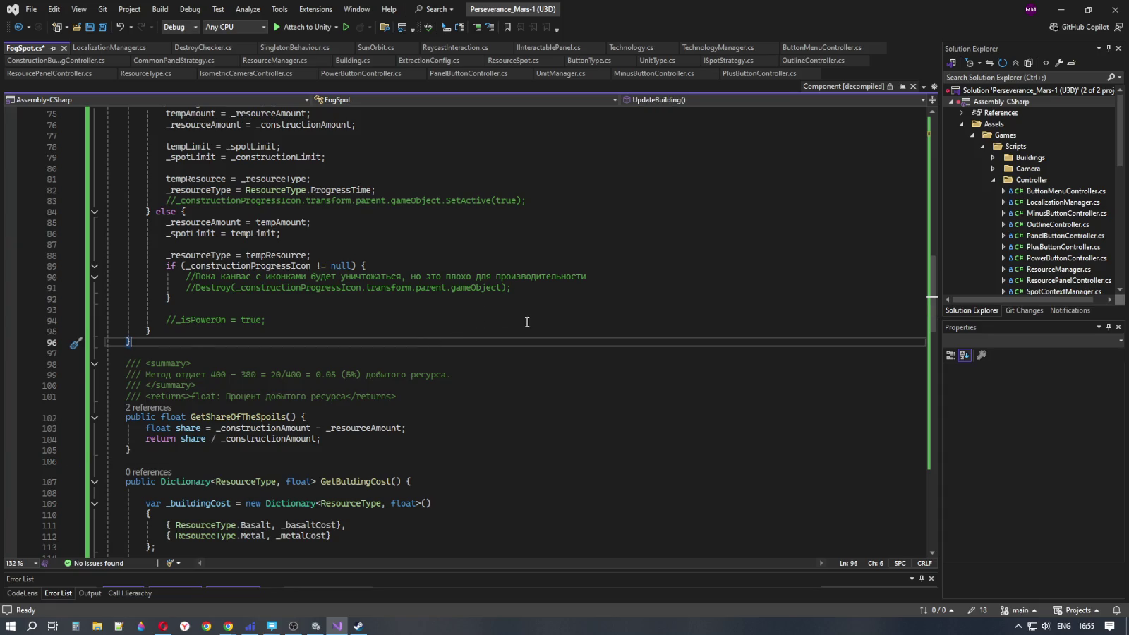
scroll(526, 323, "up", 3)
left_click(547, 266)
key("Up")
key("Up")
key("Up")
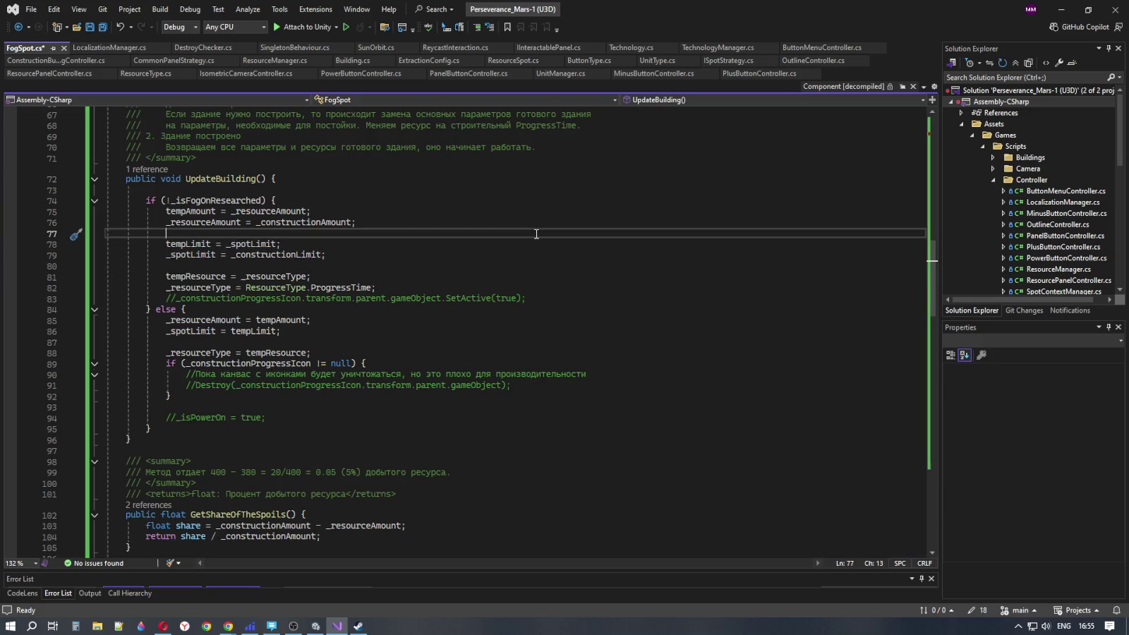
scroll(537, 233, "up", 6)
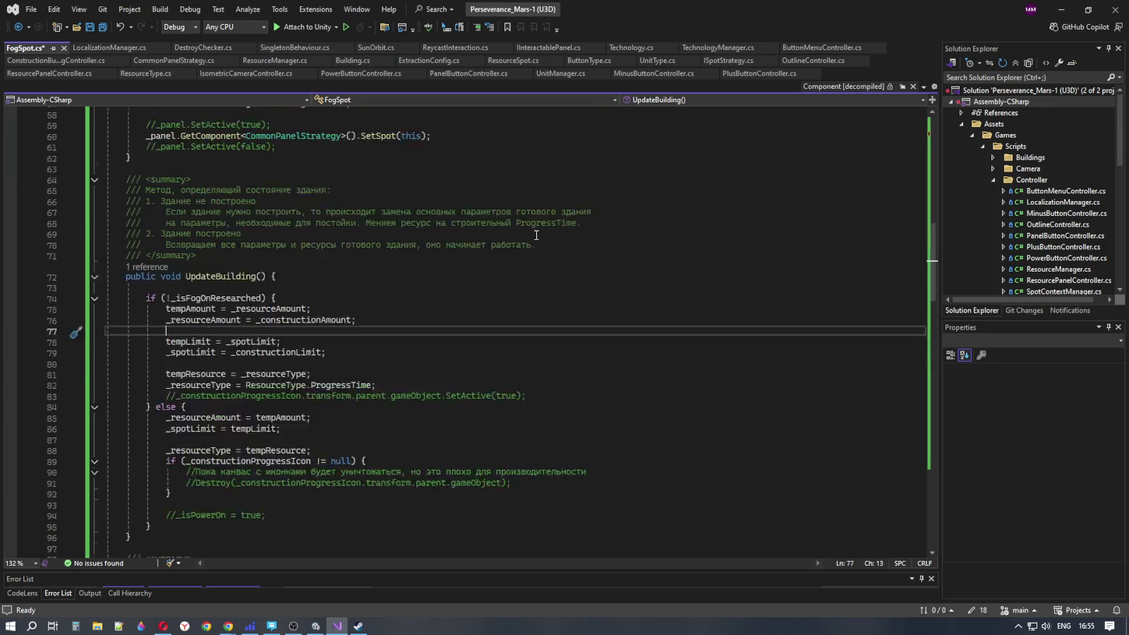
scroll(536, 236, "up", 3)
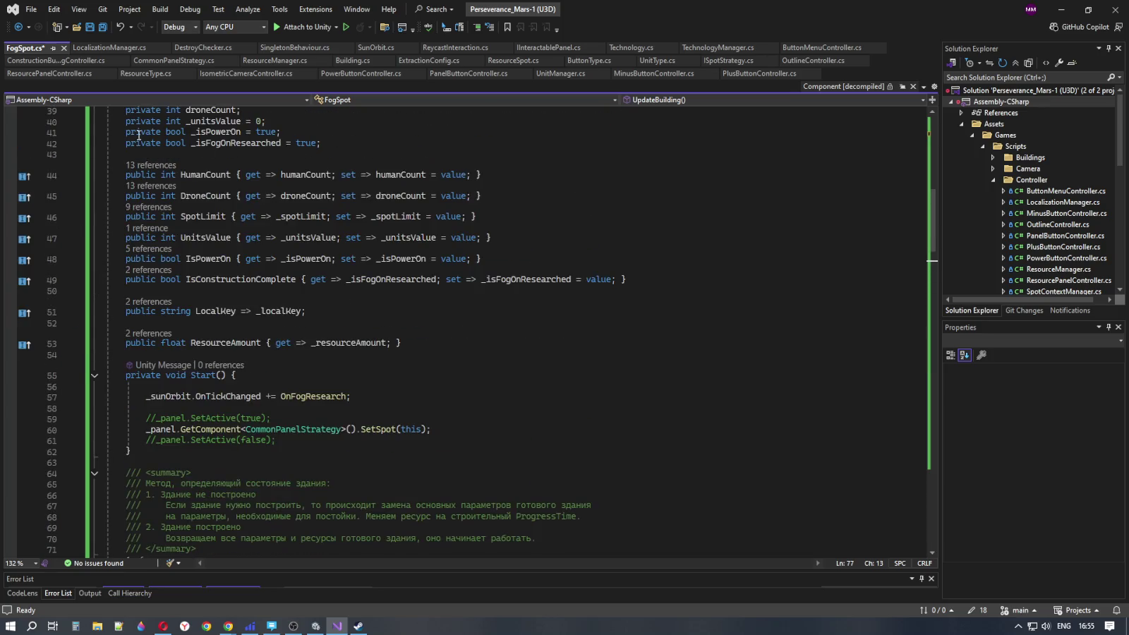
scroll(105, 28, "up", 13)
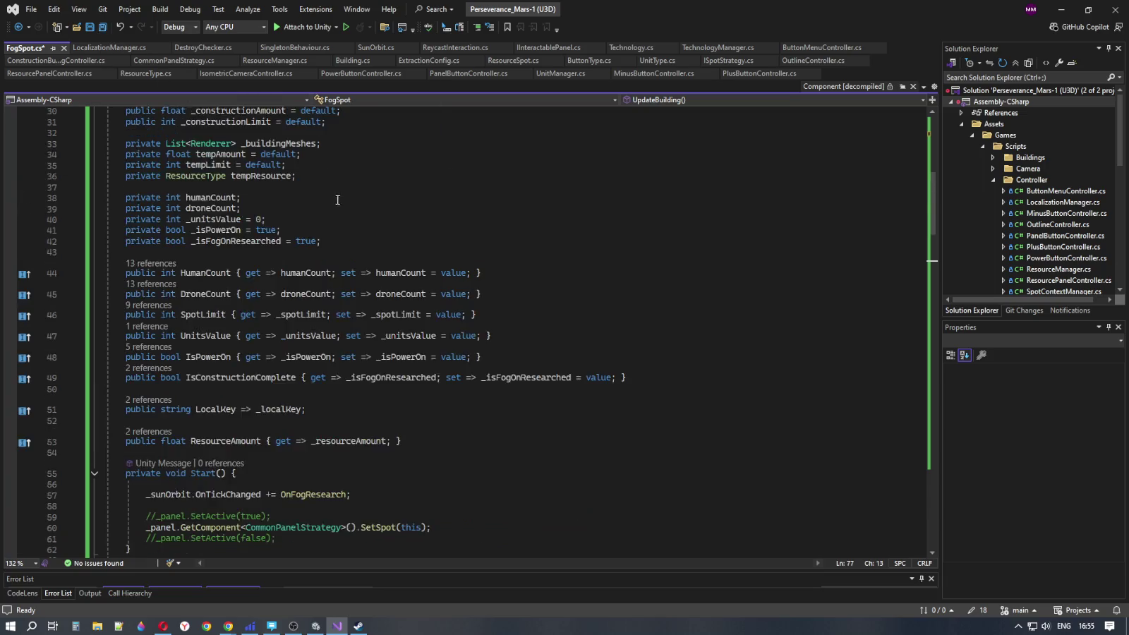
Save all changes to FogSpot.cs
left_click(88, 30)
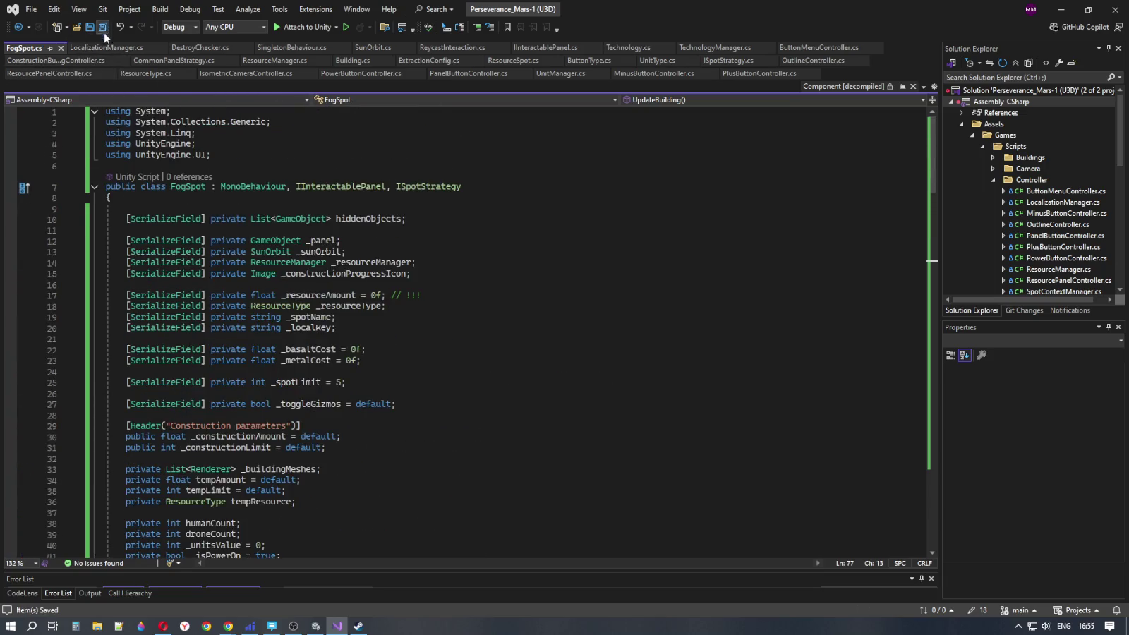
left_click(316, 627)
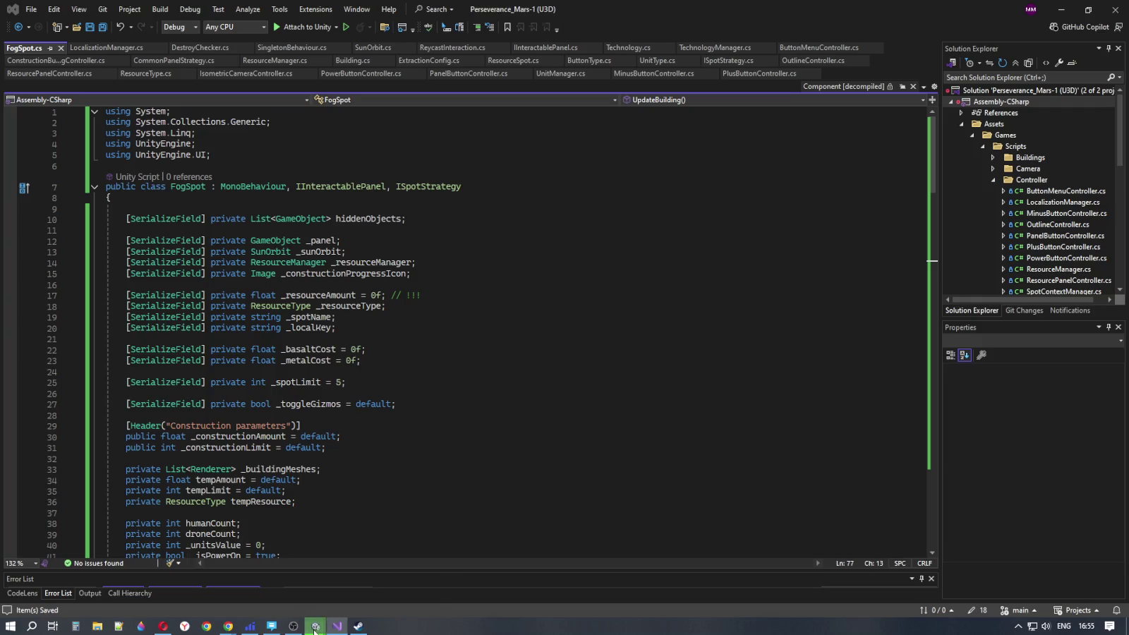
mouse_move(315, 626)
mouse_move(341, 588)
mouse_move(300, 599)
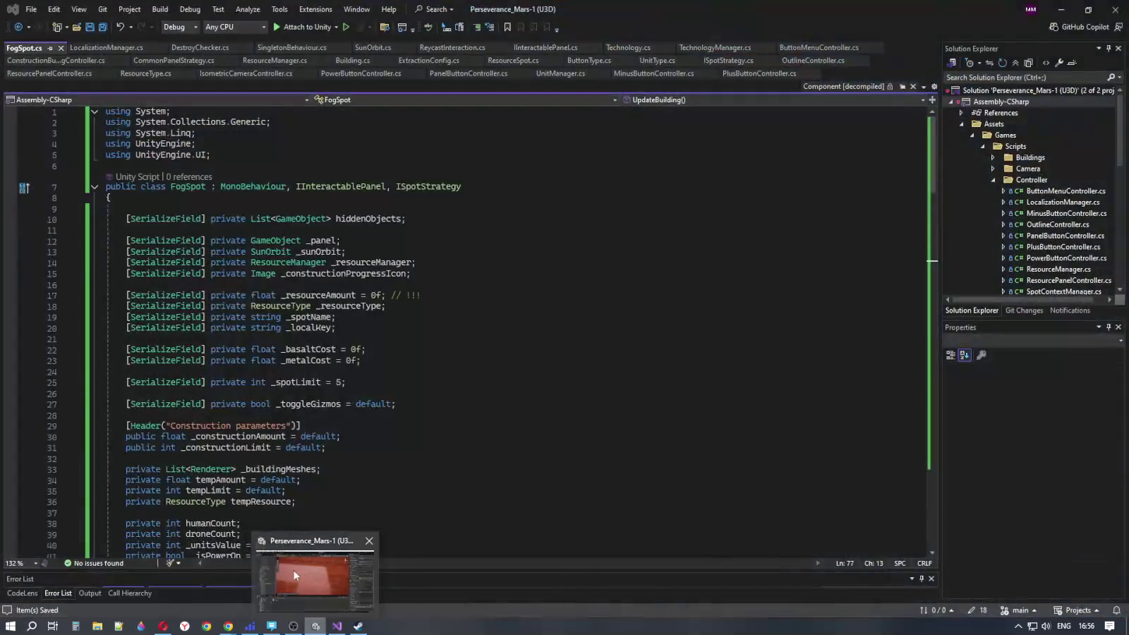
Select Raycast collider Plane under Fog Of War and expand Fog Spot's empty Hidden Objects list
left_click(316, 577)
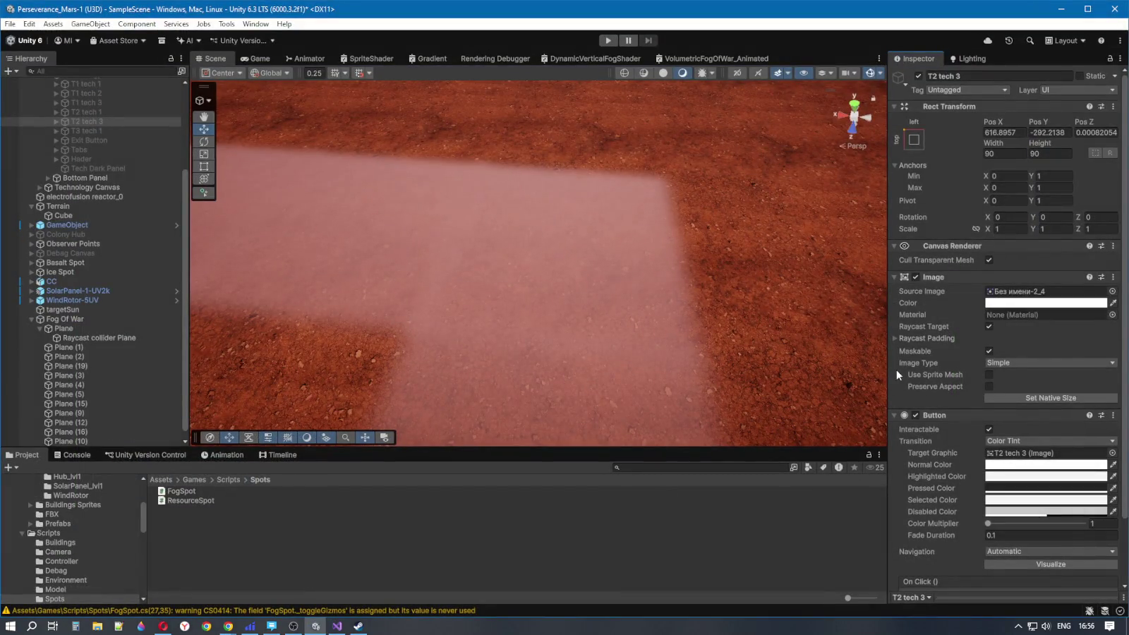
scroll(953, 357, "down", 3)
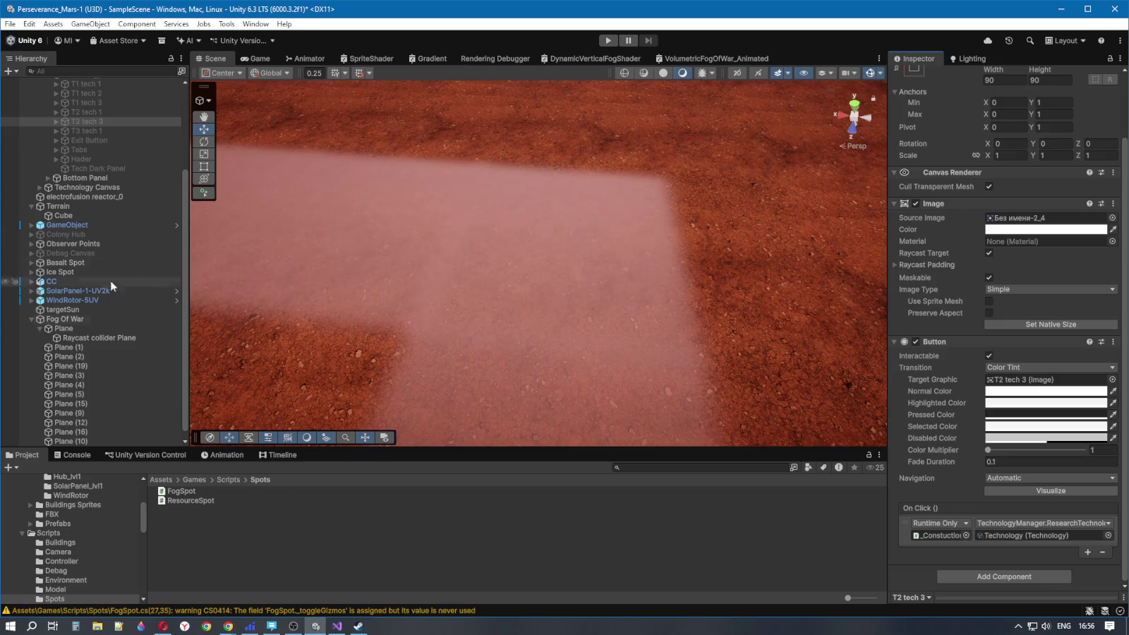
scroll(97, 204, "down", 1)
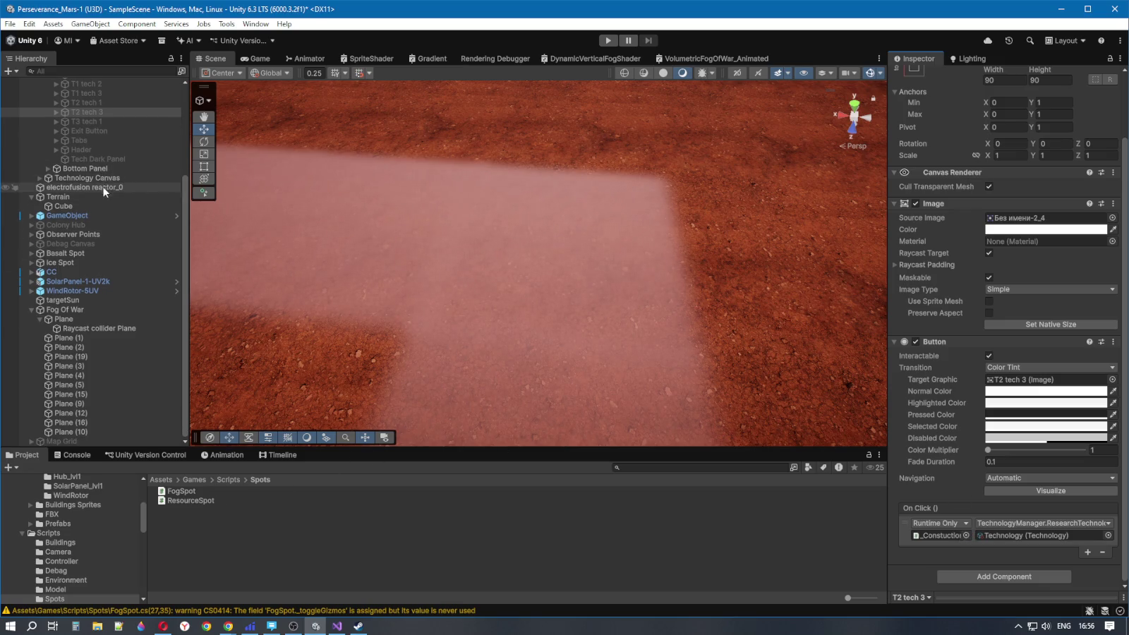
left_click(89, 328)
scroll(970, 389, "down", 8)
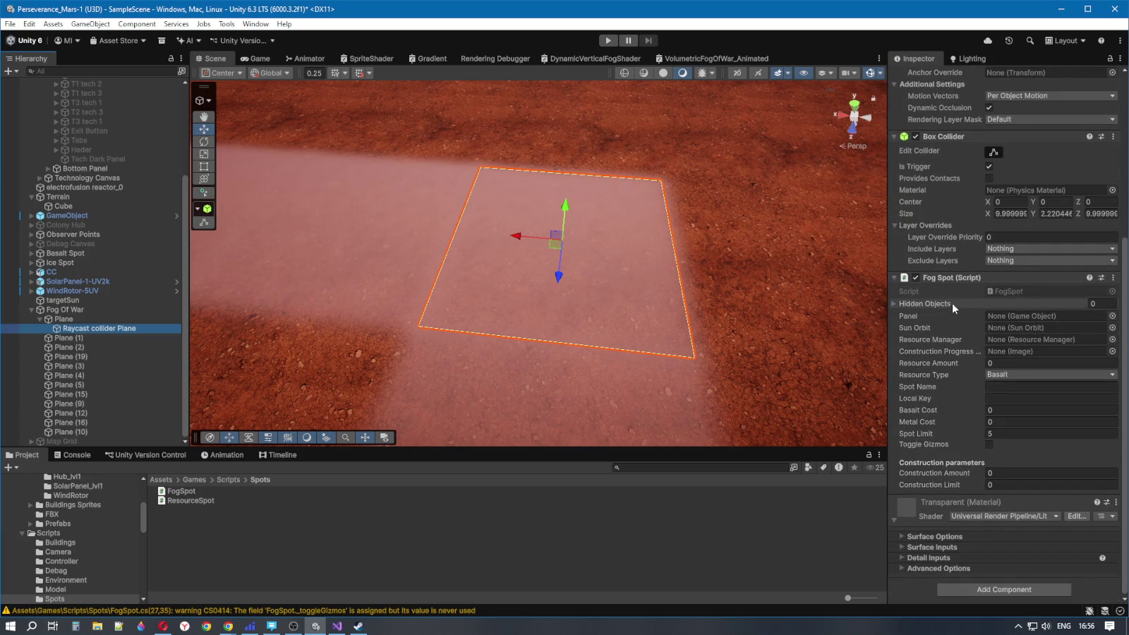
left_click(893, 303)
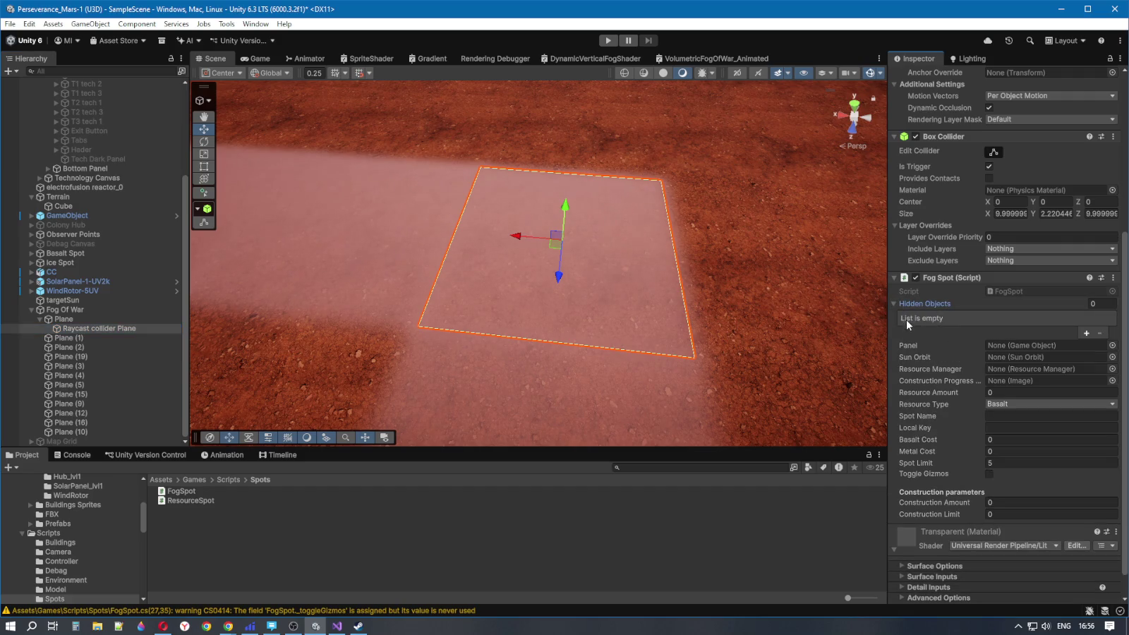